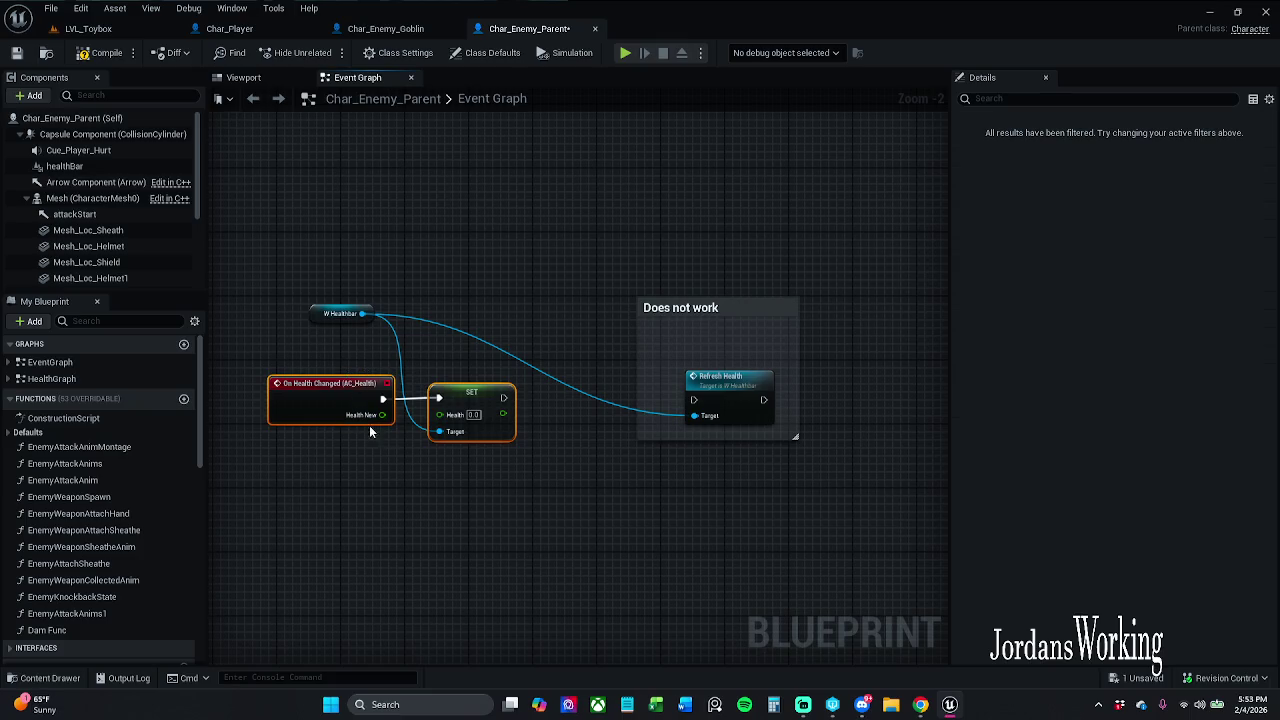
Connect On Health Changed's Health New to SET's Health, save Char_Enemy_Parent, and close Char_Enemy_Goblin.
left_click_drag(438, 415, 385, 418)
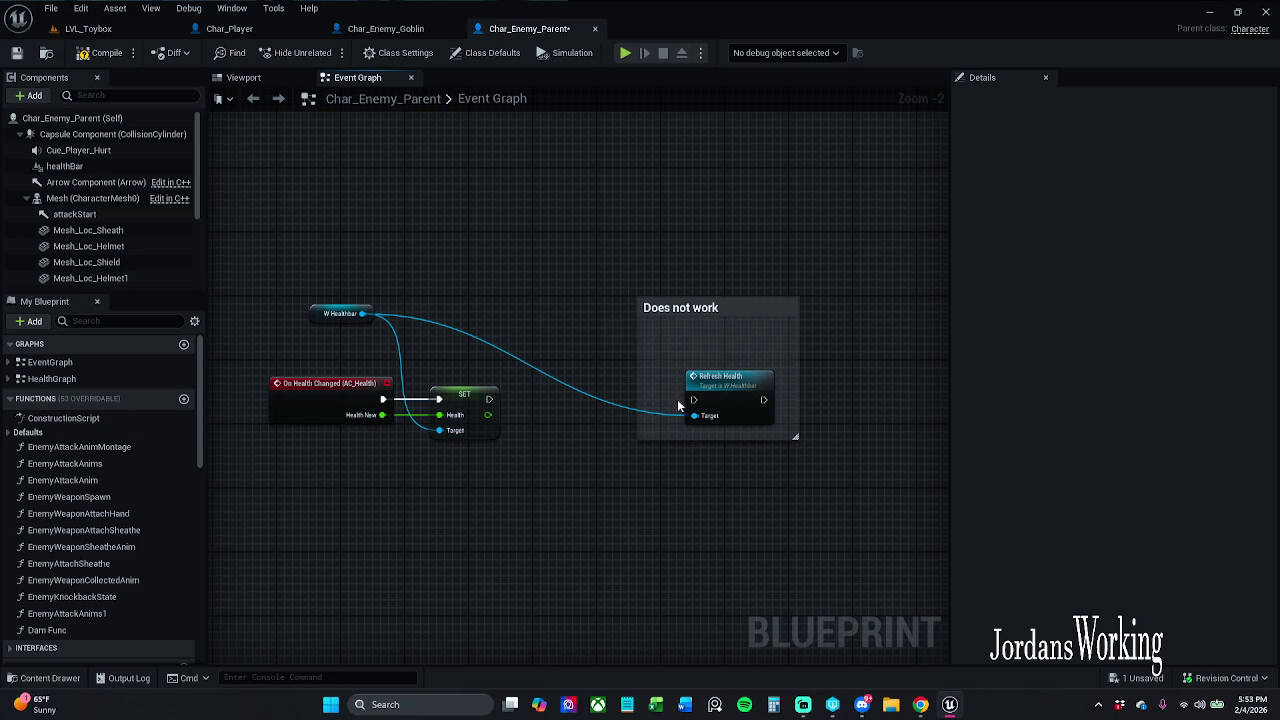
left_click(18, 54)
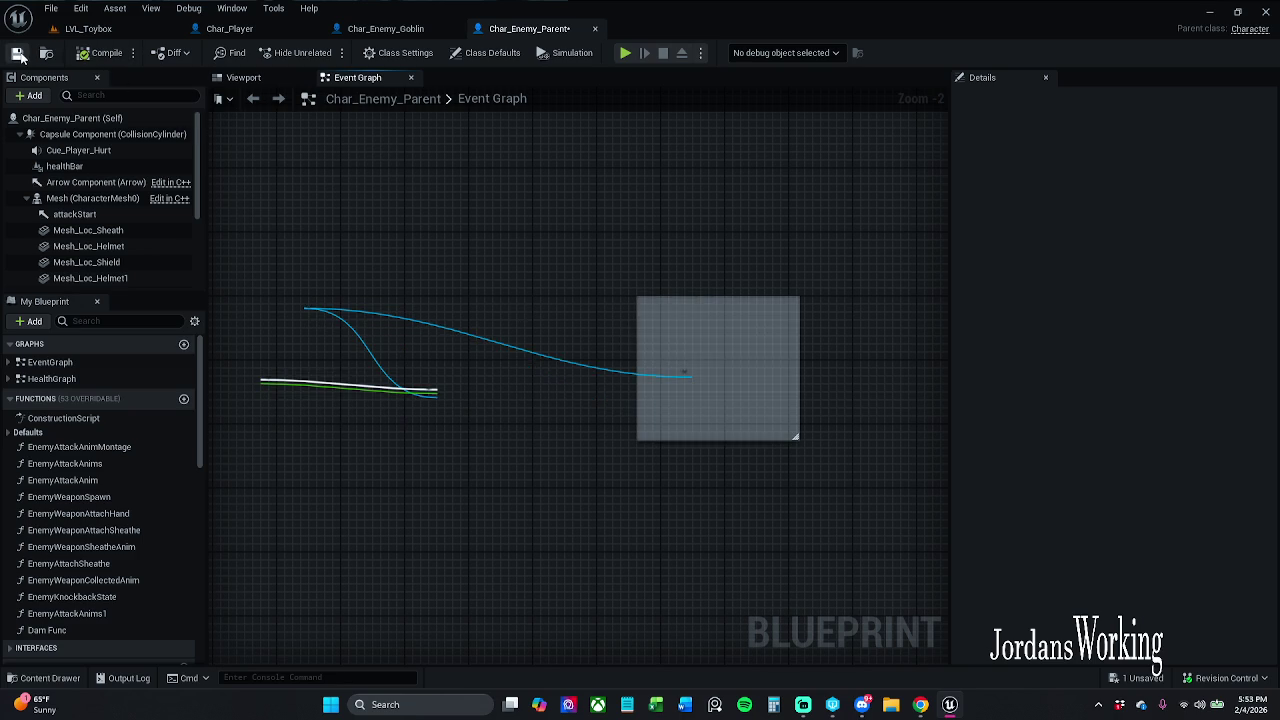
left_click(415, 30)
key("ctrl+w")
left_click(250, 36)
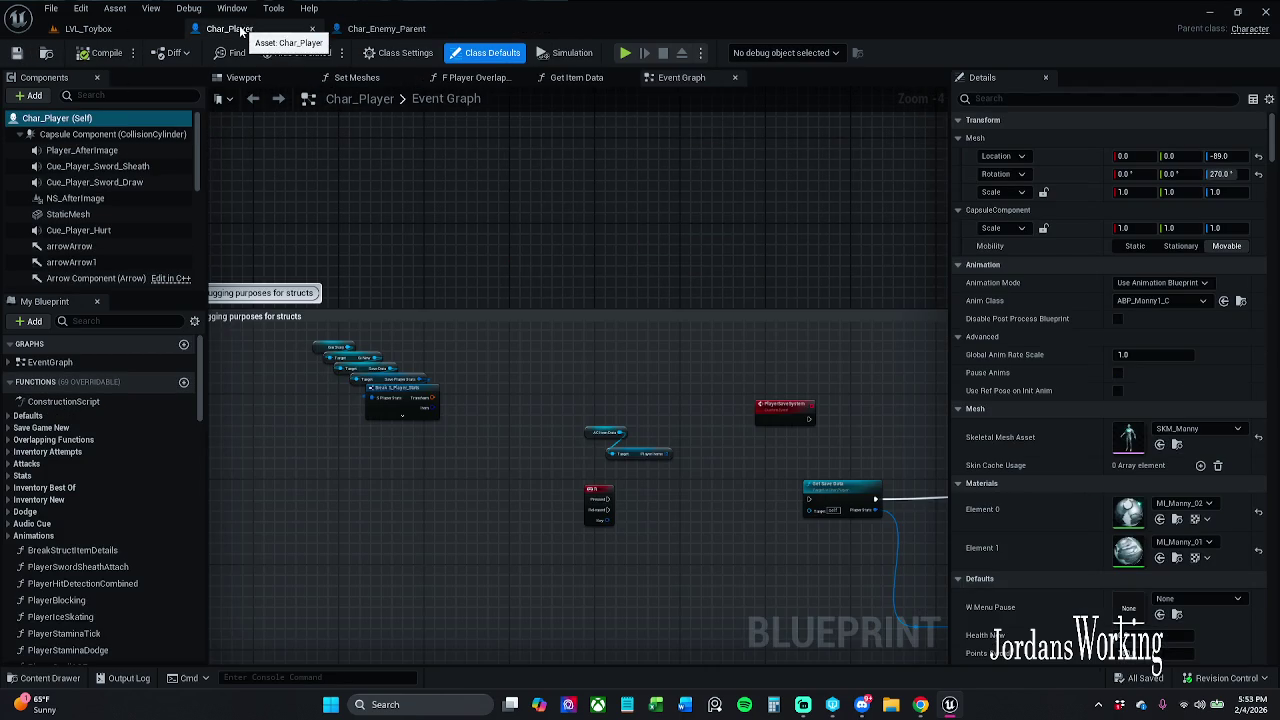
Close Char_Player and start a playtest, running forward and swinging the sword at enemies.
left_click(312, 28)
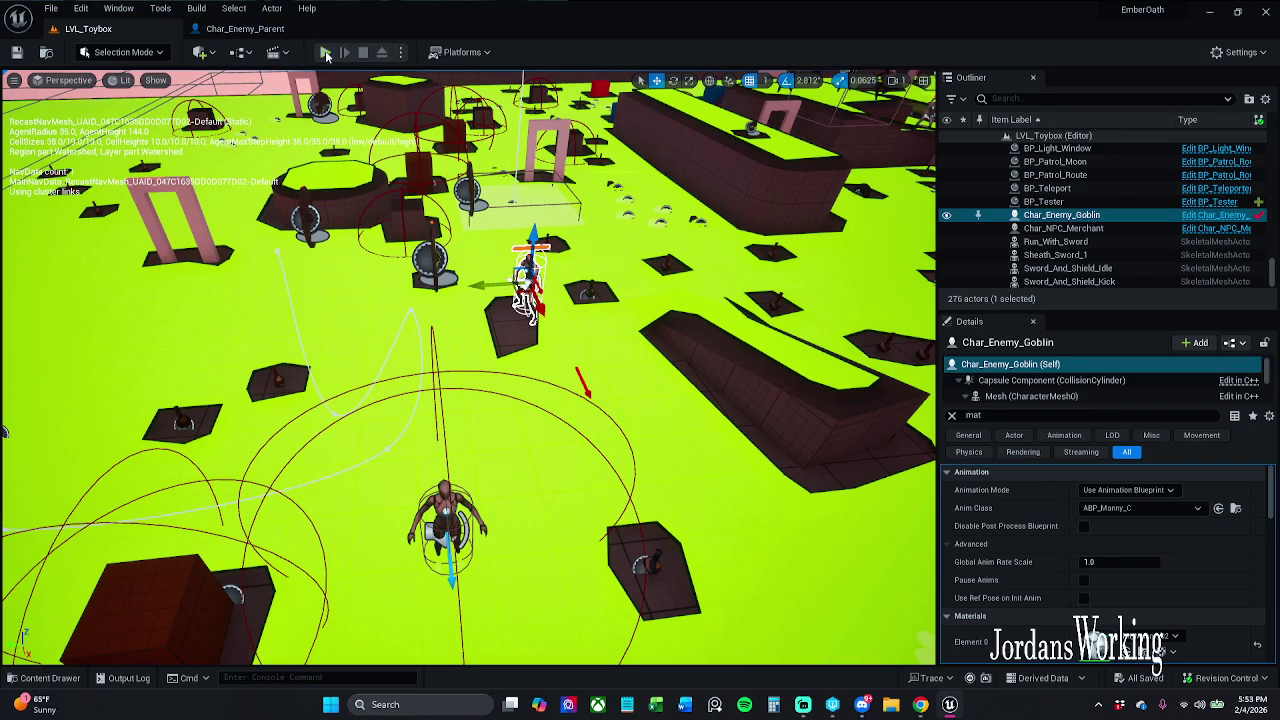
left_click(327, 53)
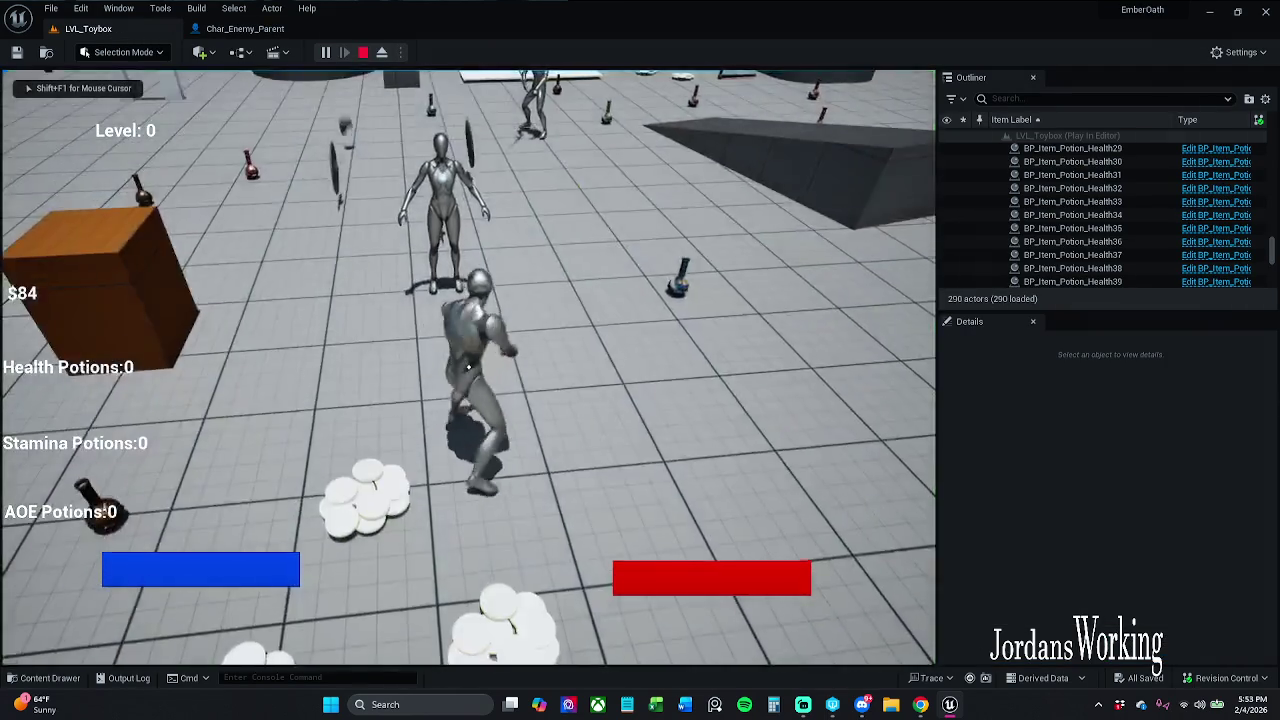
key("w")
left_click(468, 367)
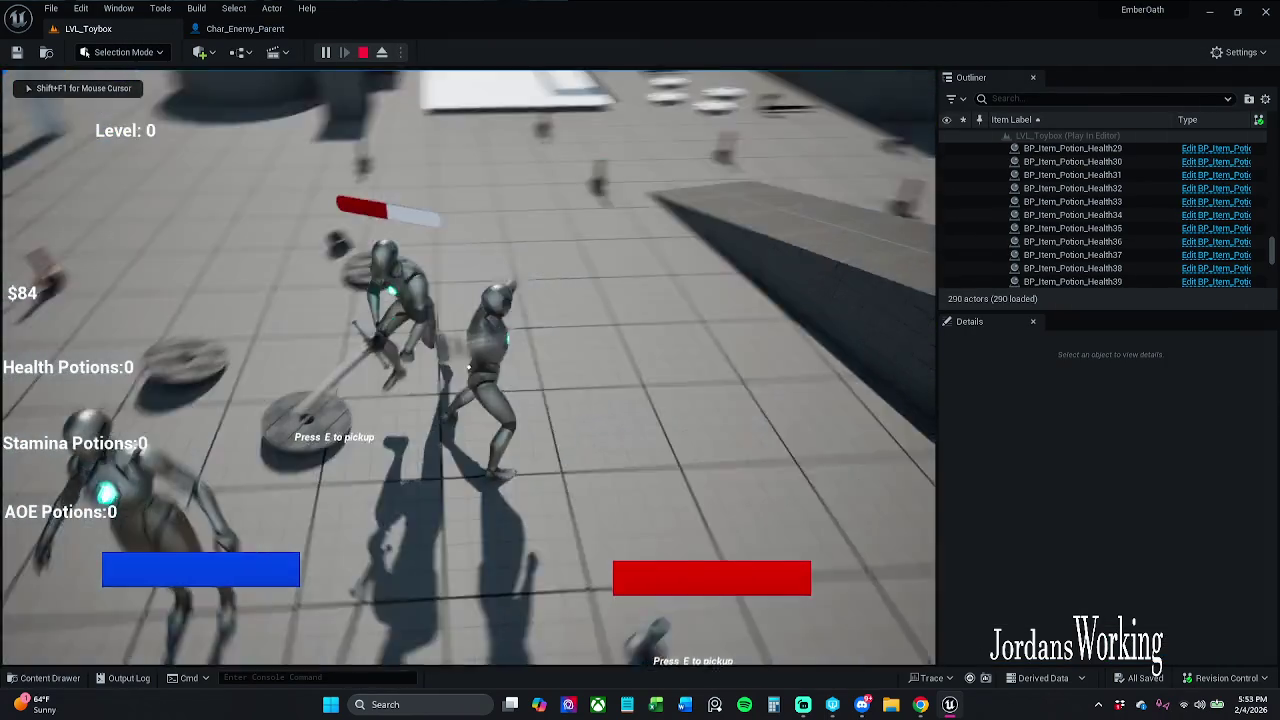
left_click(468, 367)
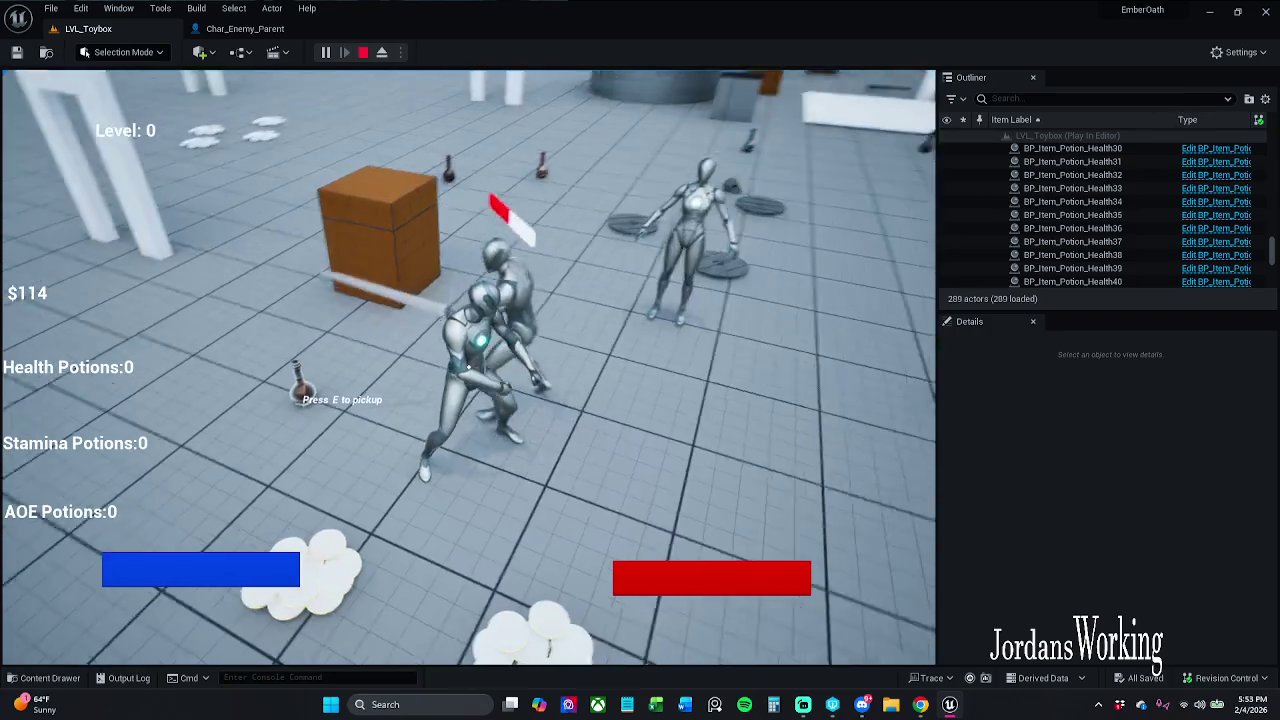
left_click(468, 367)
key("w")
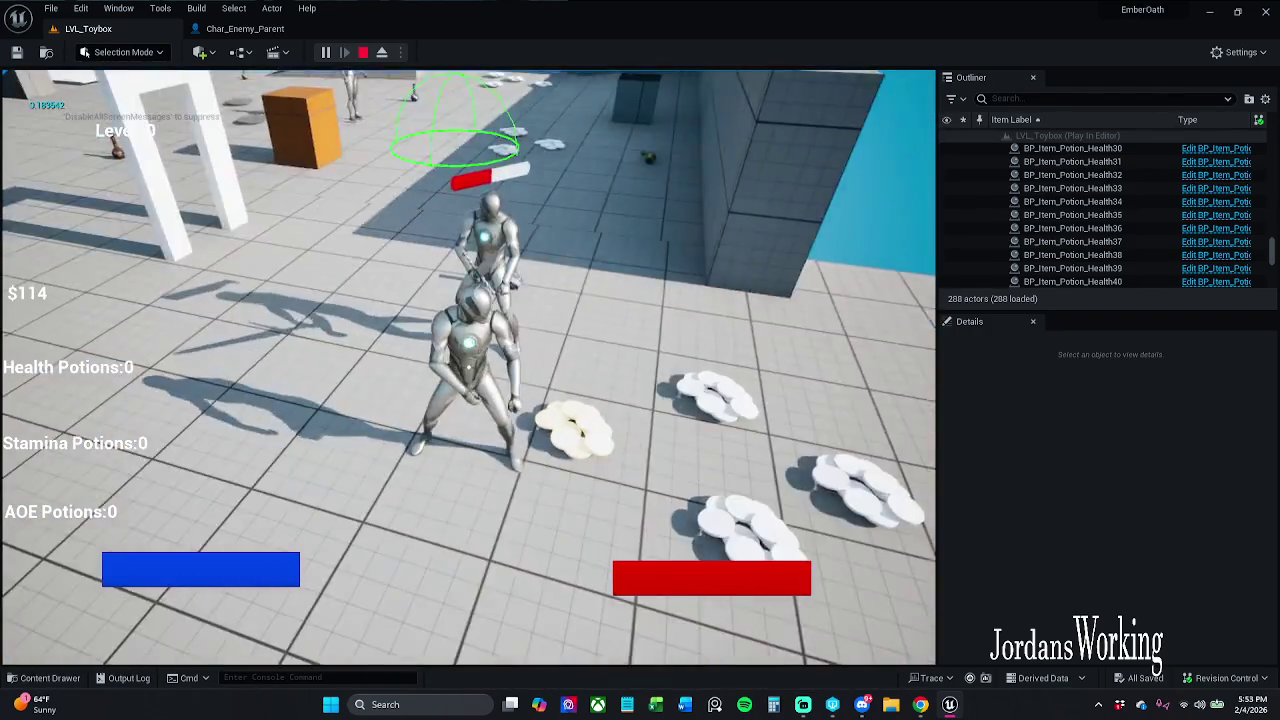
Keep attacking enemies, stop the playtest, and go back to Char_Enemy_Parent.
left_click(468, 367)
left_click(468, 367)
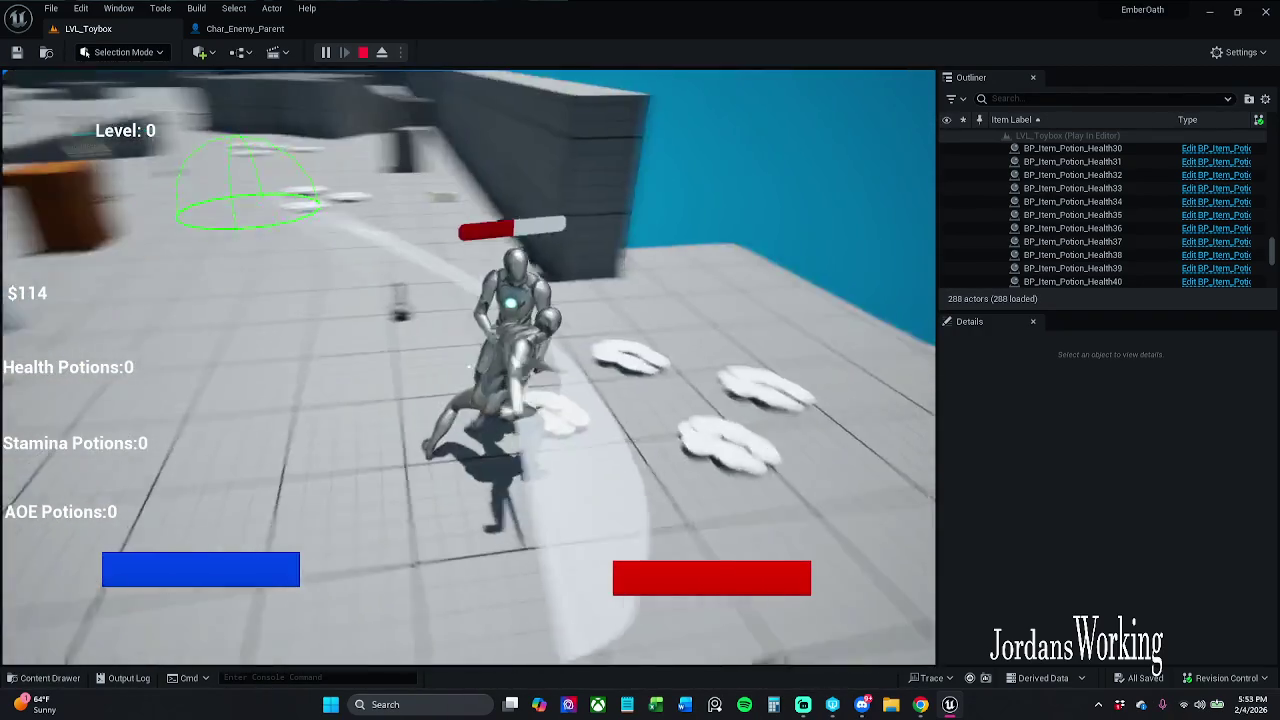
key("w")
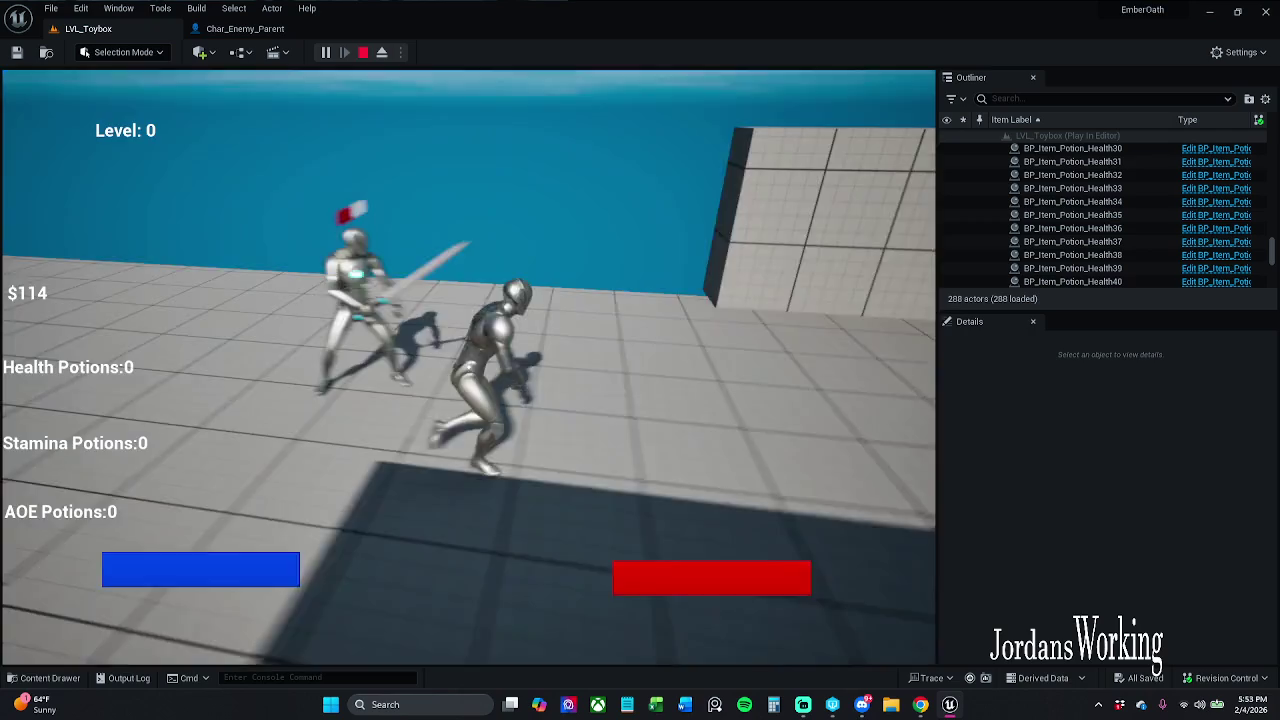
left_click(468, 367)
left_click(468, 367)
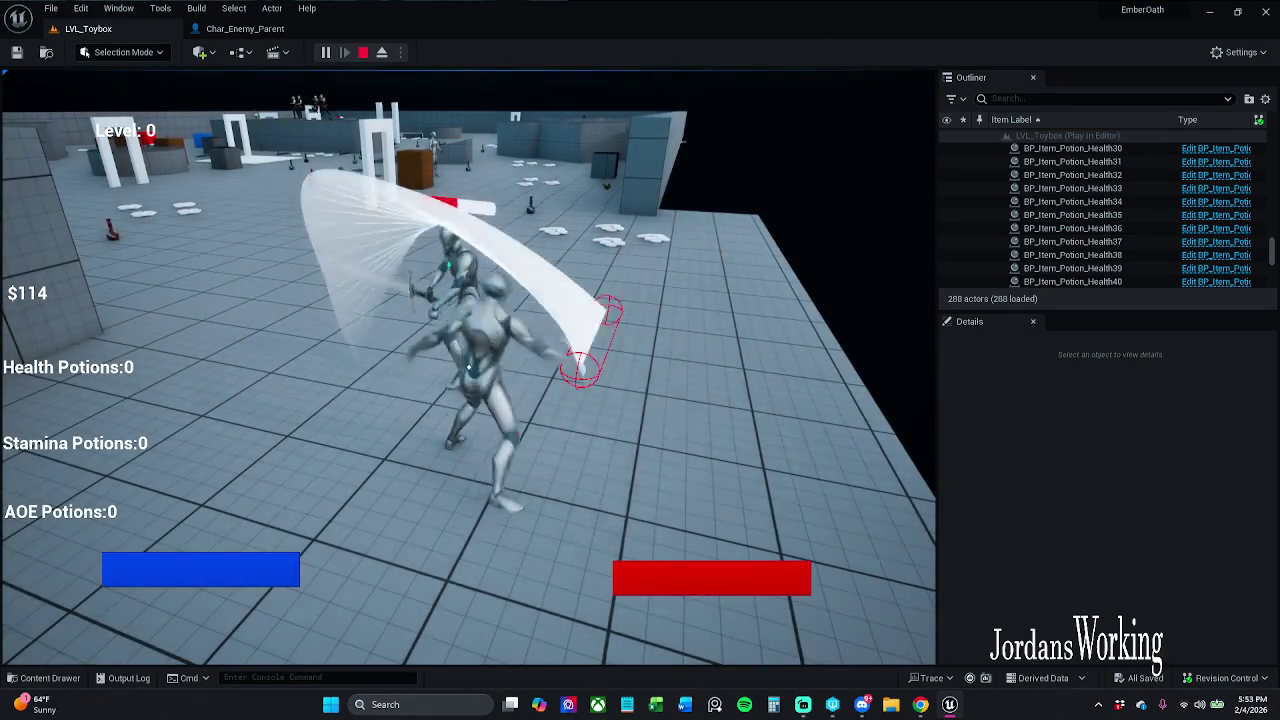
key("Escape")
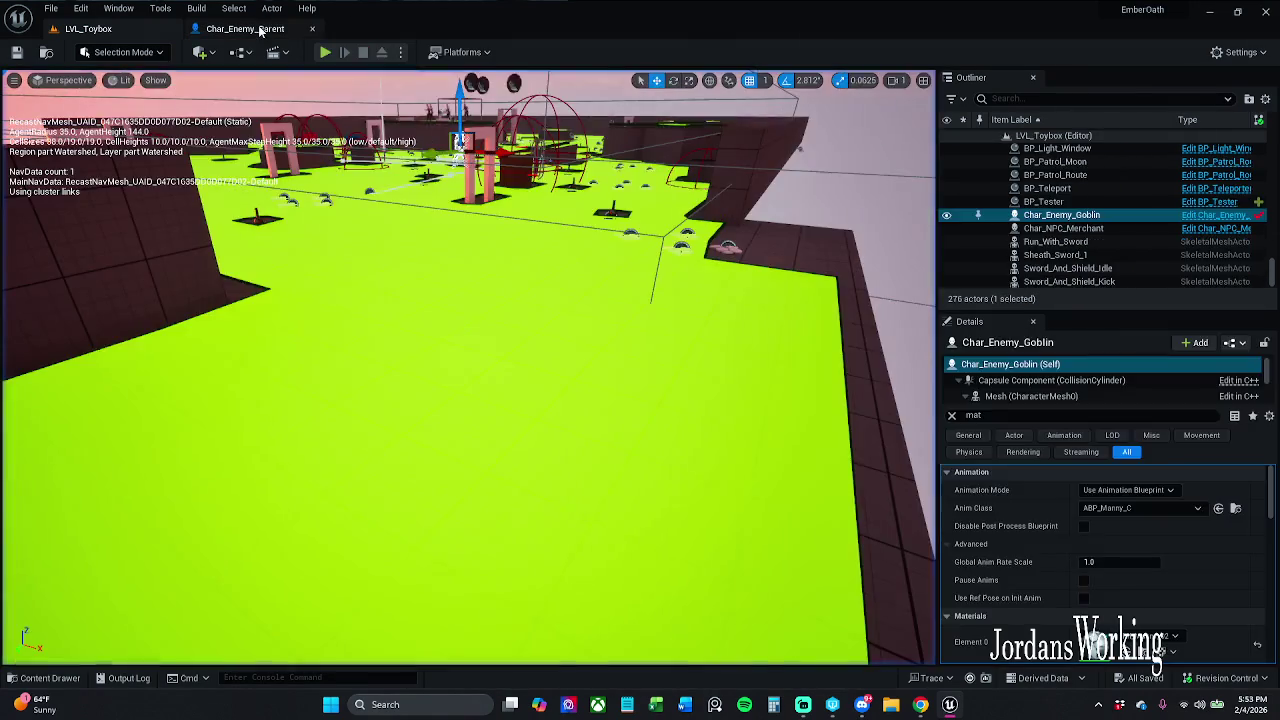
left_click(250, 28)
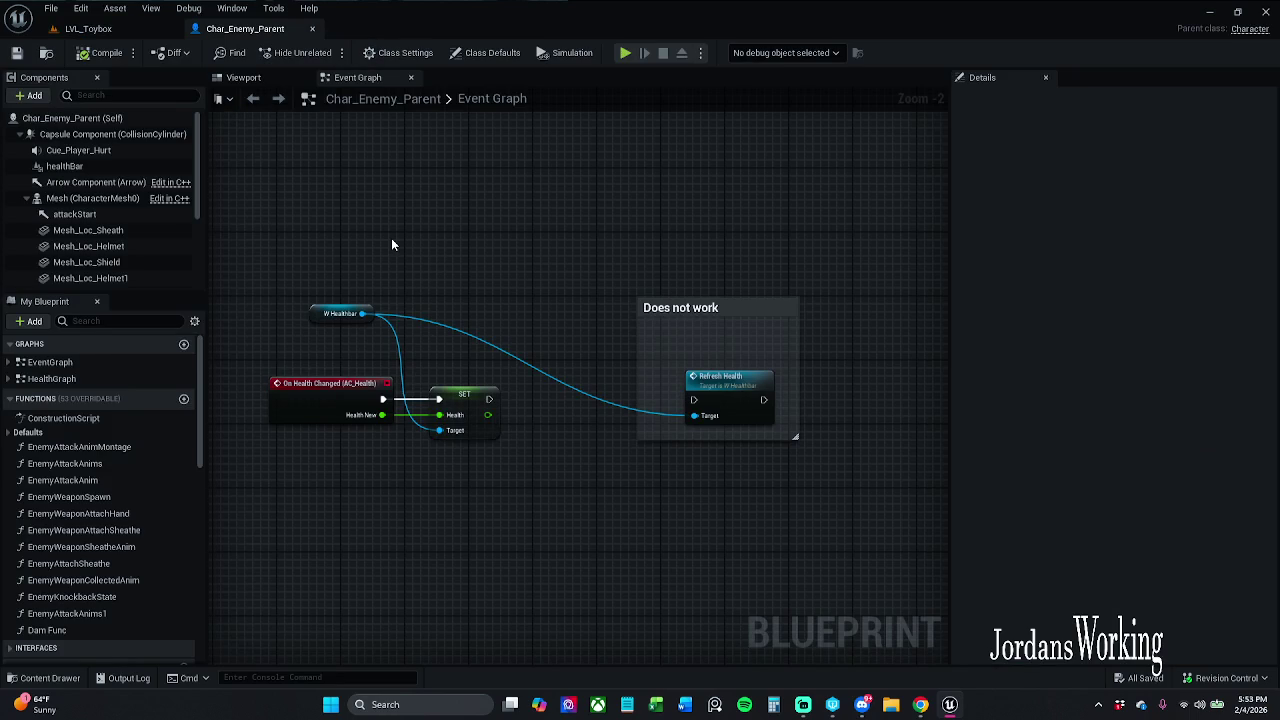
Open W_Healthbar from the healthBar component's Widget Class using Browse to Asset.
left_click(344, 314)
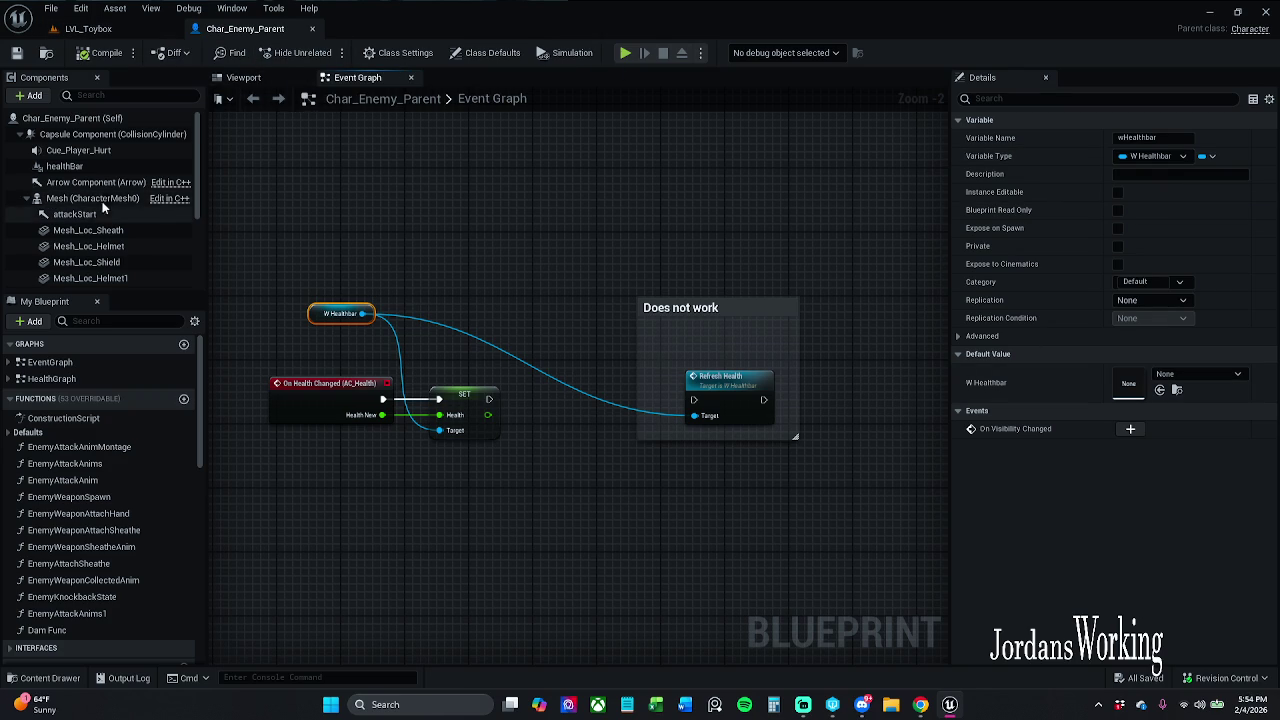
left_click(65, 166)
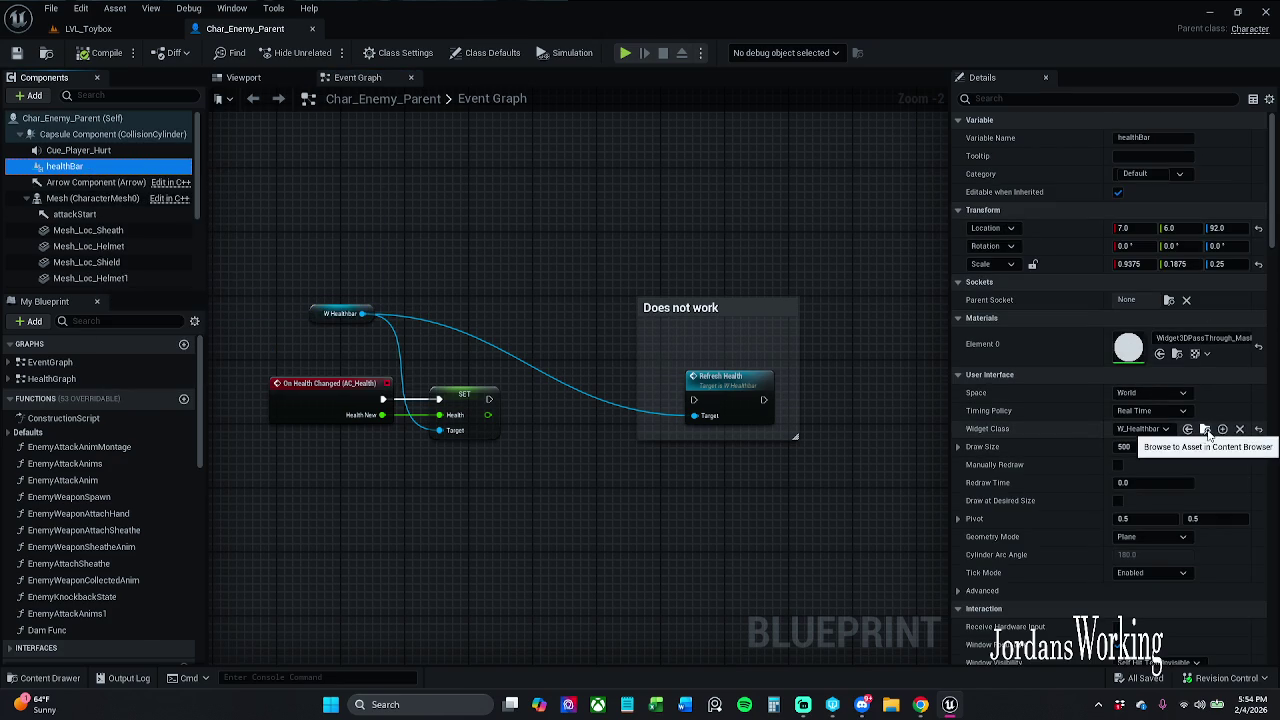
left_click(1192, 429)
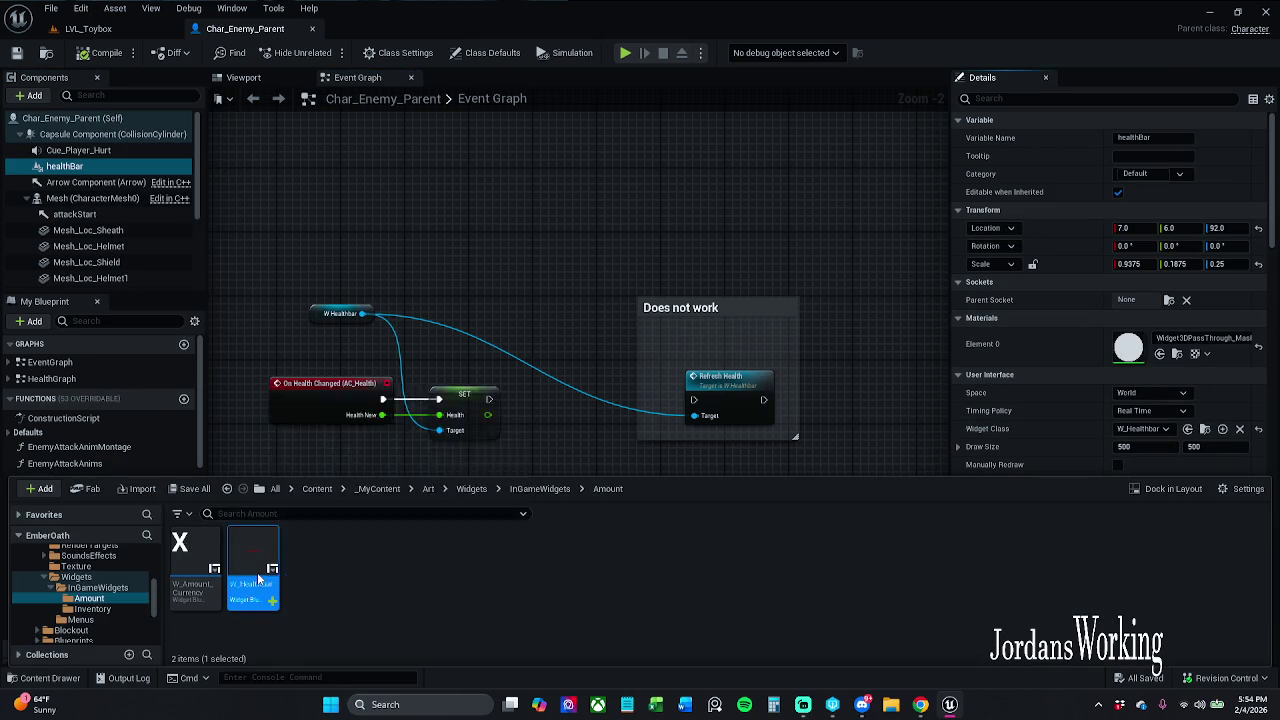
double_click(257, 571)
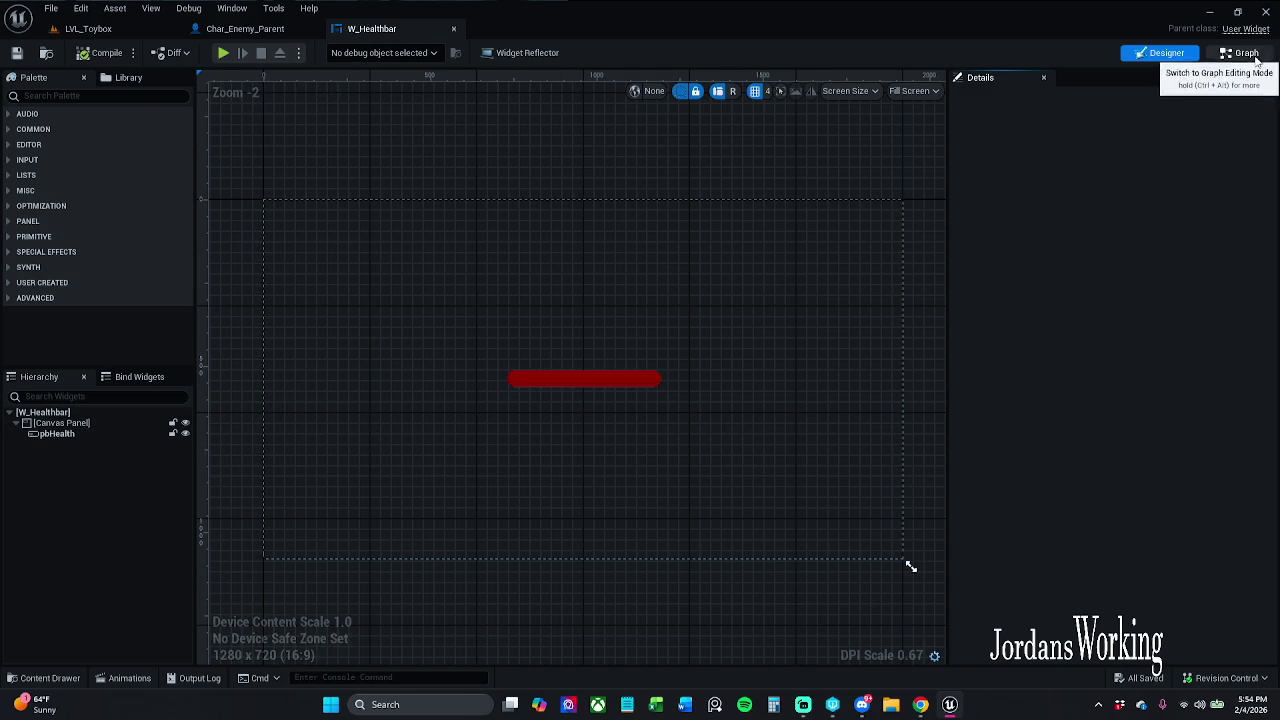
In W_Healthbar's graph, delete the SET node that stores Enemy Parent.
left_click(1240, 52)
mouse_move(609, 291)
left_mouse_down()
mouse_move(423, 286)
mouse_move(526, 277)
mouse_move(598, 295)
left_mouse_up()
scroll(525, 280, "down", 1)
scroll(540, 289, "up", 1)
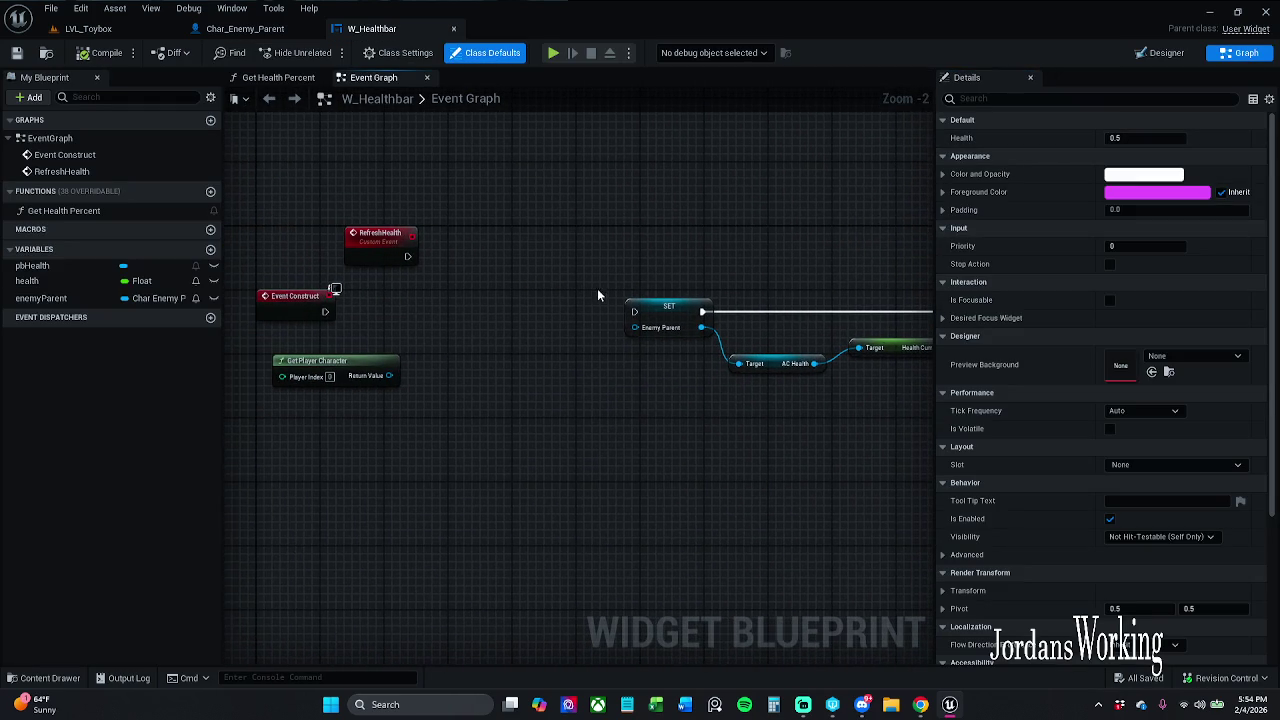
left_click(662, 315)
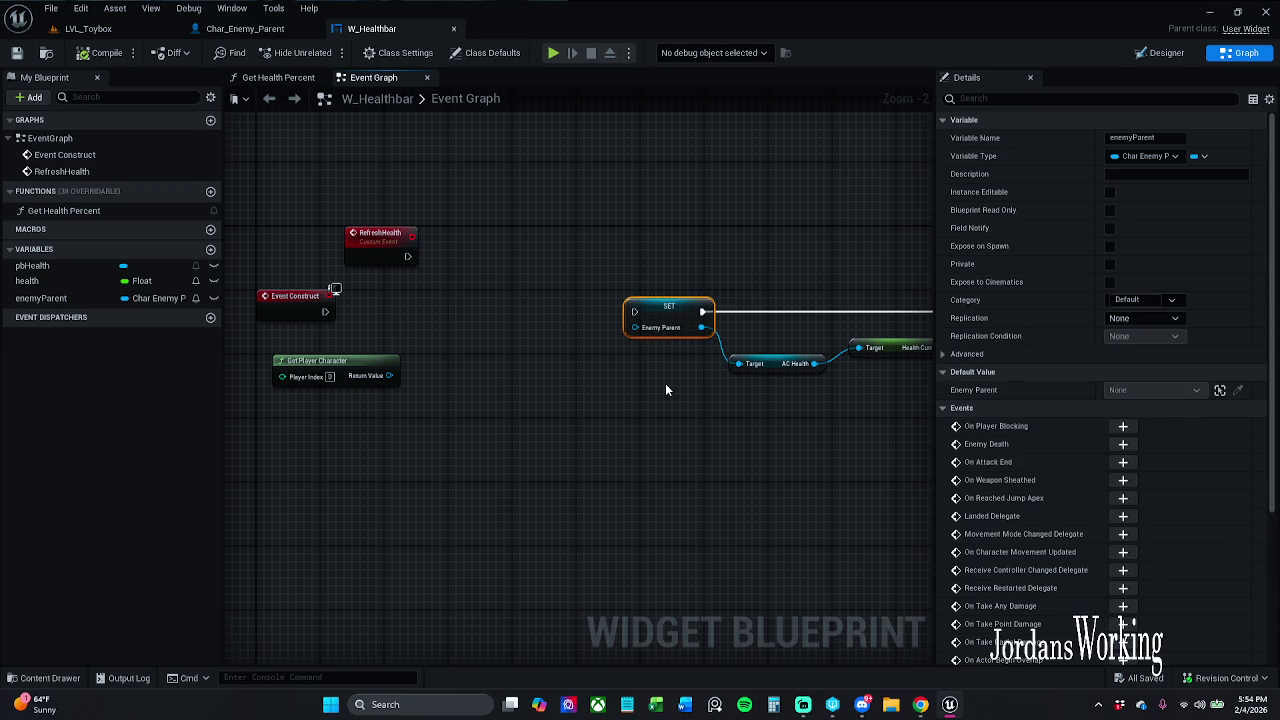
key("Delete")
Add an Enemy Parent getter for AC Health and wire Event Construct into SET Health.
mouse_move(43, 297)
left_mouse_down()
mouse_move(753, 366)
mouse_move(688, 382)
mouse_move(702, 380)
left_mouse_up()
mouse_move(678, 324)
left_mouse_down()
mouse_move(774, 388)
mouse_move(824, 364)
left_mouse_up()
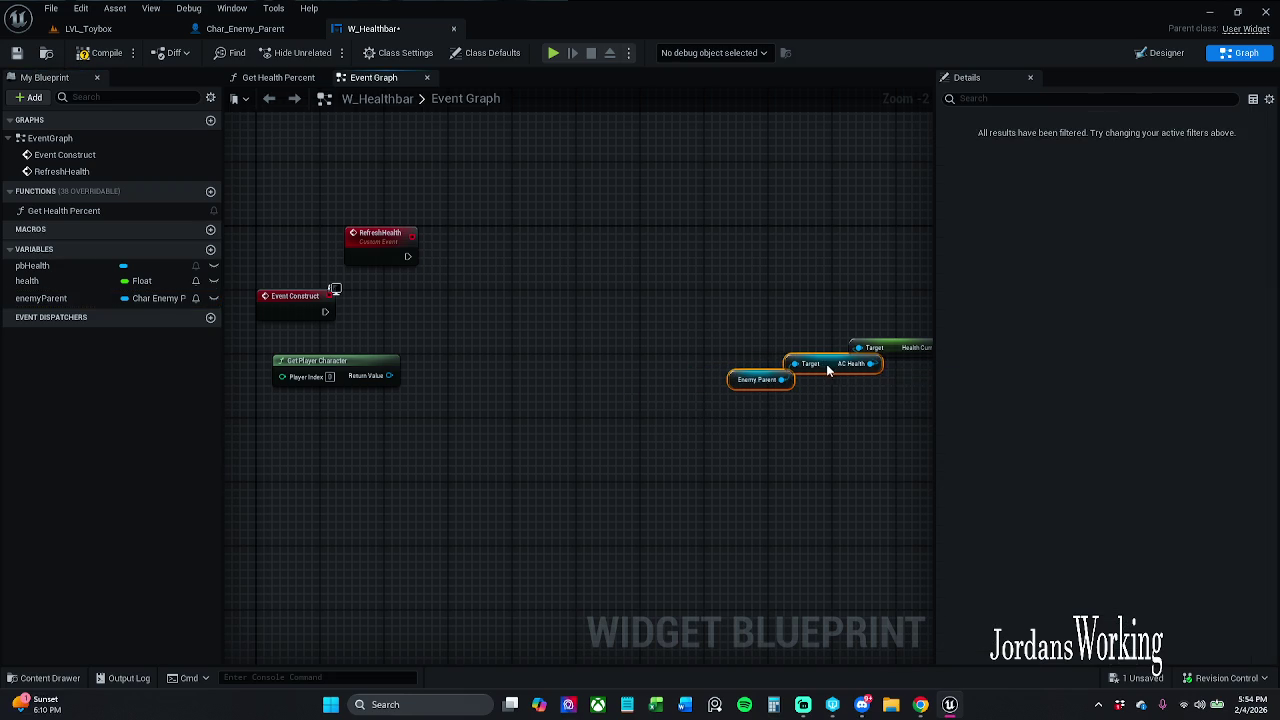
left_click_drag(894, 418, 680, 409)
mouse_move(546, 266)
left_mouse_down()
mouse_move(780, 400)
mouse_move(816, 391)
left_mouse_up()
left_click_drag(892, 286, 632, 283)
left_click_drag(427, 282, 697, 283)
left_click(508, 323)
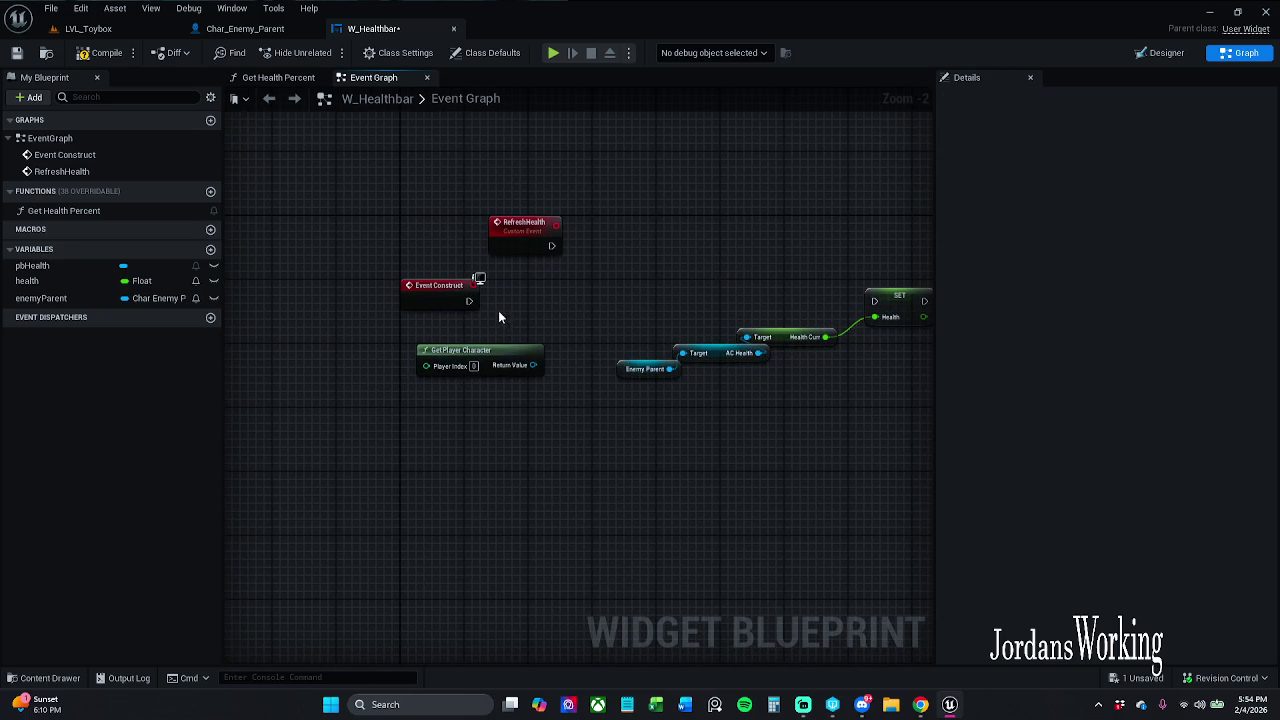
mouse_move(462, 298)
left_mouse_down()
mouse_move(880, 287)
mouse_move(645, 298)
mouse_move(876, 300)
left_mouse_up()
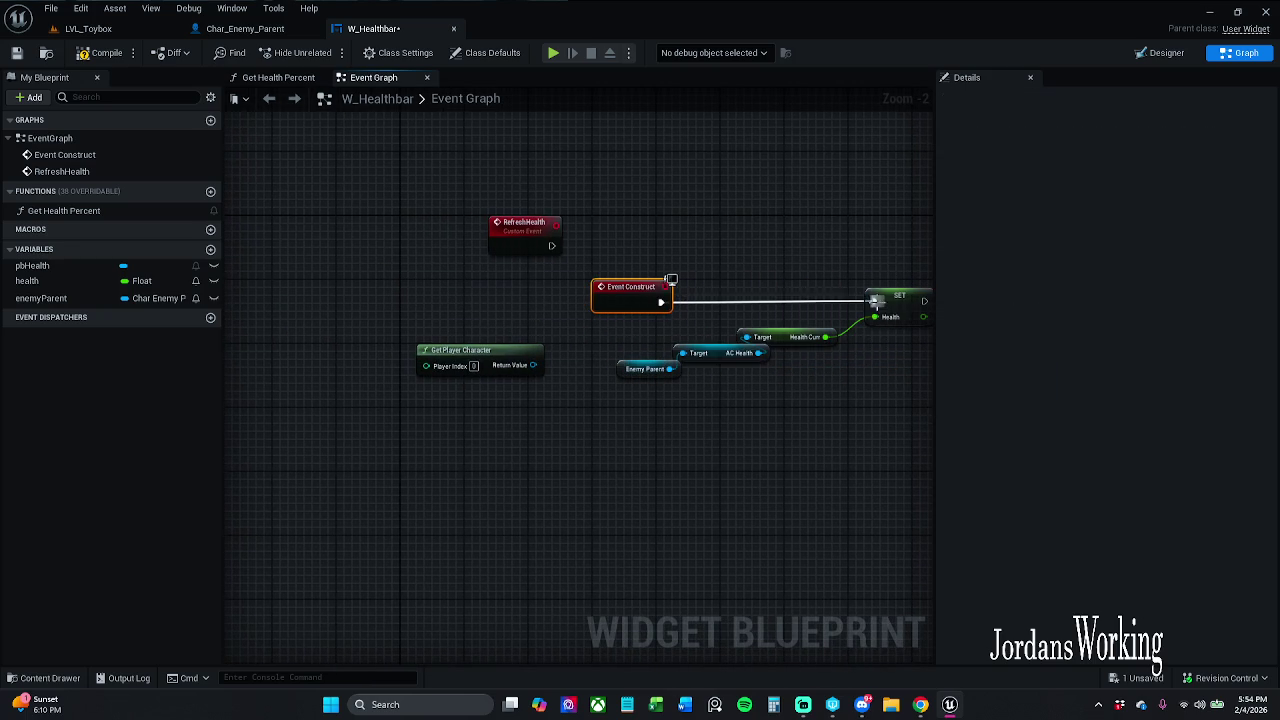
Compile and save the widget, then delete the unused Get Player Character node.
left_click(107, 53)
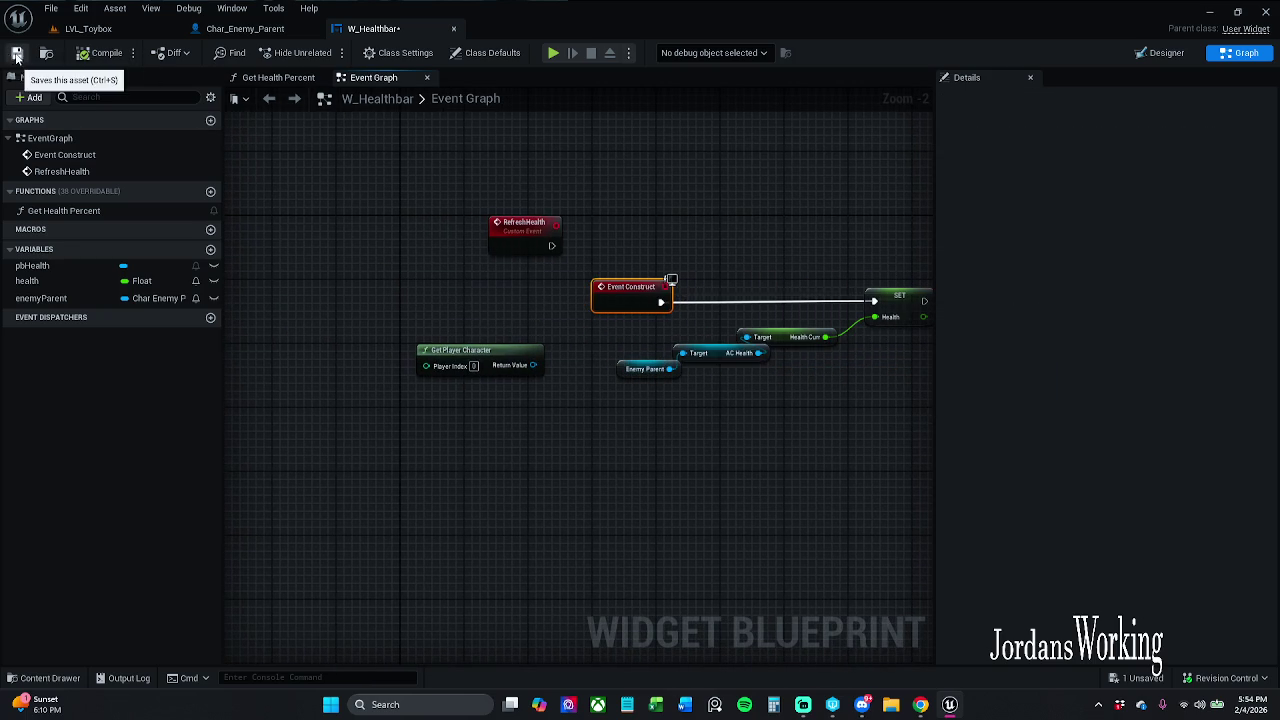
left_click(16, 53)
scroll(680, 346, "up", 2)
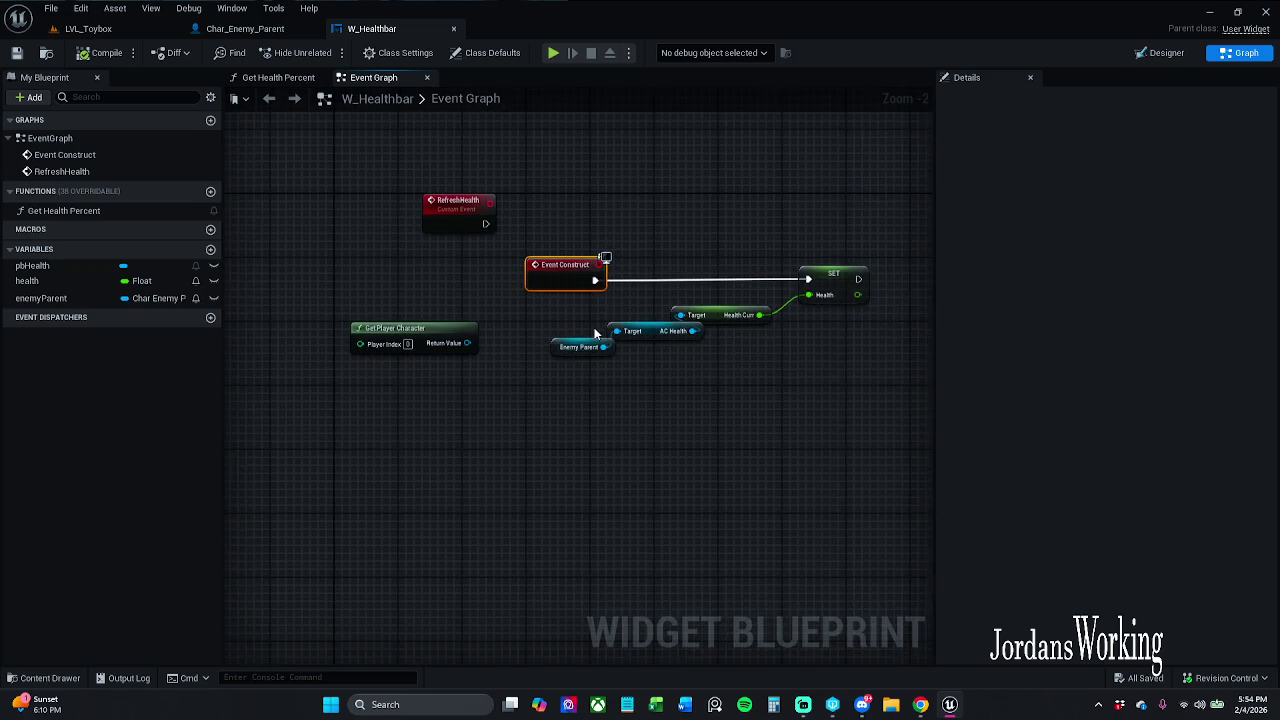
left_click(576, 353)
left_click_drag(583, 388, 588, 446)
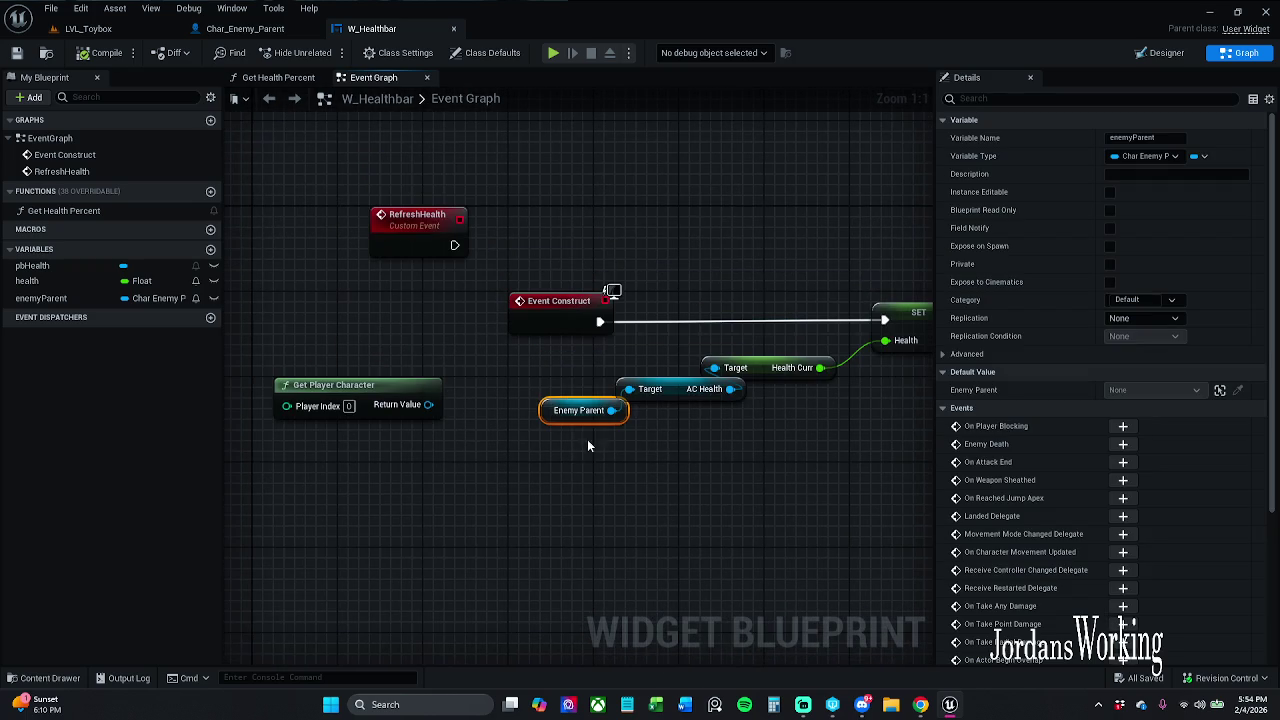
left_click(340, 410)
key("Delete")
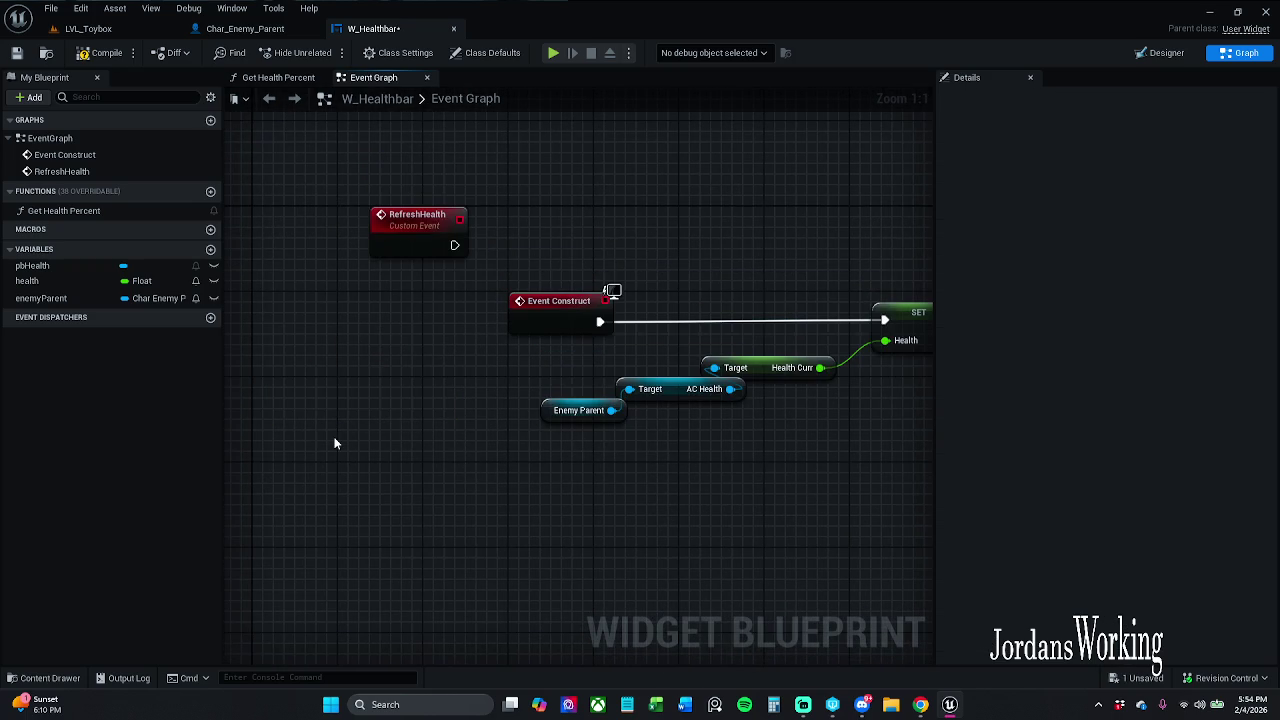
Save W_Healthbar again and return to the LVL_Toybox level.
left_click(560, 411)
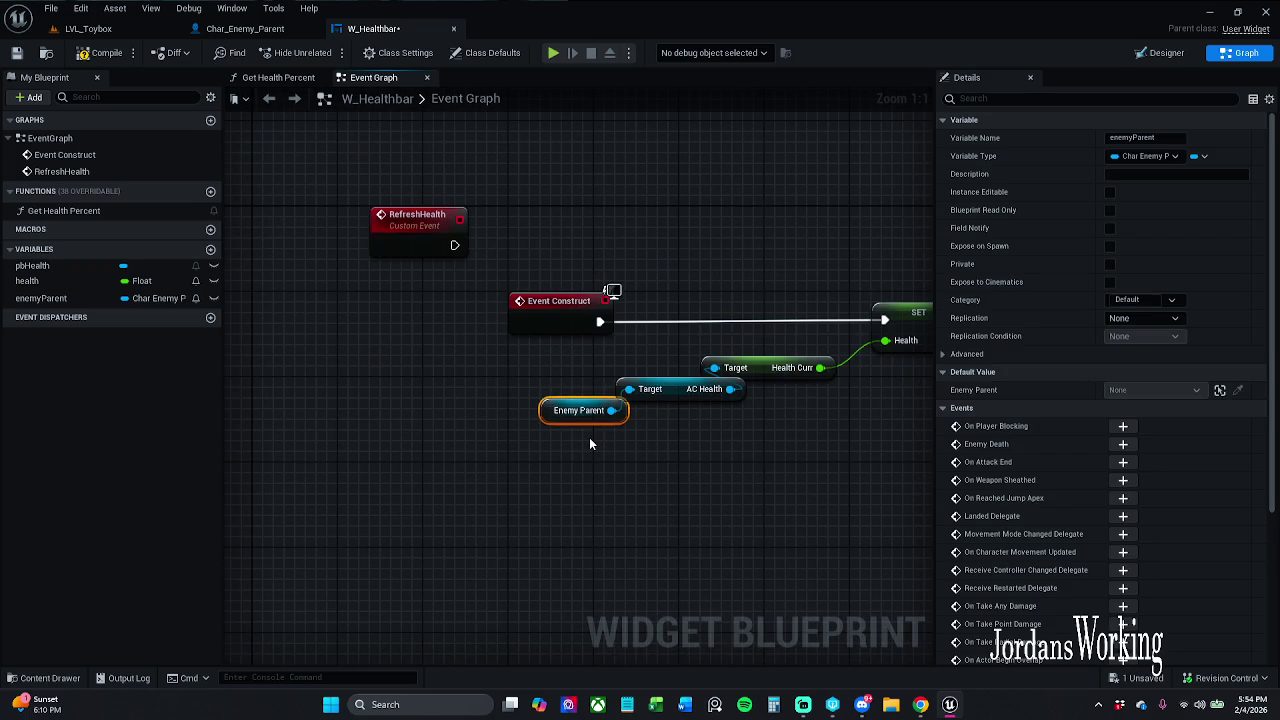
mouse_move(524, 348)
left_mouse_down()
mouse_move(535, 423)
mouse_move(550, 434)
left_mouse_up()
scroll(580, 330, "down", 1)
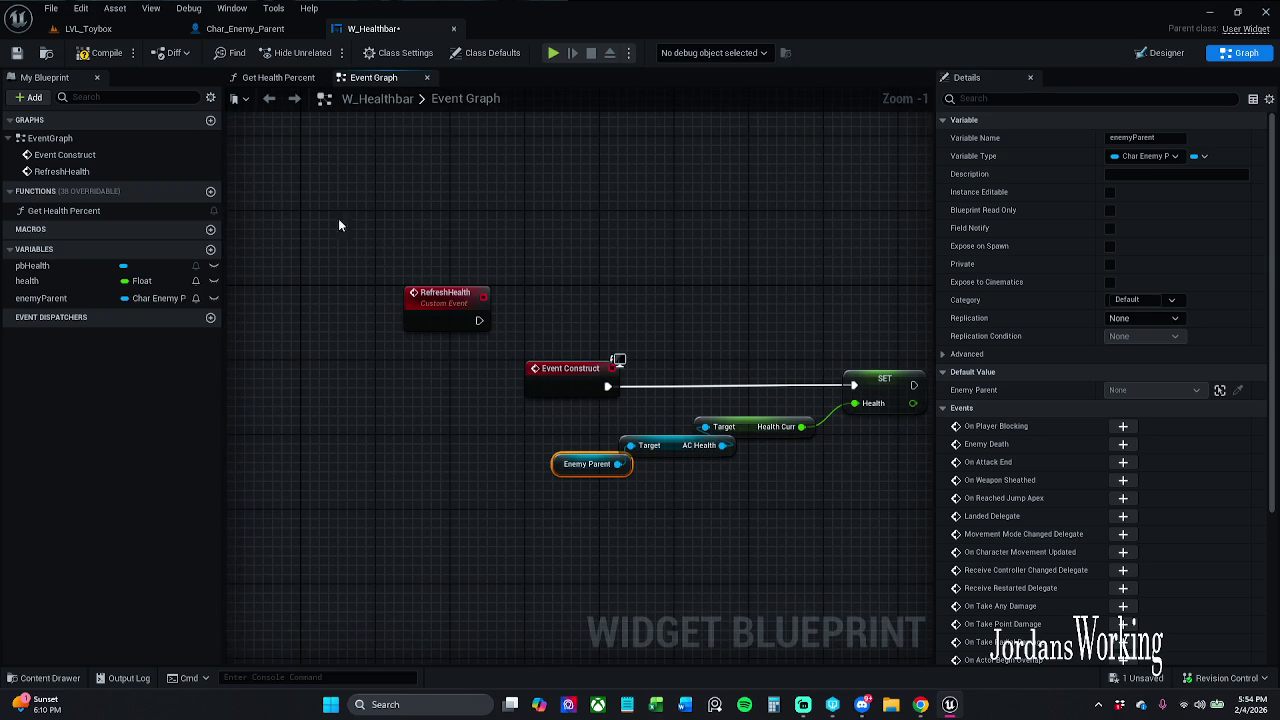
left_click(17, 52)
left_click(130, 30)
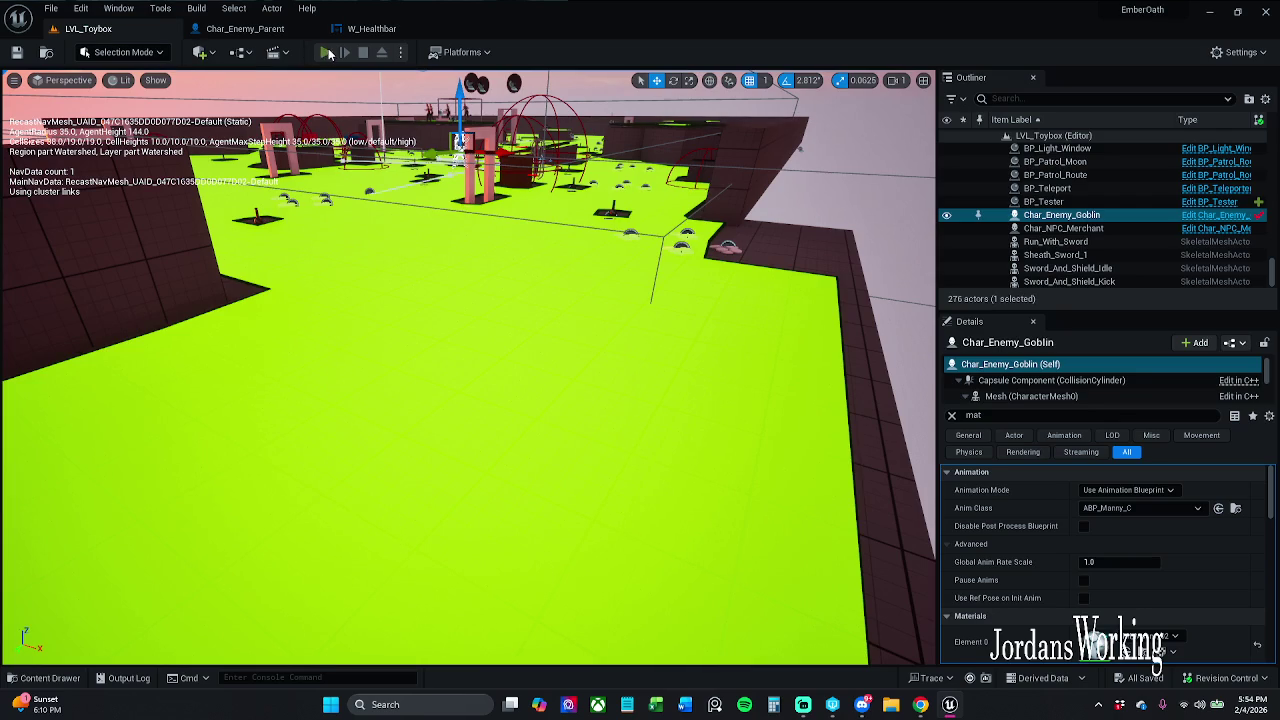
Run a quick playtest of the level and stop it.
key("alt+p")
key("w")
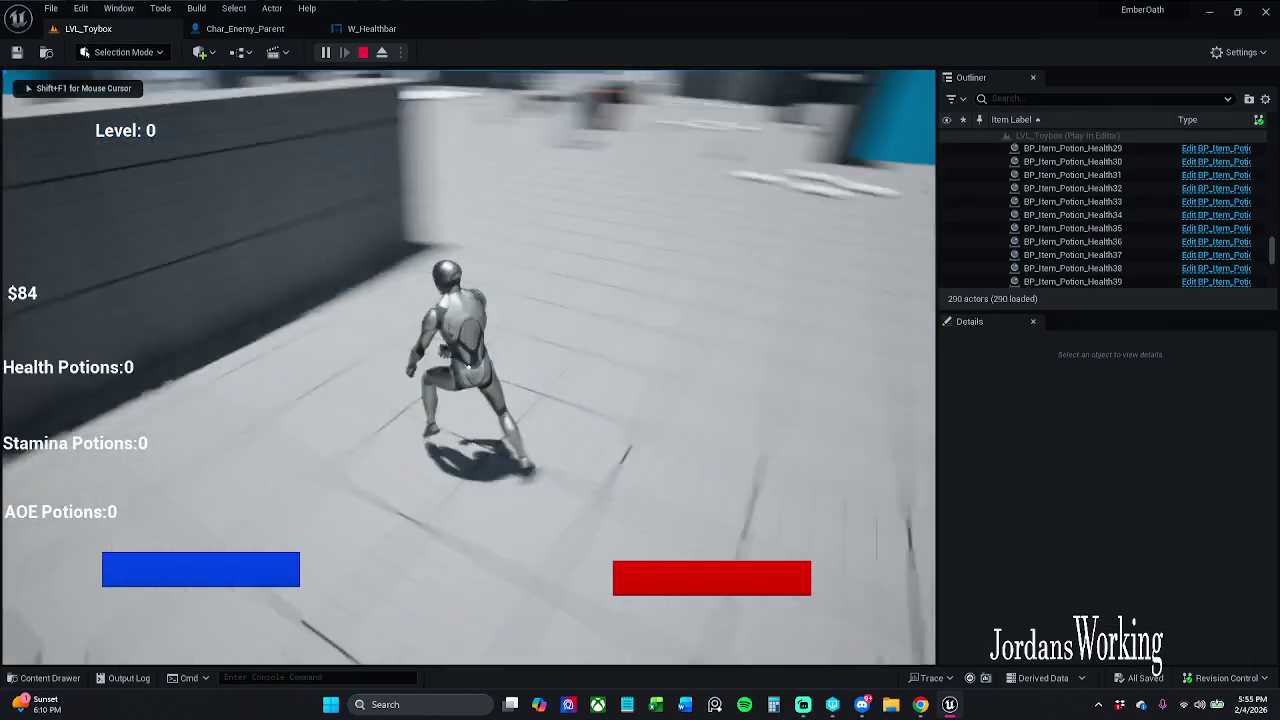
key("Escape")
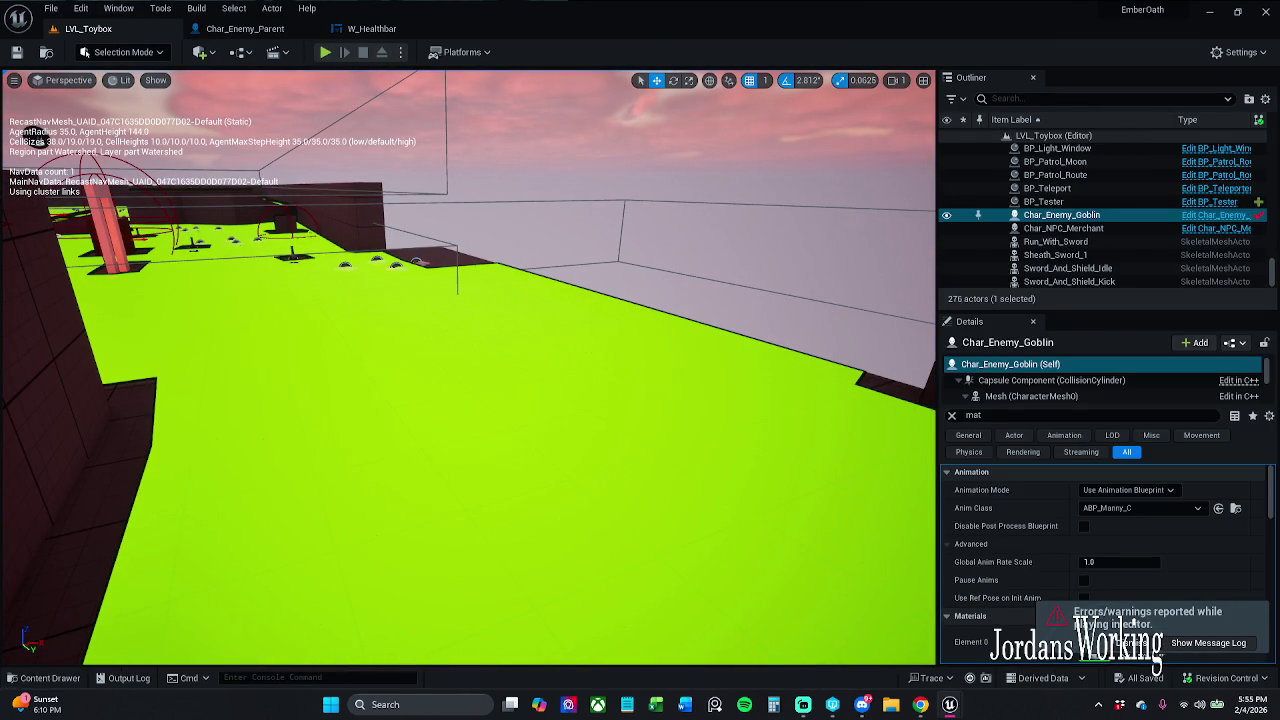
Frame the goblin enemy, playtest again, then bring up W_Healthbar's event graph.
key("f")
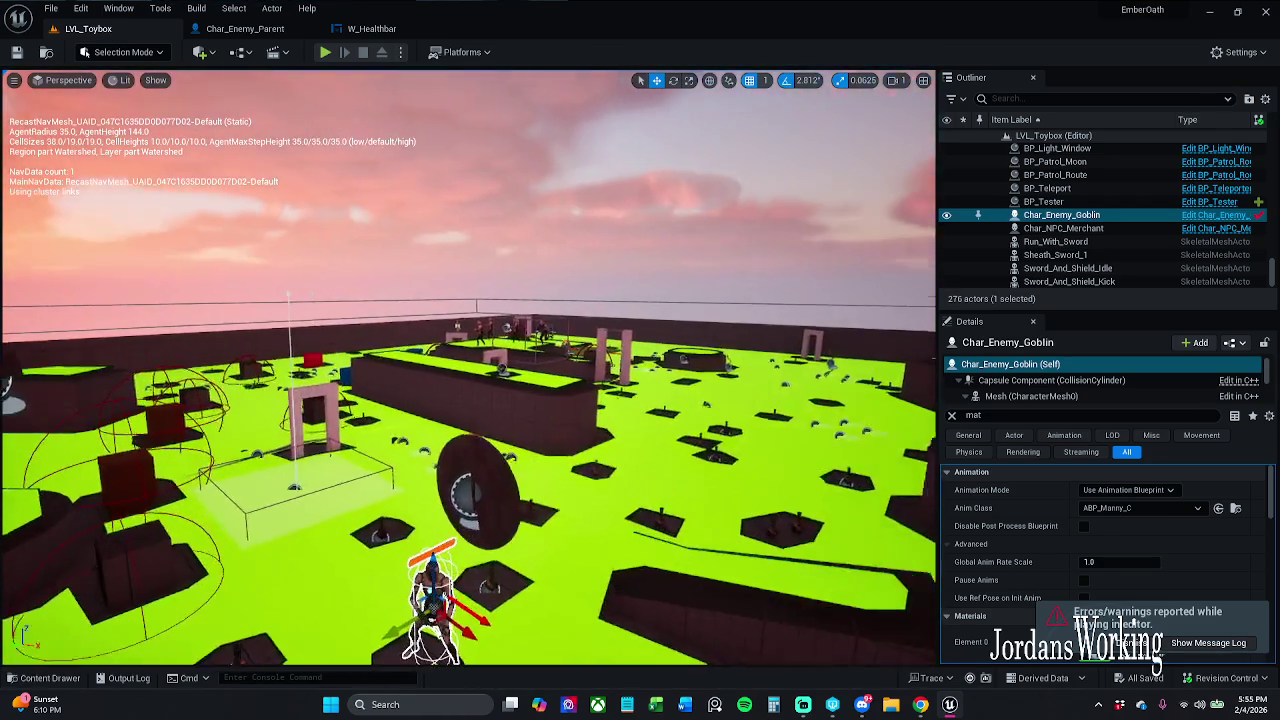
key("f")
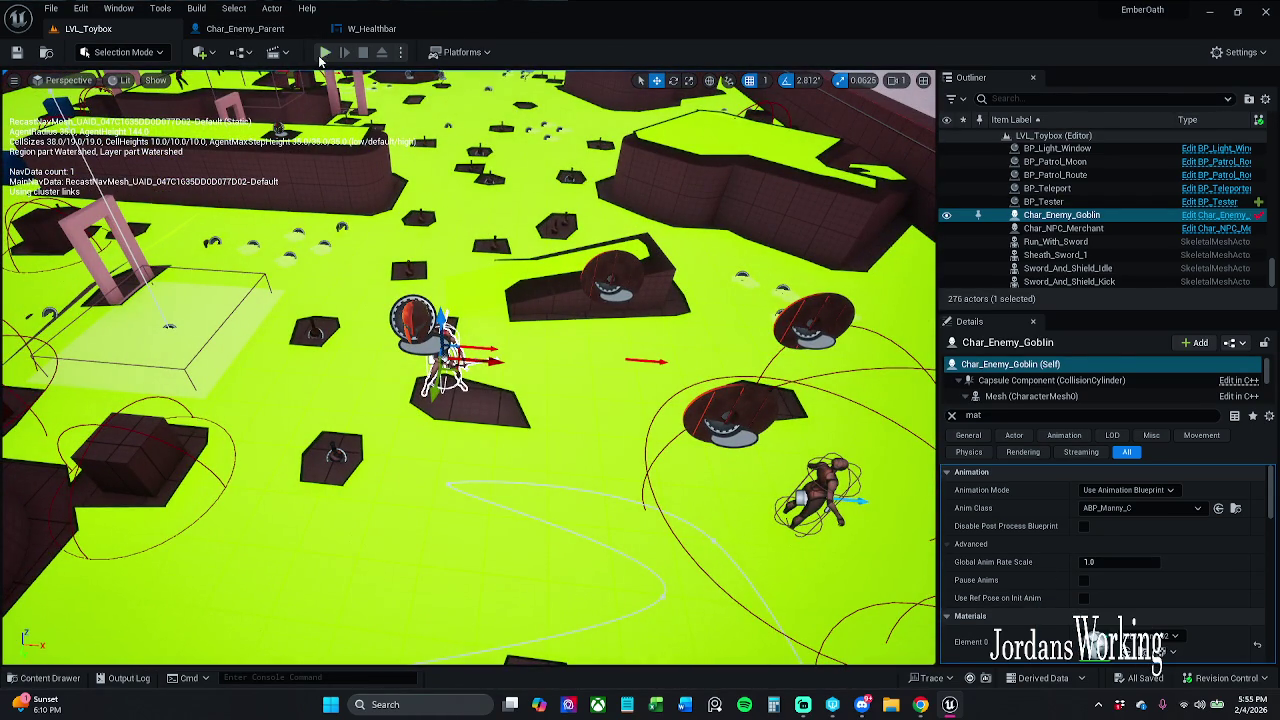
left_click(325, 52)
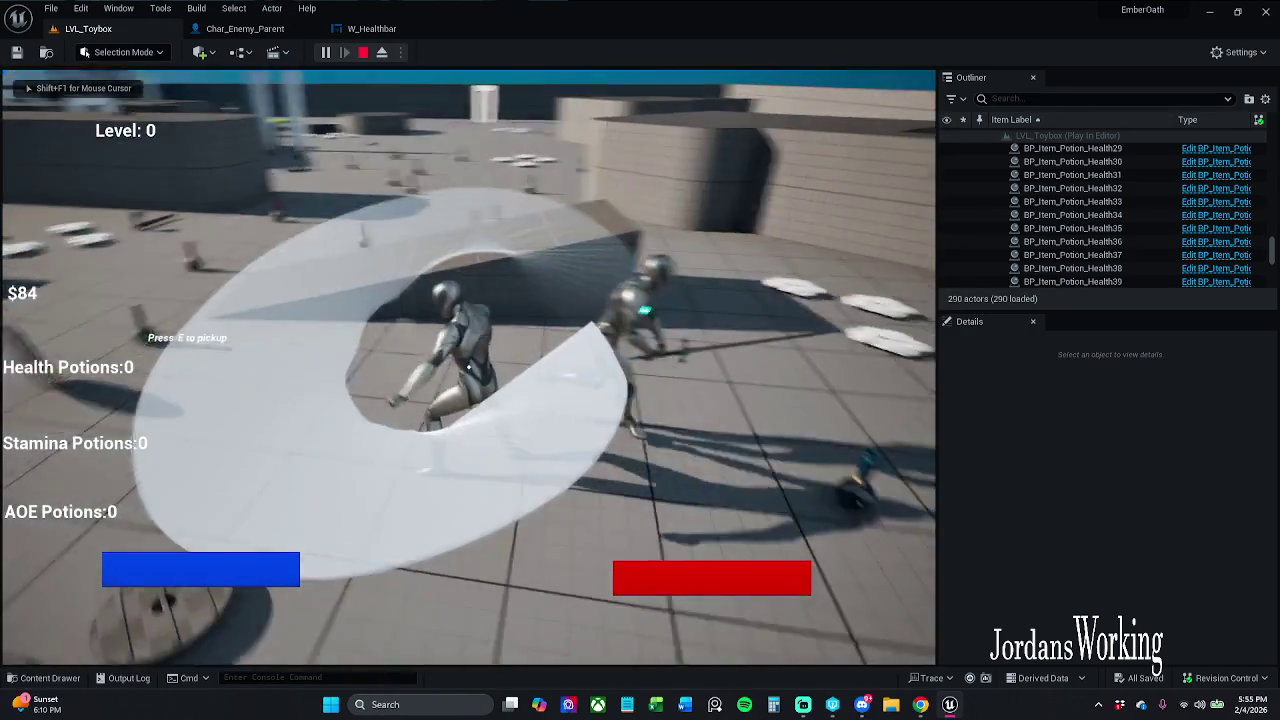
key("Escape")
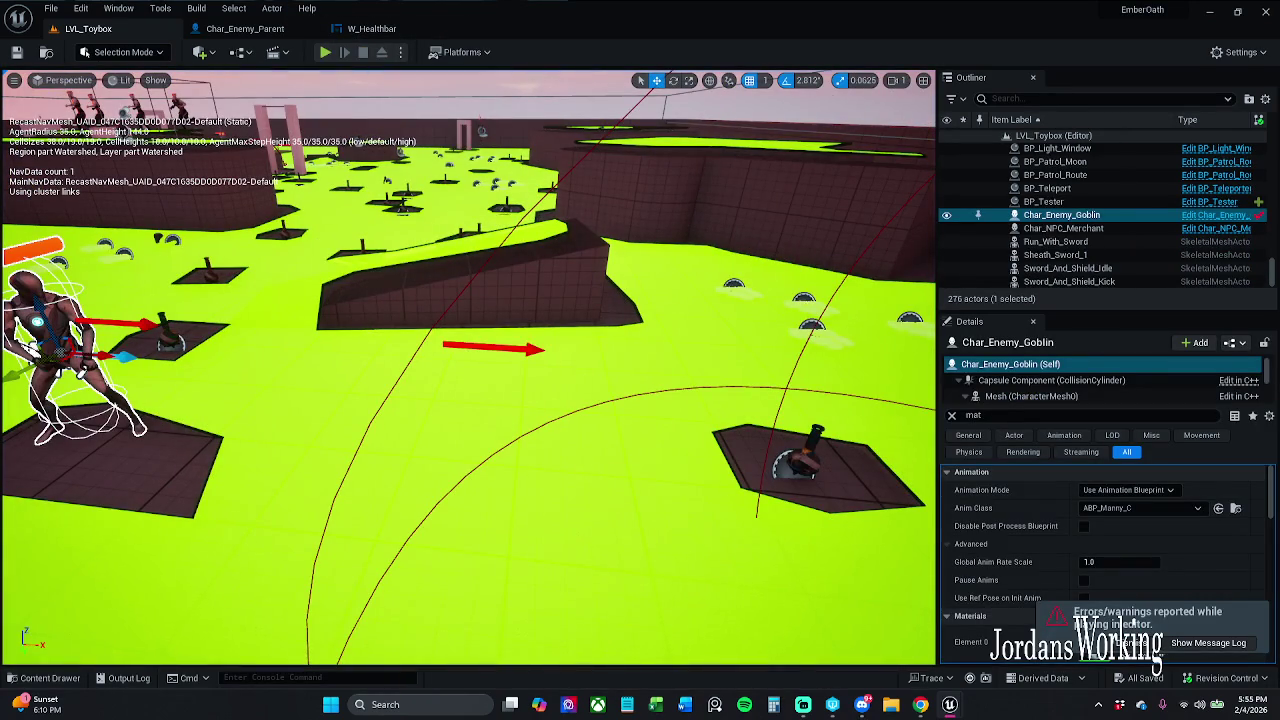
left_click(371, 28)
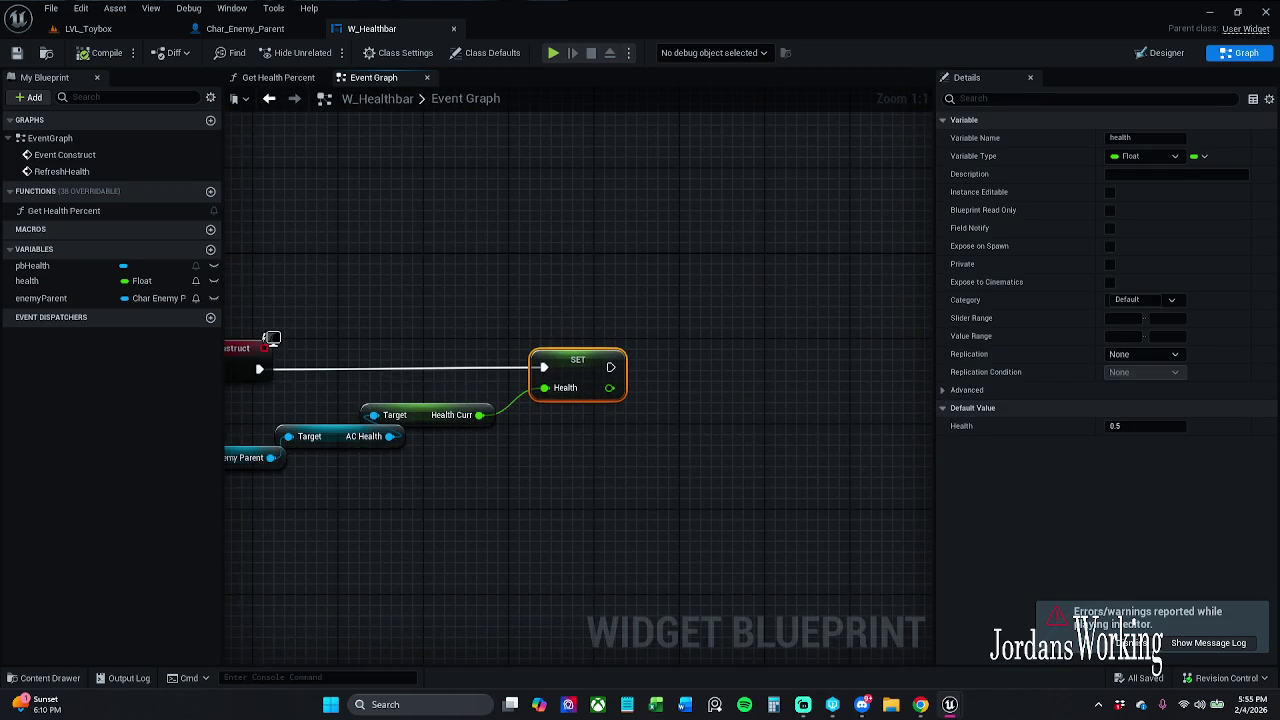
Move the RefreshHealth event up, out of the way of Event Construct.
left_click(272, 338)
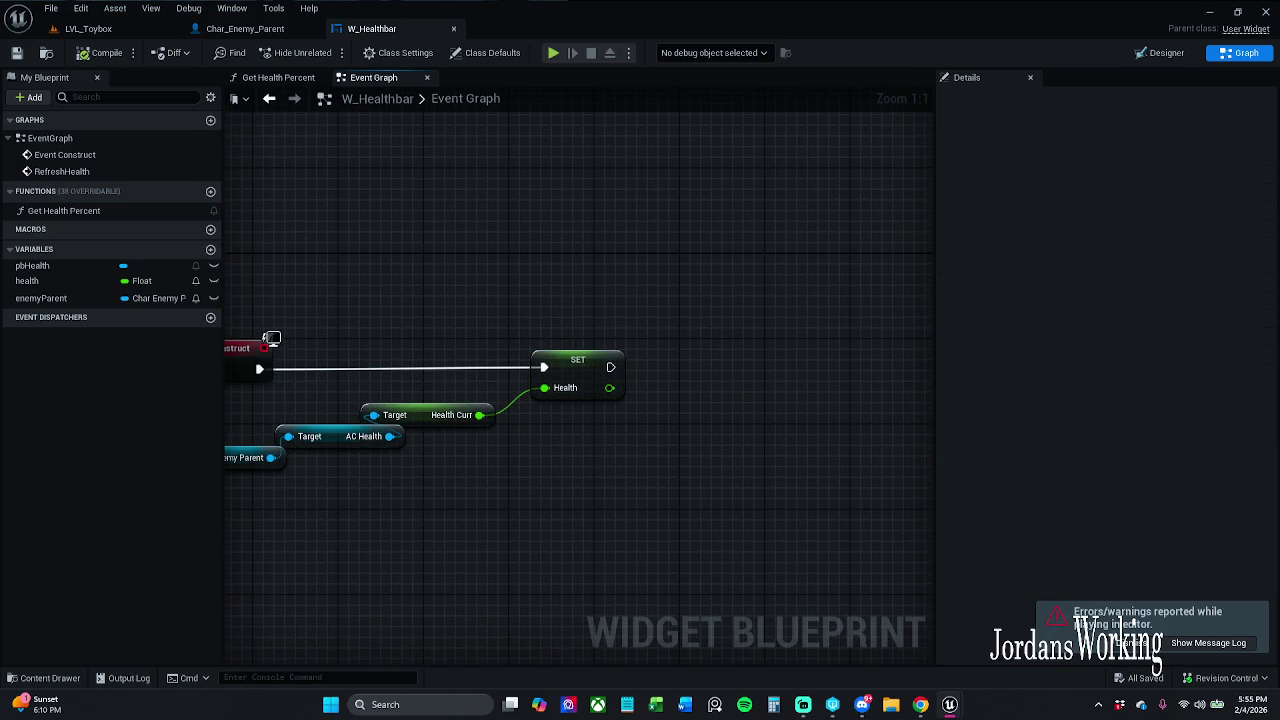
key("ctrl+z")
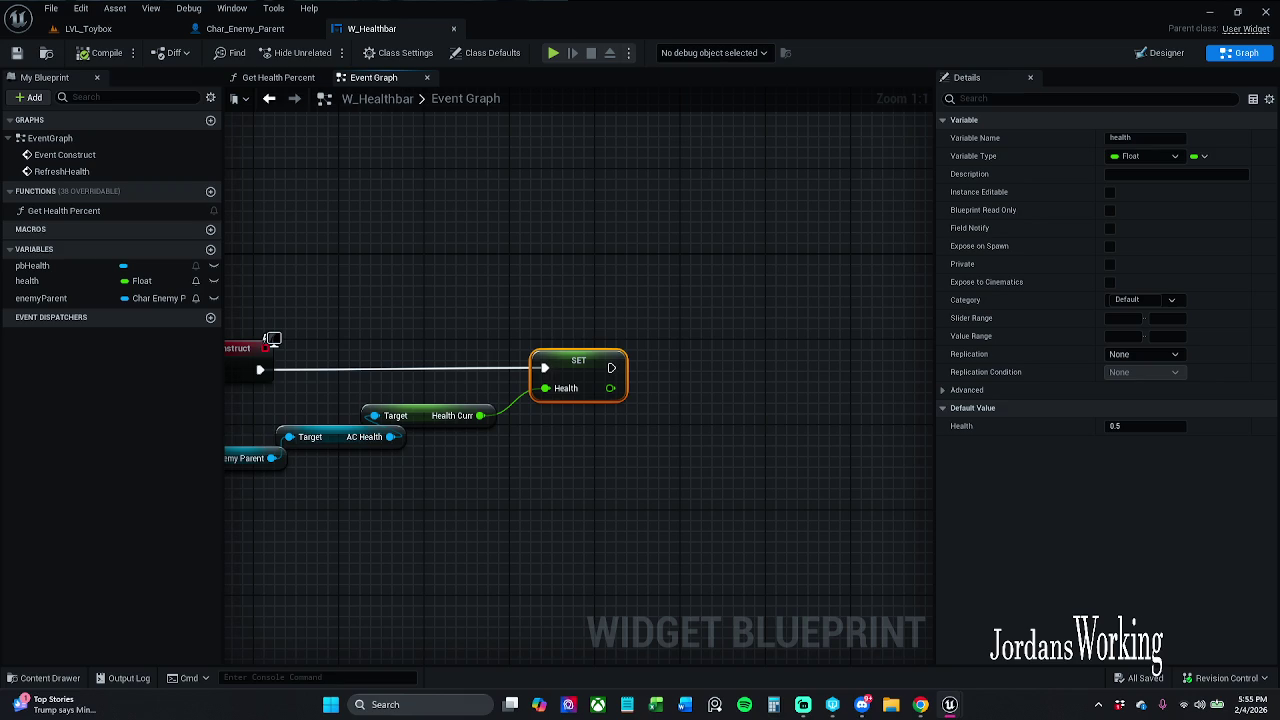
left_click(271, 339)
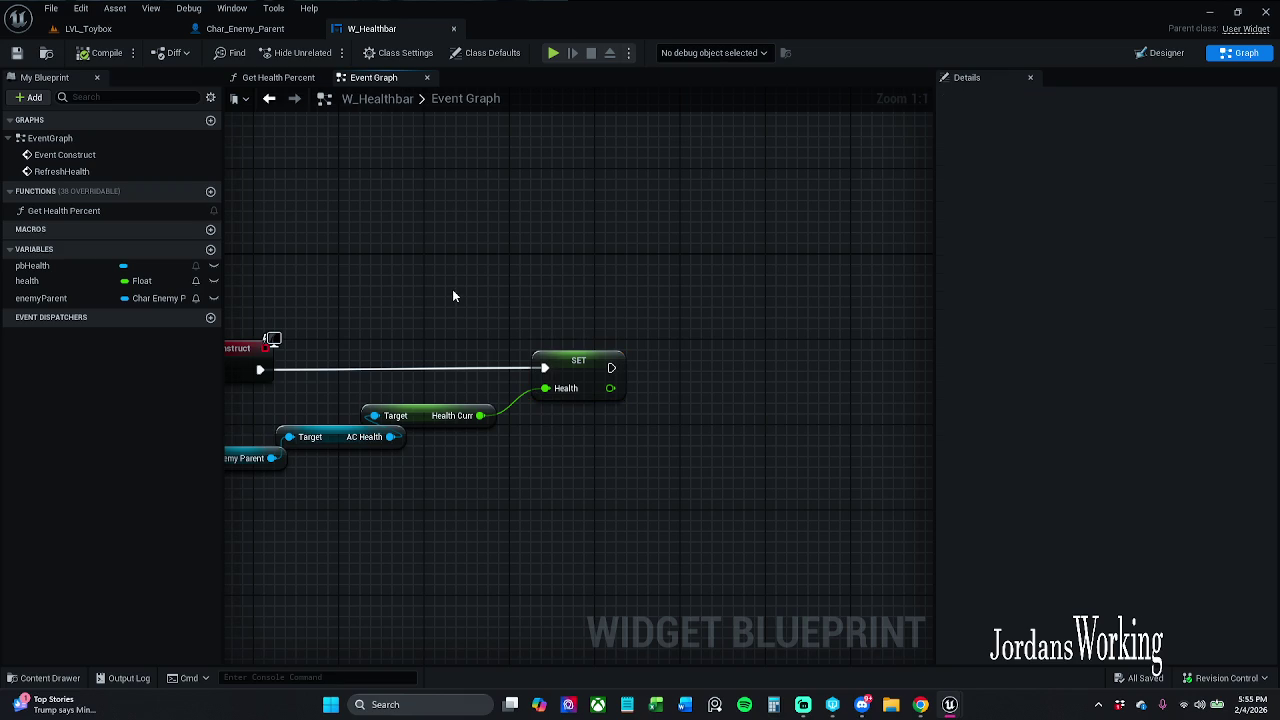
left_click_drag(452, 296, 650, 268)
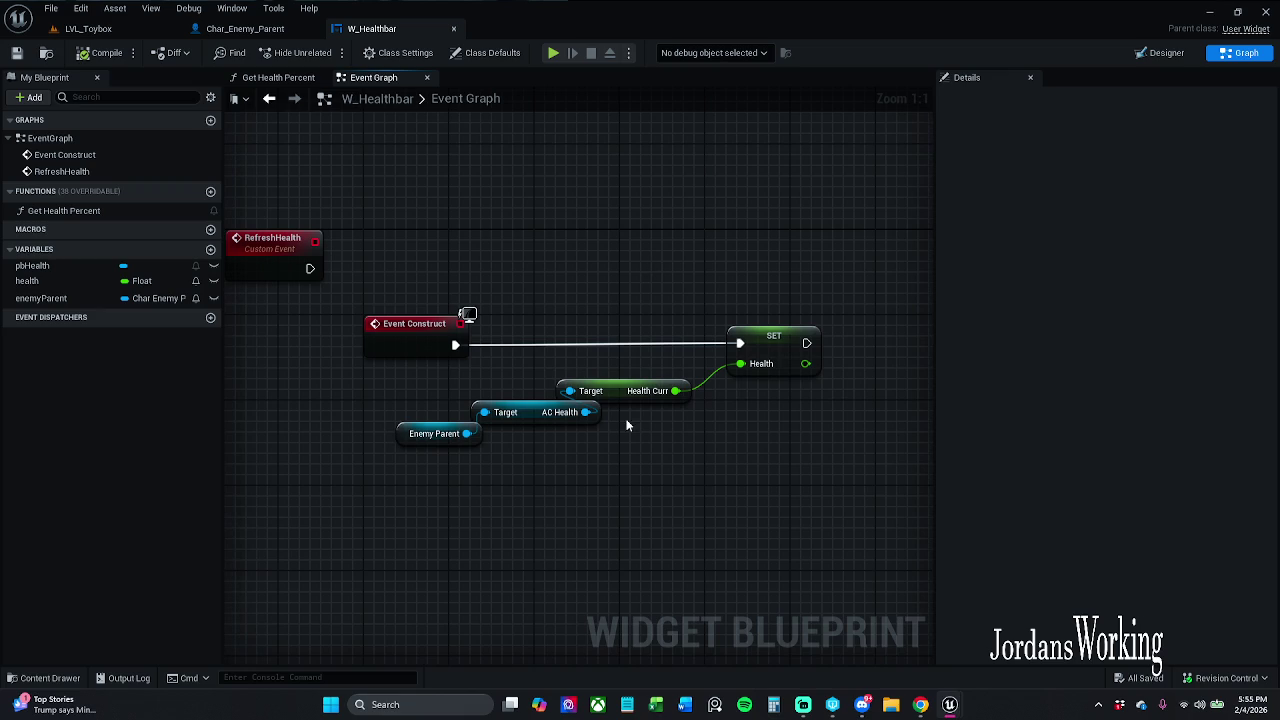
mouse_move(410, 361)
left_mouse_down()
mouse_move(540, 368)
mouse_move(274, 353)
left_mouse_up()
left_click(520, 353)
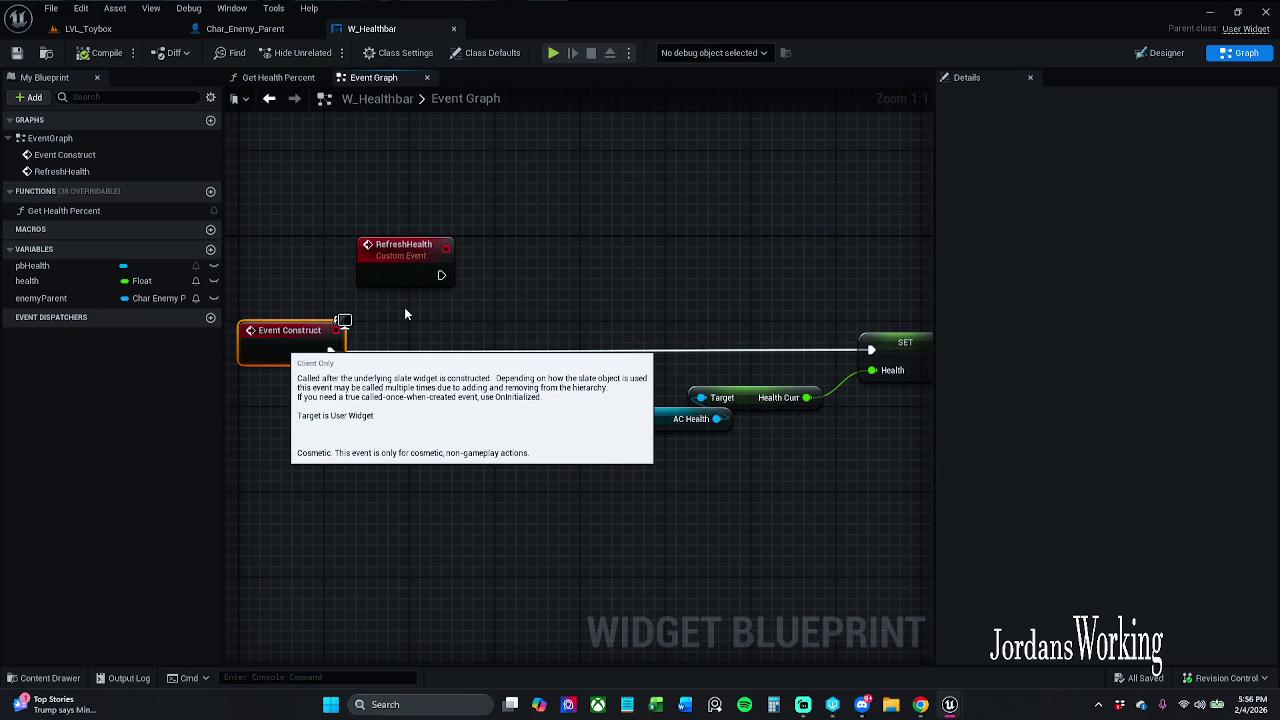
left_click(418, 382)
mouse_move(403, 277)
left_mouse_down()
mouse_move(403, 181)
mouse_move(382, 181)
left_mouse_up()
Add a Get All Actors Of Class node from Event Construct's execution pin.
mouse_move(331, 351)
left_mouse_down()
mouse_move(427, 358)
mouse_move(395, 352)
left_mouse_up()
type("get")
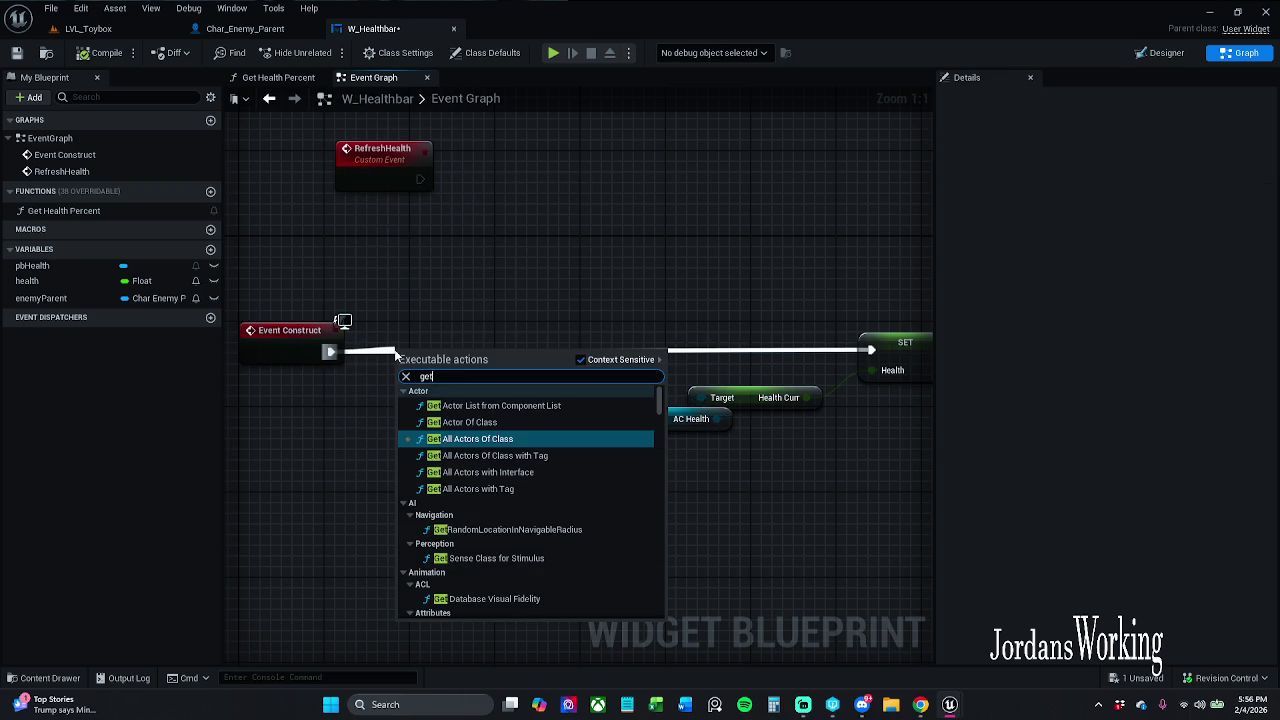
type(" all act")
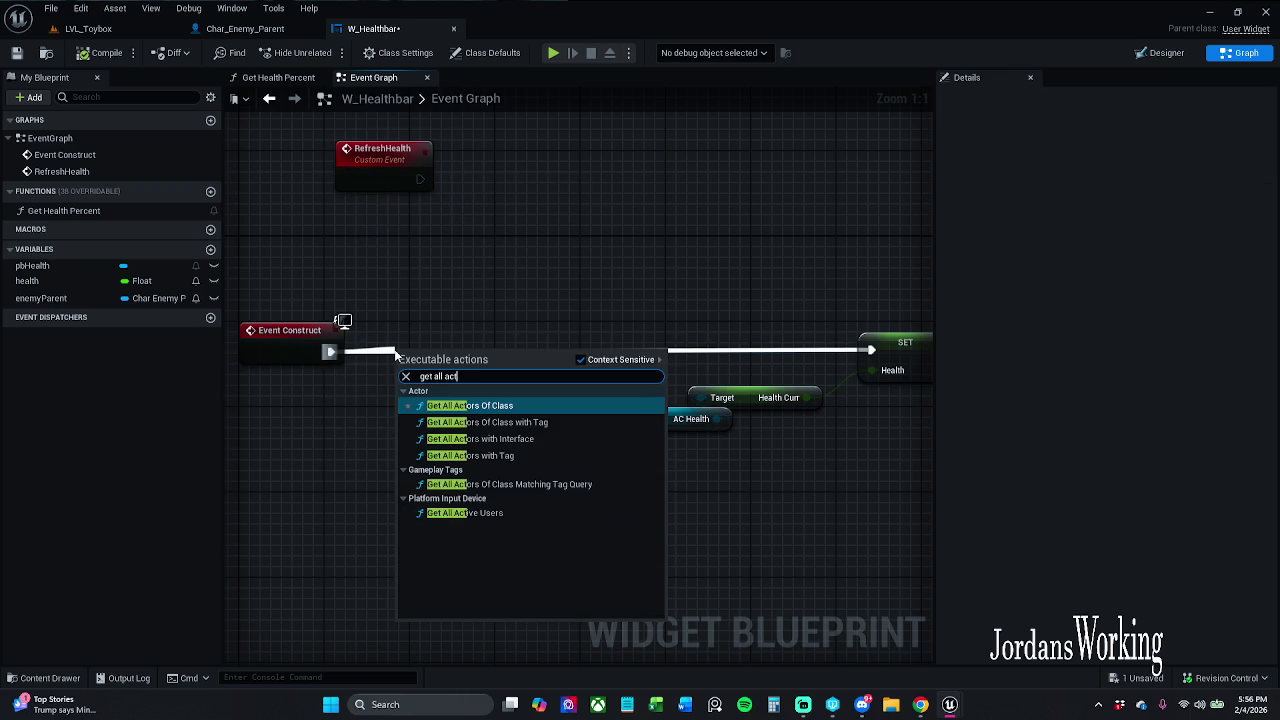
type("or")
key("Return")
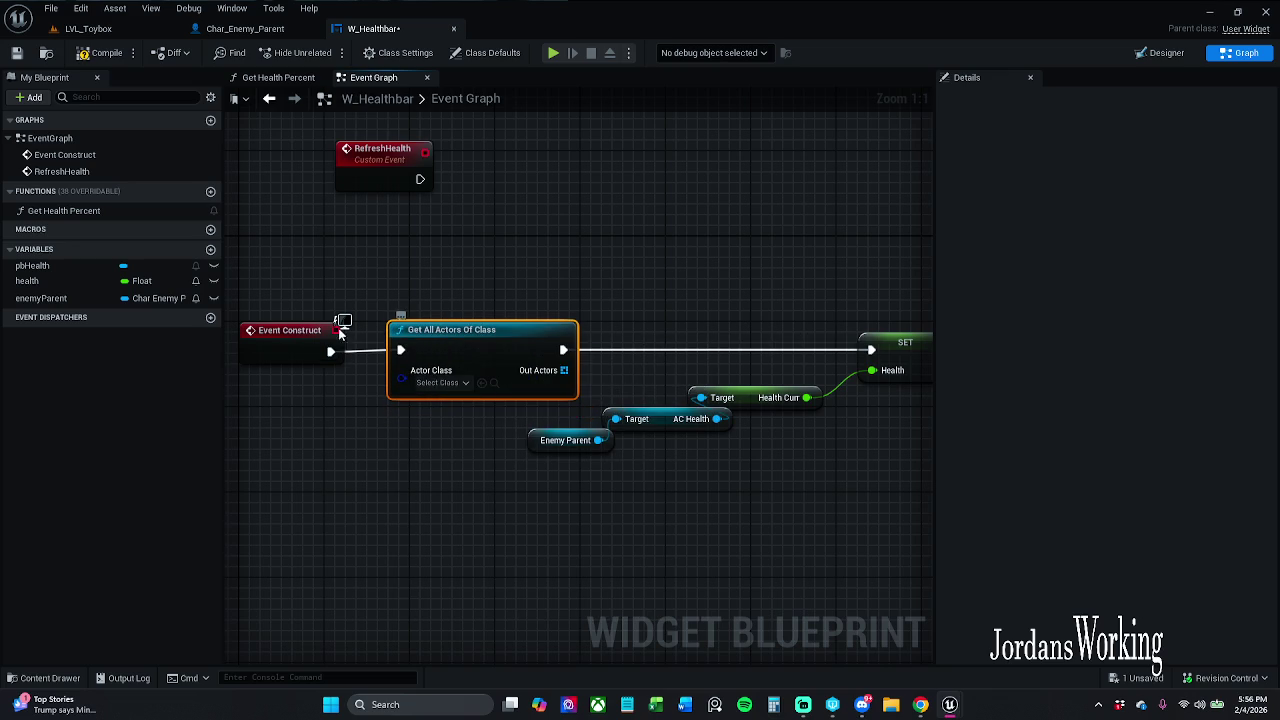
Shift the SET and Enemy Parent getter nodes right and down to clear space.
left_click_drag(287, 316, 915, 360)
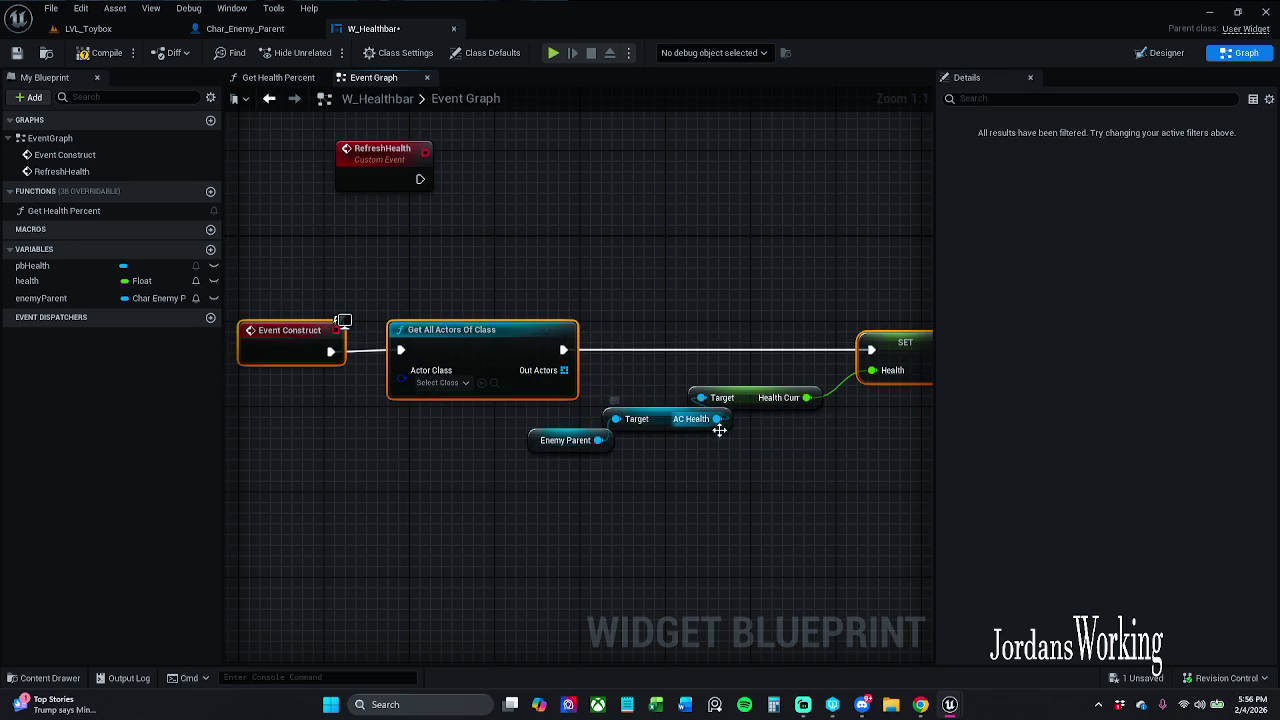
mouse_move(617, 284)
left_mouse_down()
mouse_move(560, 283)
mouse_move(279, 376)
left_mouse_up()
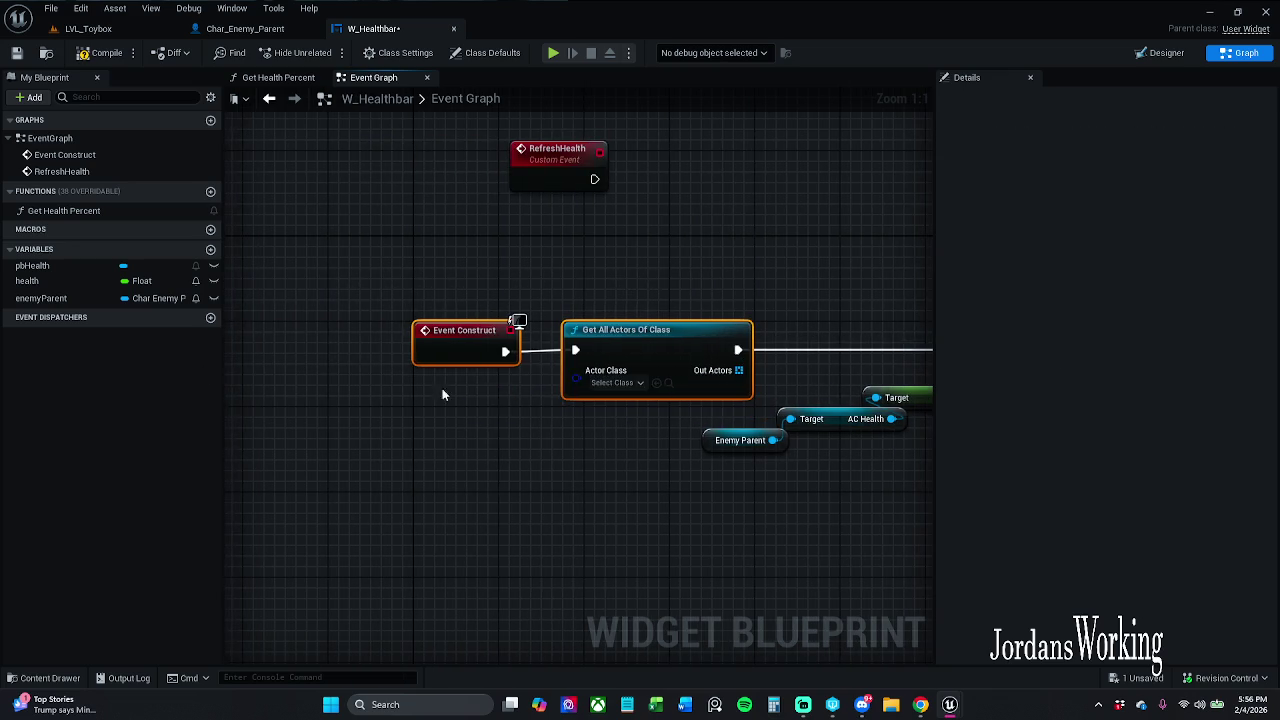
mouse_move(466, 449)
left_mouse_down()
mouse_move(723, 397)
mouse_move(760, 352)
left_mouse_up()
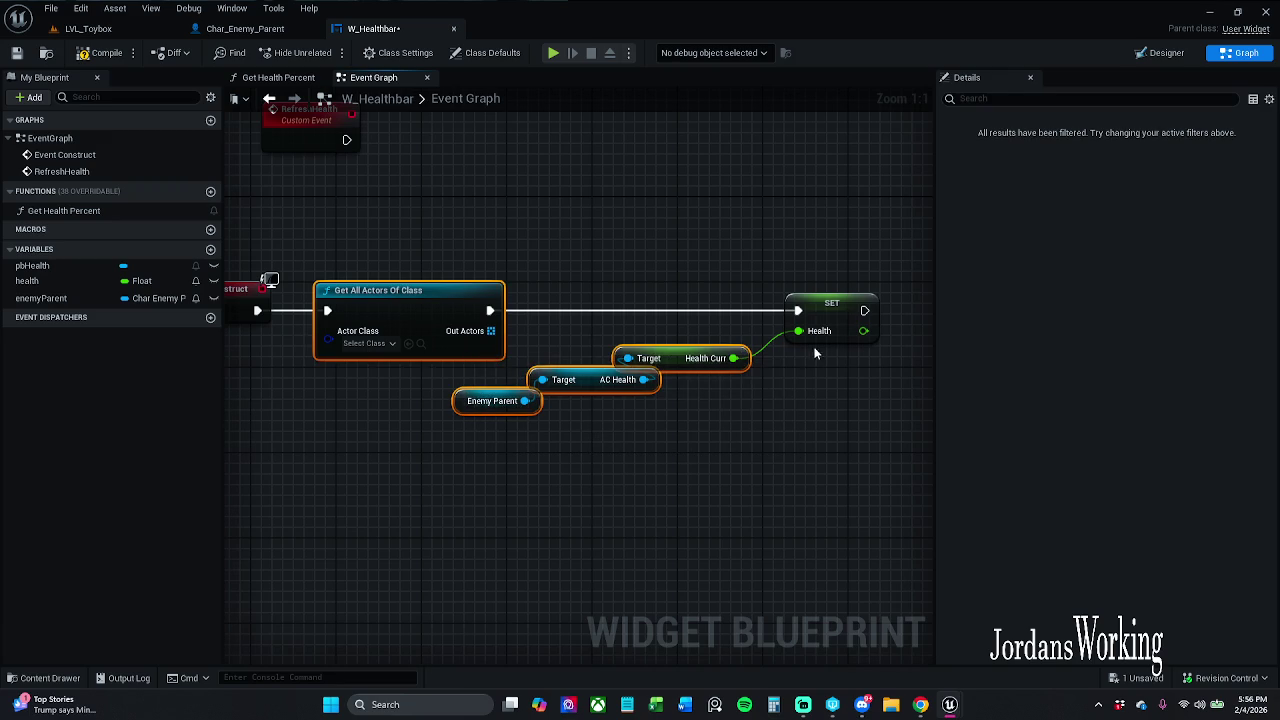
left_click(797, 302, "shift")
left_click(415, 291, "ctrl")
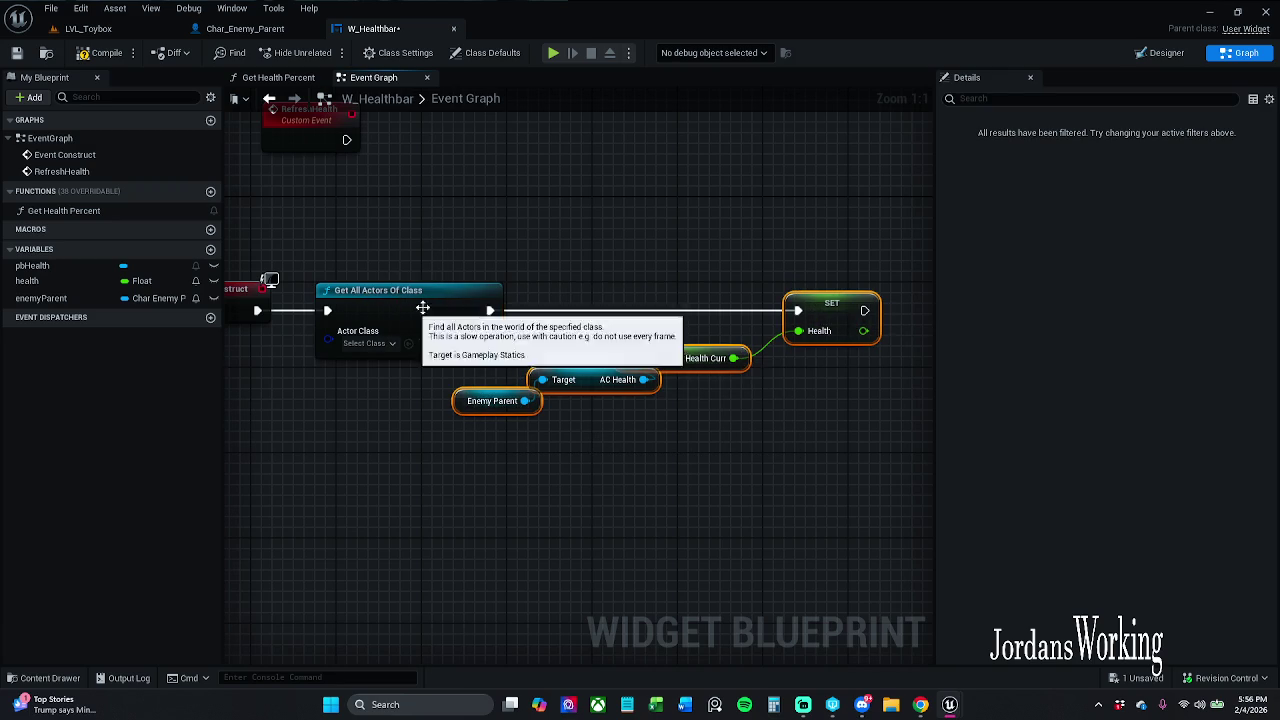
left_click_drag(845, 313, 930, 368)
left_click(493, 304)
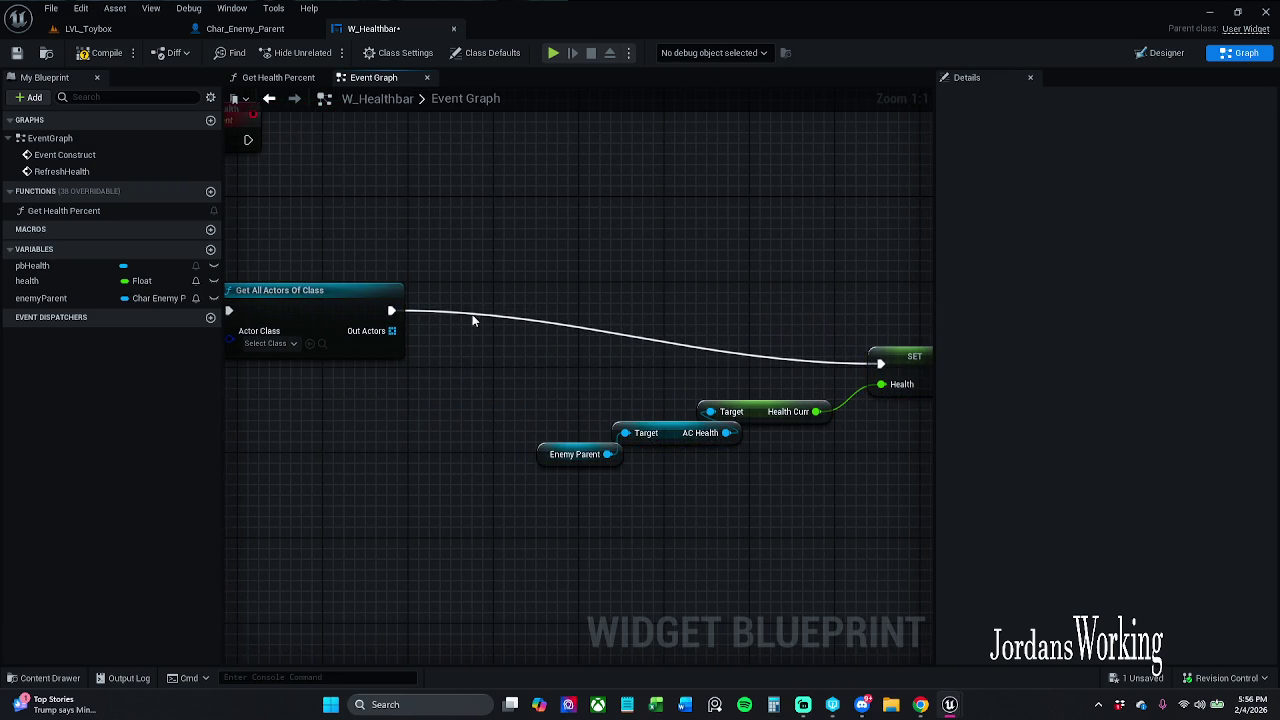
left_click_drag(392, 331, 488, 325)
Add a For Each Loop over Out Actors, with Actor Class set to Char_Enemy_Parent, chained after the query.
type("for")
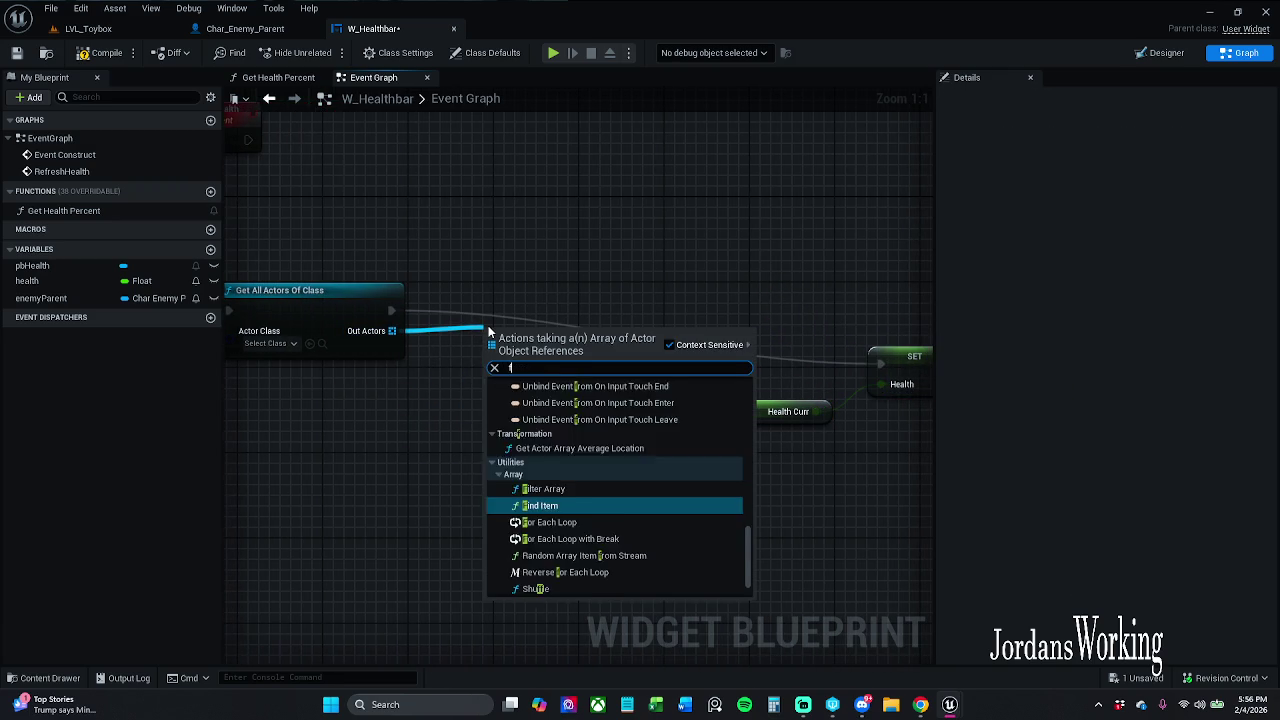
key("Return")
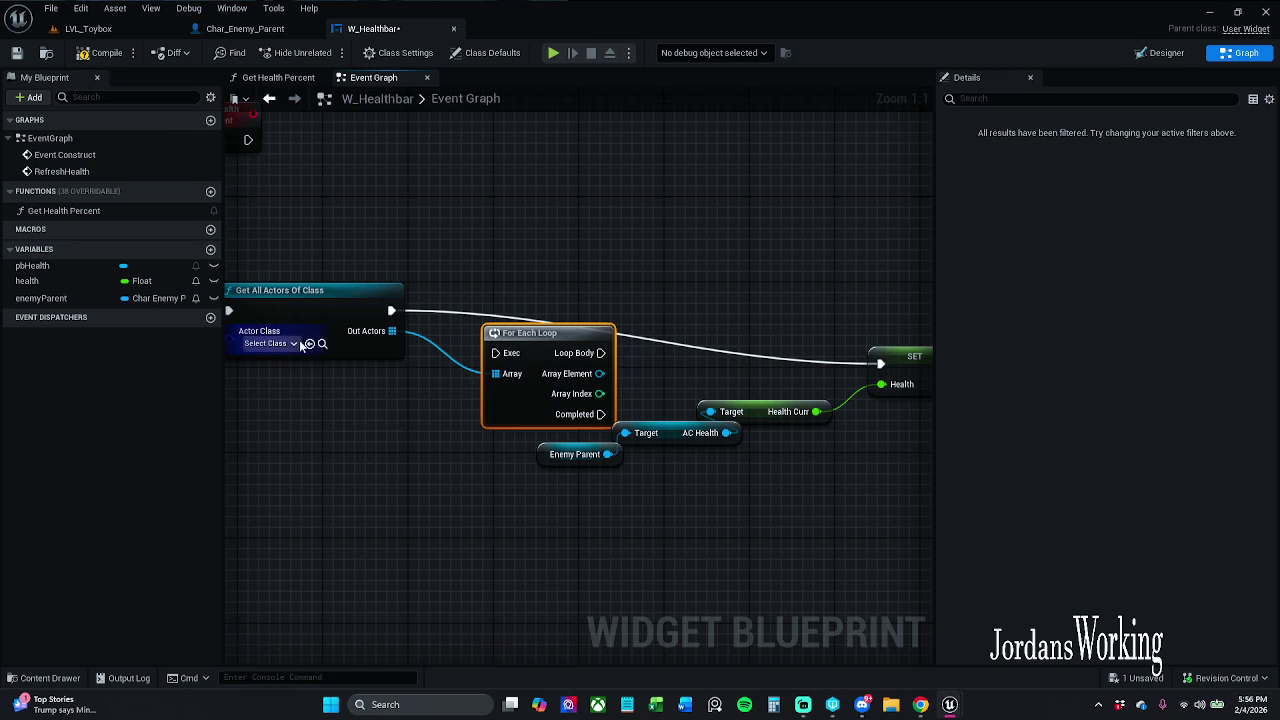
left_click(268, 343)
type("char")
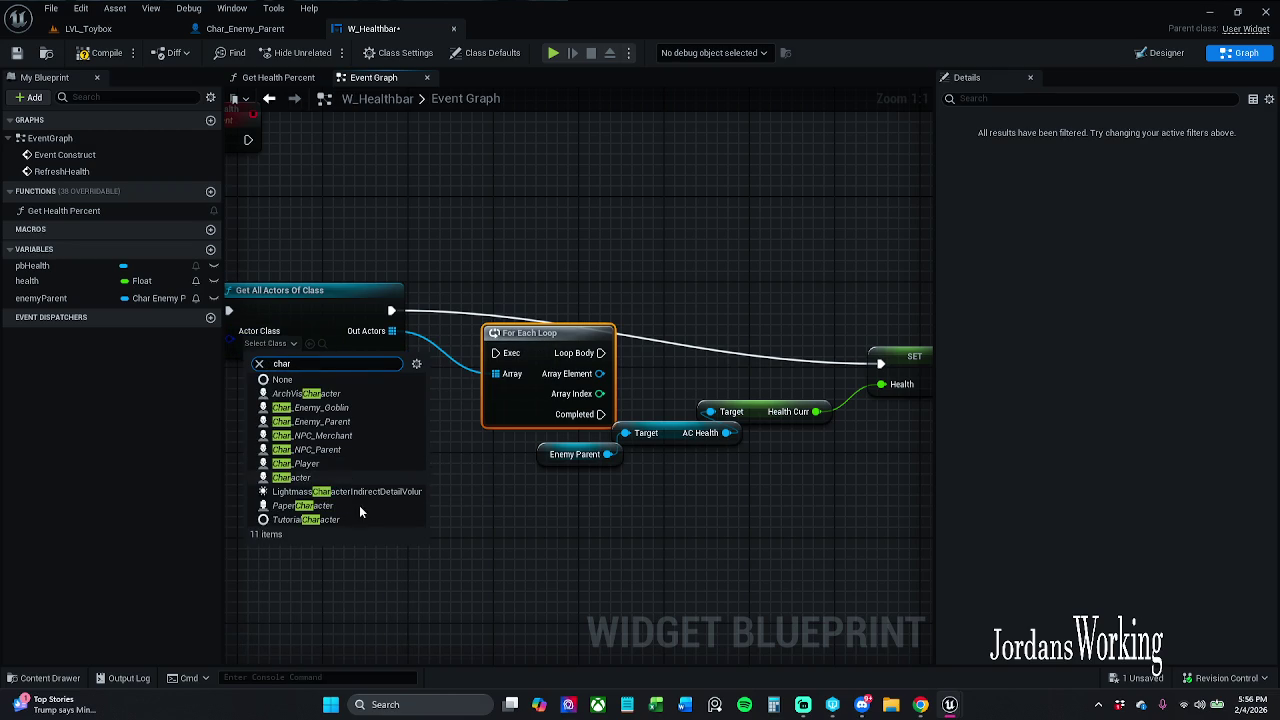
left_click(335, 418)
left_click_drag(575, 361, 597, 329)
left_click_drag(516, 321, 400, 311)
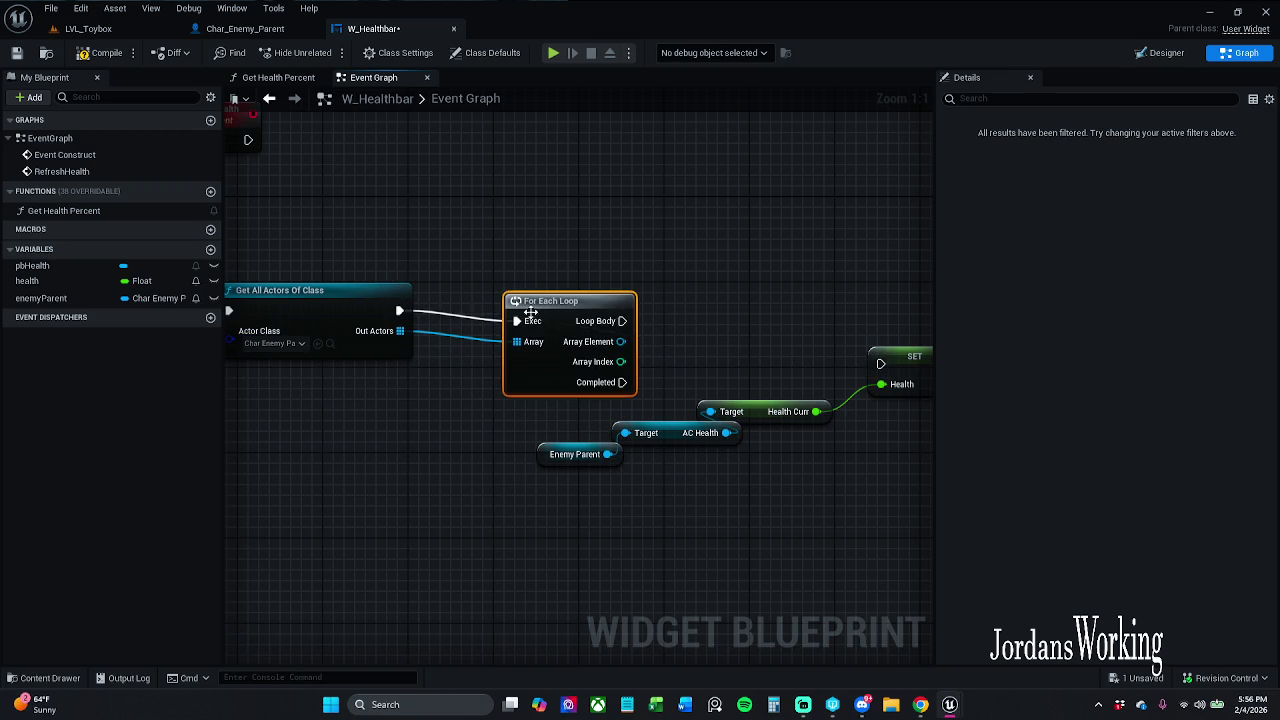
left_click_drag(551, 302, 511, 291)
Run the health SET from Loop Body and move SET with its getters up-right.
left_click(697, 365)
mouse_move(697, 364)
left_mouse_down()
mouse_move(520, 331)
mouse_move(779, 348)
left_mouse_up()
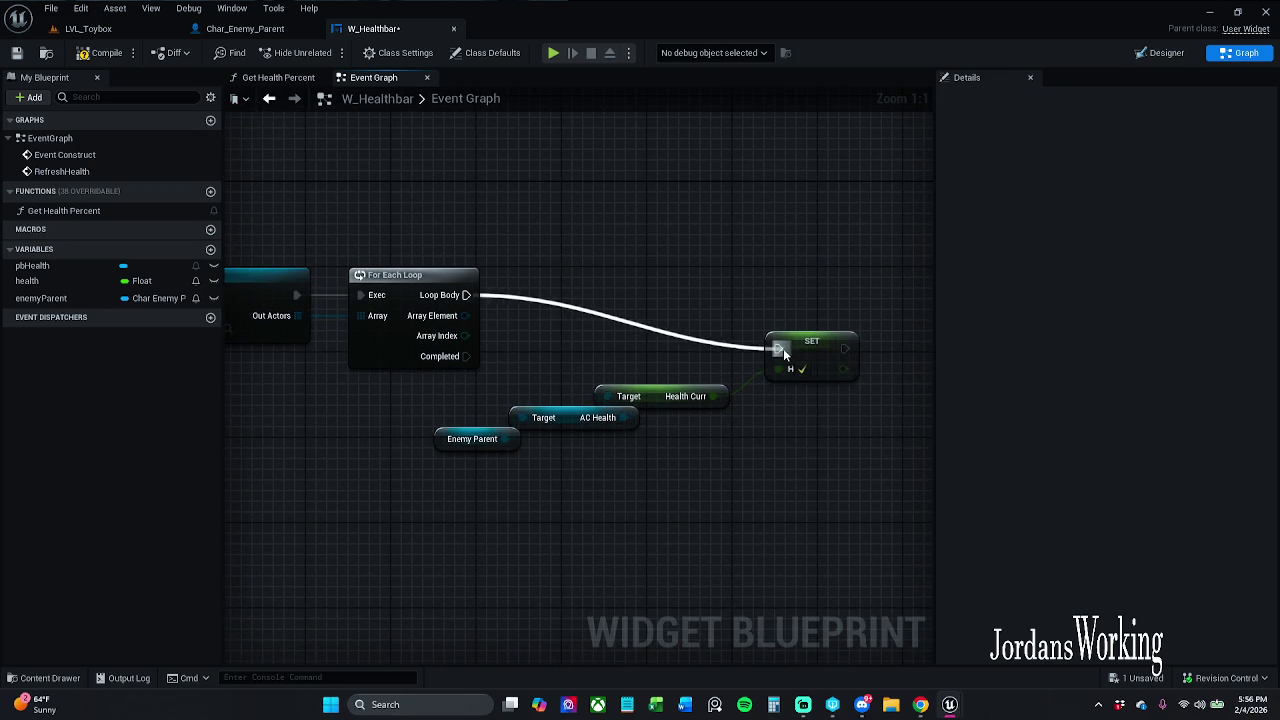
left_click_drag(463, 402, 742, 576)
left_click(812, 344, "ctrl")
mouse_move(830, 355)
left_mouse_down()
mouse_move(891, 289)
mouse_move(880, 309)
mouse_move(900, 332)
left_mouse_up()
left_click(783, 503)
Delete the Enemy Parent getter and link Array Element toward AC Health's target.
left_click(570, 396)
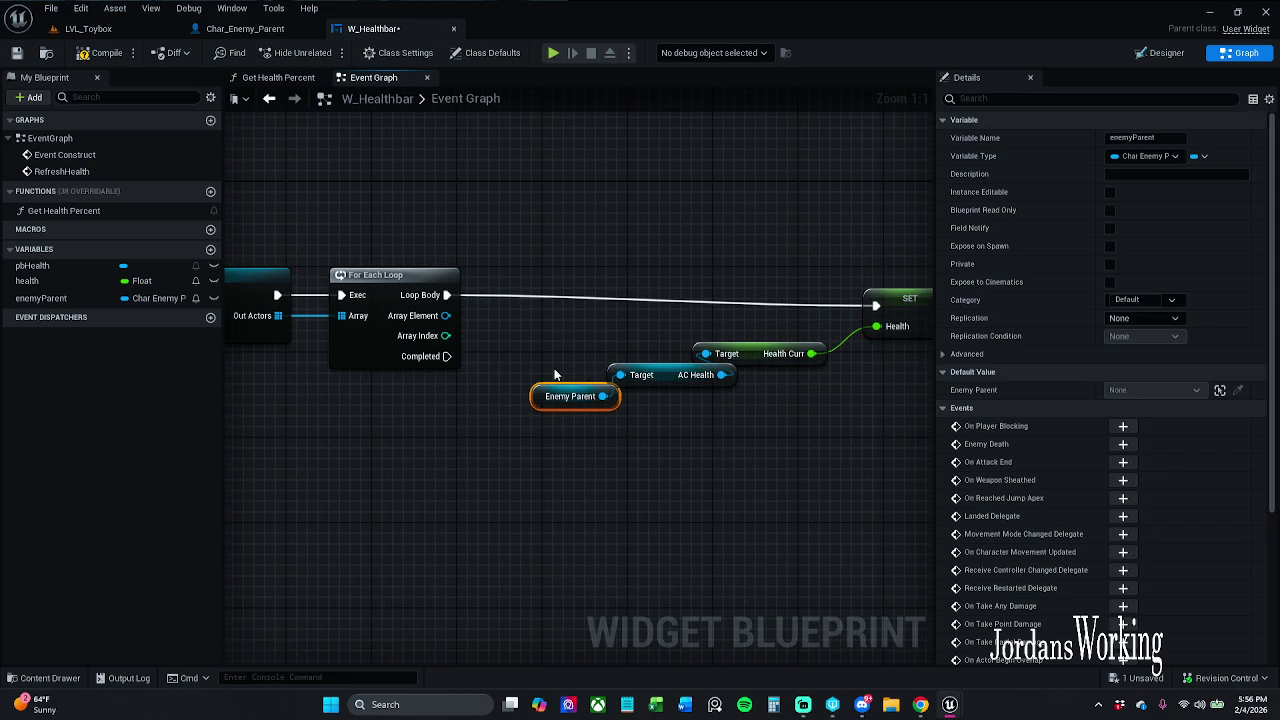
key("Delete")
left_click_drag(480, 261, 855, 375)
left_click_drag(829, 303, 861, 292)
left_click(582, 276)
mouse_move(352, 318)
left_mouse_down()
mouse_move(567, 370)
mouse_move(564, 450)
mouse_move(494, 456)
left_mouse_up()
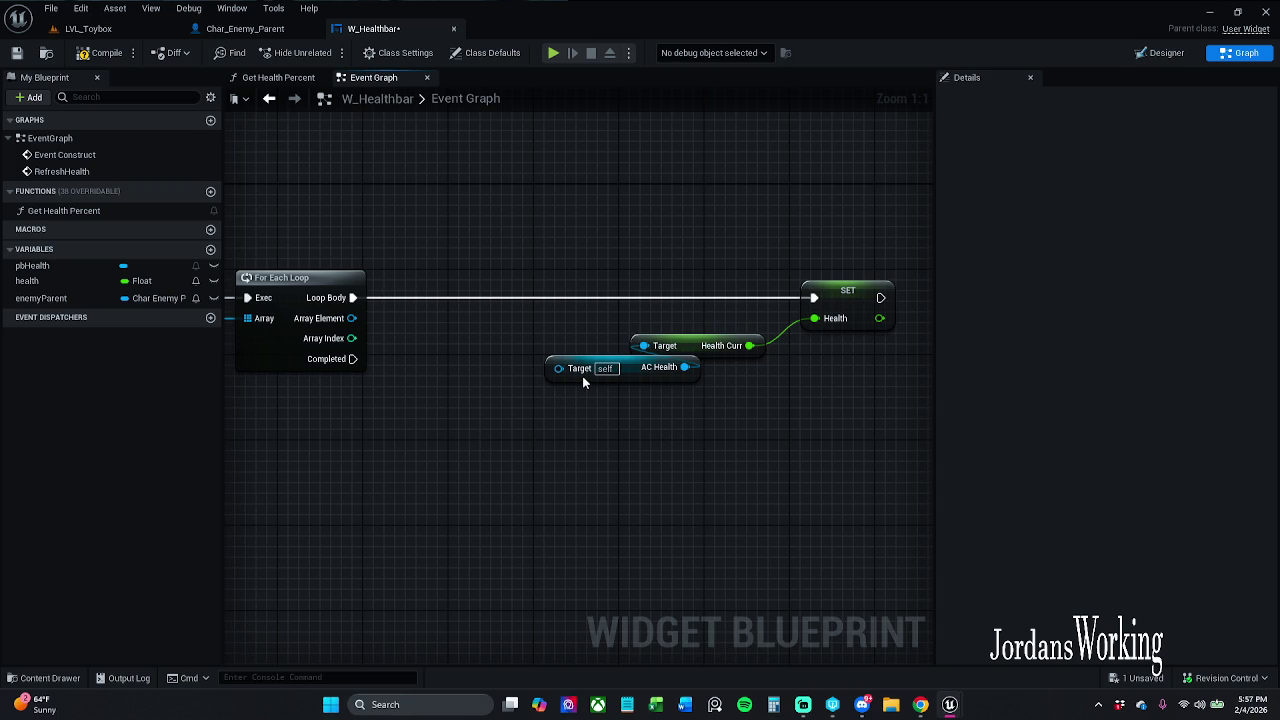
mouse_move(586, 374)
left_mouse_down()
mouse_move(832, 418)
mouse_move(674, 403)
left_mouse_up()
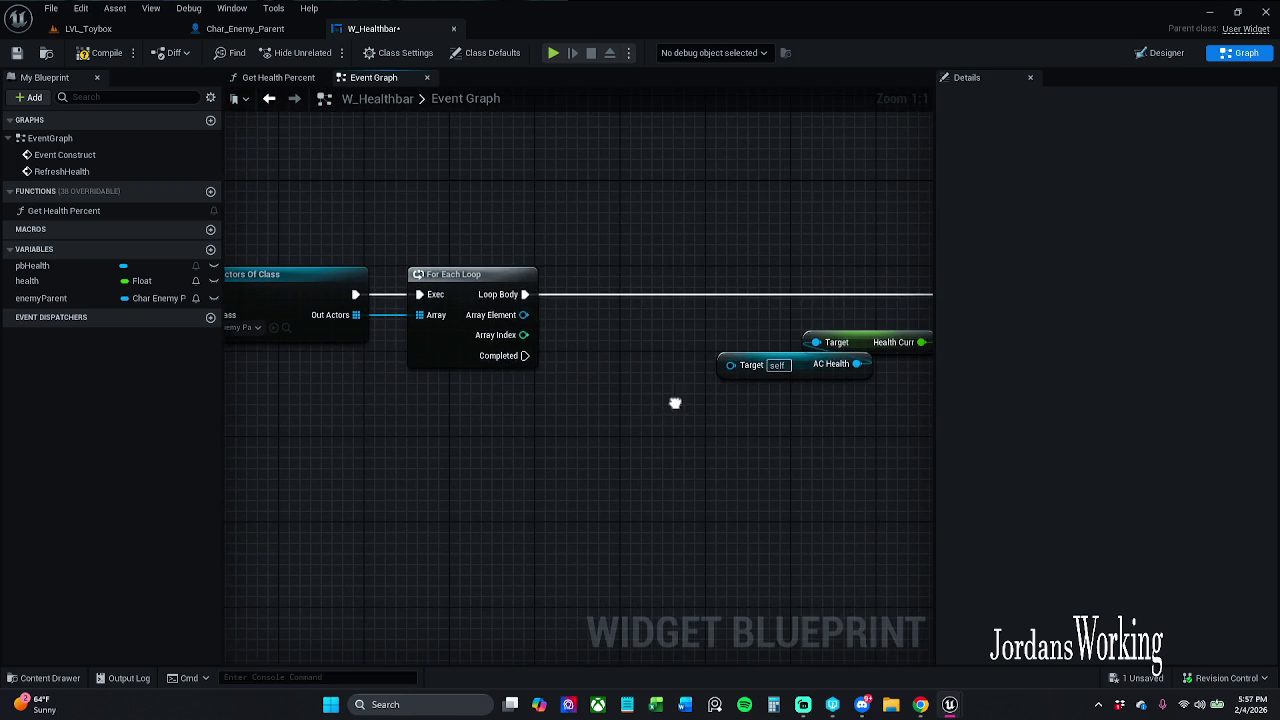
mouse_move(538, 341)
left_mouse_down()
mouse_move(760, 403)
mouse_move(475, 398)
left_mouse_up()
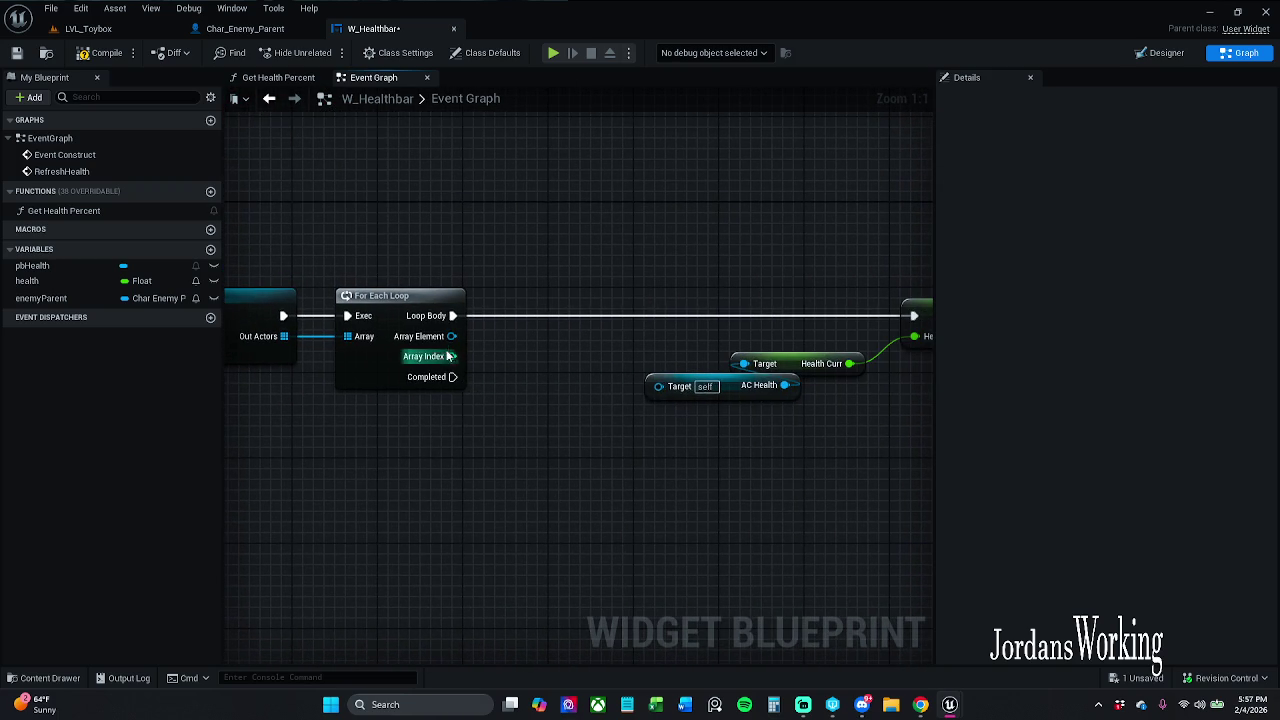
left_click_drag(451, 336, 492, 478)
type("get ac")
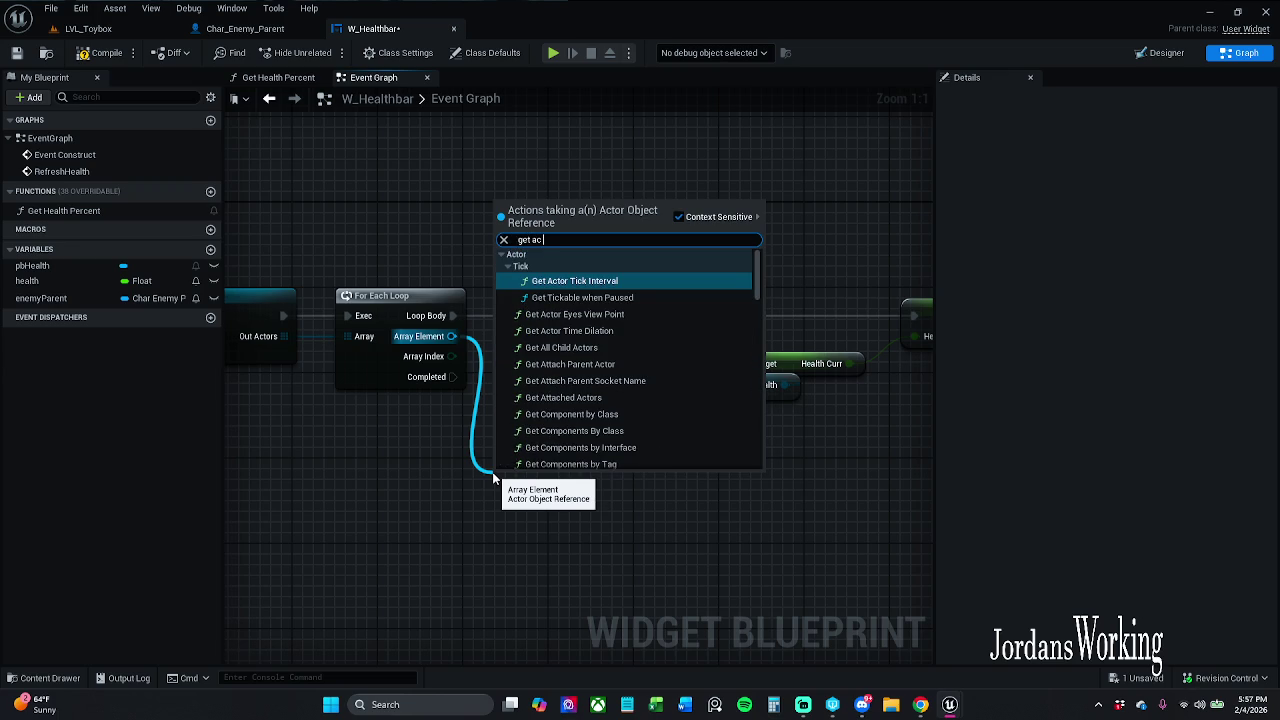
type(" he")
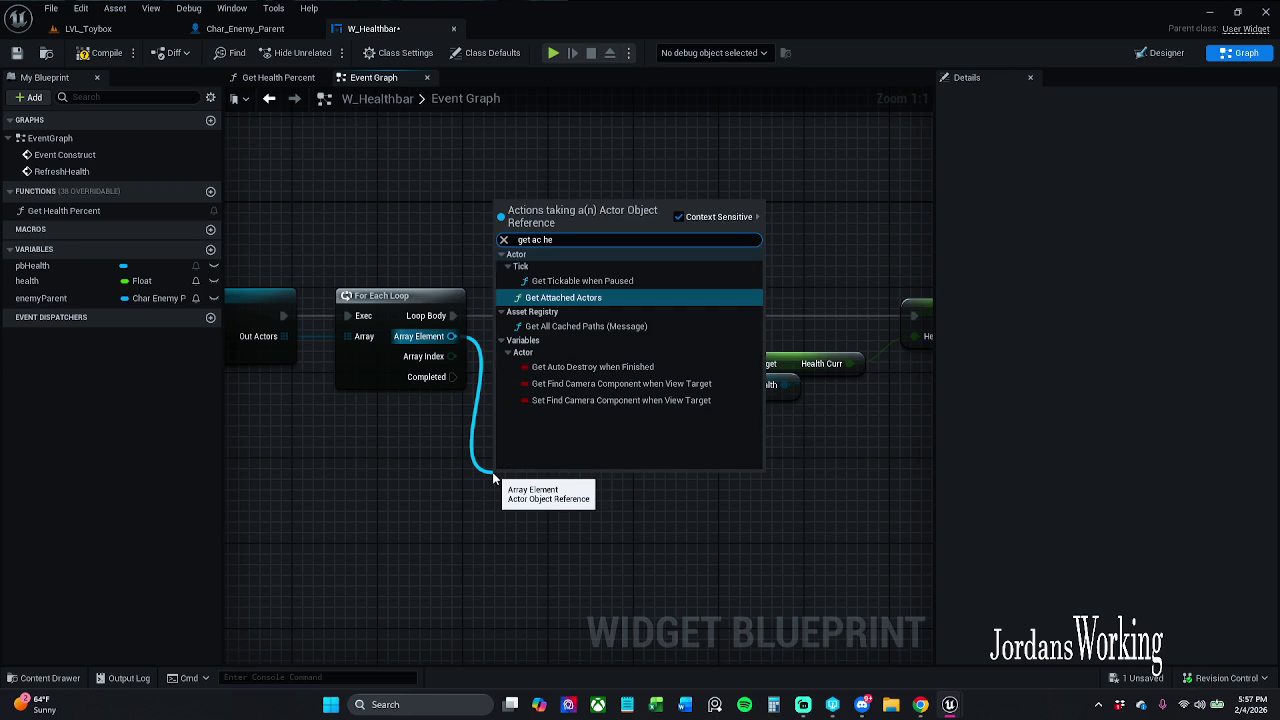
type("al")
key("BackSpace")
left_click(735, 217)
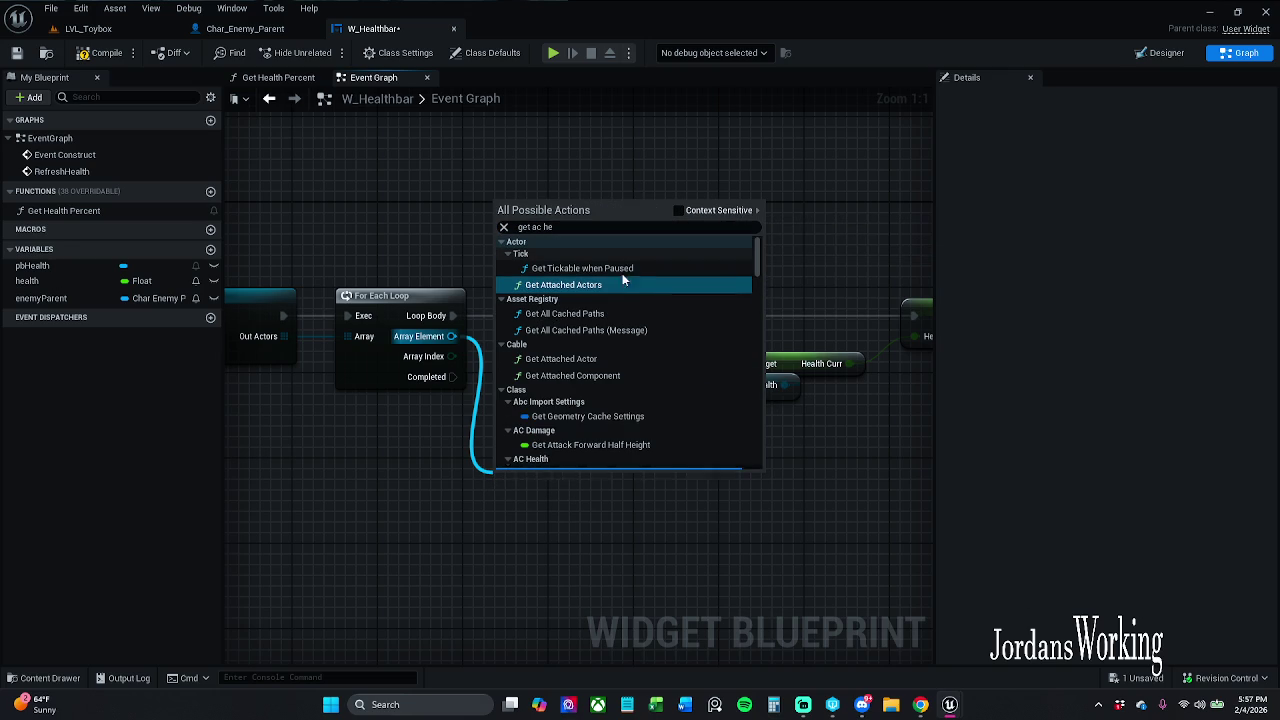
scroll(605, 384, "down", 8)
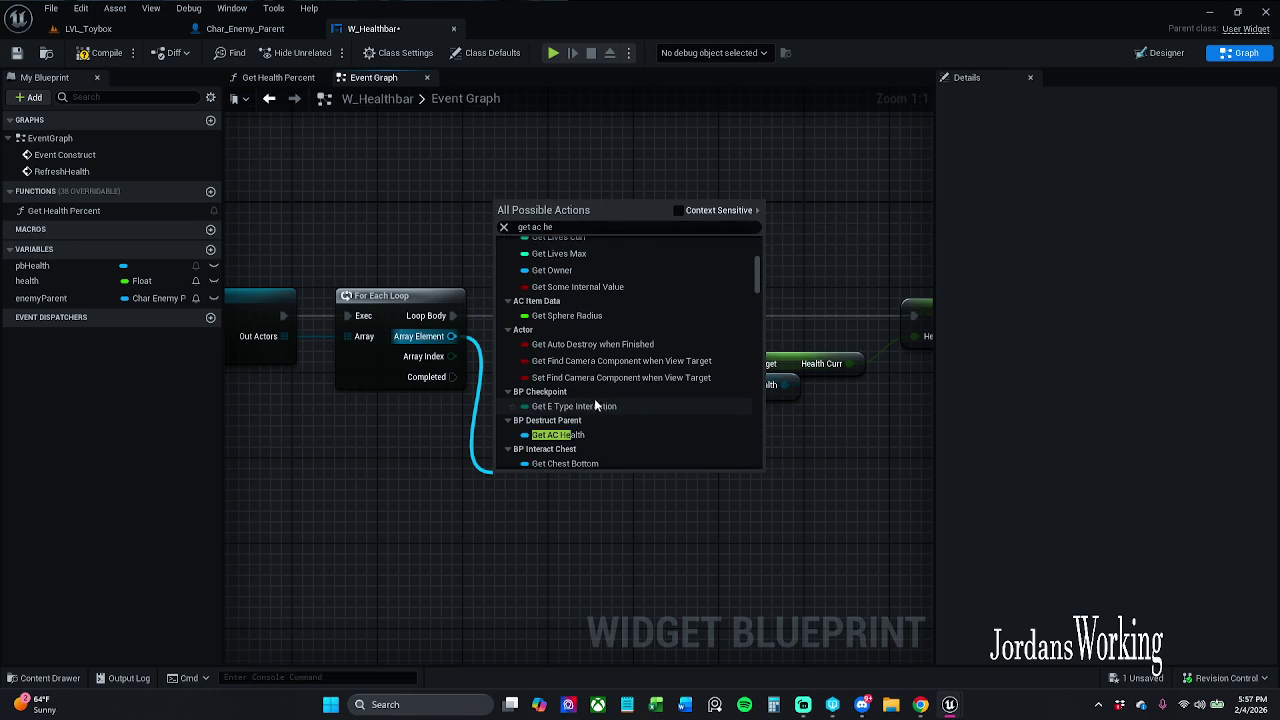
scroll(591, 437, "down", 2)
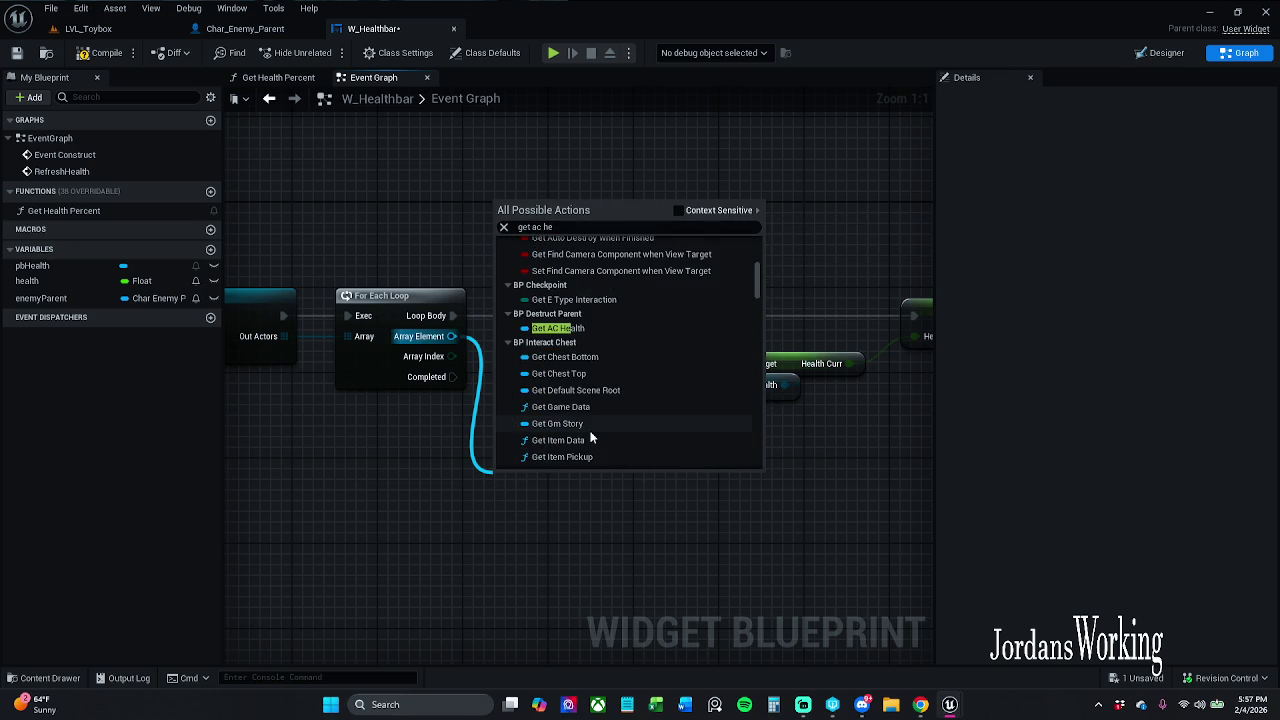
scroll(591, 437, "down", 2)
scroll(591, 437, "down", 6)
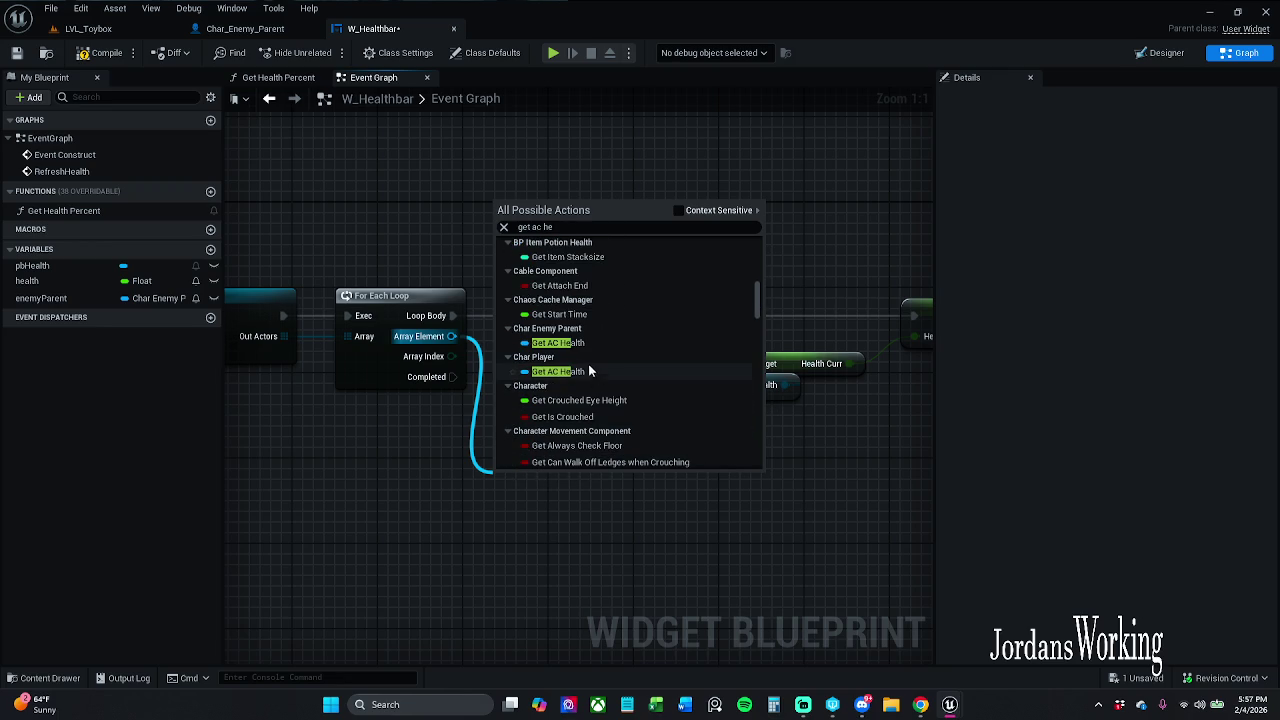
left_click(594, 341)
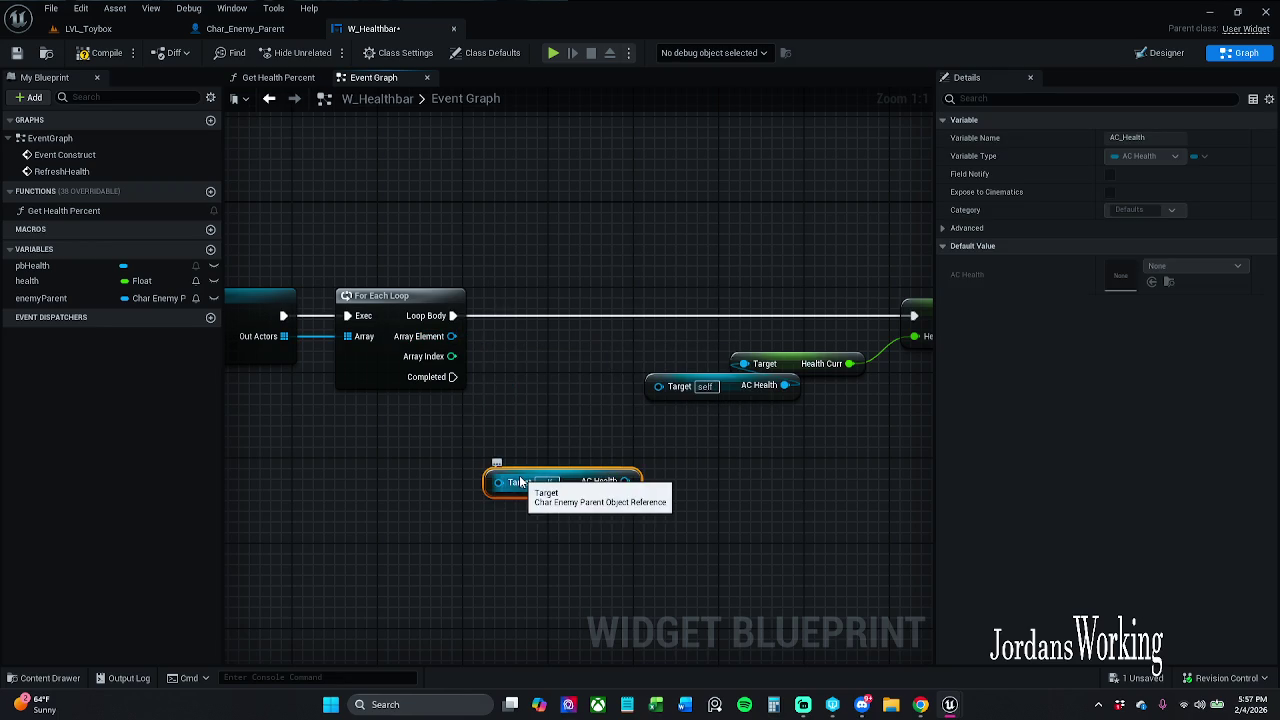
mouse_move(624, 481)
left_mouse_down()
mouse_move(717, 445)
mouse_move(745, 368)
mouse_move(755, 518)
left_mouse_up()
mouse_move(679, 418)
left_mouse_down()
mouse_move(648, 456)
mouse_move(524, 524)
left_mouse_up()
key("Delete")
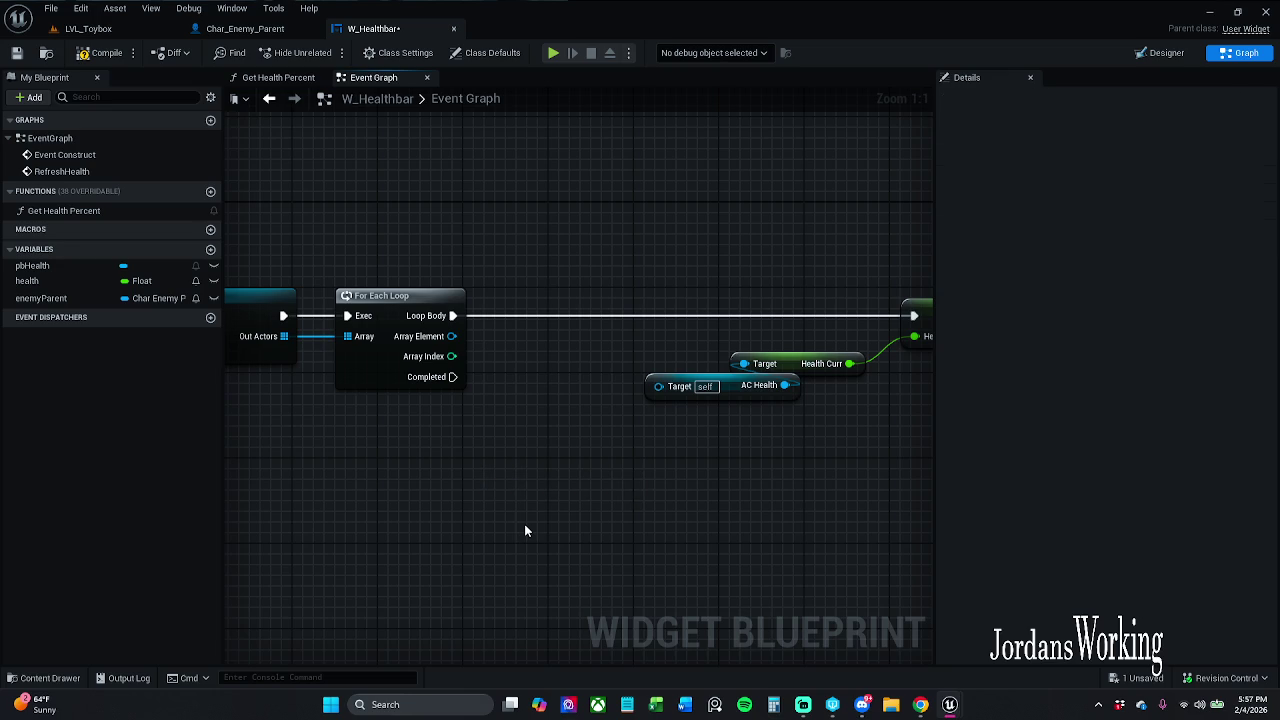
Drag the Health Curr and AC Health nodes down-left below the loop.
mouse_move(318, 469)
left_mouse_down()
mouse_move(537, 451)
mouse_move(339, 504)
left_mouse_up()
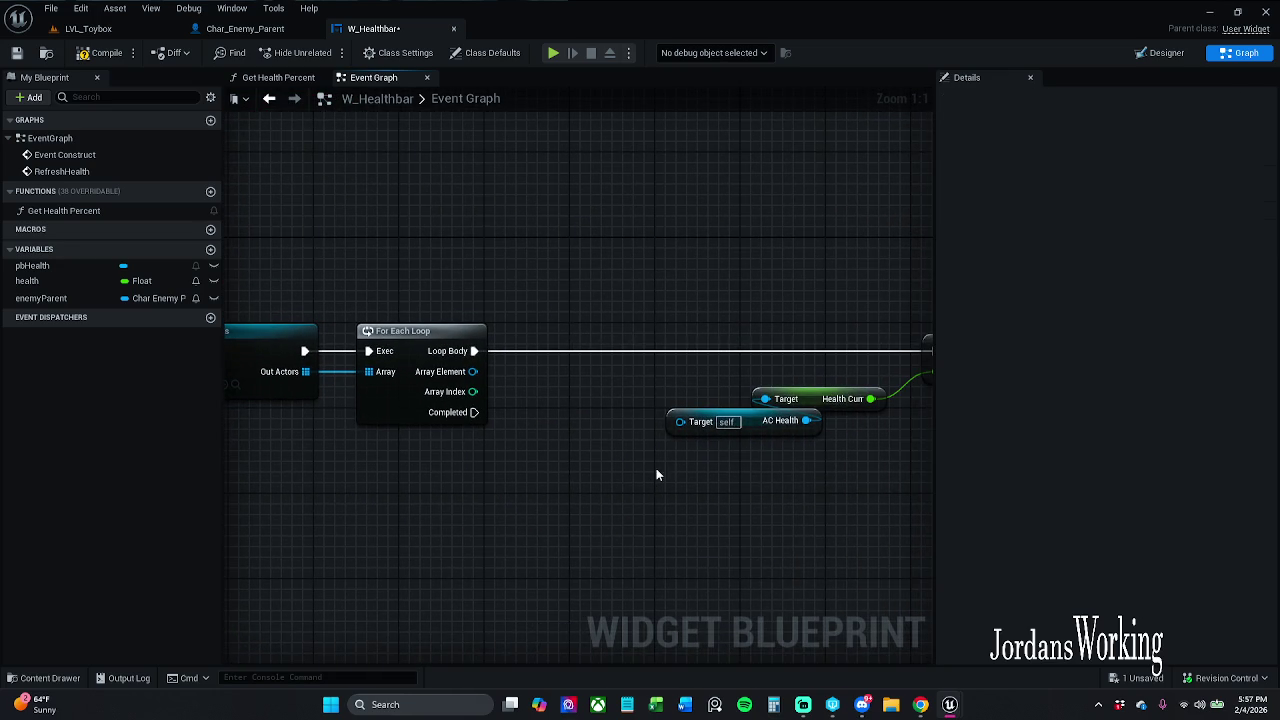
left_click_drag(656, 474, 563, 480)
mouse_move(560, 375)
left_mouse_down()
mouse_move(580, 398)
mouse_move(728, 440)
mouse_move(652, 542)
left_mouse_up()
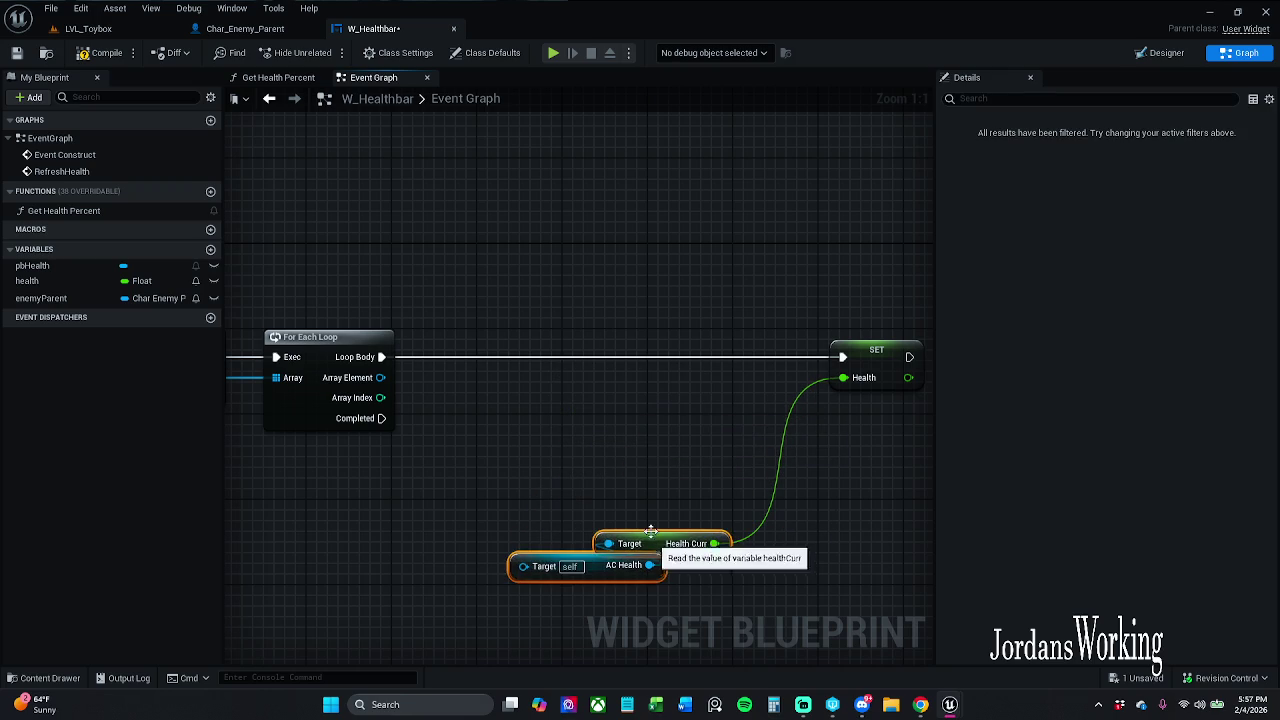
From Array Element, search 'get heal' and add a Get Health Curr node.
mouse_move(380, 377)
left_mouse_down()
mouse_move(514, 436)
mouse_move(485, 428)
left_mouse_up()
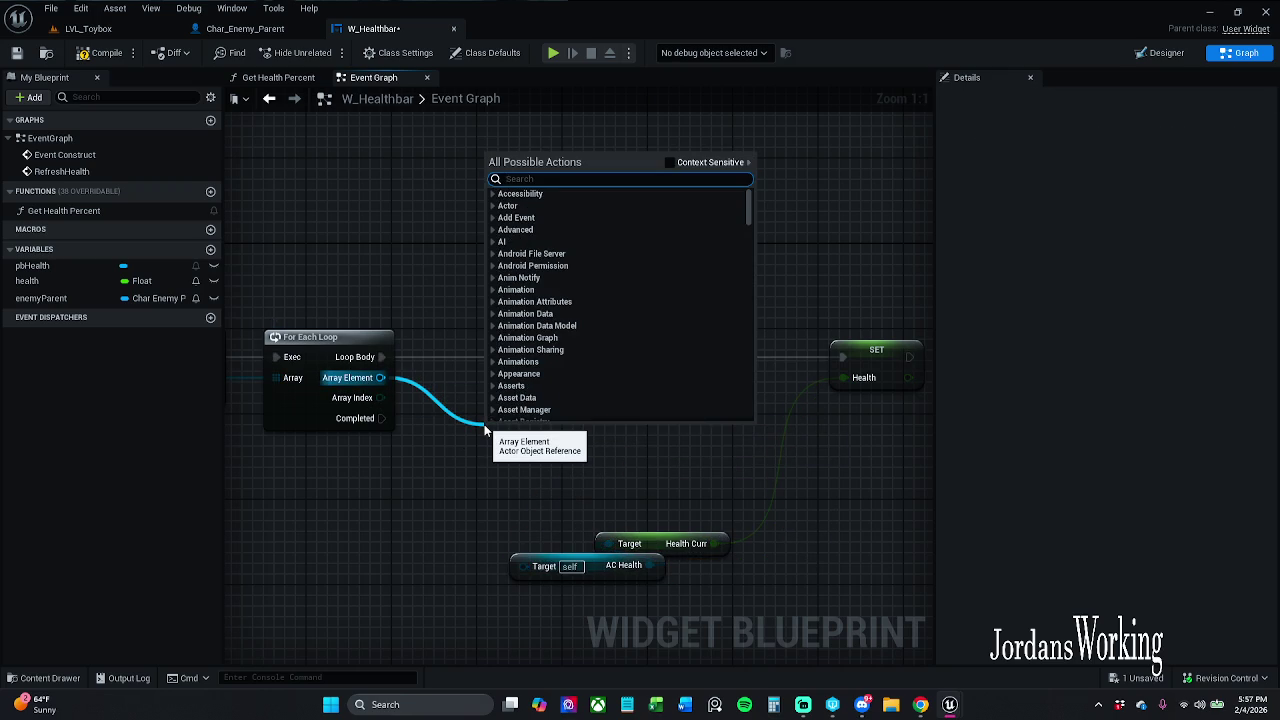
type("get")
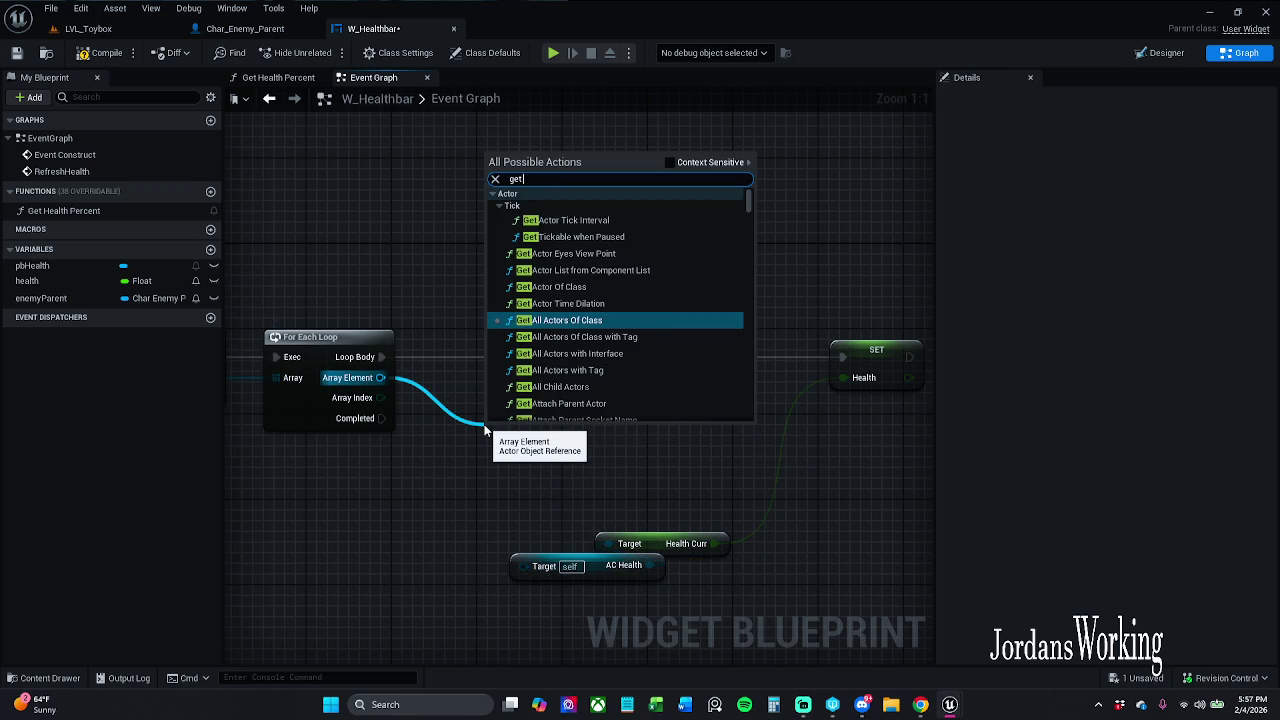
type(" heal")
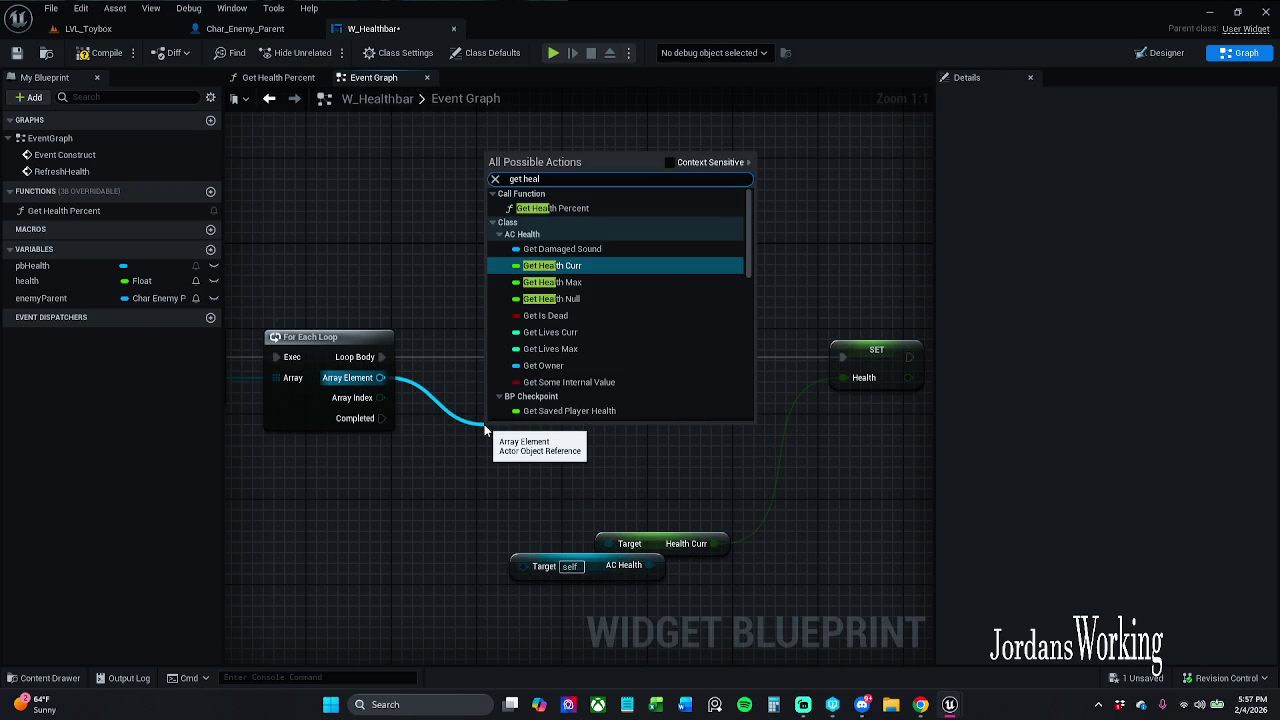
left_click(669, 163)
left_click(612, 191)
left_click(612, 191)
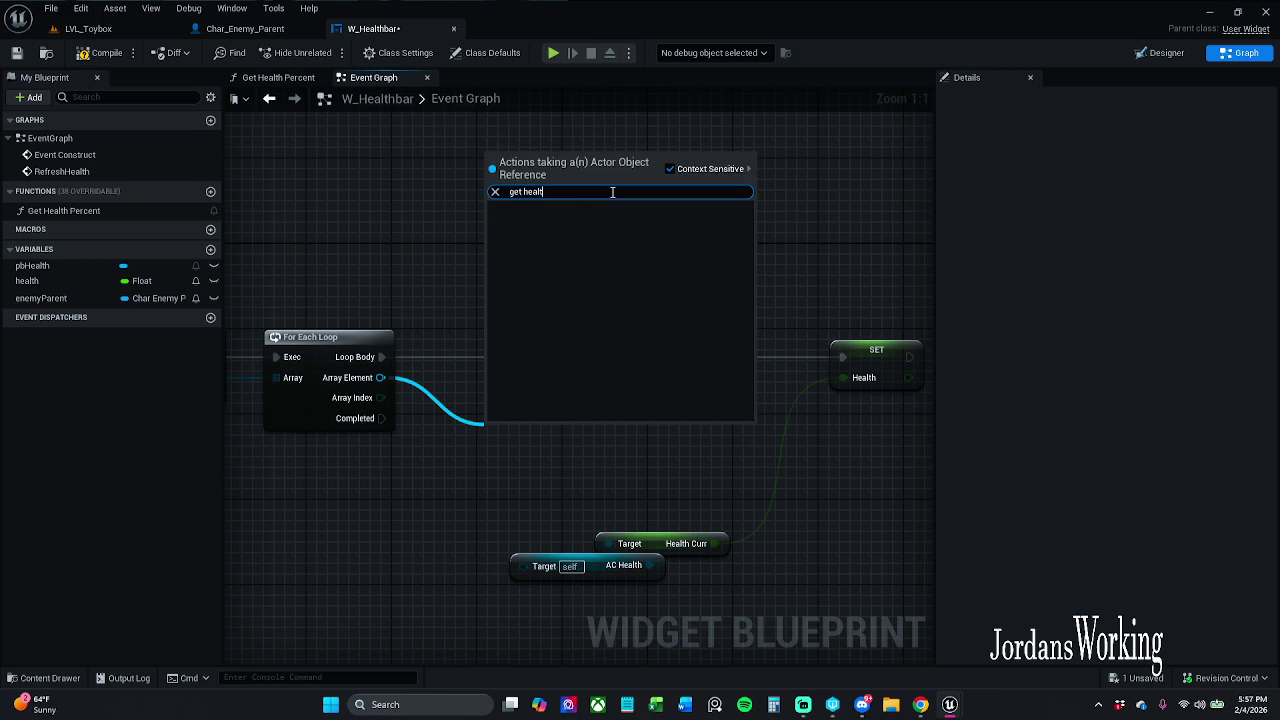
left_click(669, 168)
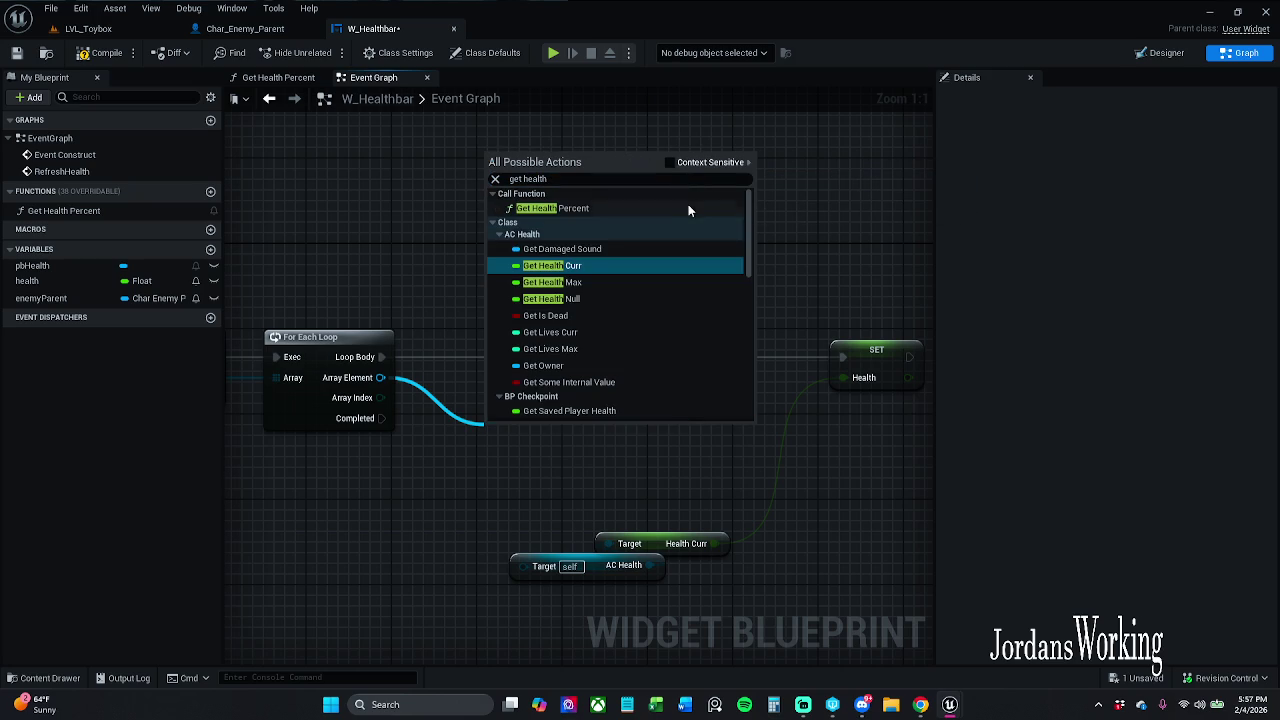
left_click(594, 266)
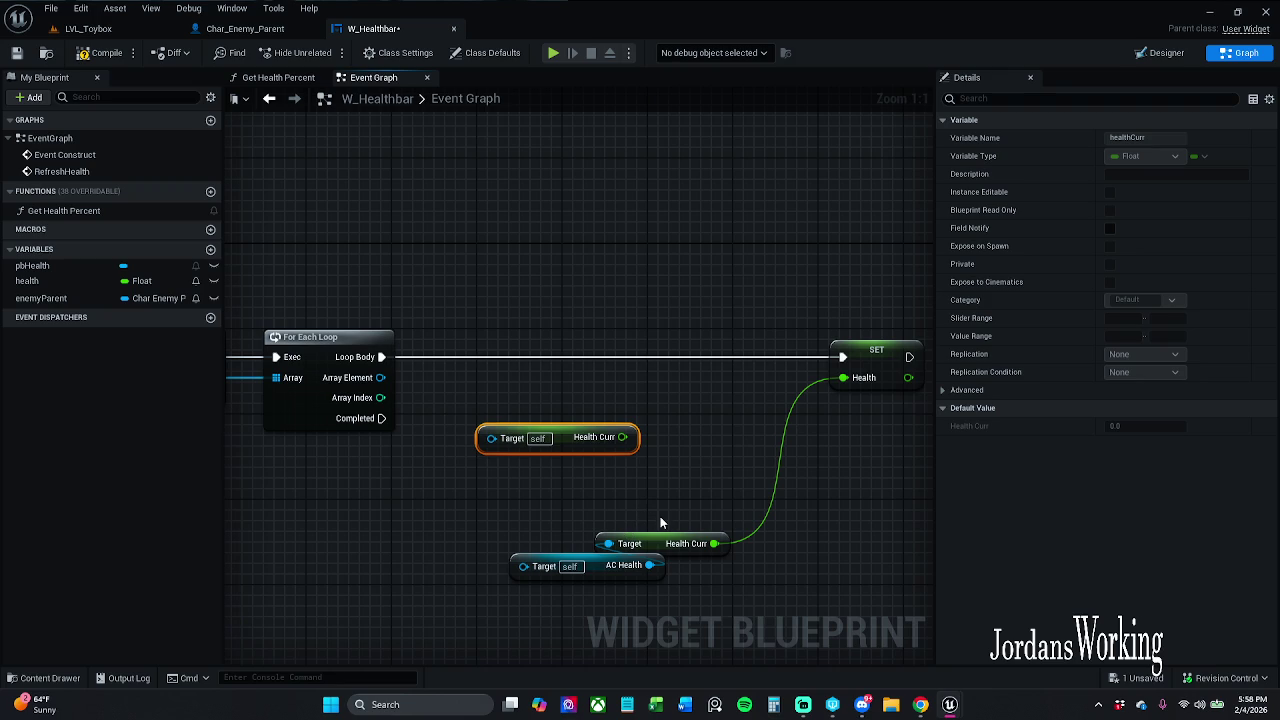
mouse_move(650, 565)
left_mouse_down()
mouse_move(573, 481)
mouse_move(520, 514)
mouse_move(444, 514)
left_mouse_up()
left_click(489, 551)
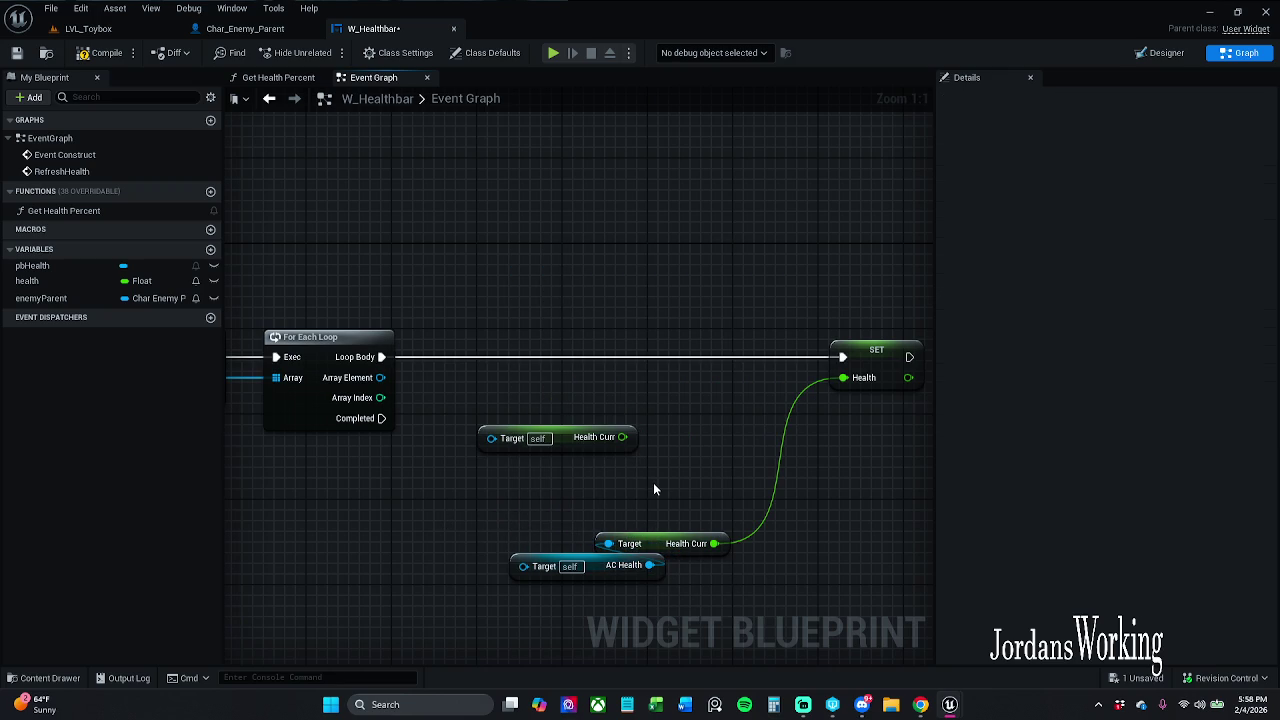
Delete the extra Health Curr getter and move the remaining two getters up-right.
left_click(600, 437)
mouse_move(643, 420)
left_mouse_down()
mouse_move(374, 324)
mouse_move(733, 398)
left_mouse_up()
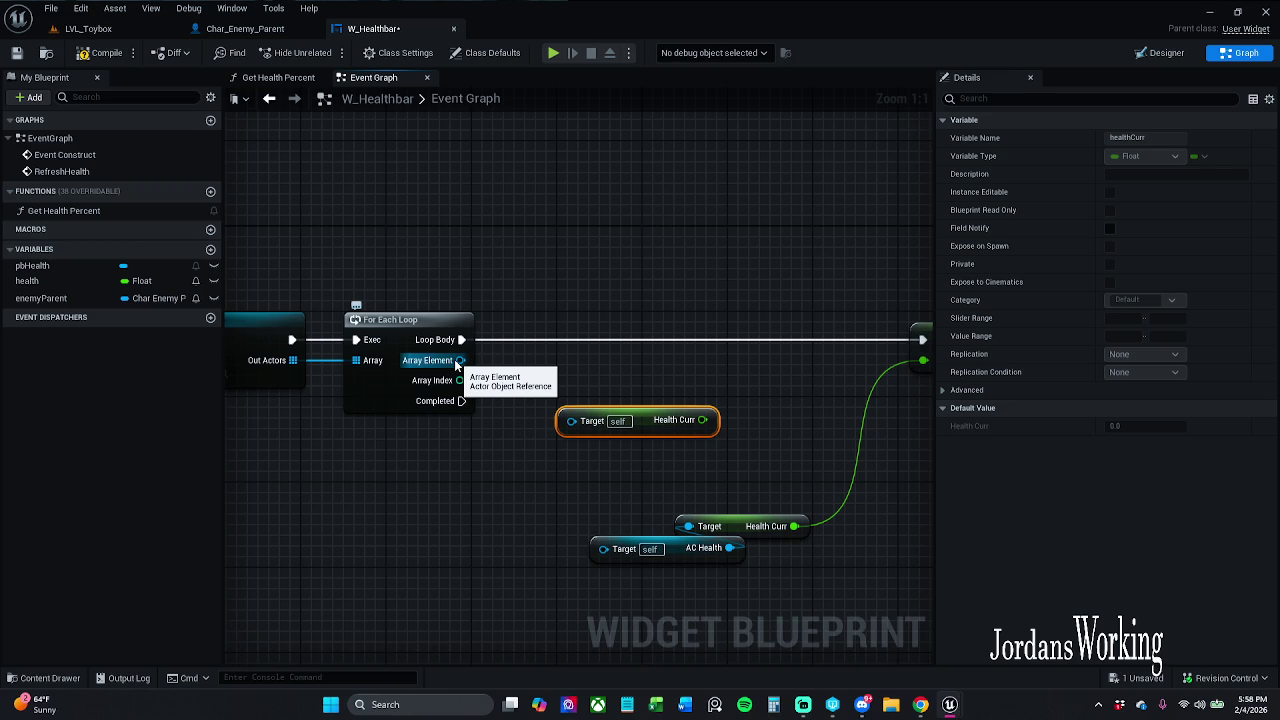
left_click_drag(617, 389, 706, 452)
key("Delete")
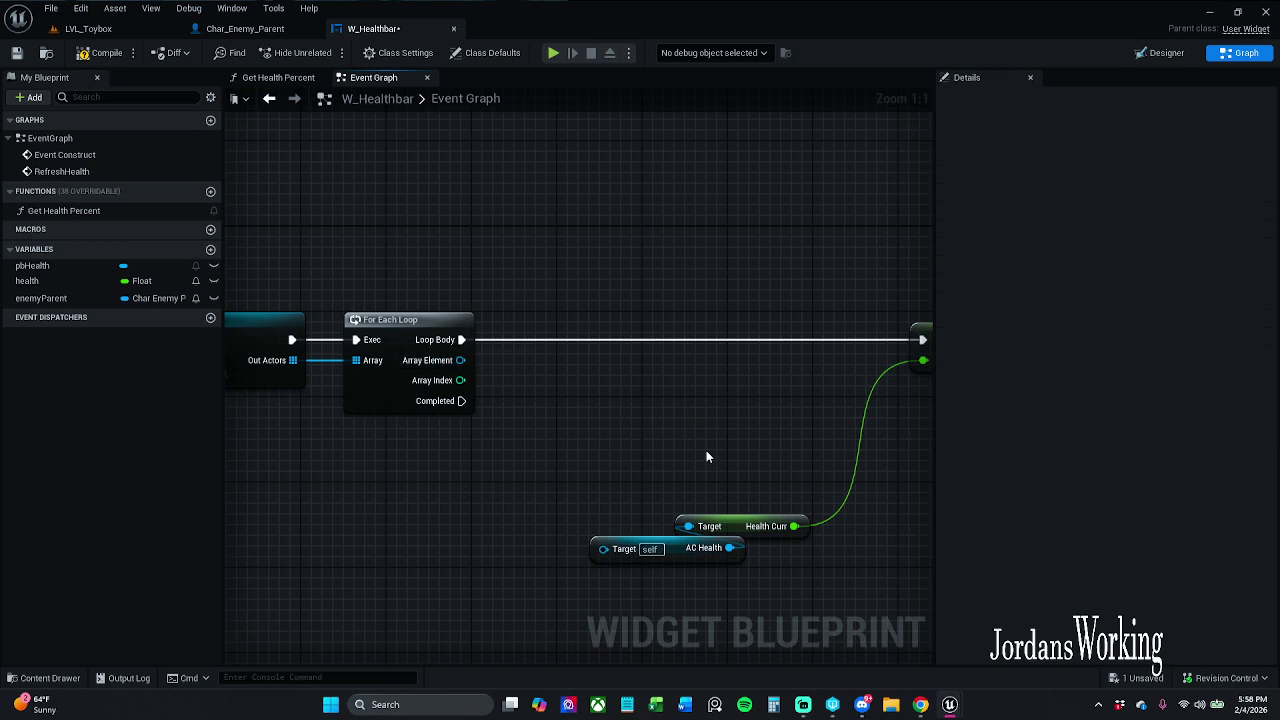
left_click_drag(546, 434, 708, 550)
mouse_move(646, 508)
left_mouse_down()
mouse_move(658, 447)
mouse_move(728, 386)
left_mouse_up()
Add a Get Component by Class node pulled from the For Each Loop's Array Element.
left_click_drag(481, 372, 638, 397)
left_click_drag(518, 368, 596, 400)
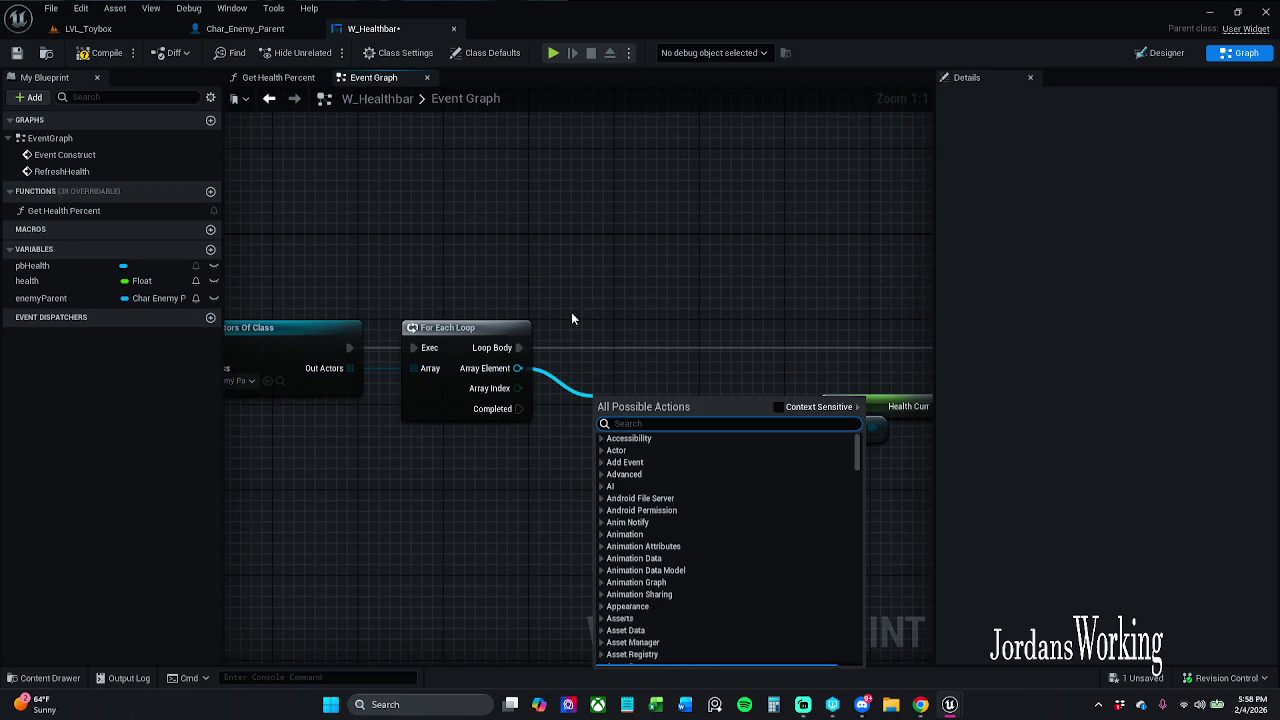
left_click(781, 407)
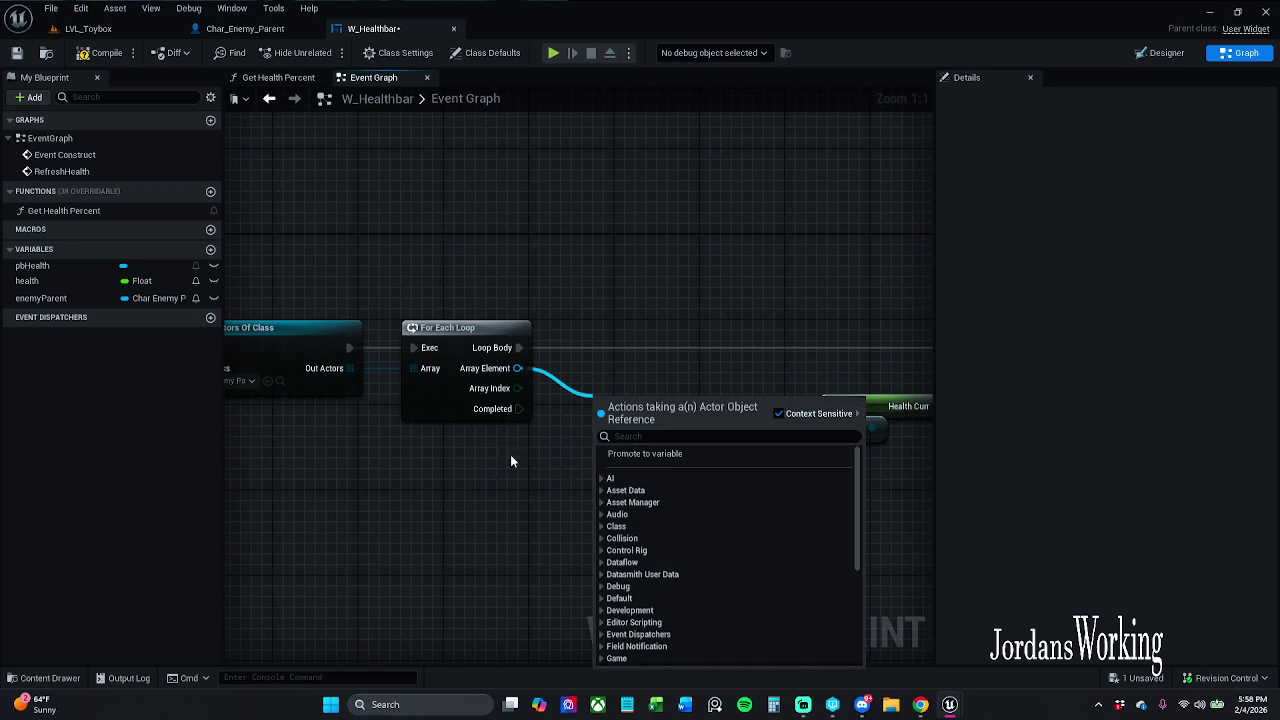
type("get comp")
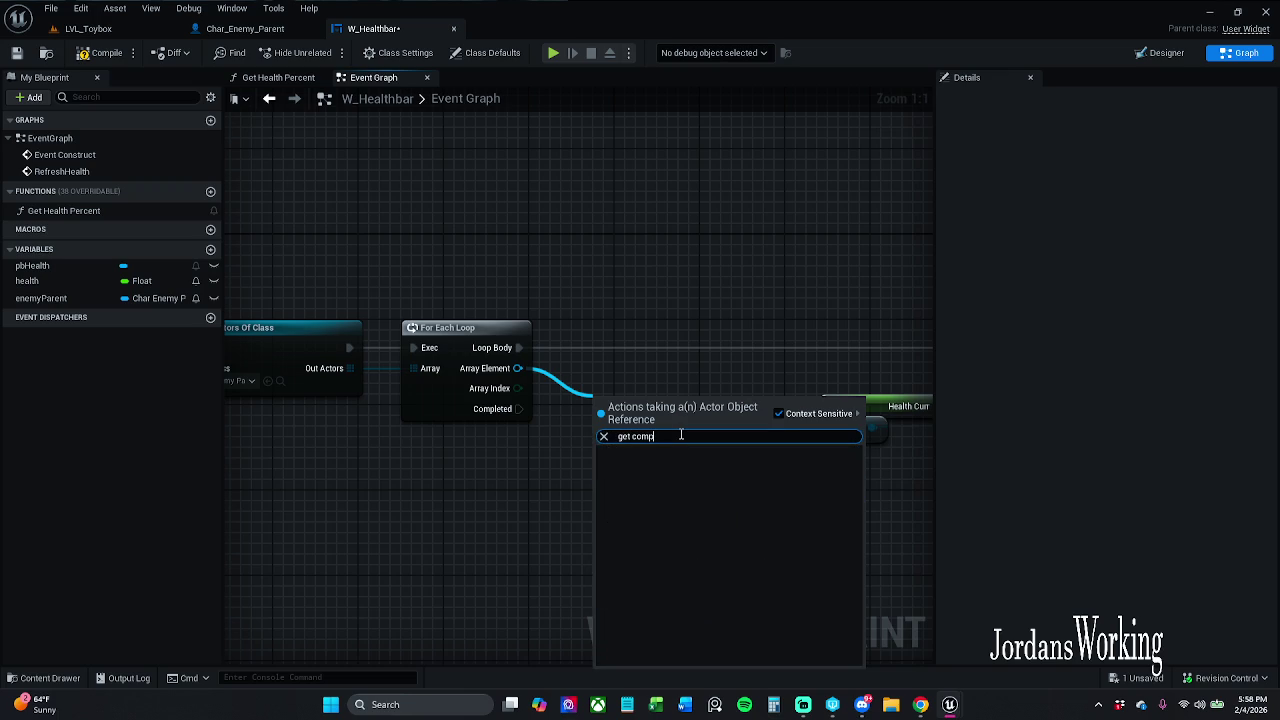
left_click(632, 437)
key("BackSpace")
key("BackSpace")
key("BackSpace")
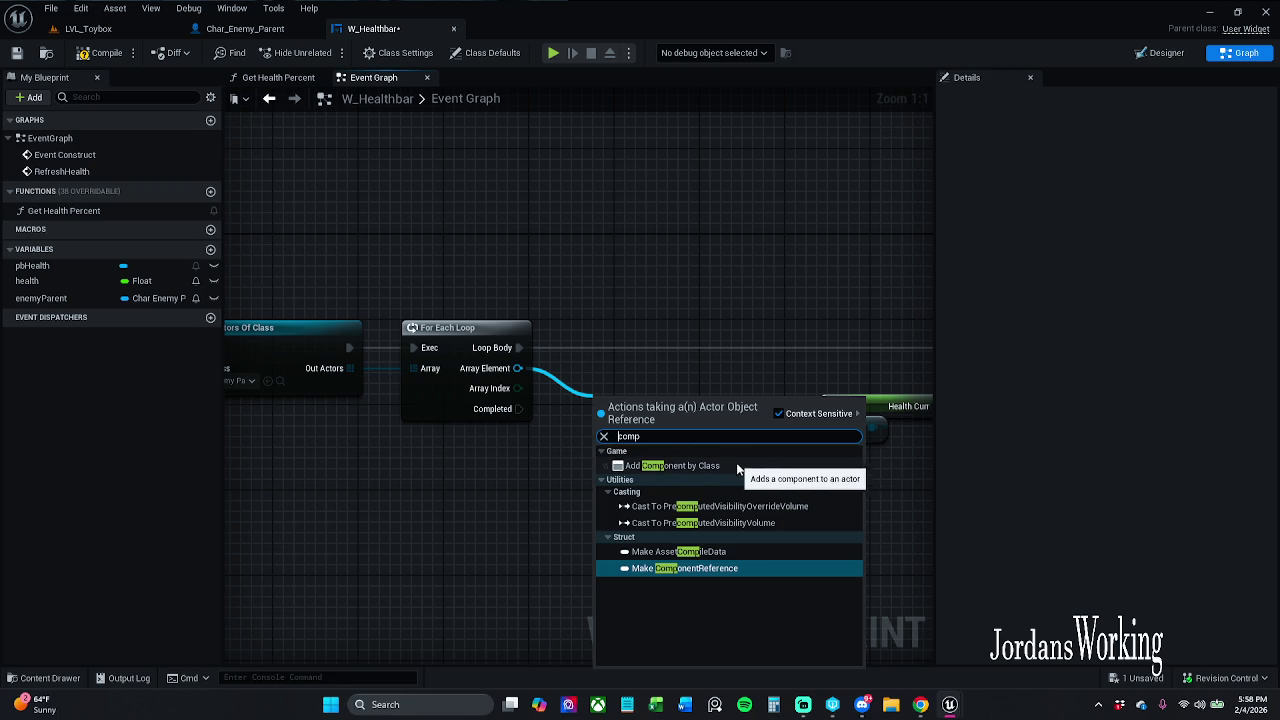
left_click(780, 414)
left_click(683, 423)
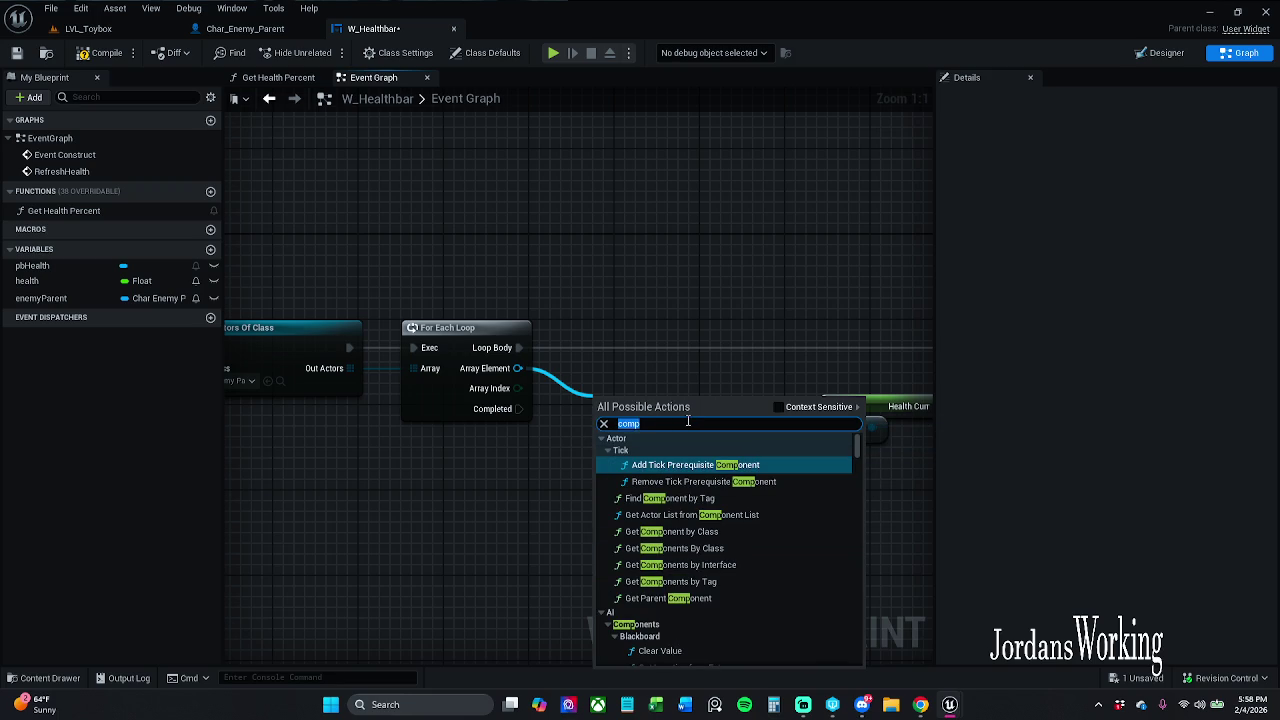
left_click(688, 423)
type("one")
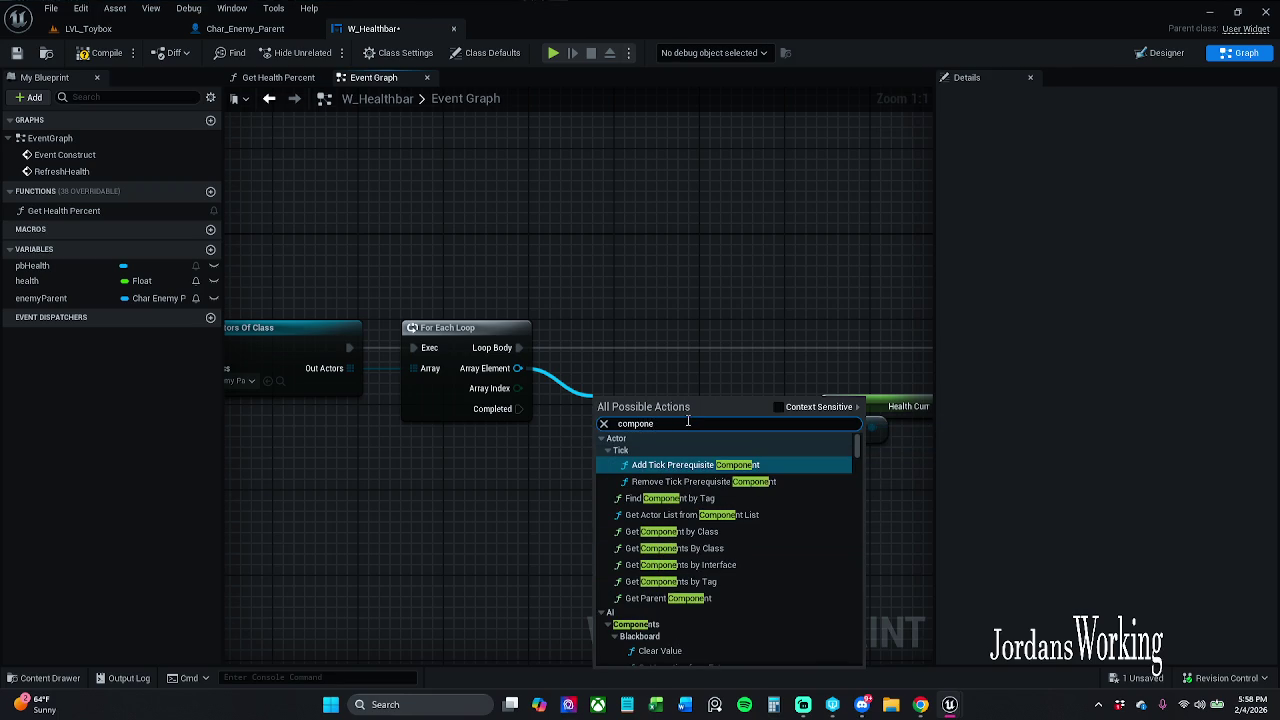
type("nt by")
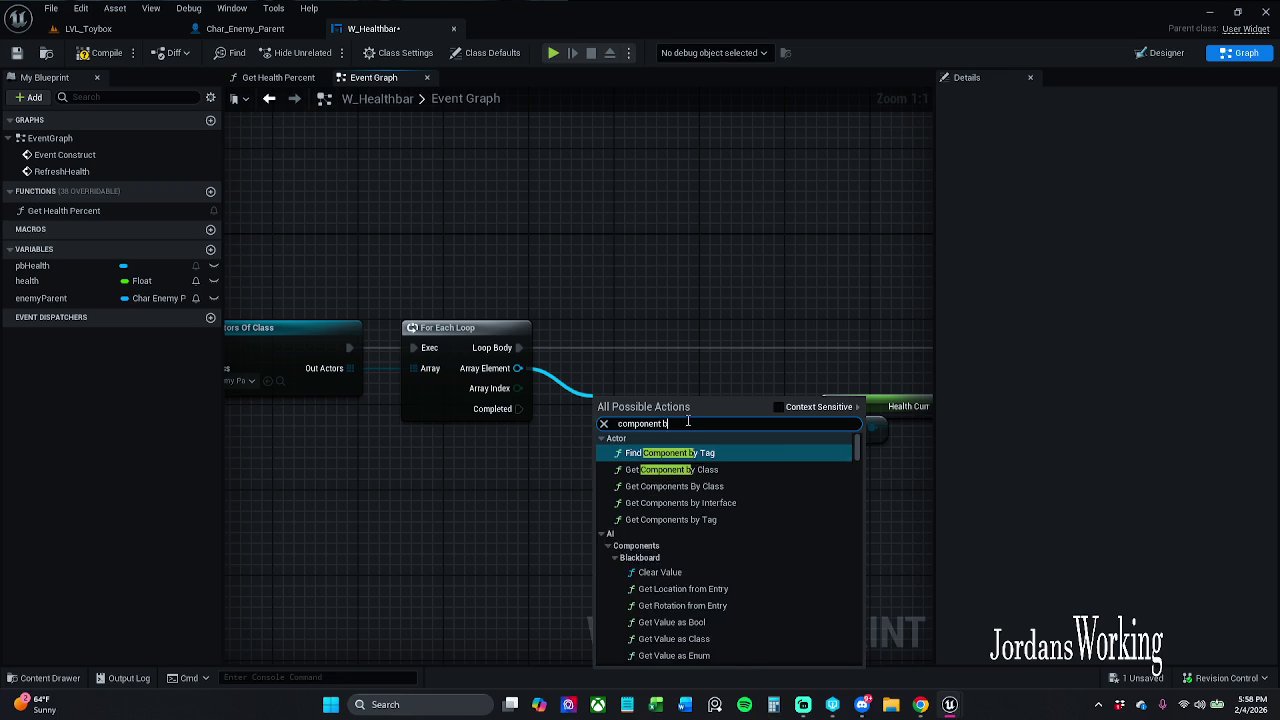
key("Down")
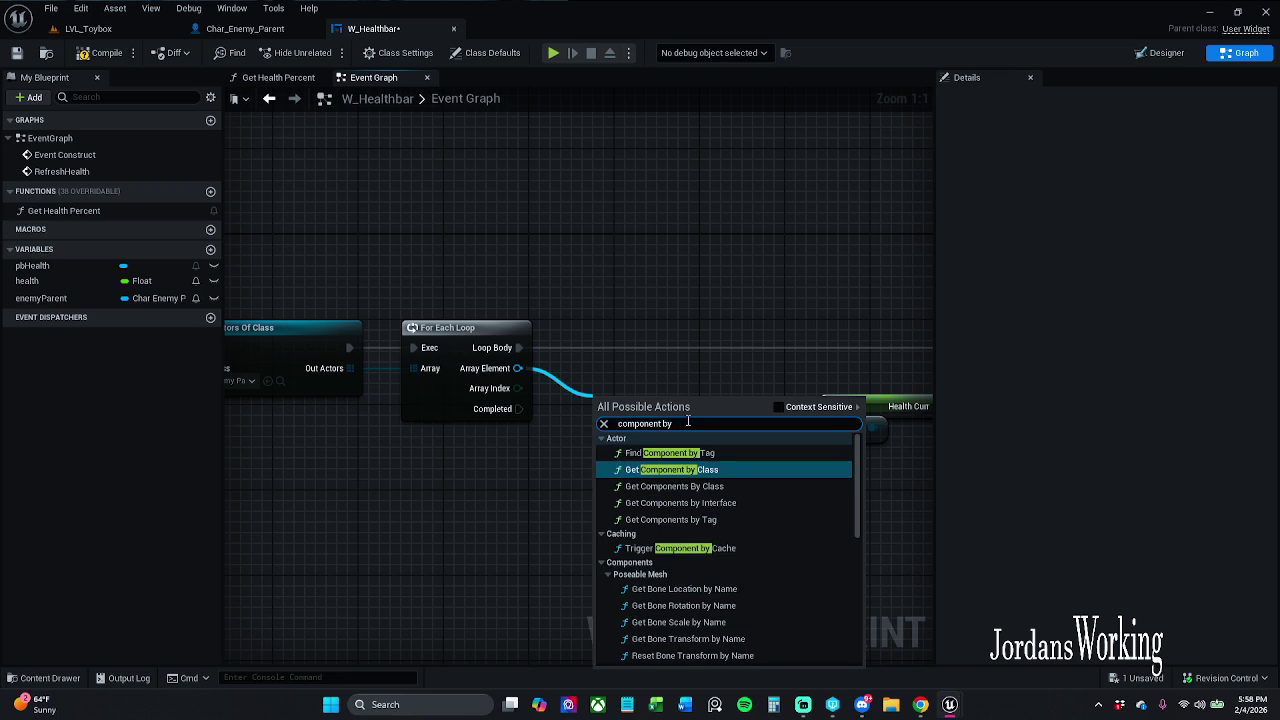
key("Return")
Make room for the new node and set its Component Class to AC_Health.
left_click_drag(663, 343, 871, 532)
left_click_drag(673, 376, 874, 378)
mouse_move(378, 497)
left_mouse_down()
mouse_move(603, 464)
mouse_move(654, 431)
mouse_move(656, 452)
left_mouse_up()
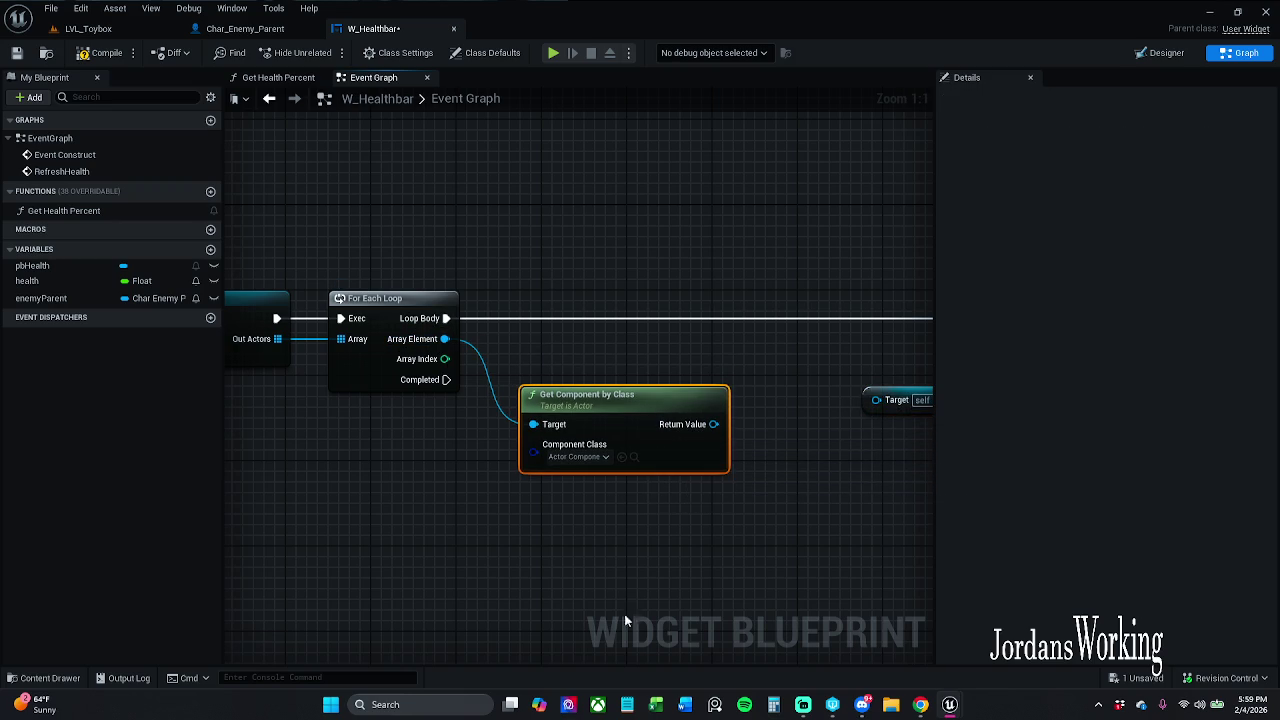
left_click(578, 457)
left_click(509, 500)
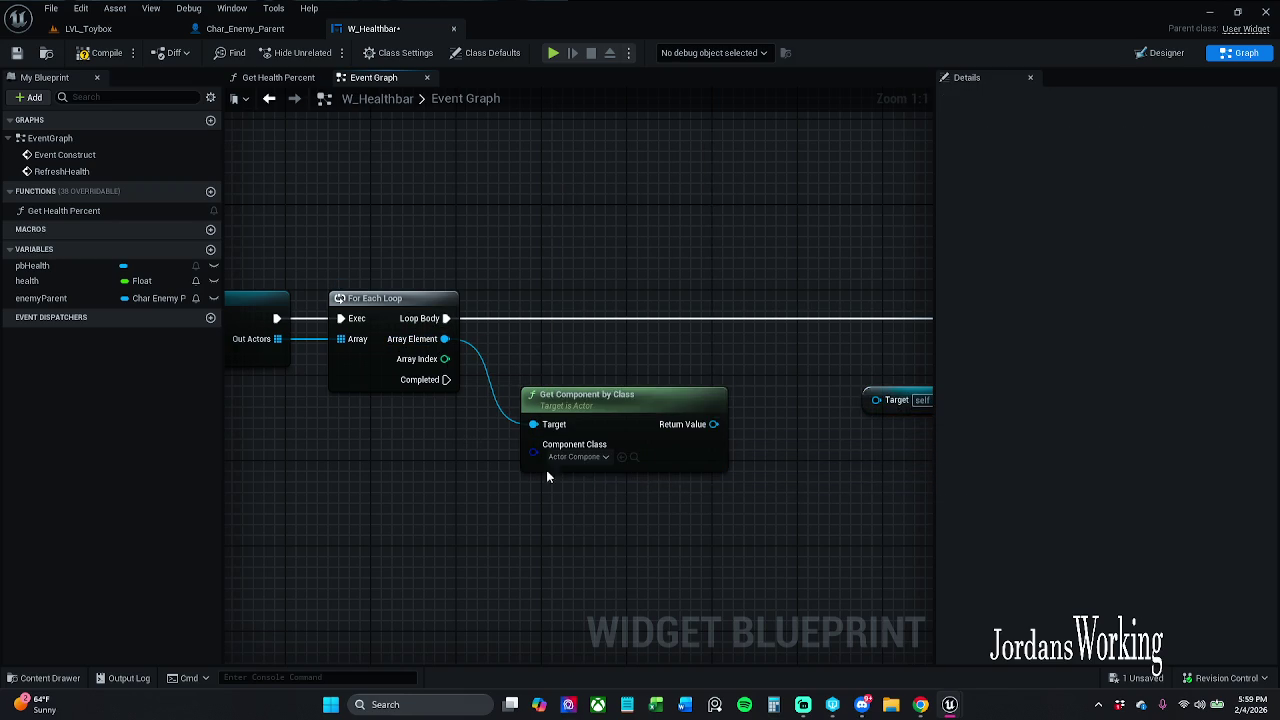
left_click(591, 458)
type("ac he")
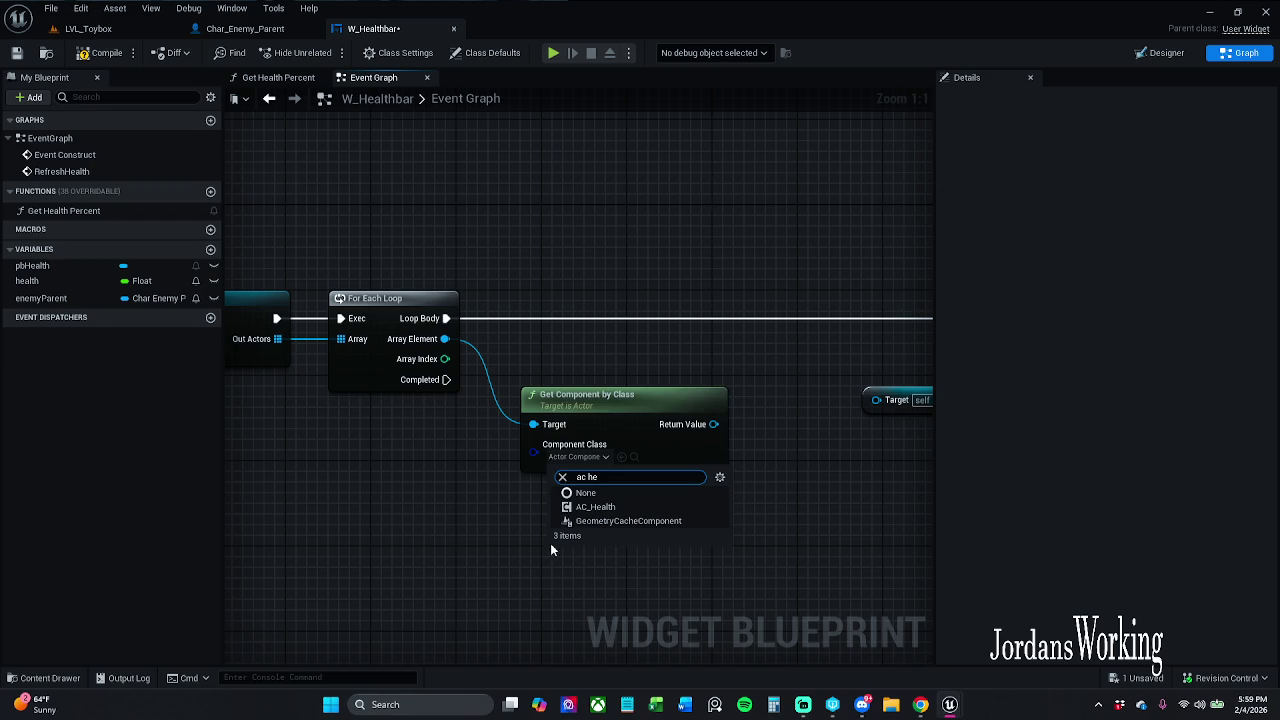
left_click(597, 507)
Wire the component result into Health Curr's target and delete the old self AC Health node.
mouse_move(575, 444)
left_mouse_down()
mouse_move(859, 424)
mouse_move(840, 398)
left_mouse_up()
left_click_drag(756, 467, 693, 477)
left_click(745, 443)
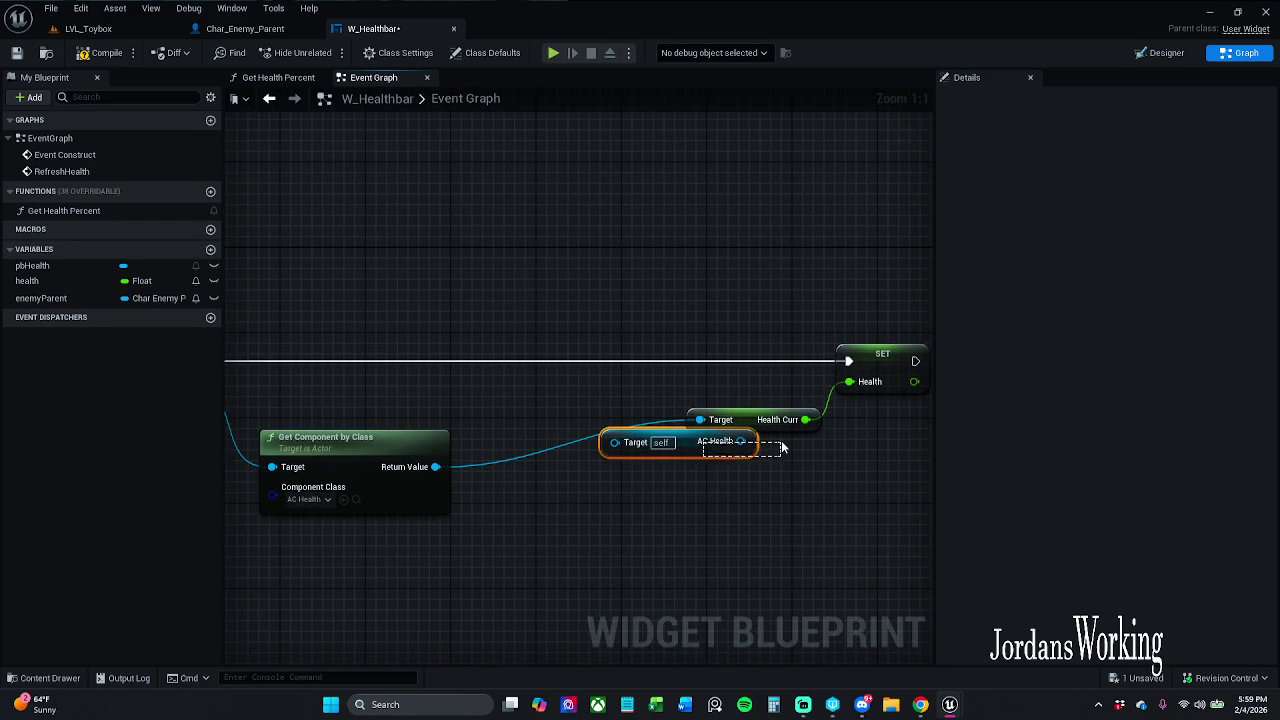
key("Delete")
left_click_drag(737, 354, 875, 440)
left_click_drag(886, 366, 703, 368)
scroll(645, 277, "down", 1)
mouse_move(420, 290)
left_mouse_down()
mouse_move(734, 286)
mouse_move(793, 273)
mouse_move(681, 256)
mouse_move(300, 251)
mouse_move(570, 246)
left_mouse_up()
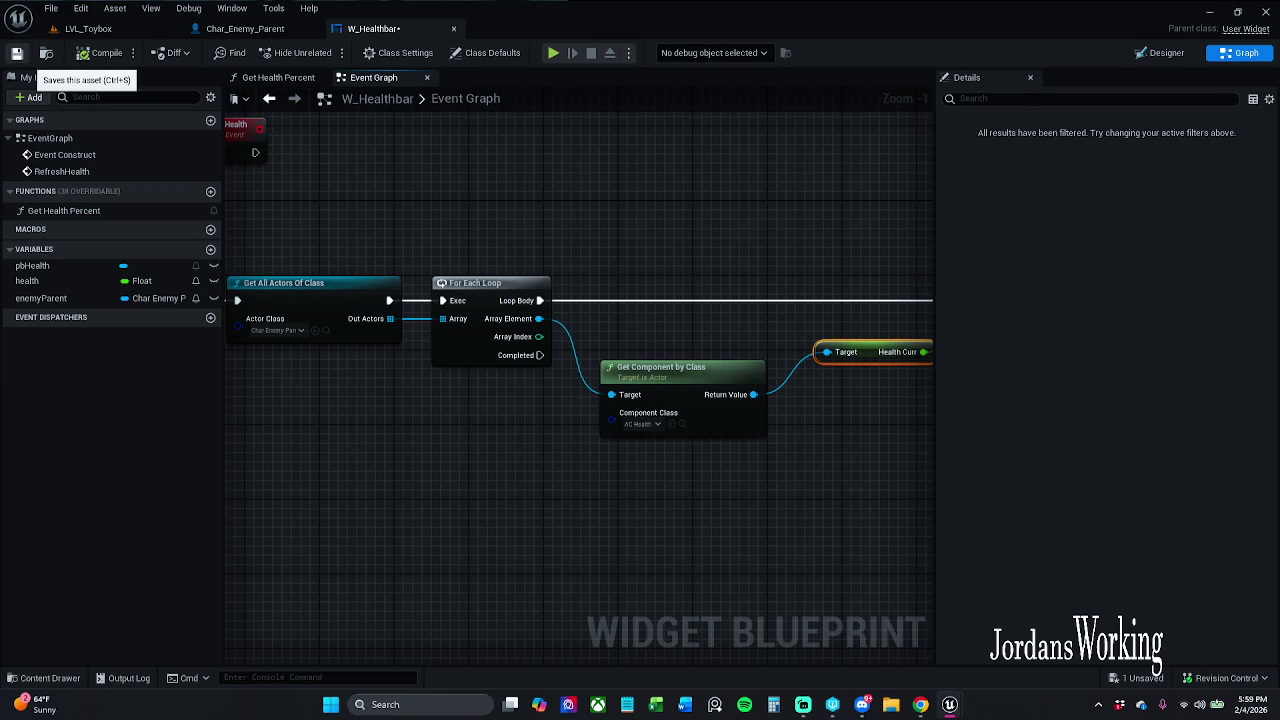
Save the W_Healthbar widget blueprint.
left_click(16, 53)
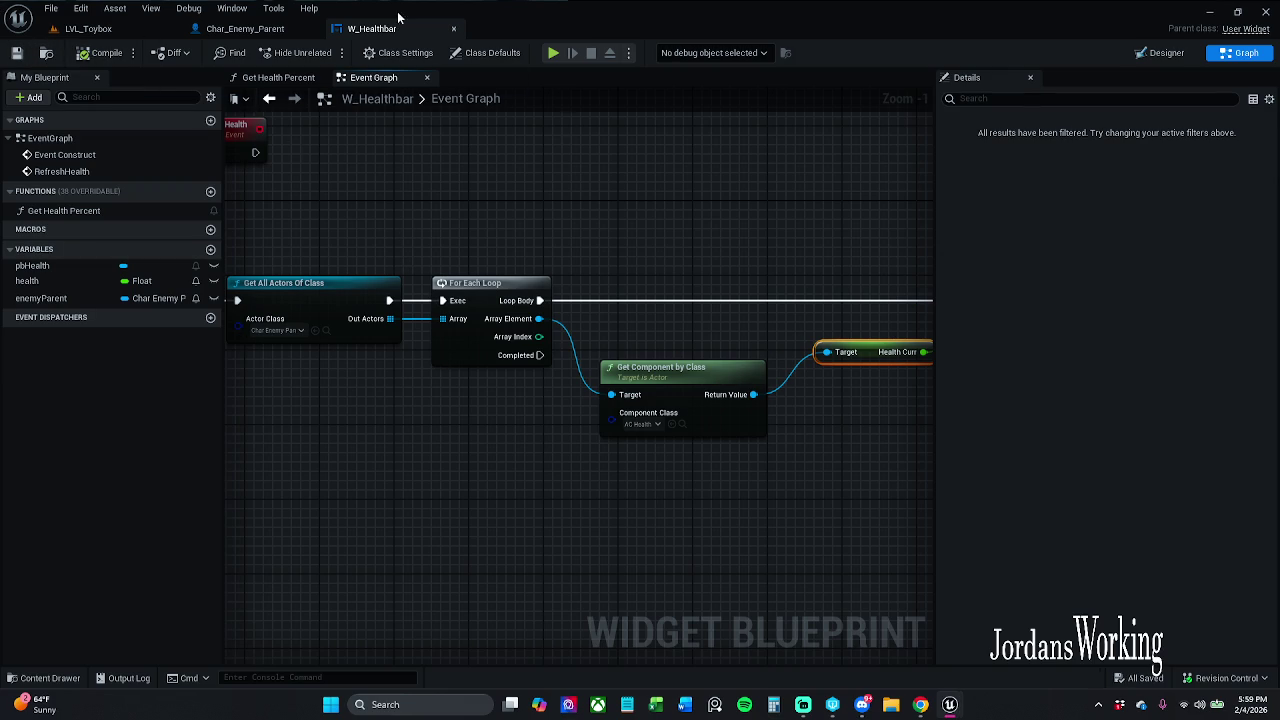
left_click(88, 28)
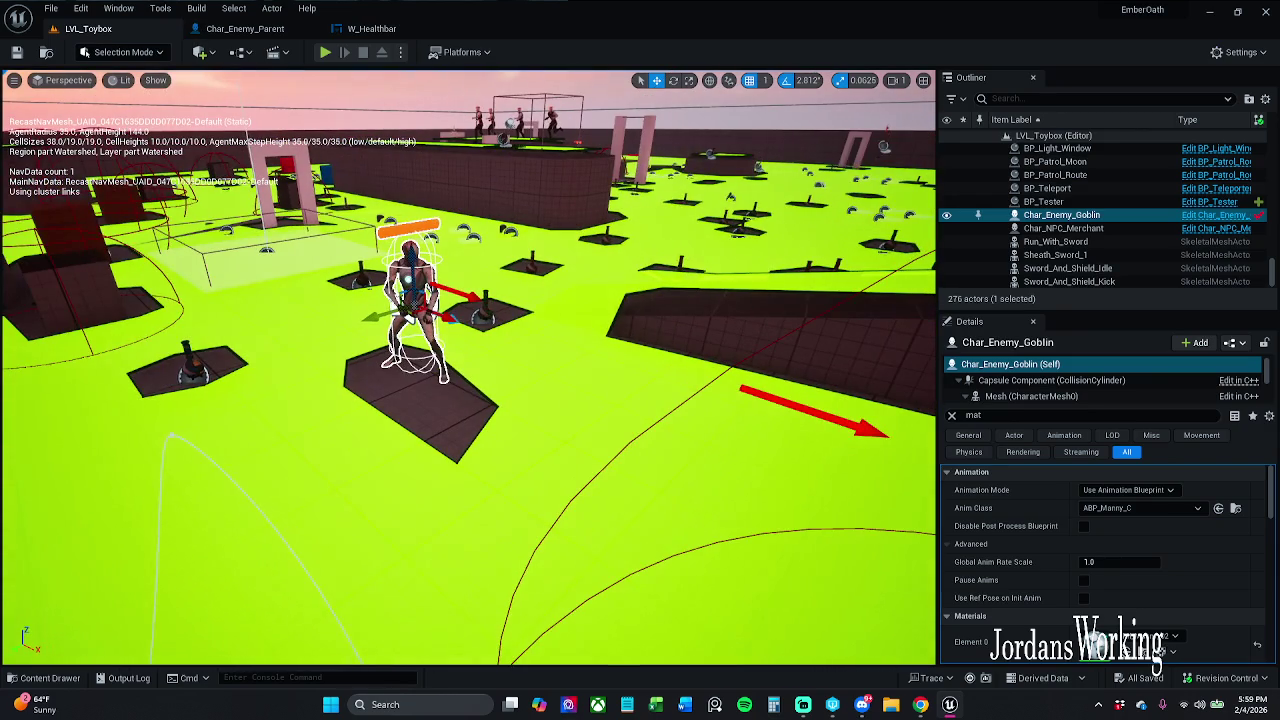
left_click(371, 28)
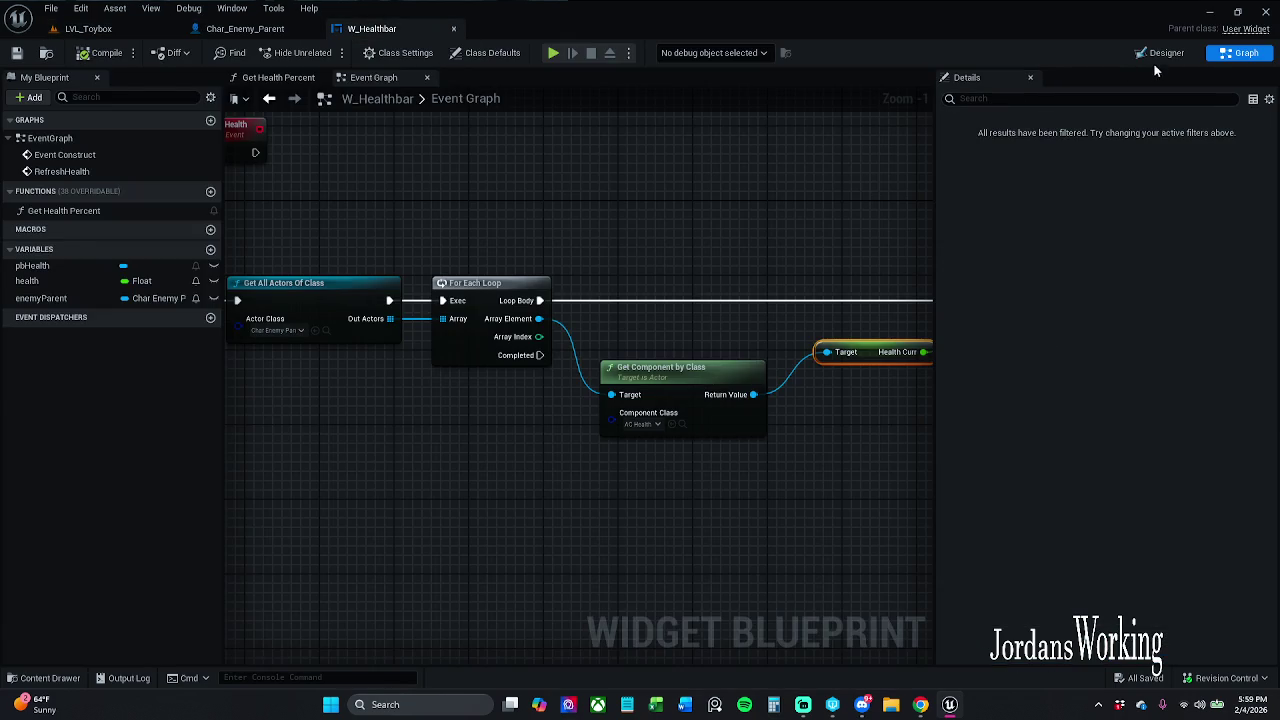
Check the pbHealth progress bar in Designer, then start a LVL_Toybox playtest.
left_click(1160, 53)
left_click(603, 383)
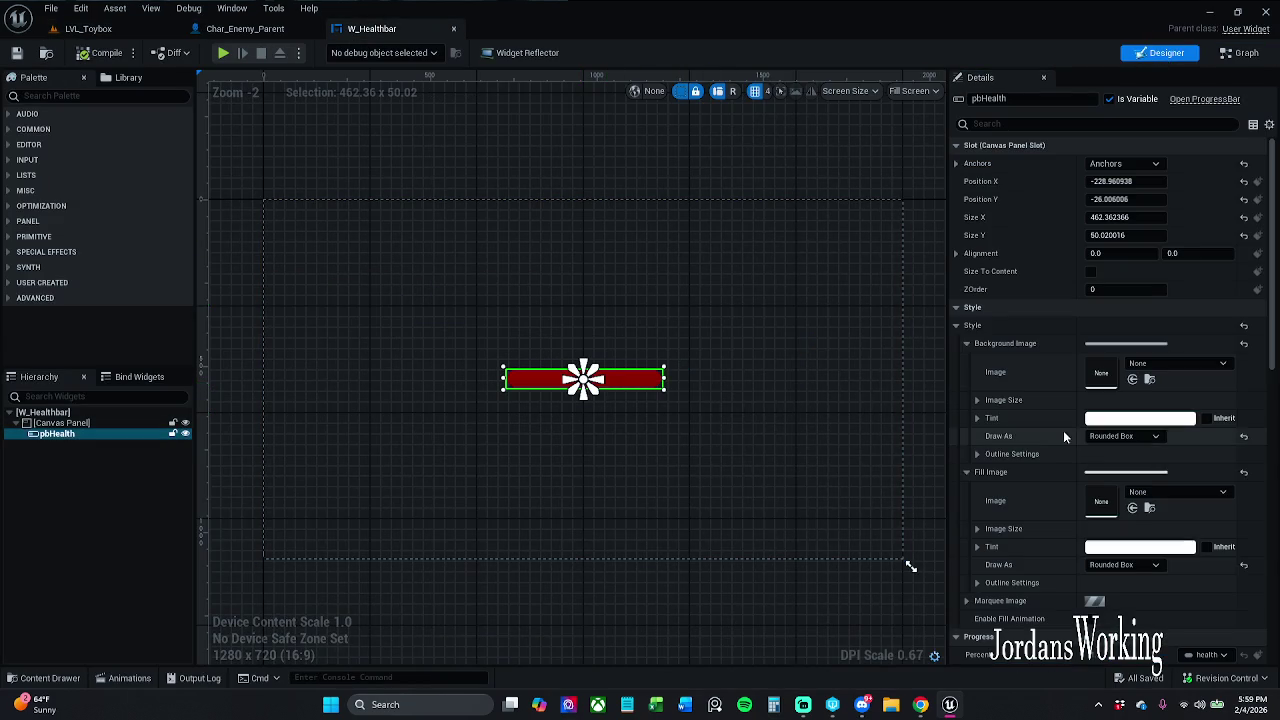
left_click(1240, 53)
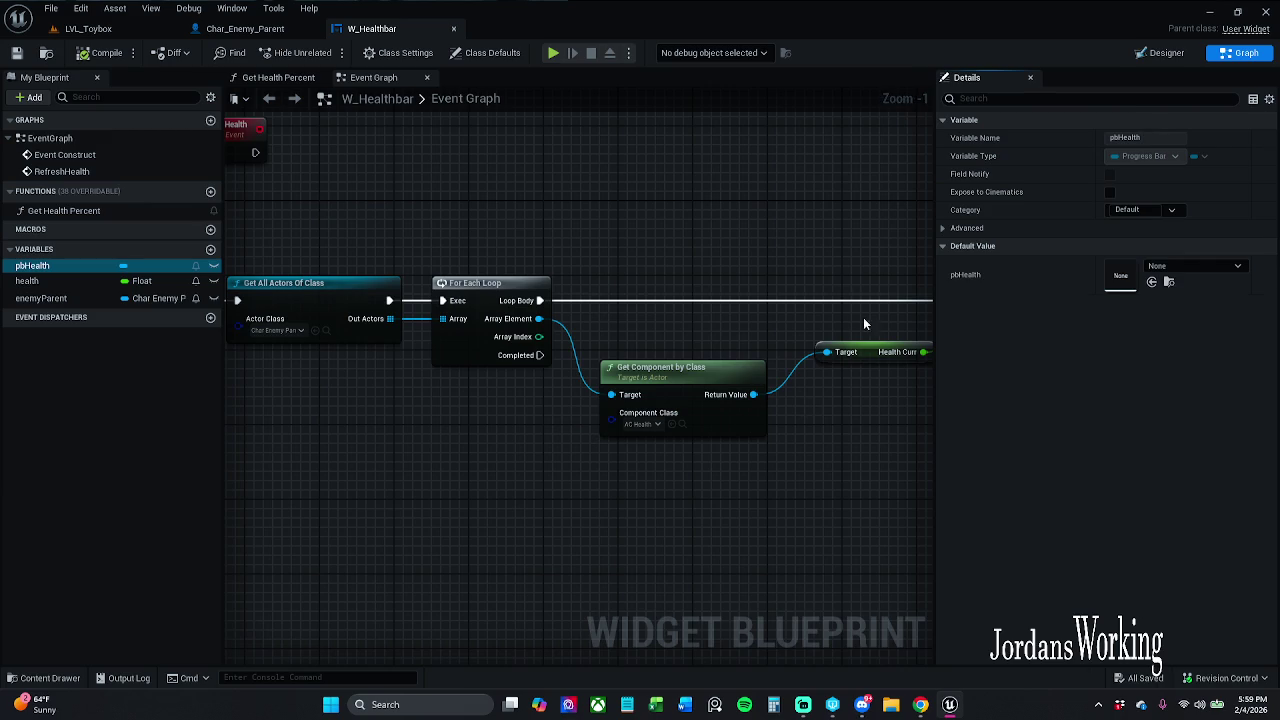
left_click_drag(768, 255, 778, 348)
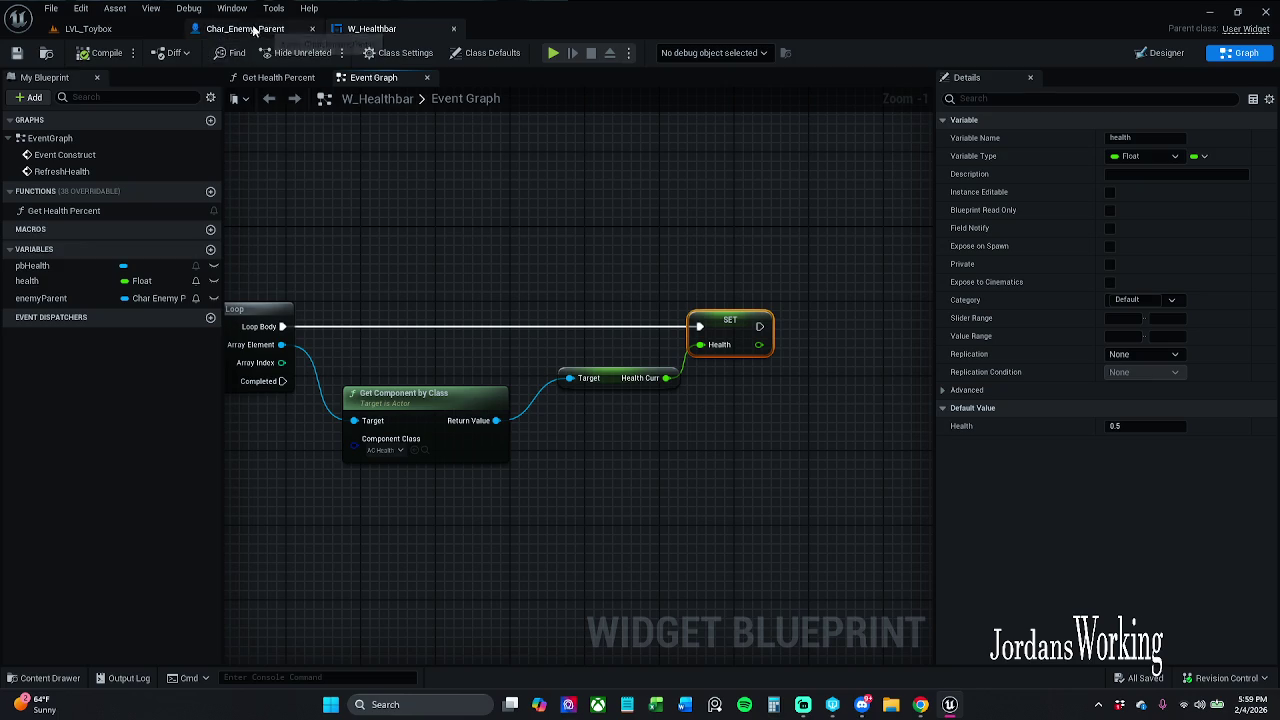
left_click(95, 28)
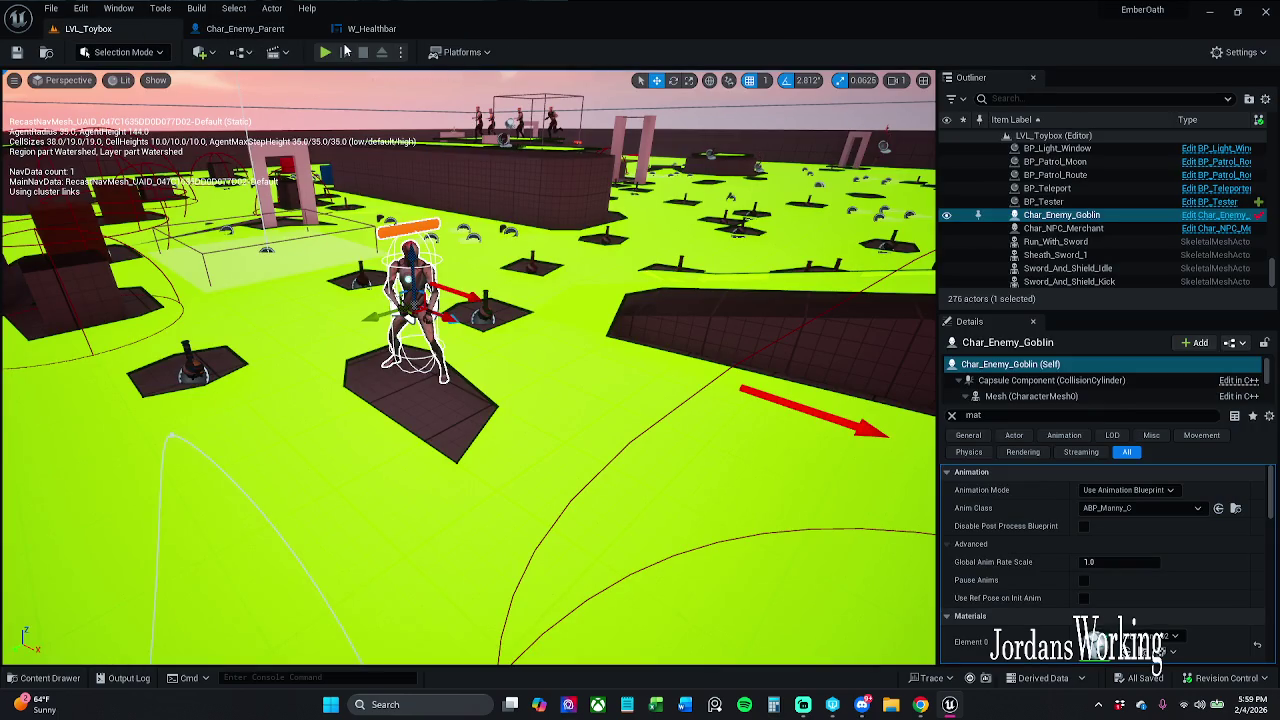
left_click(325, 52)
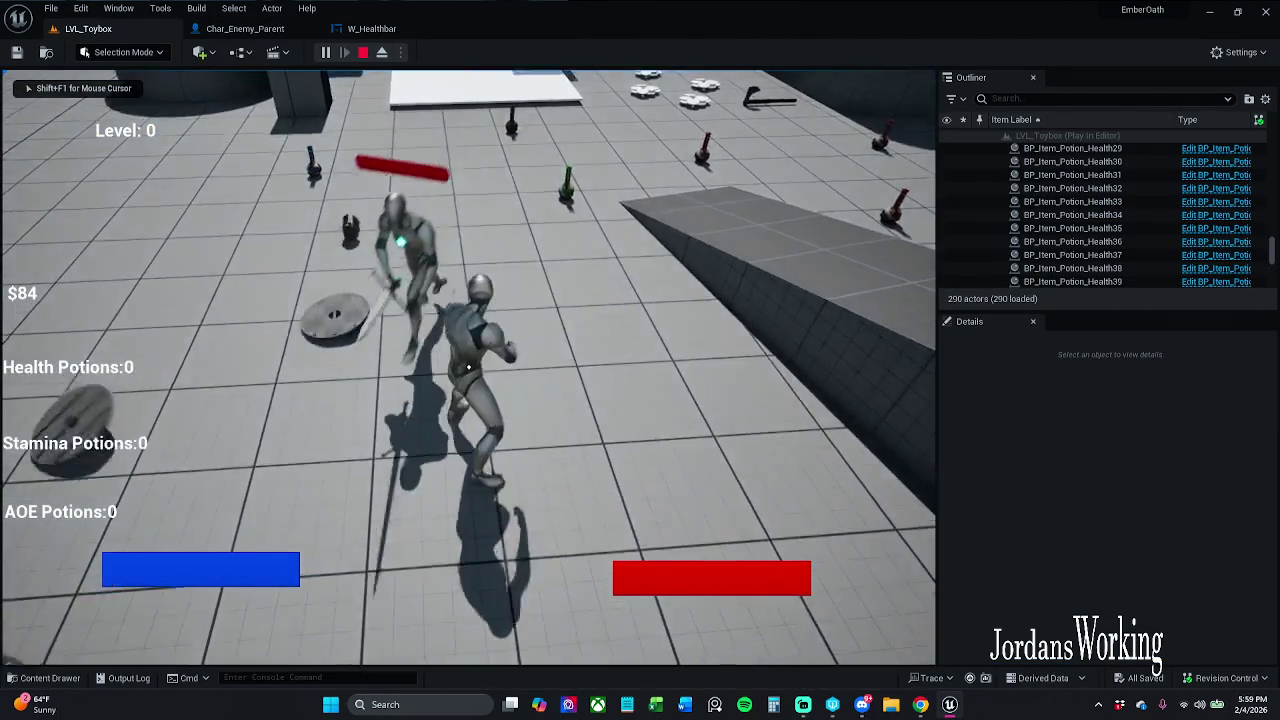
Attack the enemy in the running playtest, then return to W_Healthbar's event graph.
left_click(468, 367)
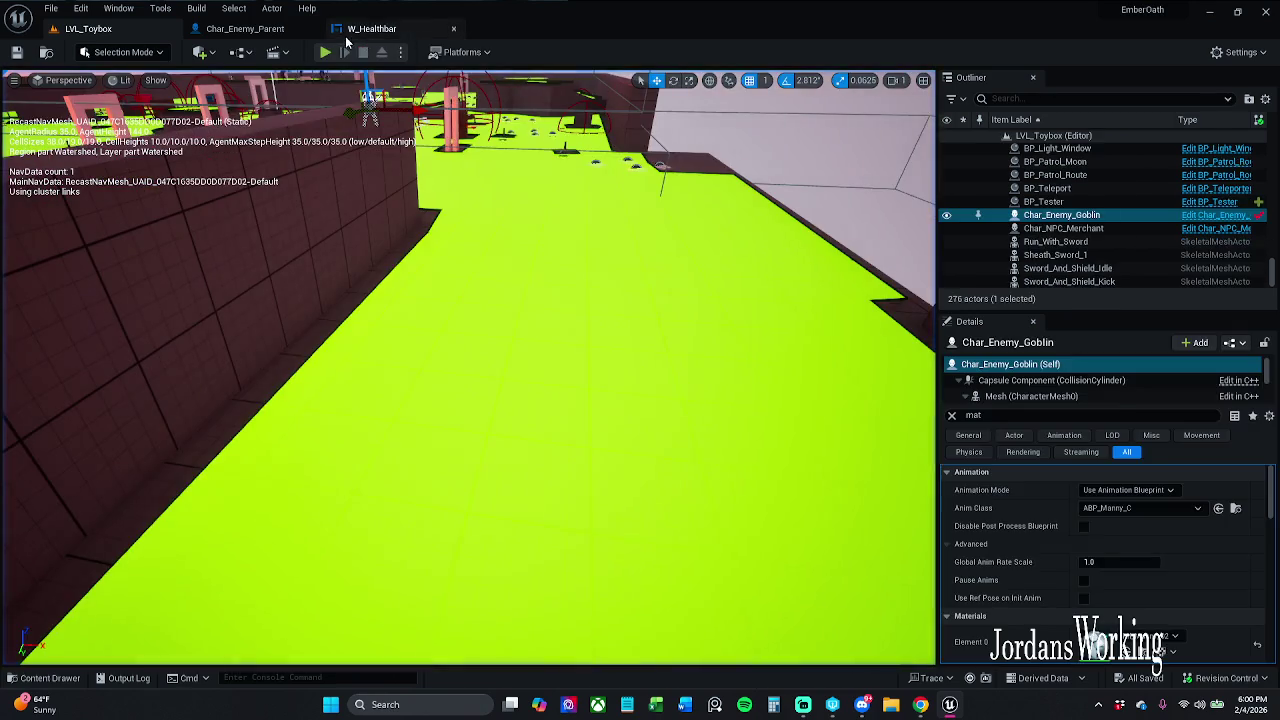
left_click(365, 29)
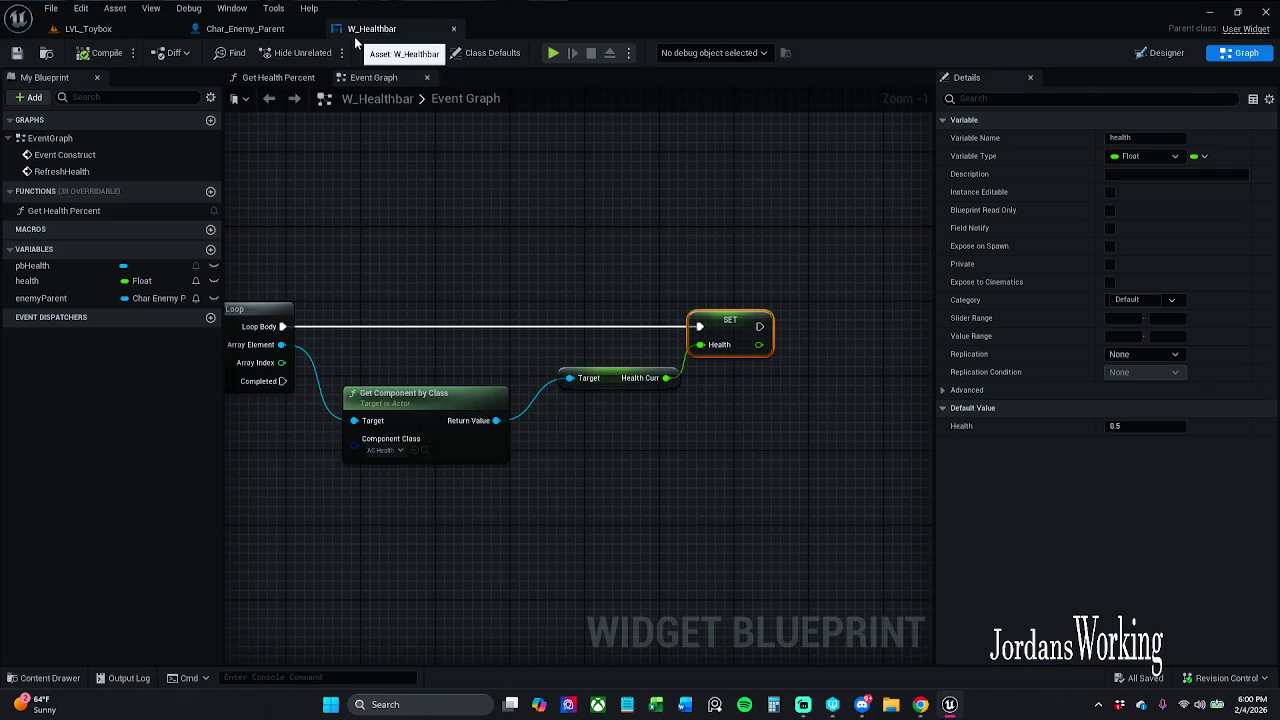
Locate and reposition the RefreshHealth custom event beside the Event Construct chain.
scroll(571, 126, "down", 3)
mouse_move(571, 126)
left_mouse_down()
mouse_move(737, 129)
mouse_move(710, 131)
left_mouse_up()
mouse_move(480, 283)
left_mouse_down()
mouse_move(403, 262)
mouse_move(531, 267)
left_mouse_up()
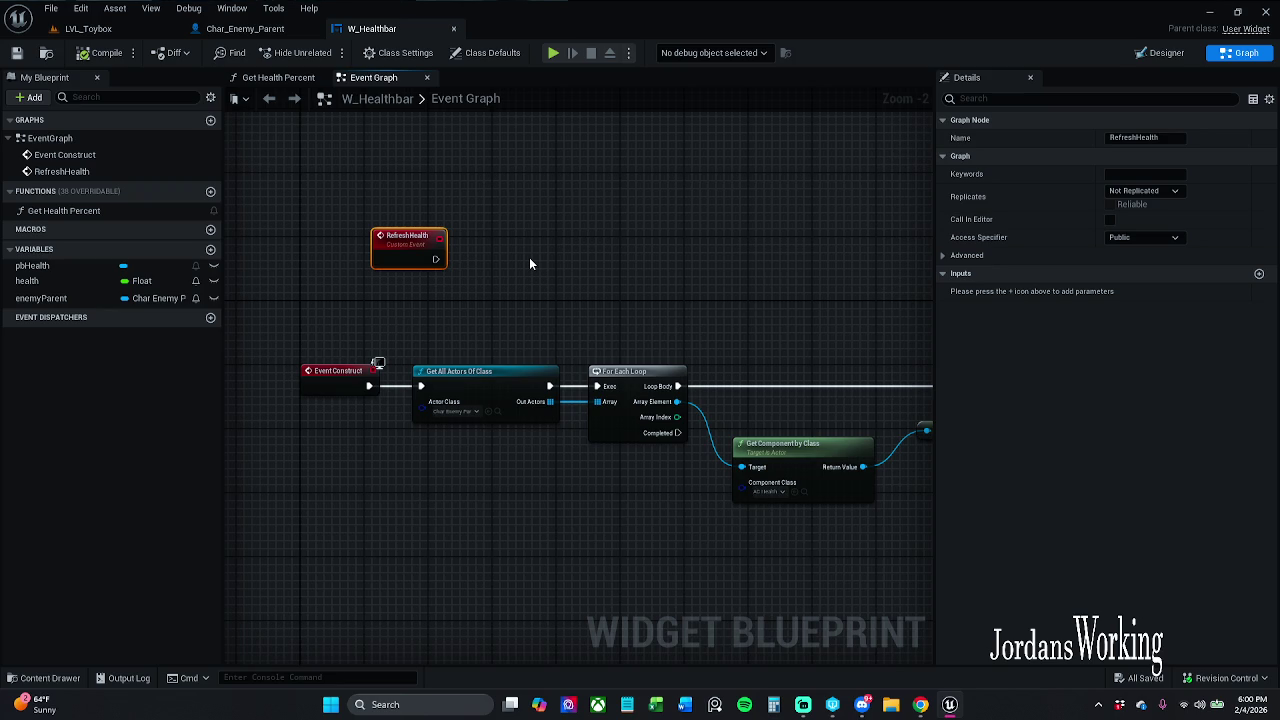
left_click_drag(404, 255, 396, 263)
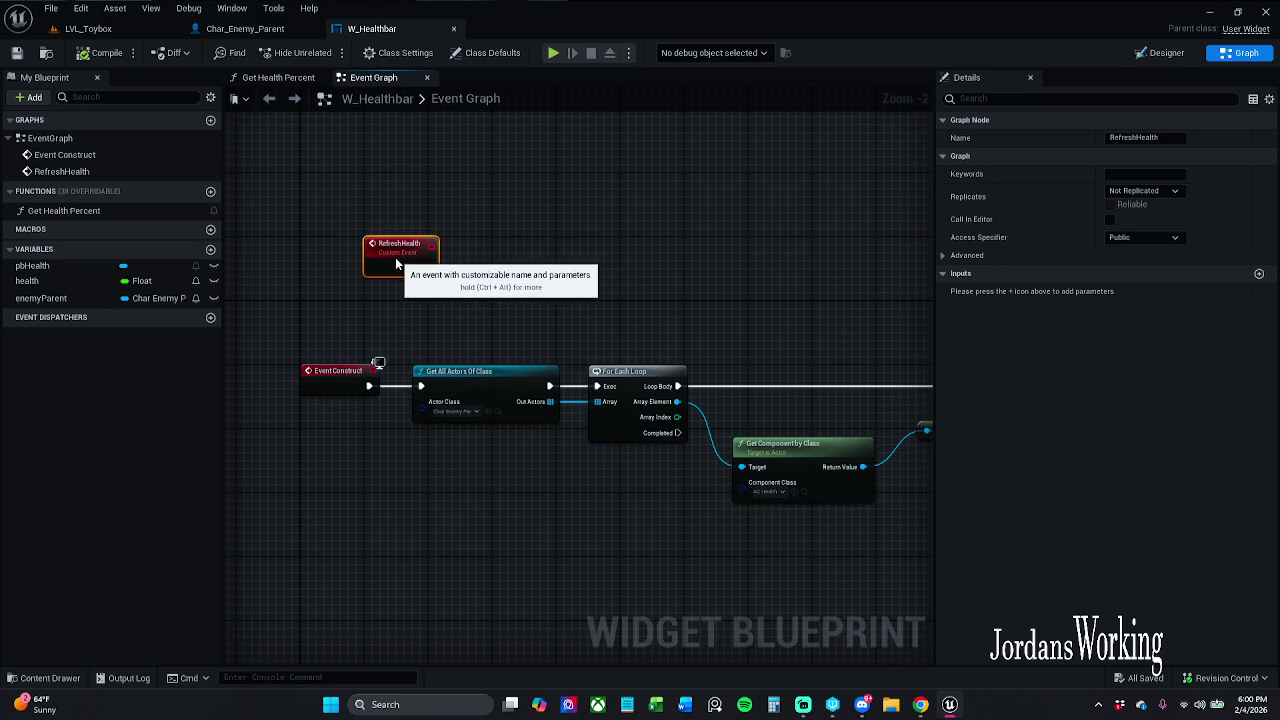
left_click(466, 203)
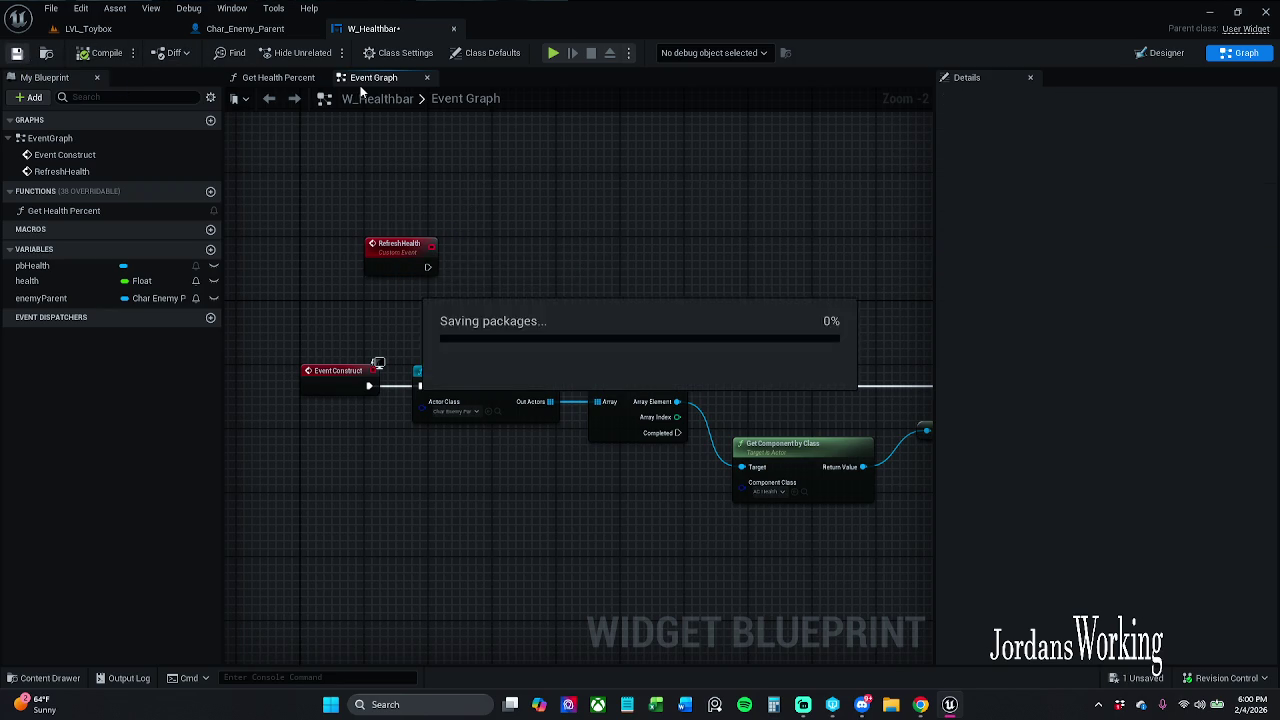
In Char_Enemy_Parent, call Refresh Health after health is set, and save the blueprint.
left_click(455, 29)
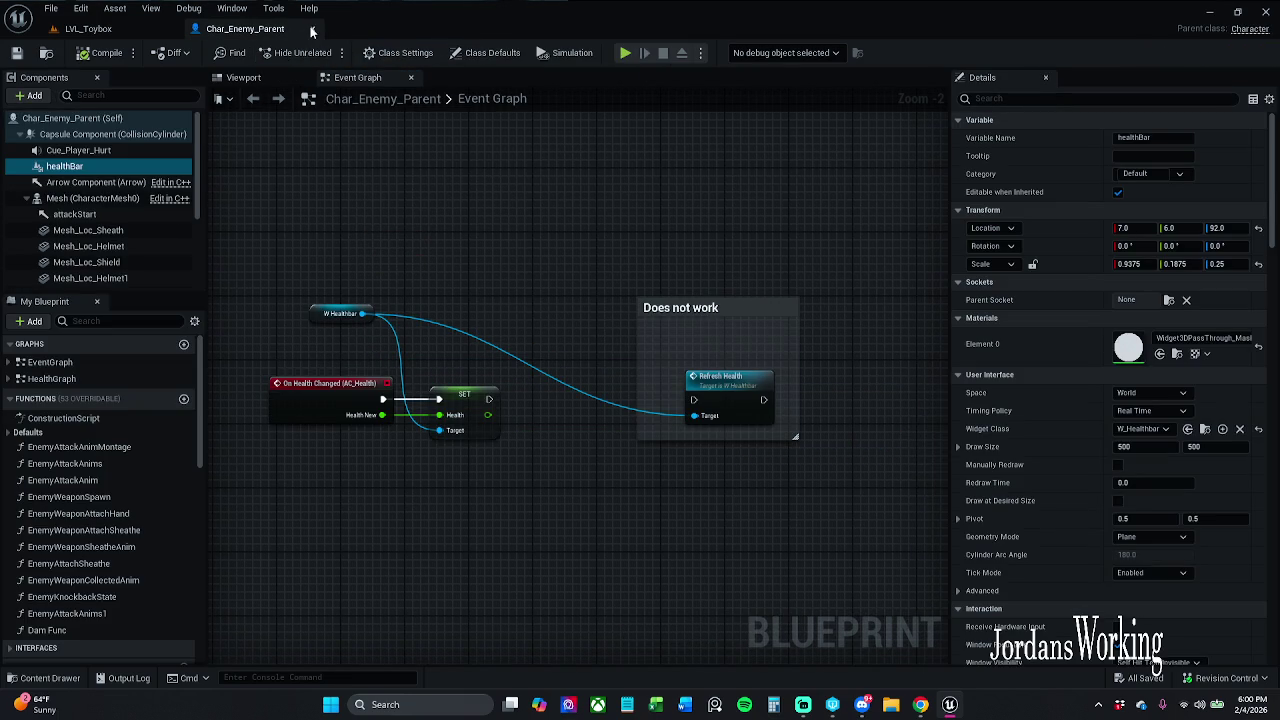
left_click_drag(489, 399, 694, 400)
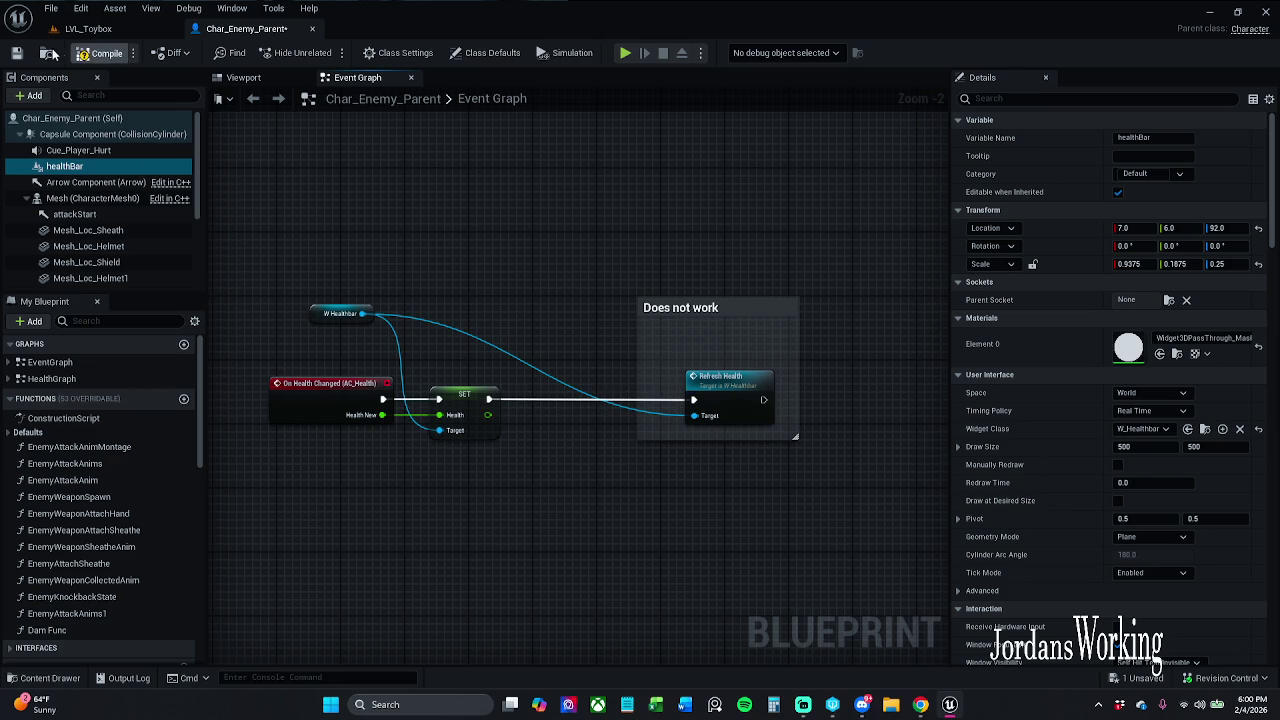
left_click(17, 53)
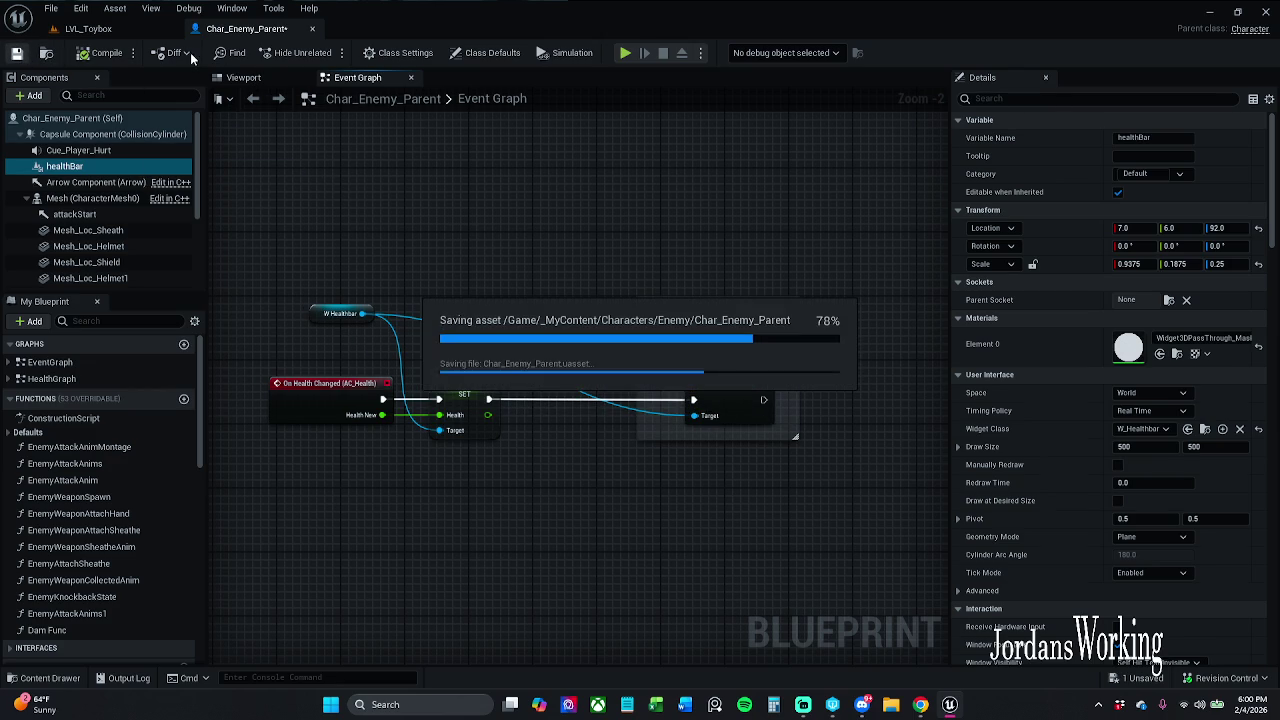
Wire W_Healthbar's RefreshHealth event into the For Each Loop, then go back to LVL_Toybox.
double_click(716, 385)
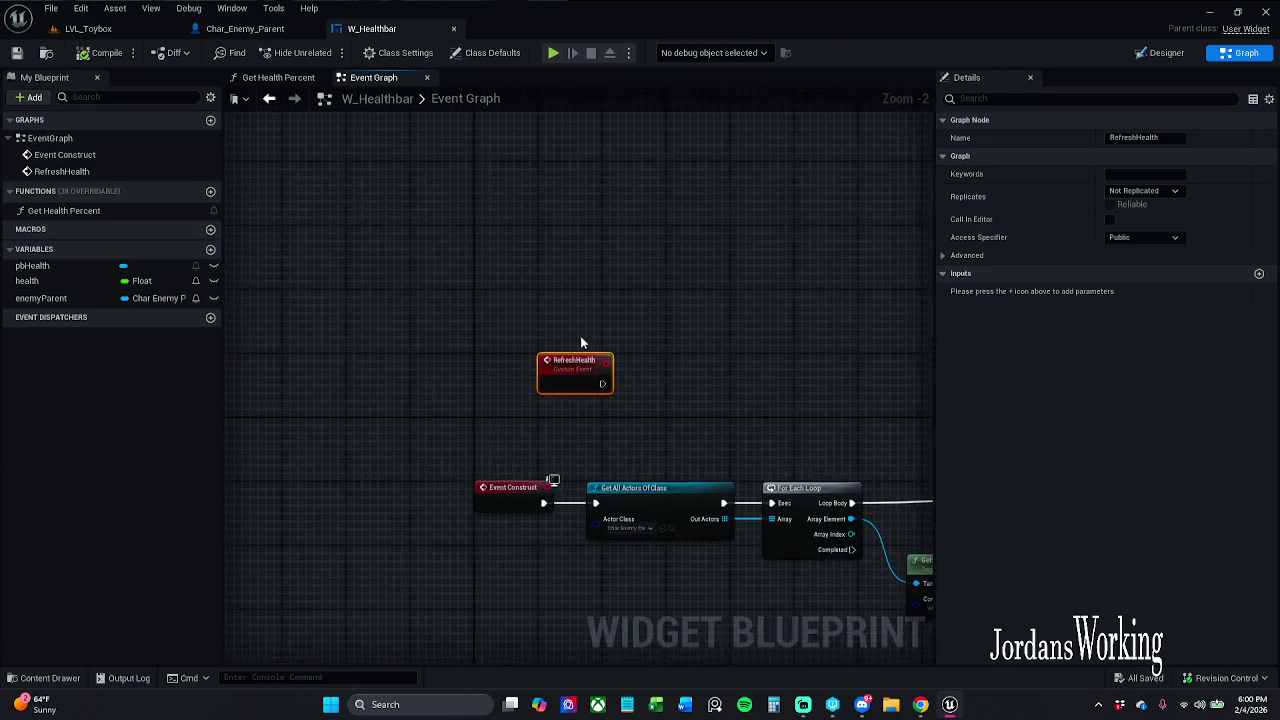
mouse_move(447, 348)
left_mouse_down()
mouse_move(566, 443)
mouse_move(700, 430)
mouse_move(721, 447)
mouse_move(318, 432)
mouse_move(599, 430)
mouse_move(697, 472)
mouse_move(255, 469)
left_mouse_up()
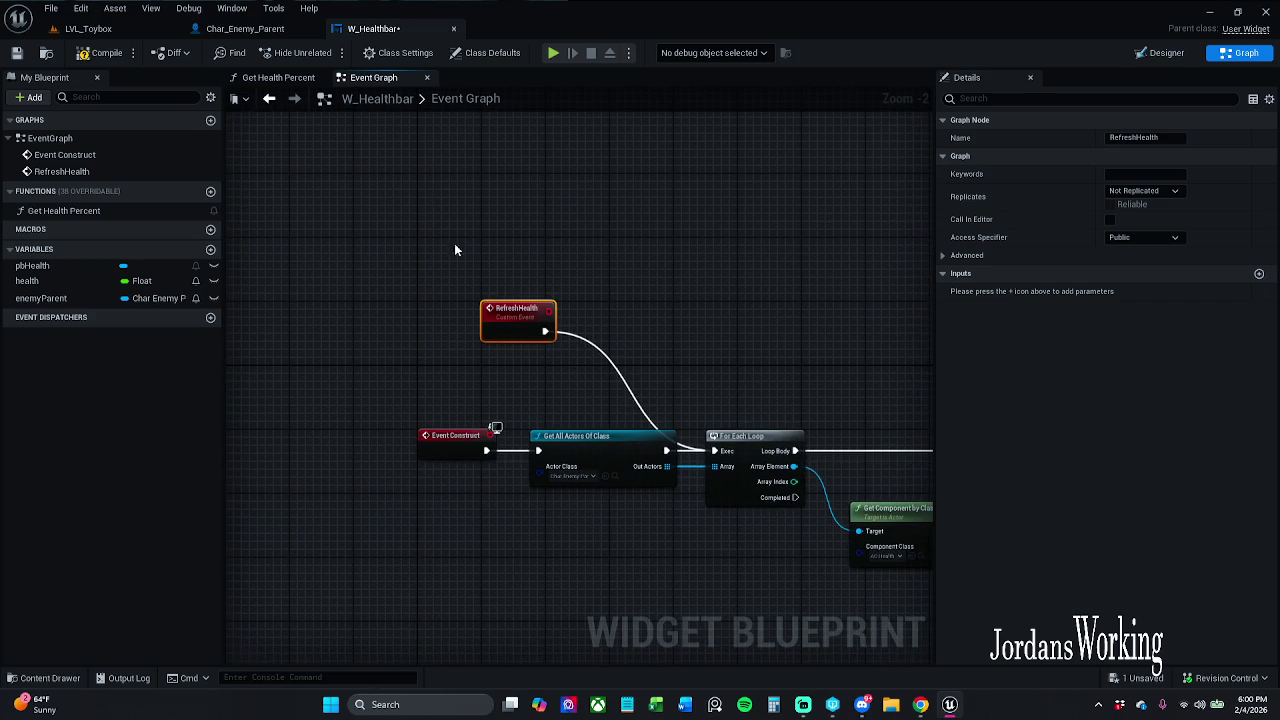
left_click(108, 30)
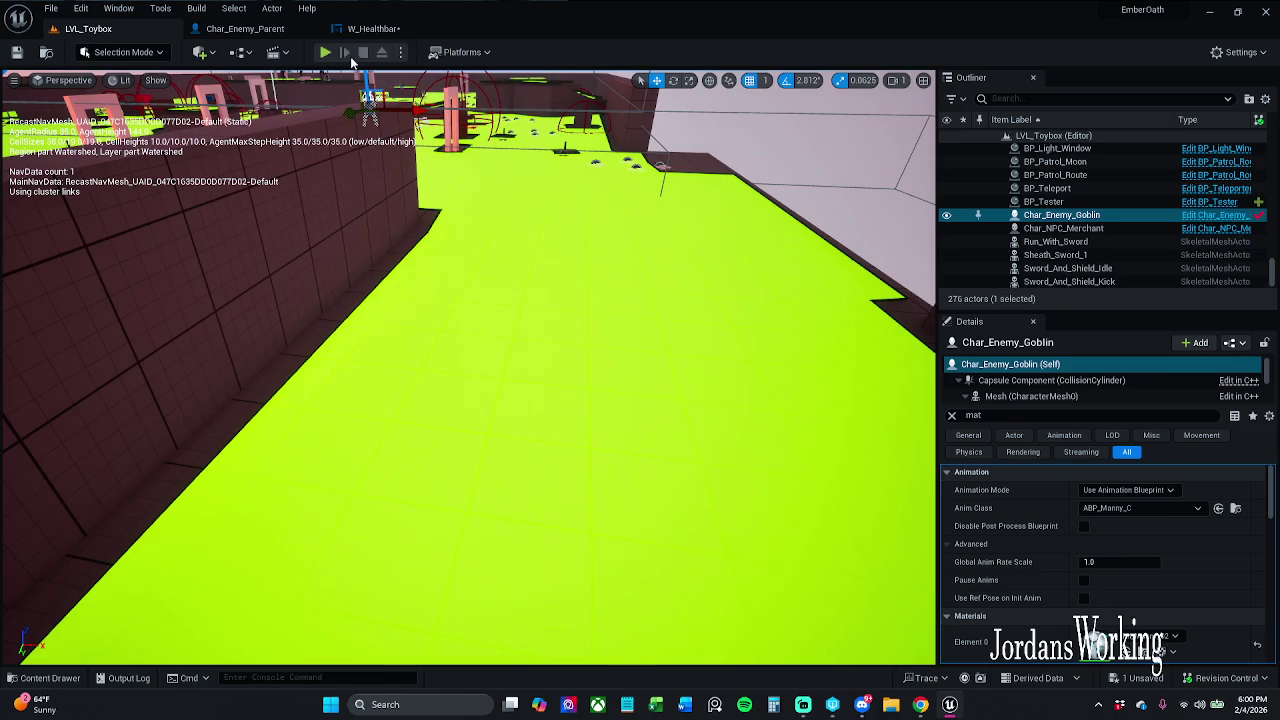
Playtest the level, running up to the enemy and attacking it twice.
left_click(325, 52)
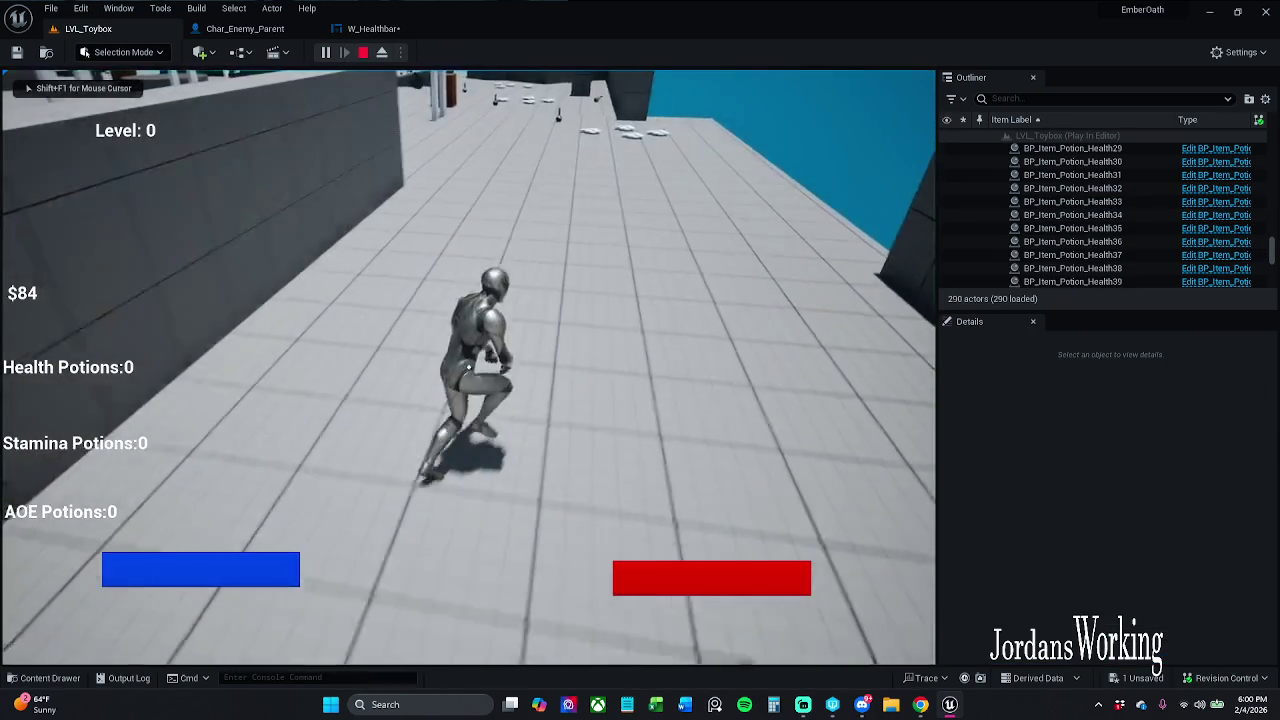
key("w")
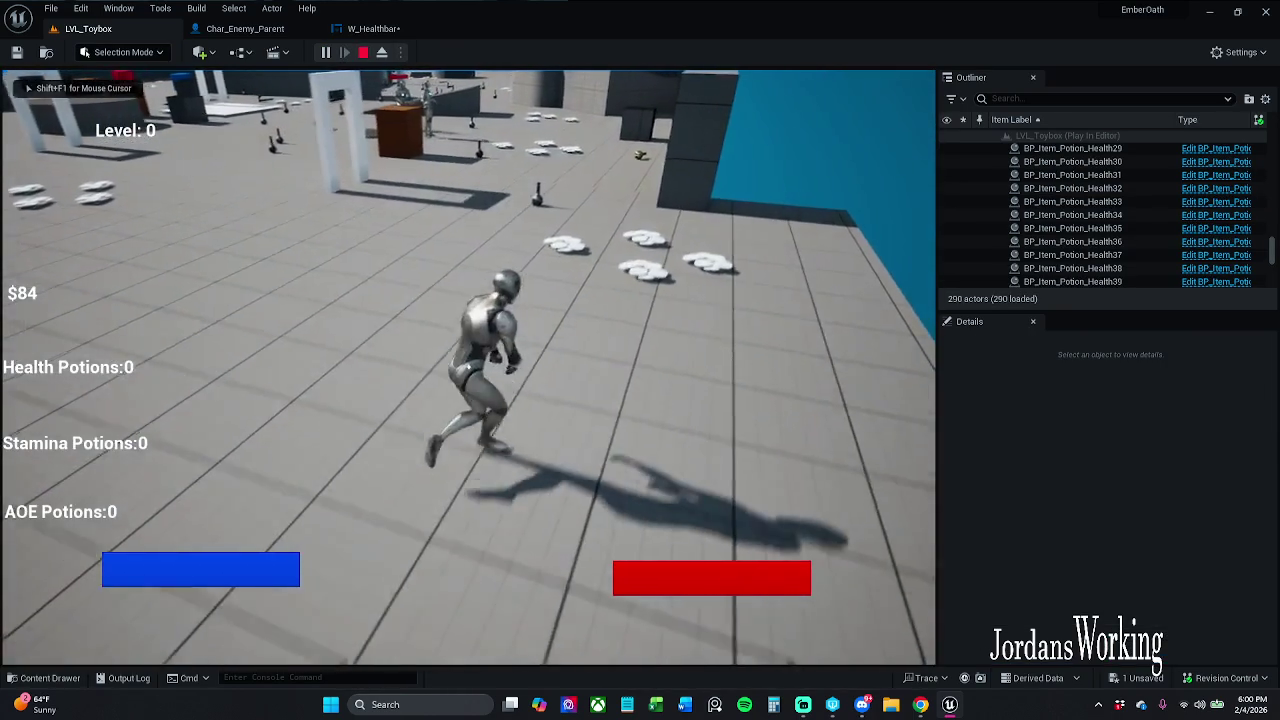
key("w")
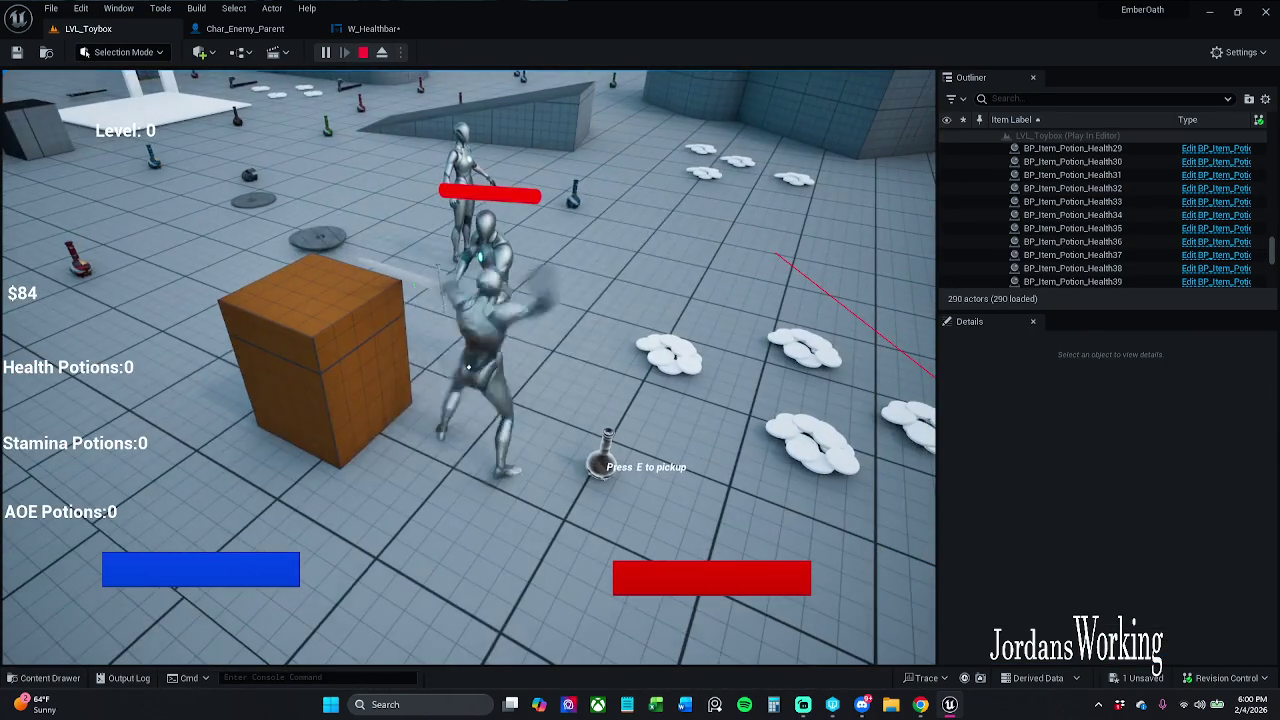
left_click(268, 88)
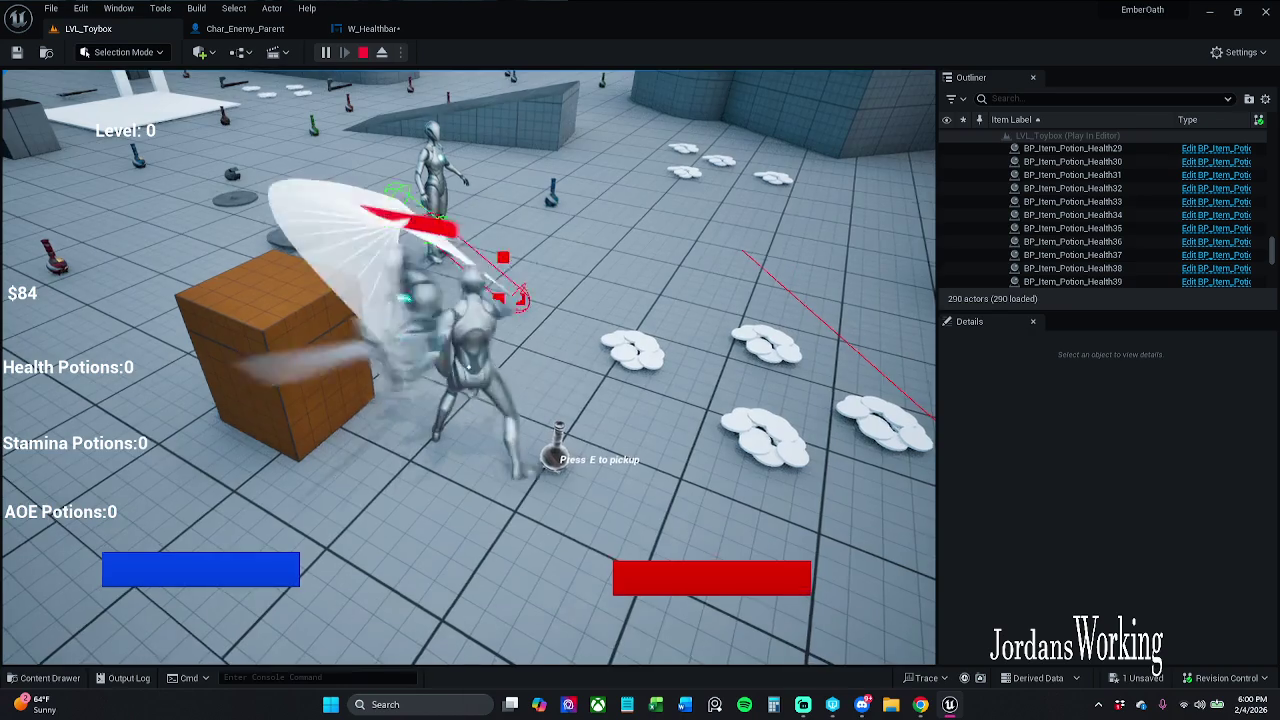
left_click(268, 88)
key("Escape")
Reposition the RefreshHealth node, make the health variable publicly editable, and save W_Healthbar.
left_click(390, 31)
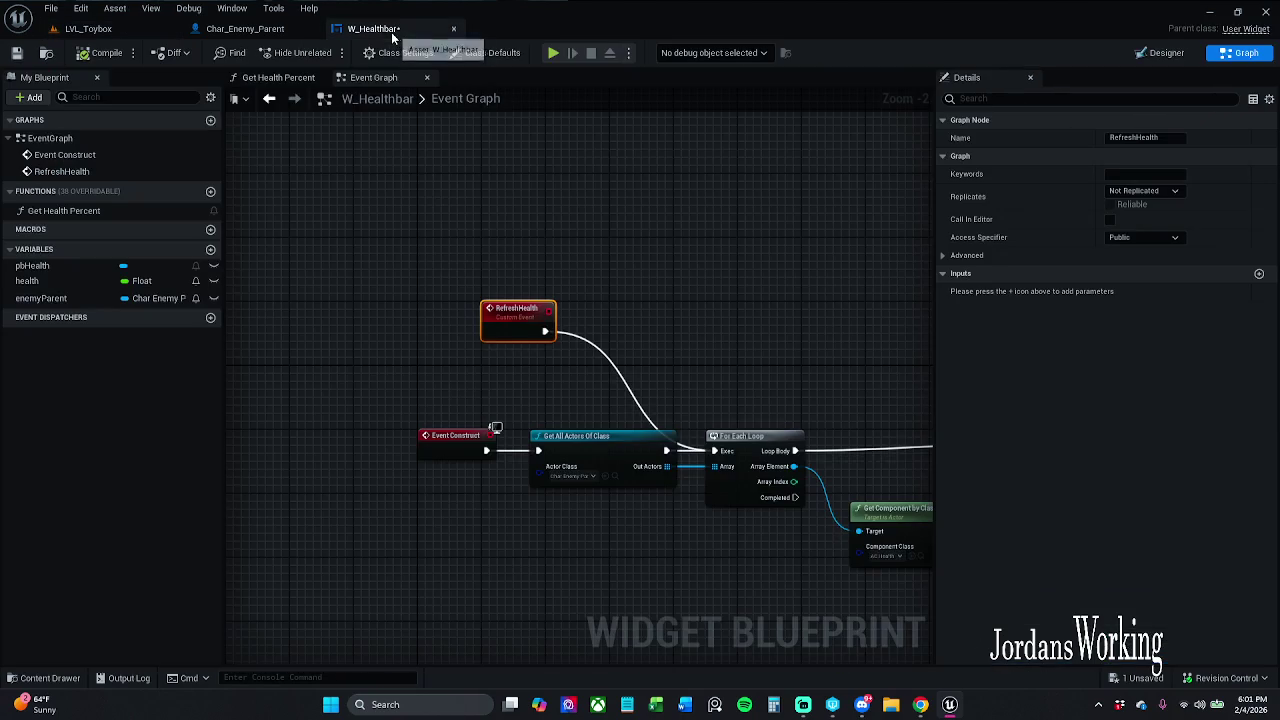
left_click(622, 288)
left_click_drag(503, 329, 588, 319)
left_click(675, 300)
left_click(714, 261)
left_click(728, 253)
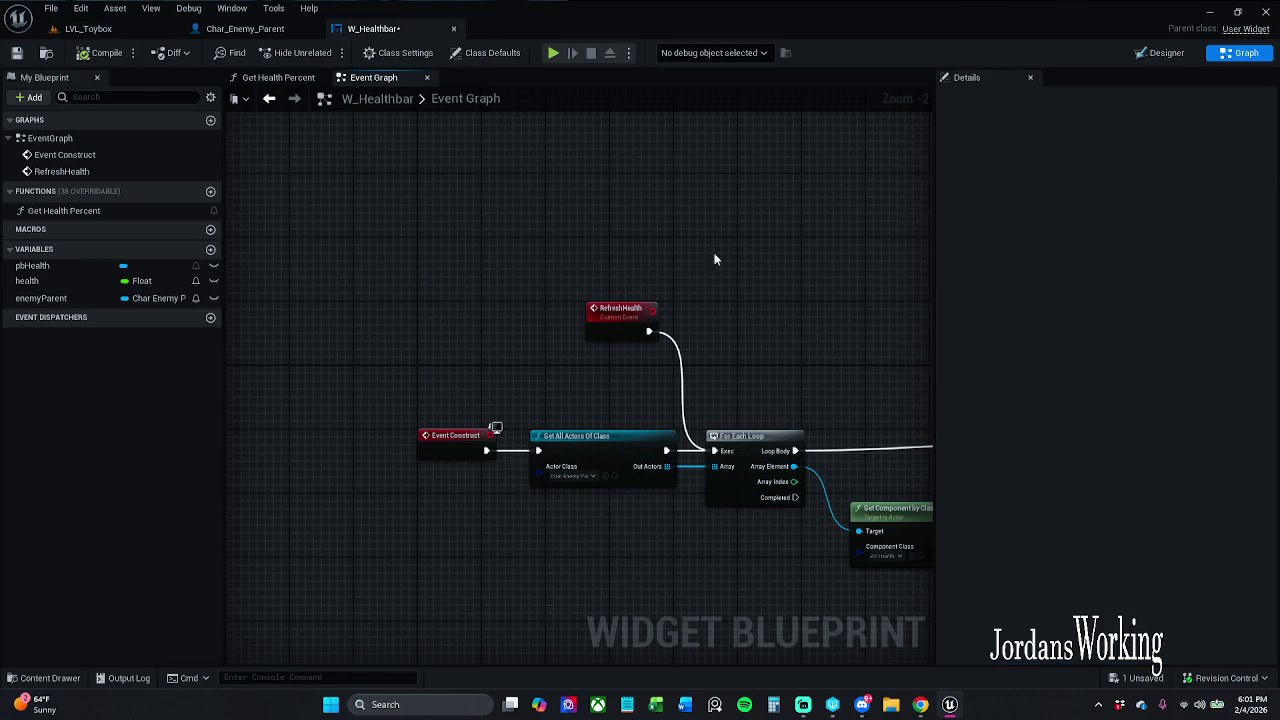
left_click(17, 53)
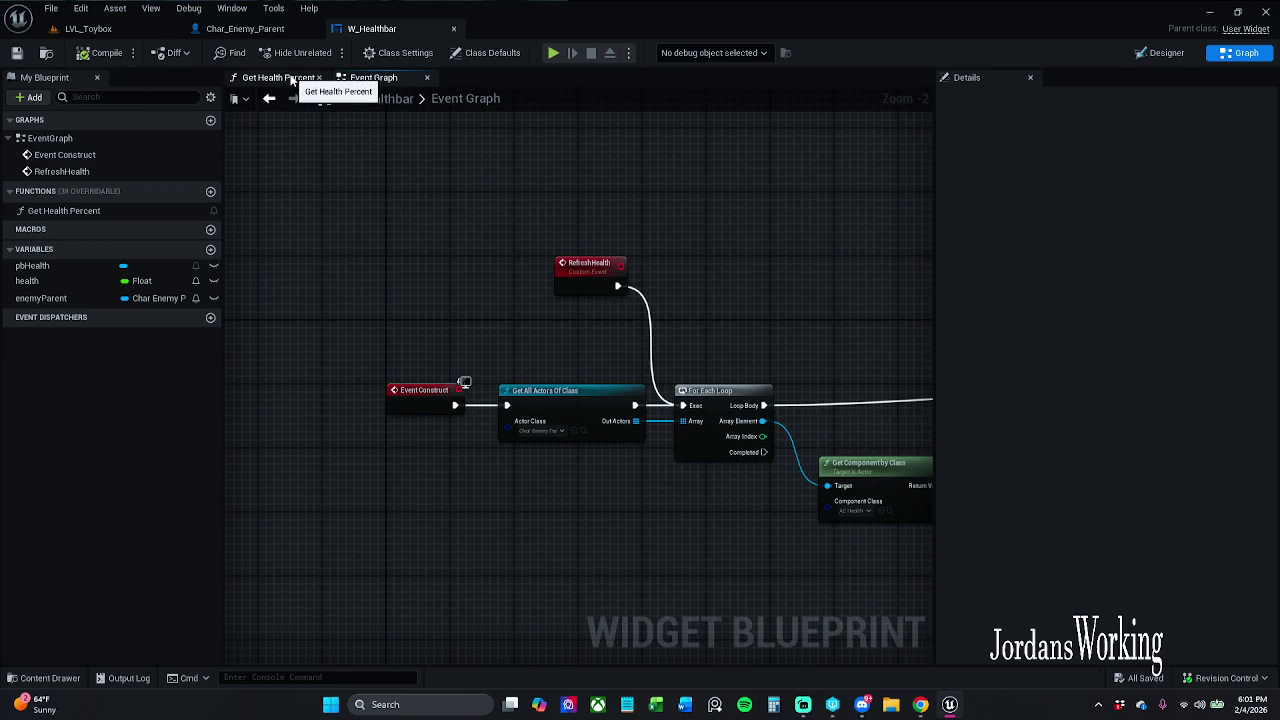
left_click(213, 283)
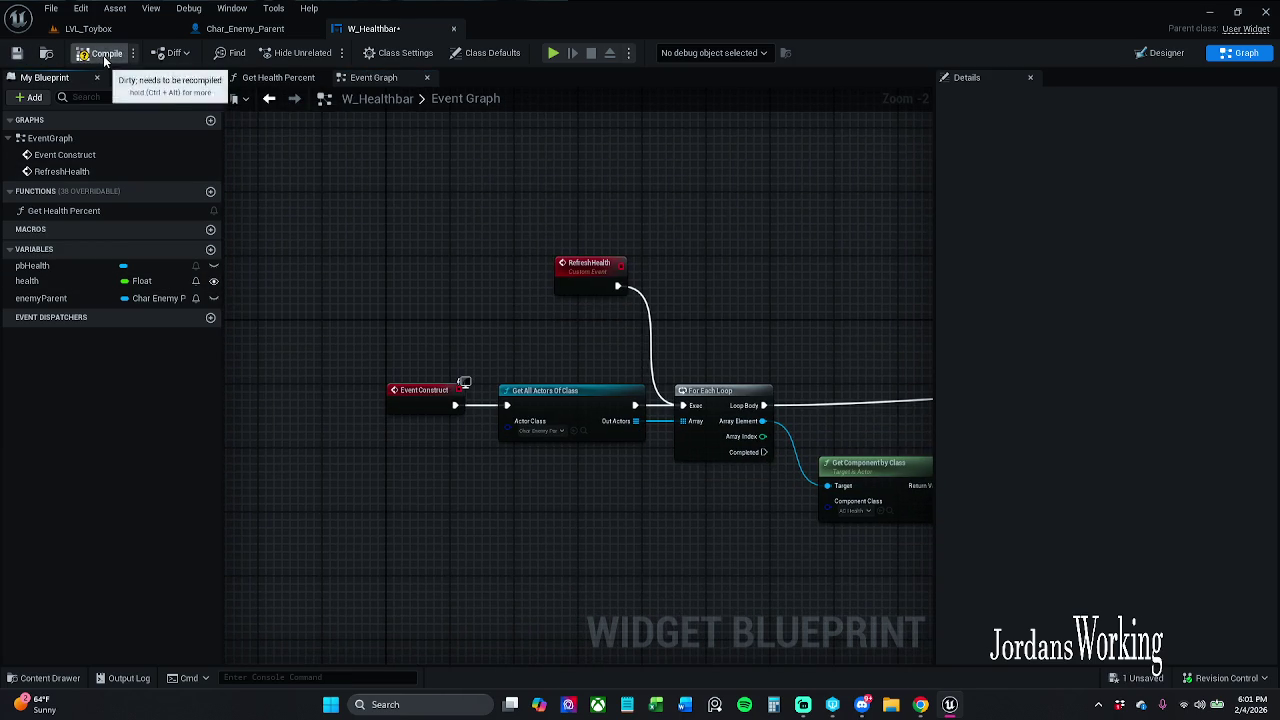
left_click(17, 53)
In Char_Enemy_Parent, show the healthBar component's properties.
left_click(275, 28)
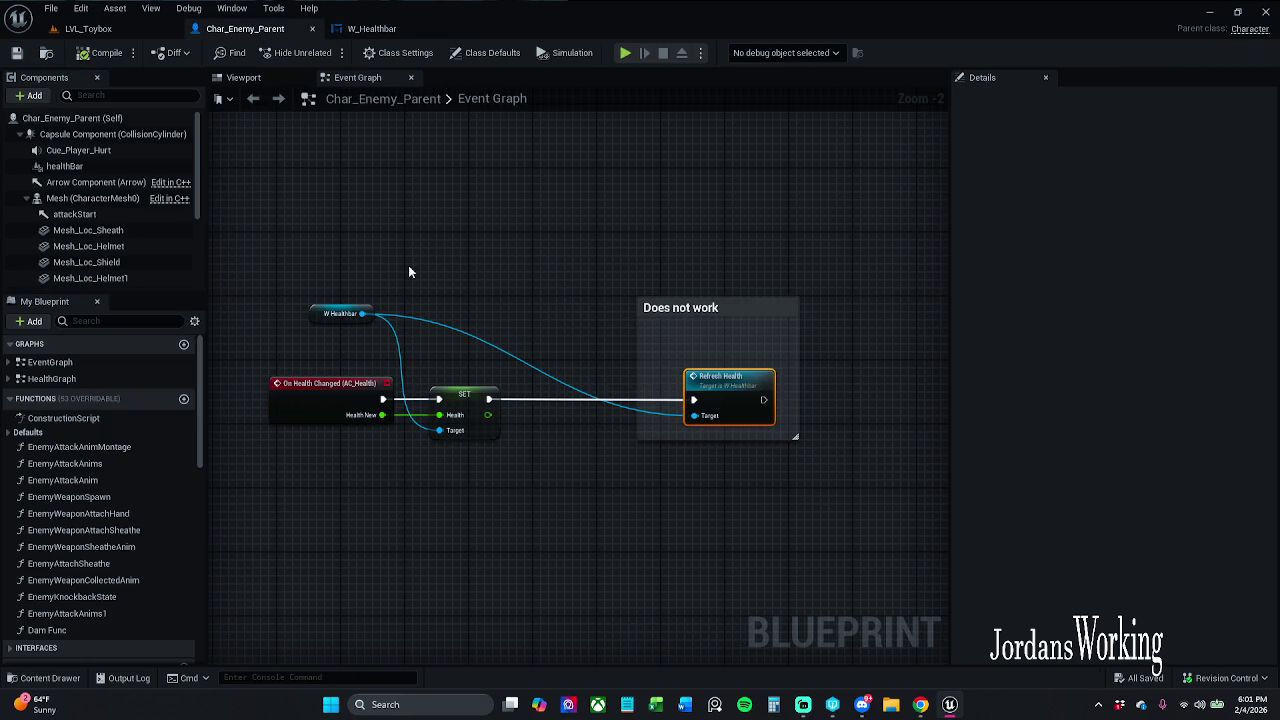
scroll(391, 491, "down", 3)
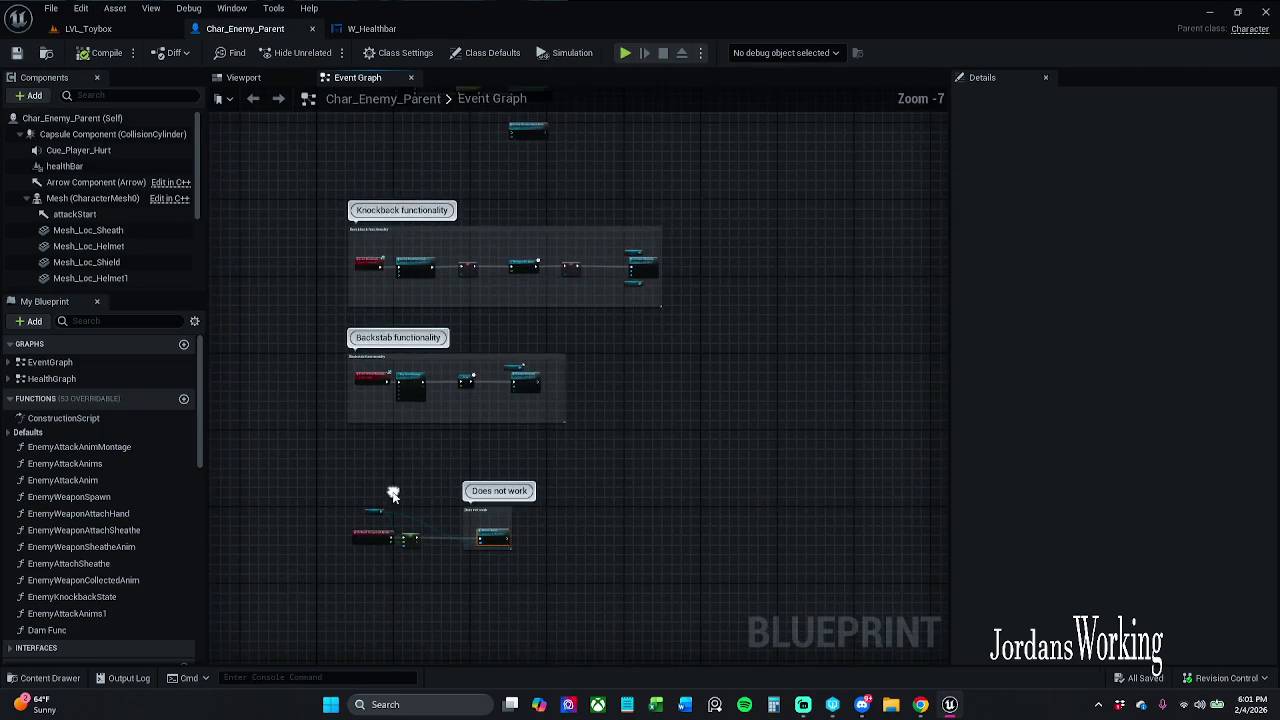
scroll(500, 490, "up", 1)
mouse_move(516, 368)
left_mouse_down()
mouse_move(497, 597)
mouse_move(575, 660)
left_mouse_up()
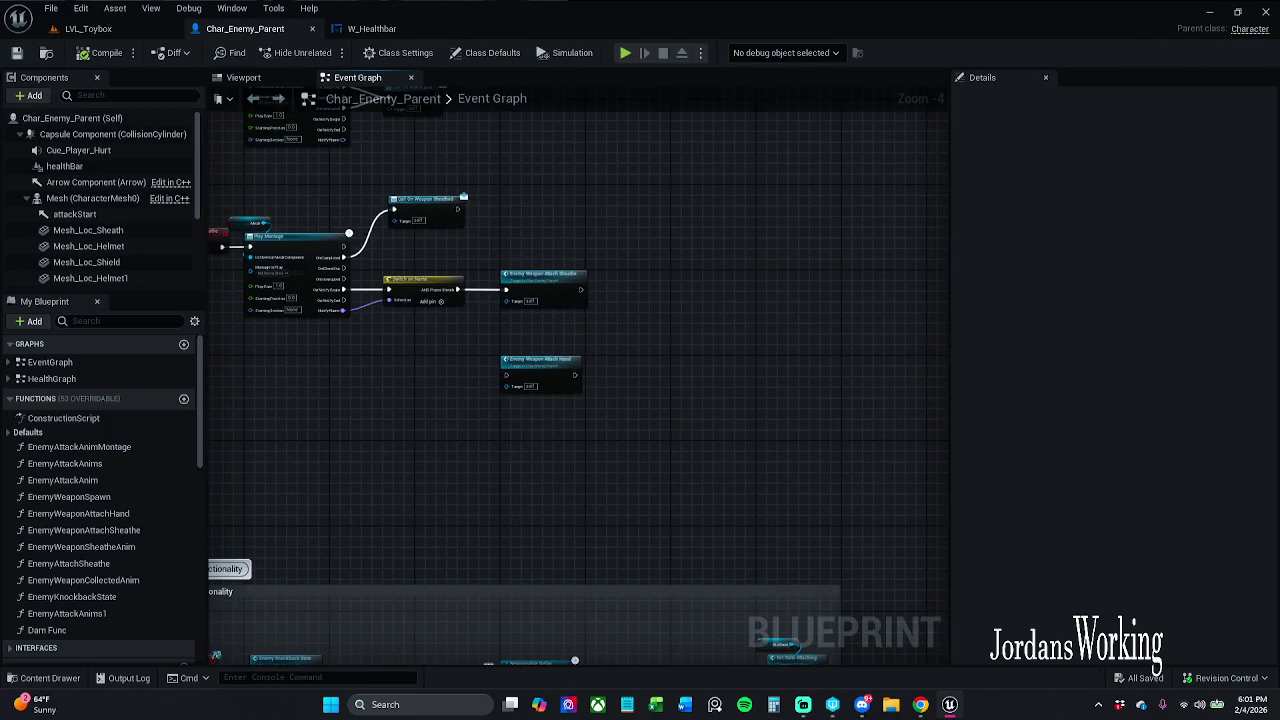
scroll(490, 668, "down", 2)
scroll(562, 390, "up", 1)
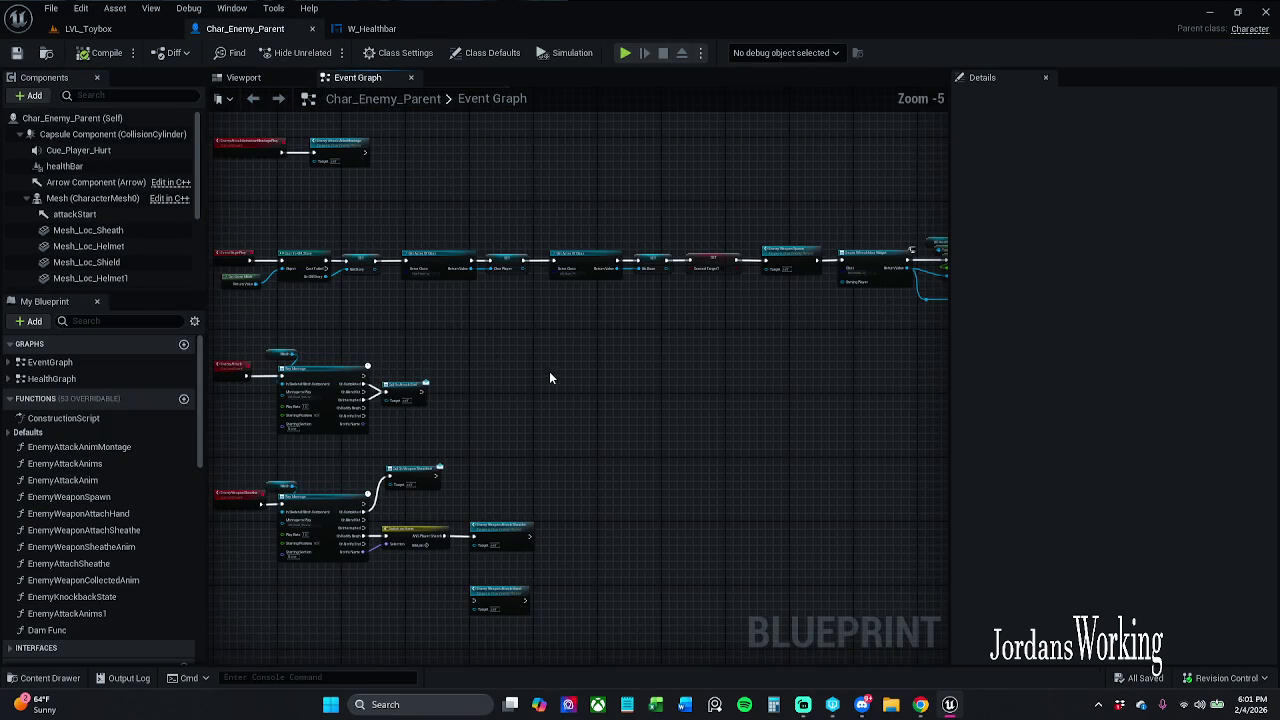
left_click(64, 166)
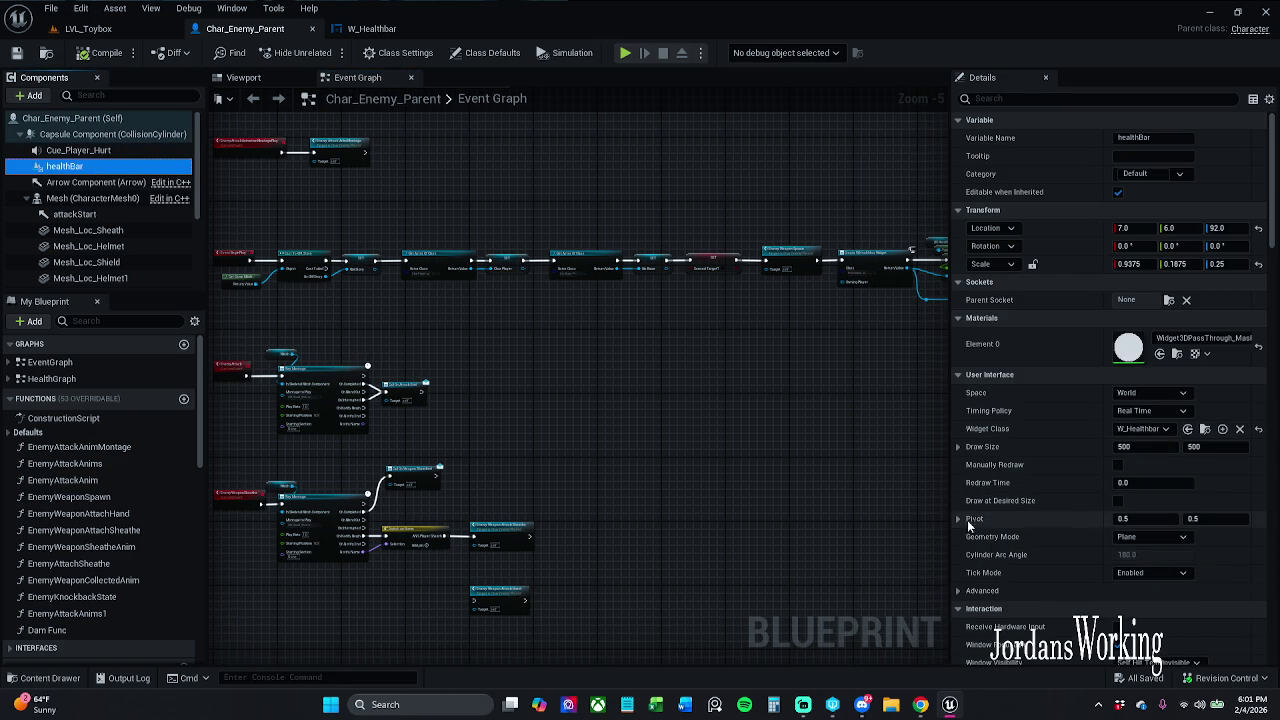
Bring the 'Does not work' nodes into view and search 'set hea' from W Healthbar.
left_click_drag(868, 560, 1008, 436)
scroll(702, 549, "down", 2)
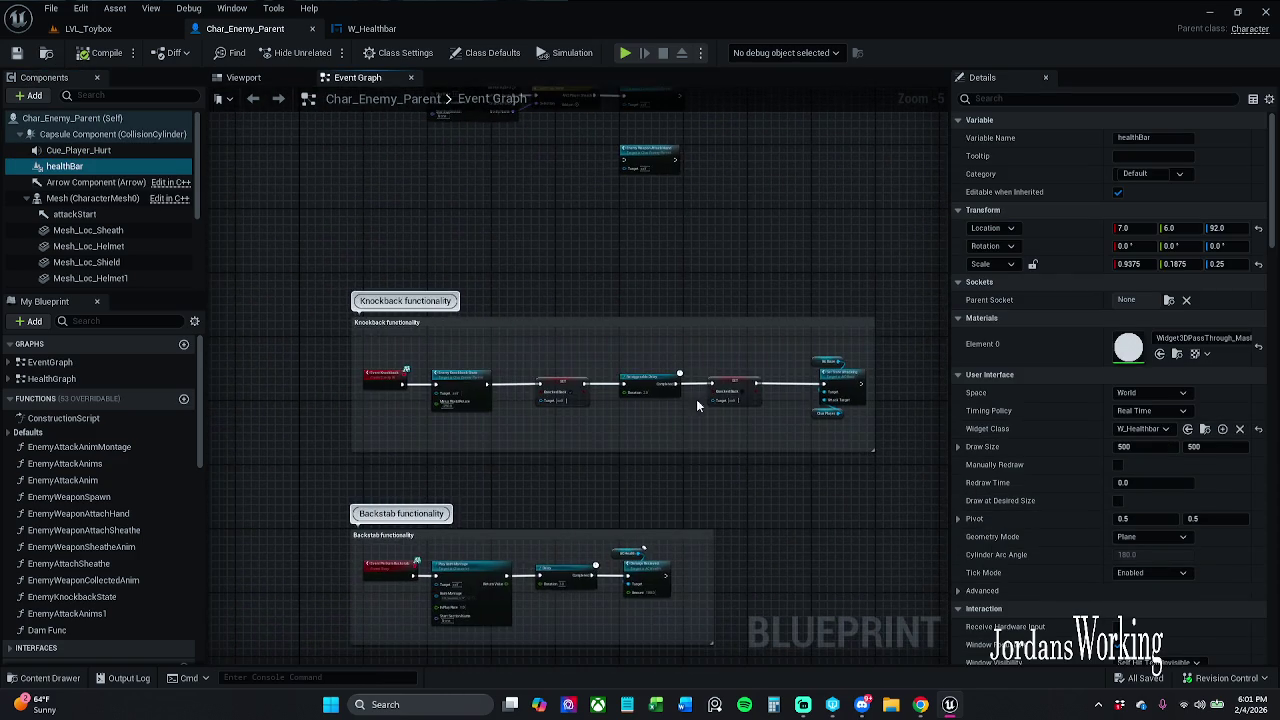
scroll(655, 430, "up", 4)
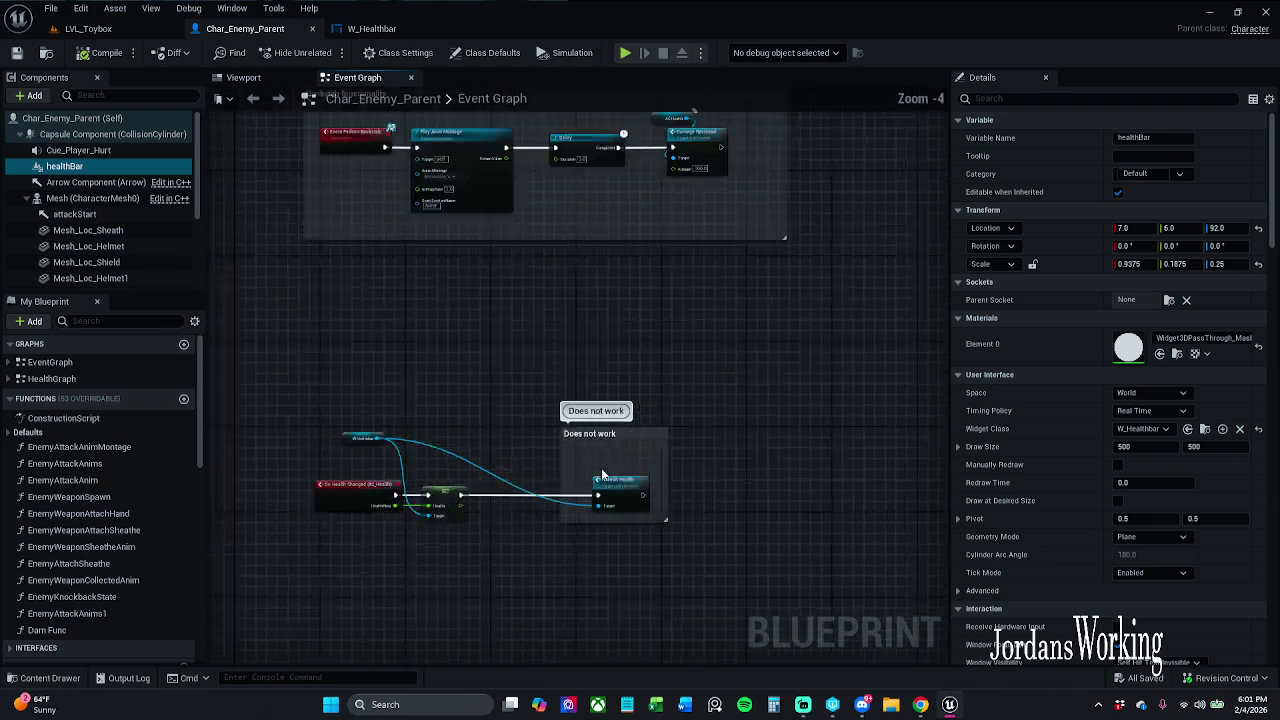
scroll(410, 466, "up", 2)
left_click_drag(358, 462, 471, 393)
type("set he")
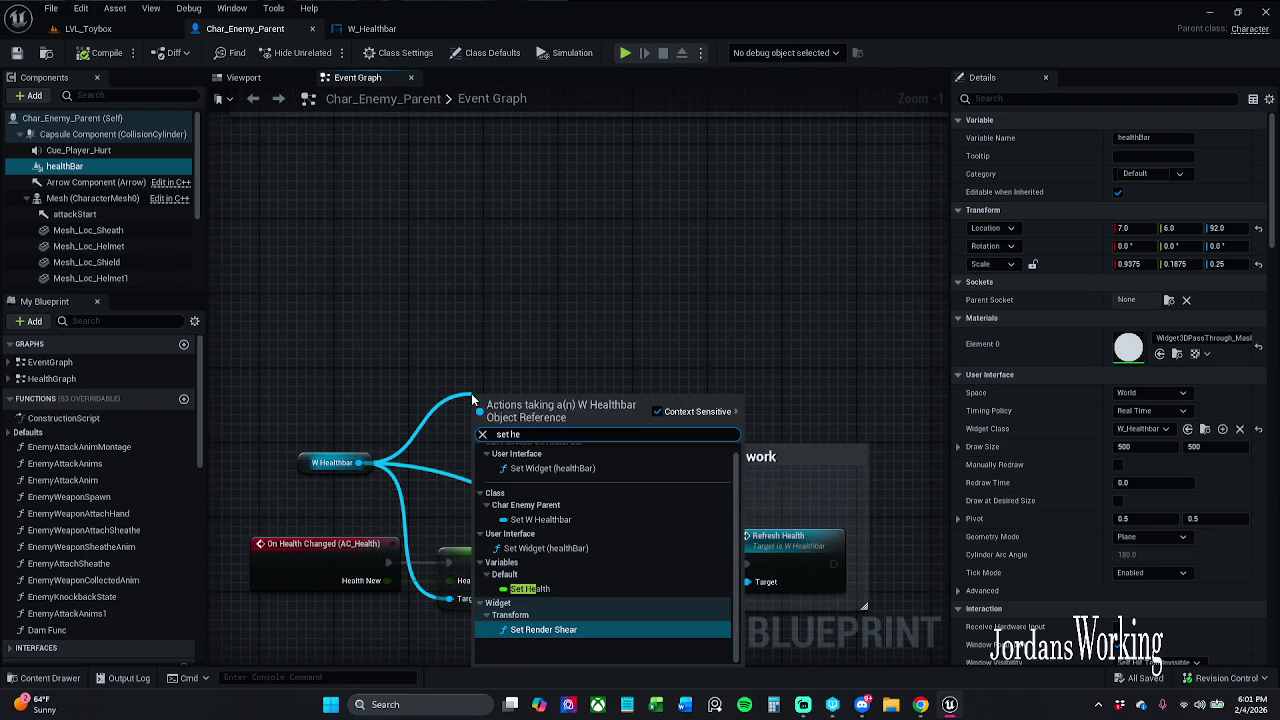
type("a")
Remove the unwanted SET Health node, refresh the health nodes, and compile the enemy blueprint.
key("Return")
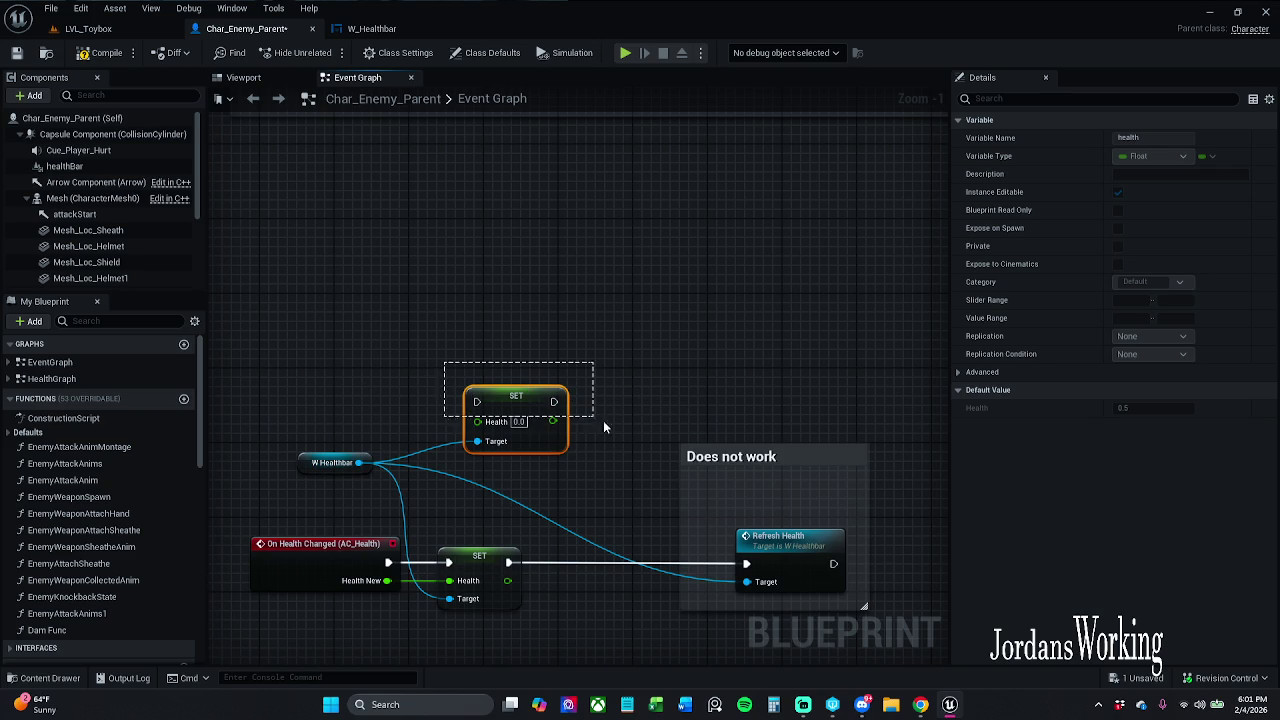
key("Delete")
mouse_move(242, 377)
left_mouse_down()
mouse_move(275, 402)
mouse_move(851, 590)
left_mouse_up()
right_click(814, 550)
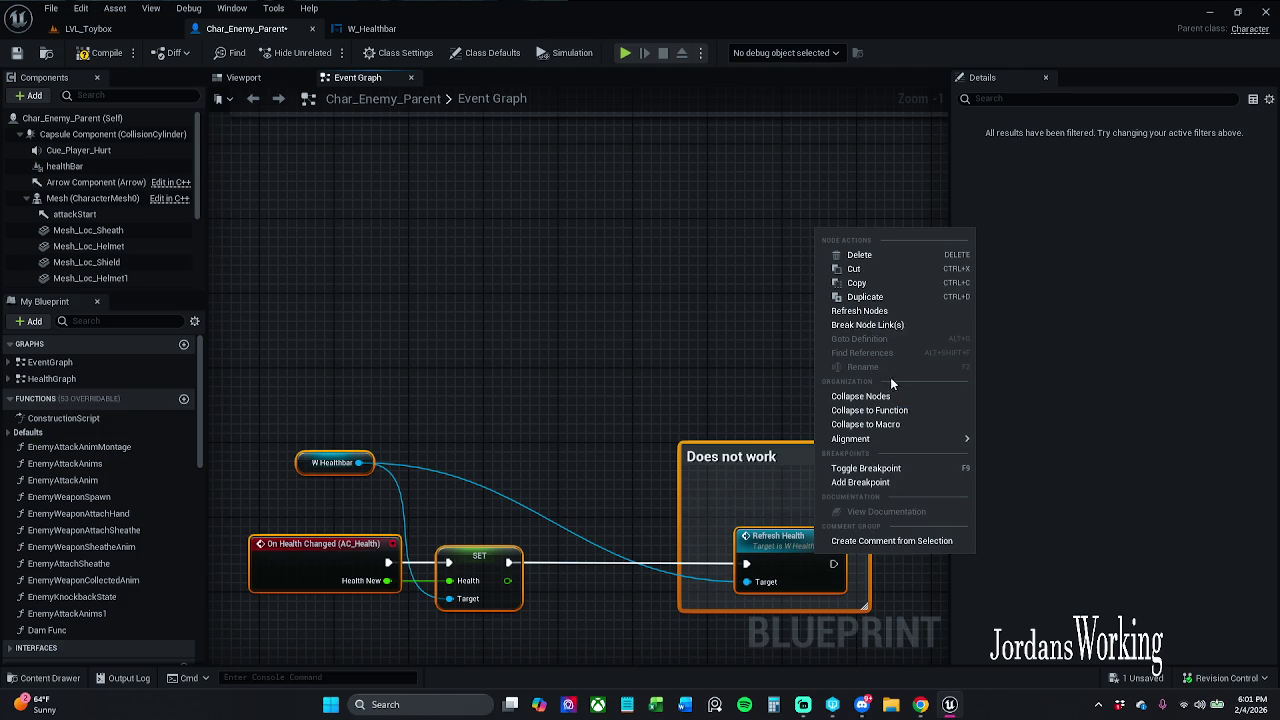
left_click(888, 313)
left_click(95, 56)
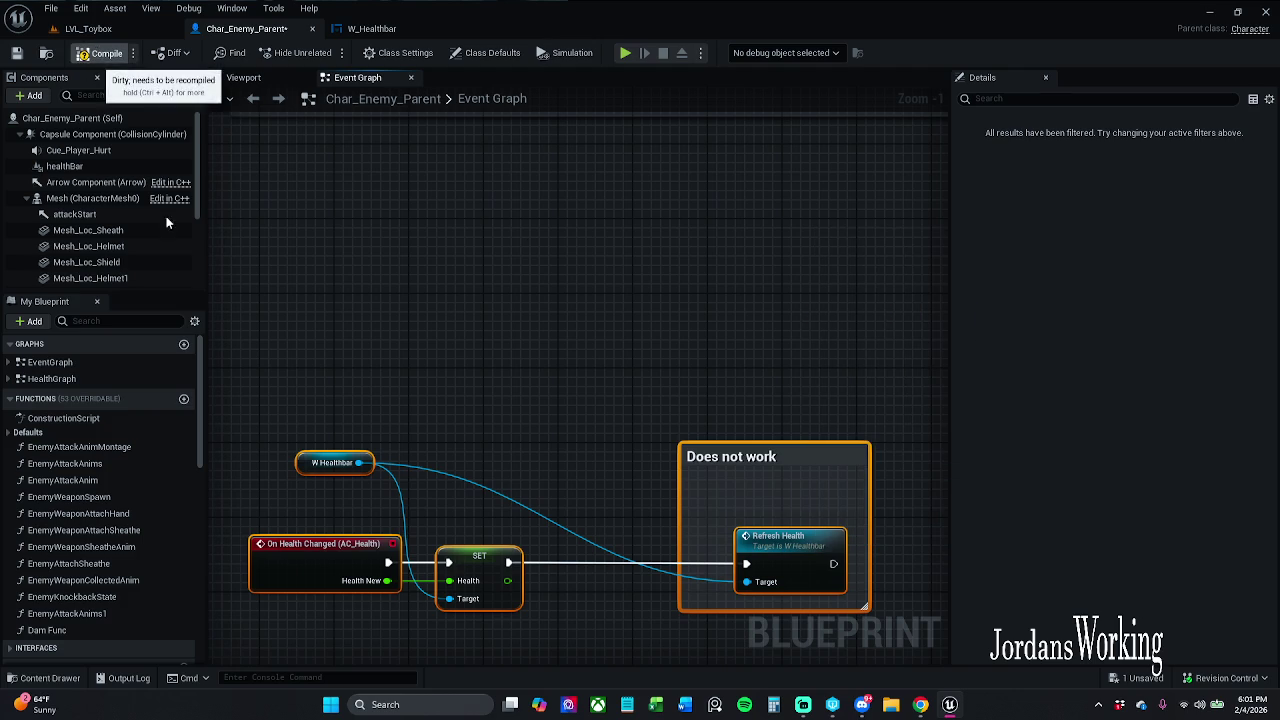
Add a Set Widget (Health Bar) node from W Healthbar, executed after the health SET node.
mouse_move(359, 462)
left_mouse_down()
mouse_move(421, 401)
mouse_move(413, 337)
left_mouse_up()
type("set he")
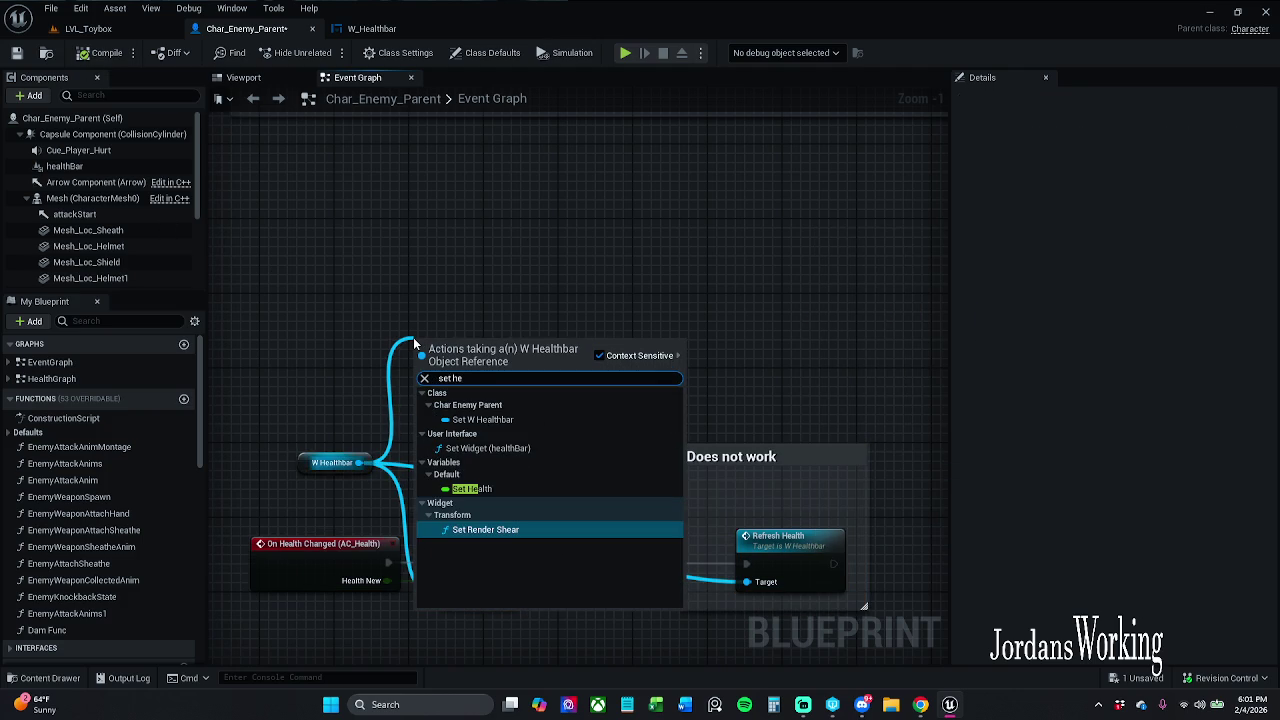
left_click(550, 450)
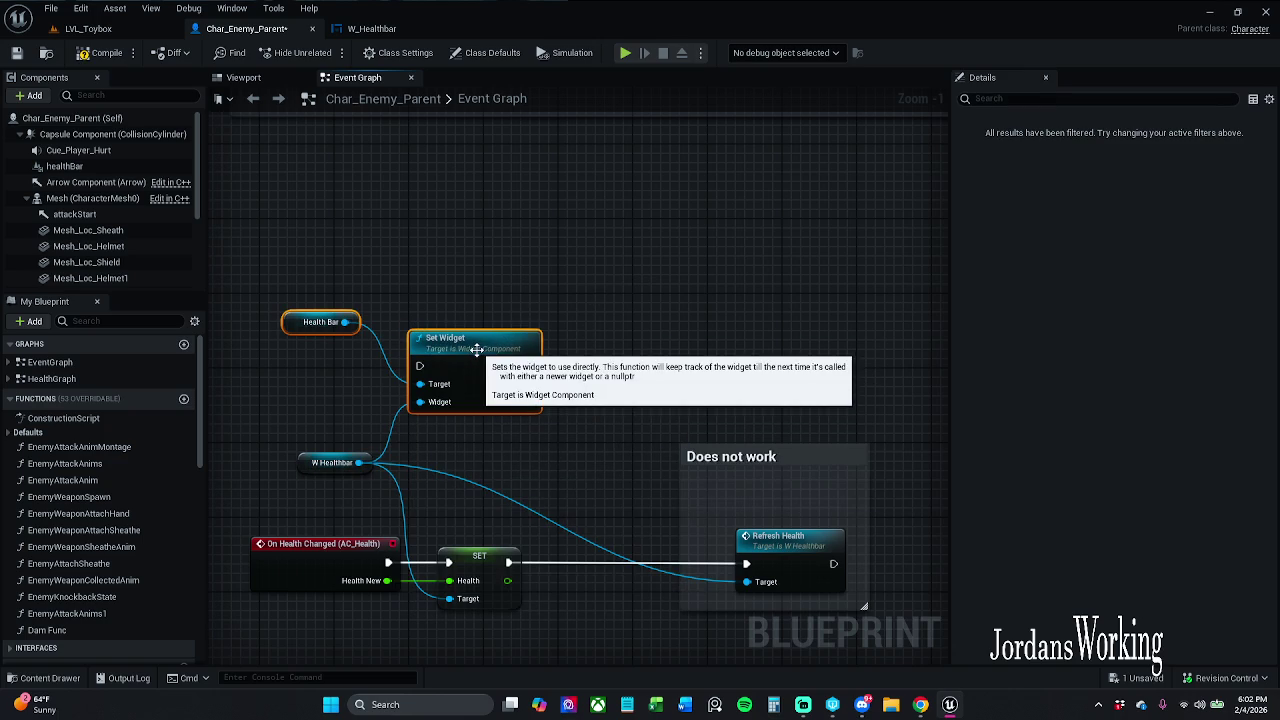
mouse_move(420, 366)
left_mouse_down()
mouse_move(509, 551)
mouse_move(497, 563)
mouse_move(991, 570)
mouse_move(677, 565)
left_mouse_up()
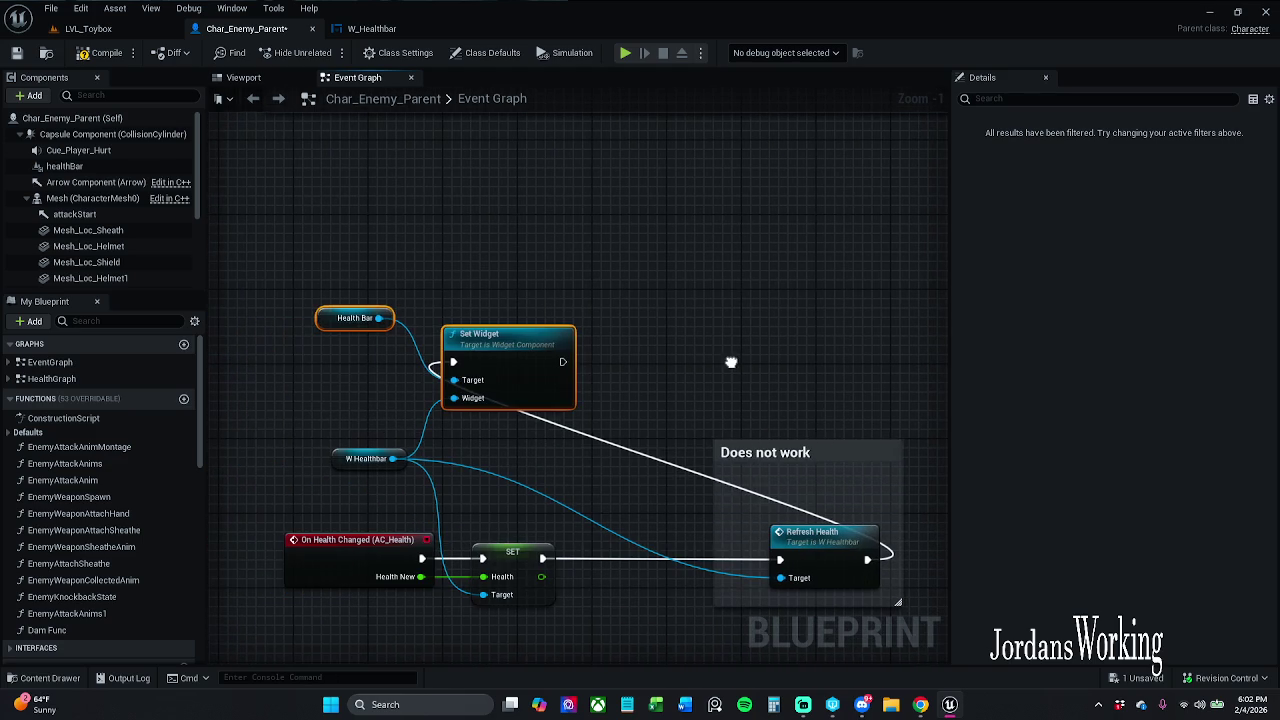
Playtest LVL_Toybox, running to an enemy and striking it twice with the sword, then stop.
left_click(95, 28)
left_click(330, 53)
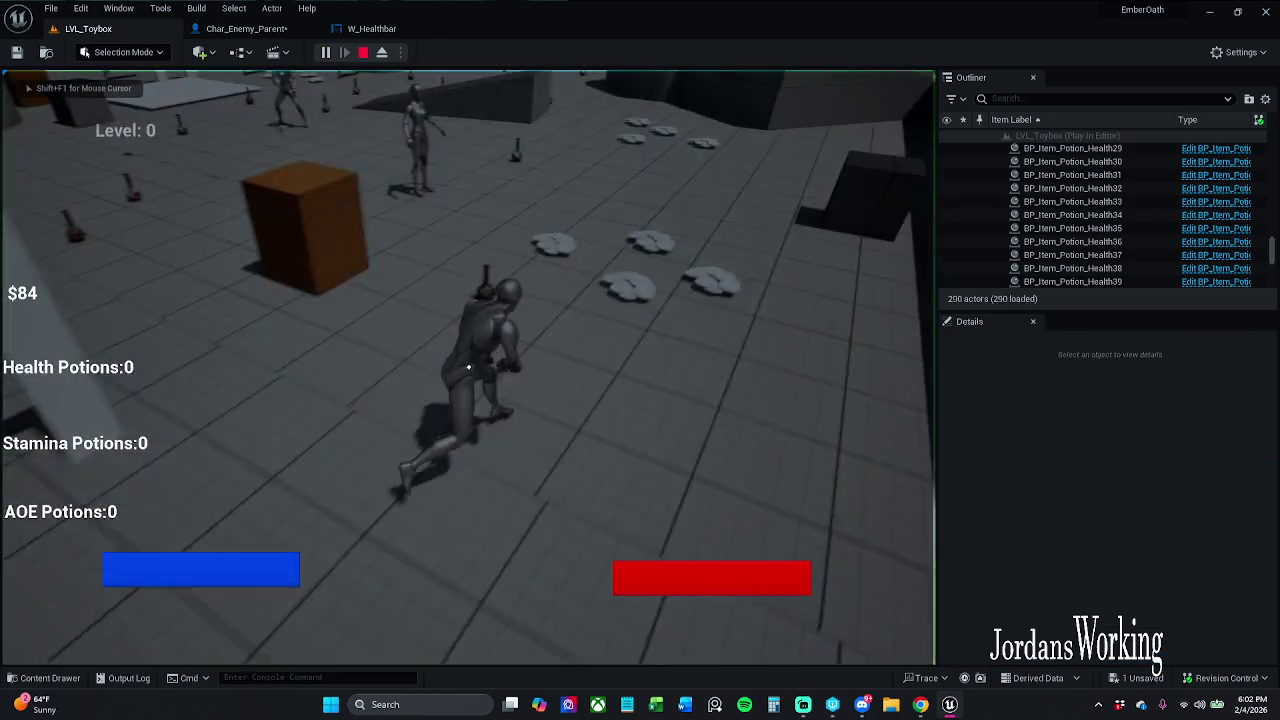
key("w")
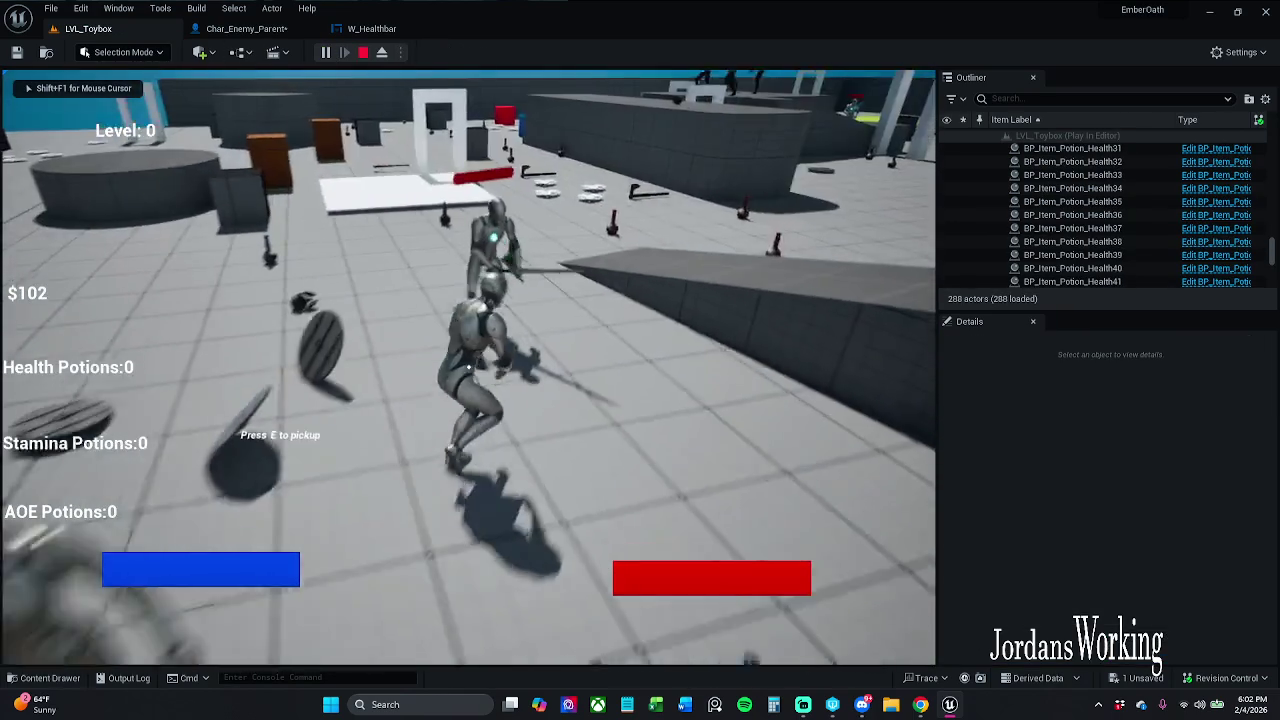
key("w")
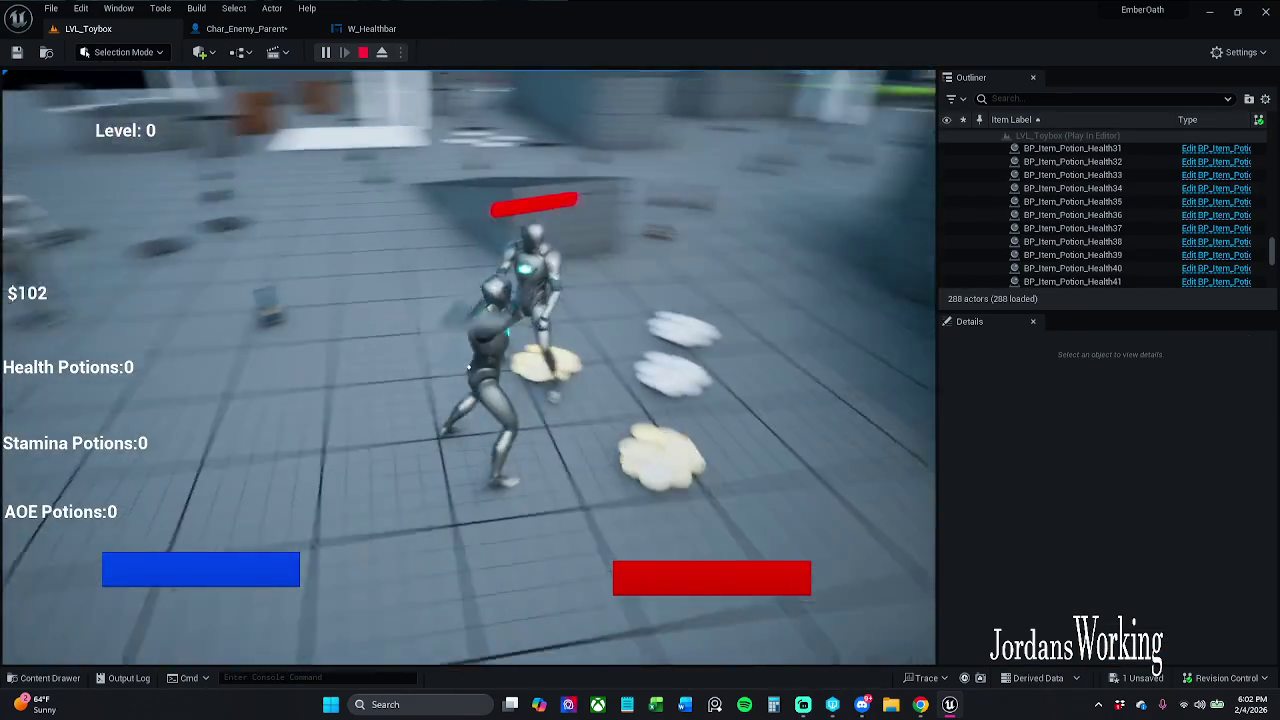
left_click(468, 367)
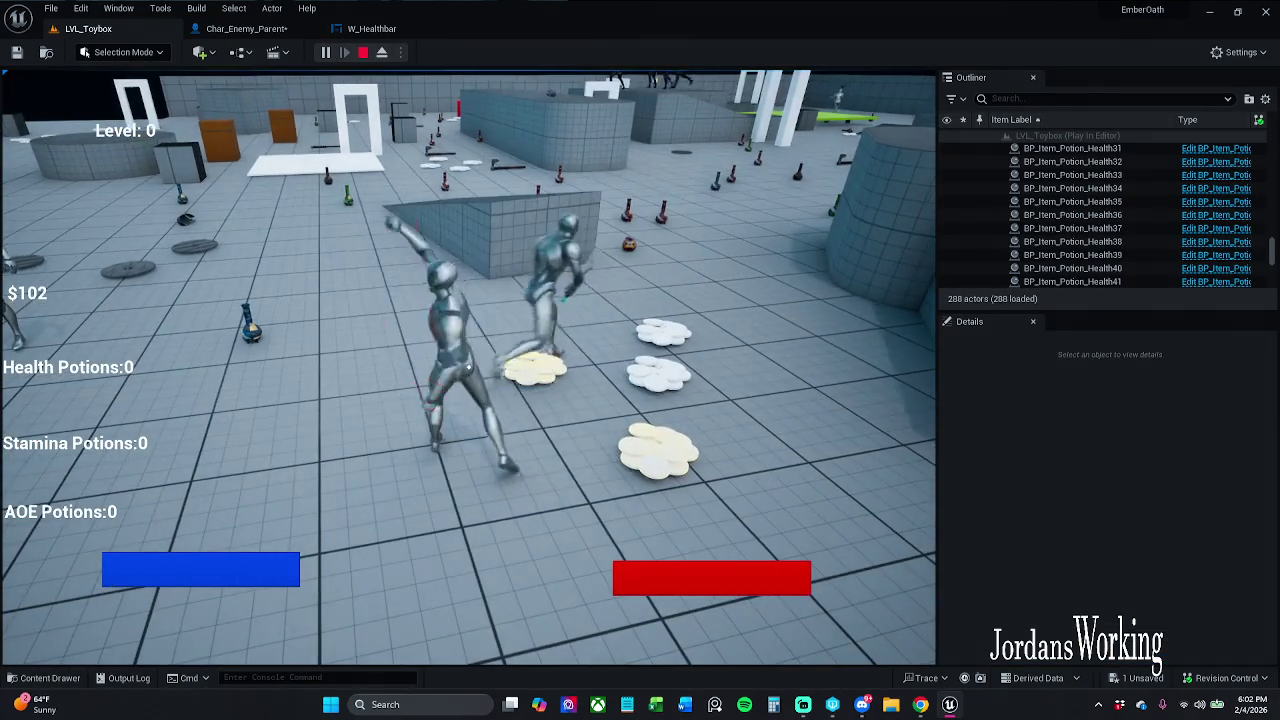
left_click(468, 367)
key("Escape")
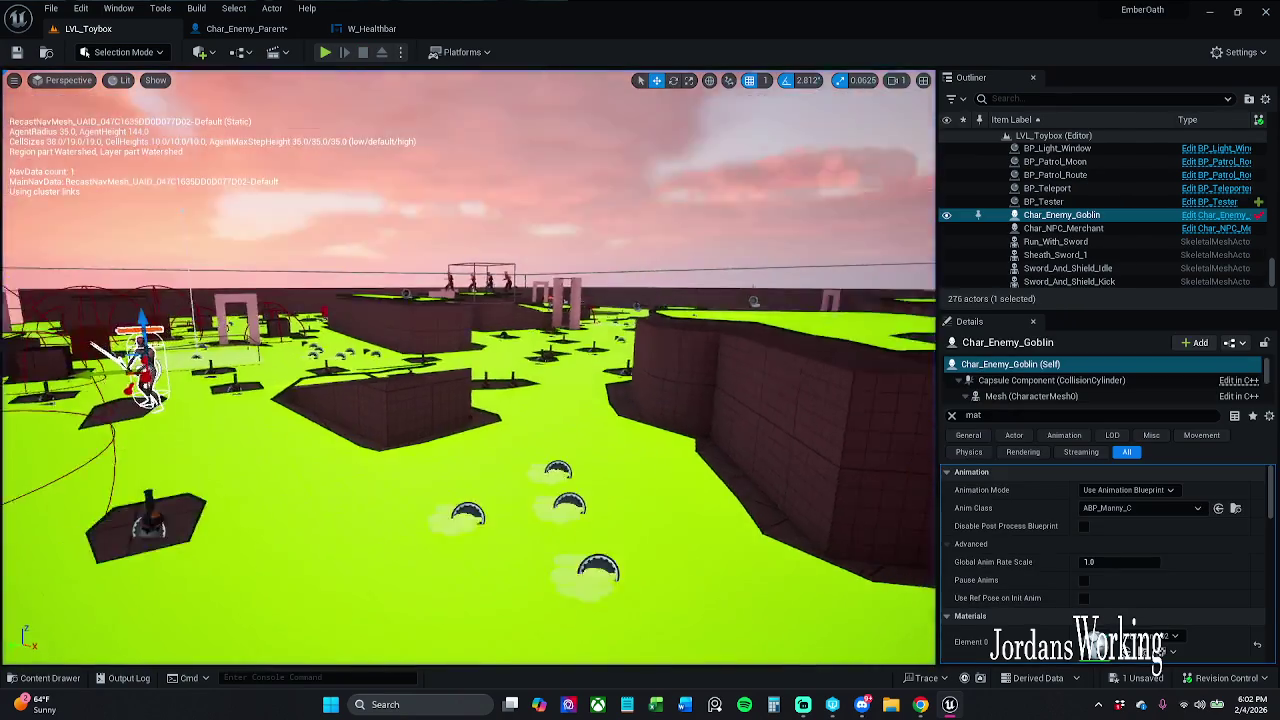
Frame the goblin enemy and set its E Enemy Movement to Idle.
key("f")
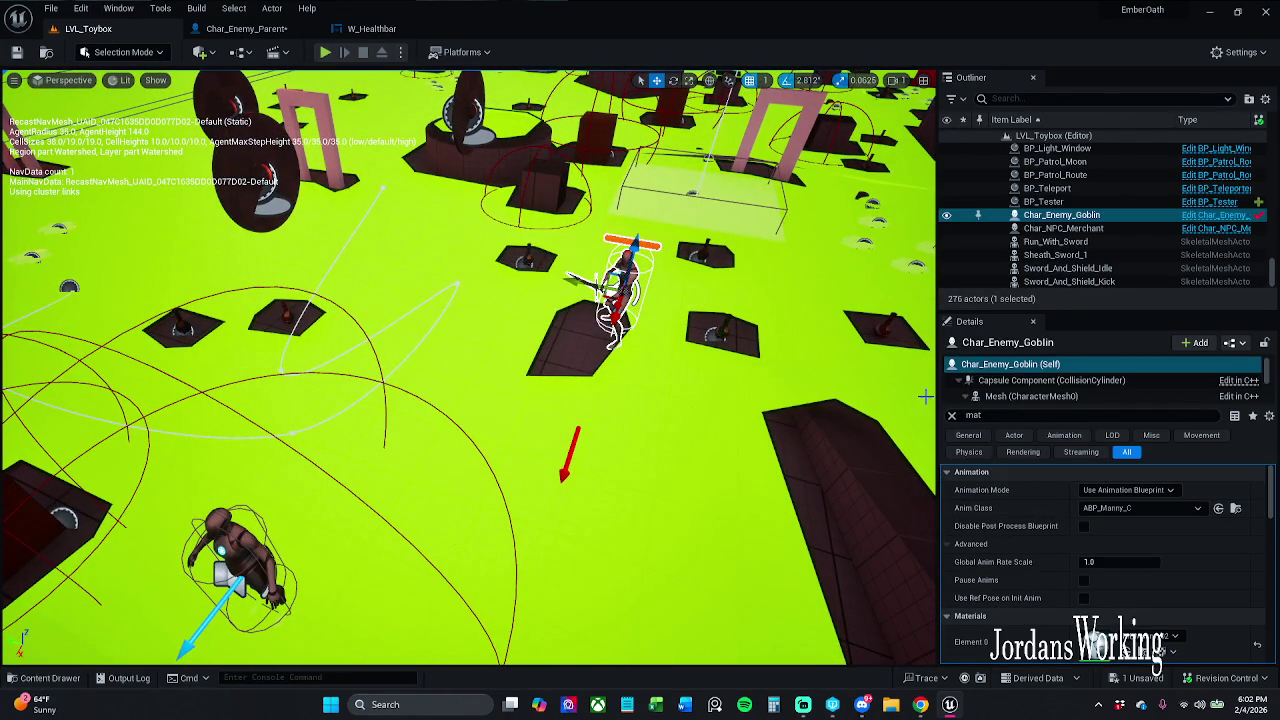
left_click(951, 415)
scroll(1134, 580, "down", 5)
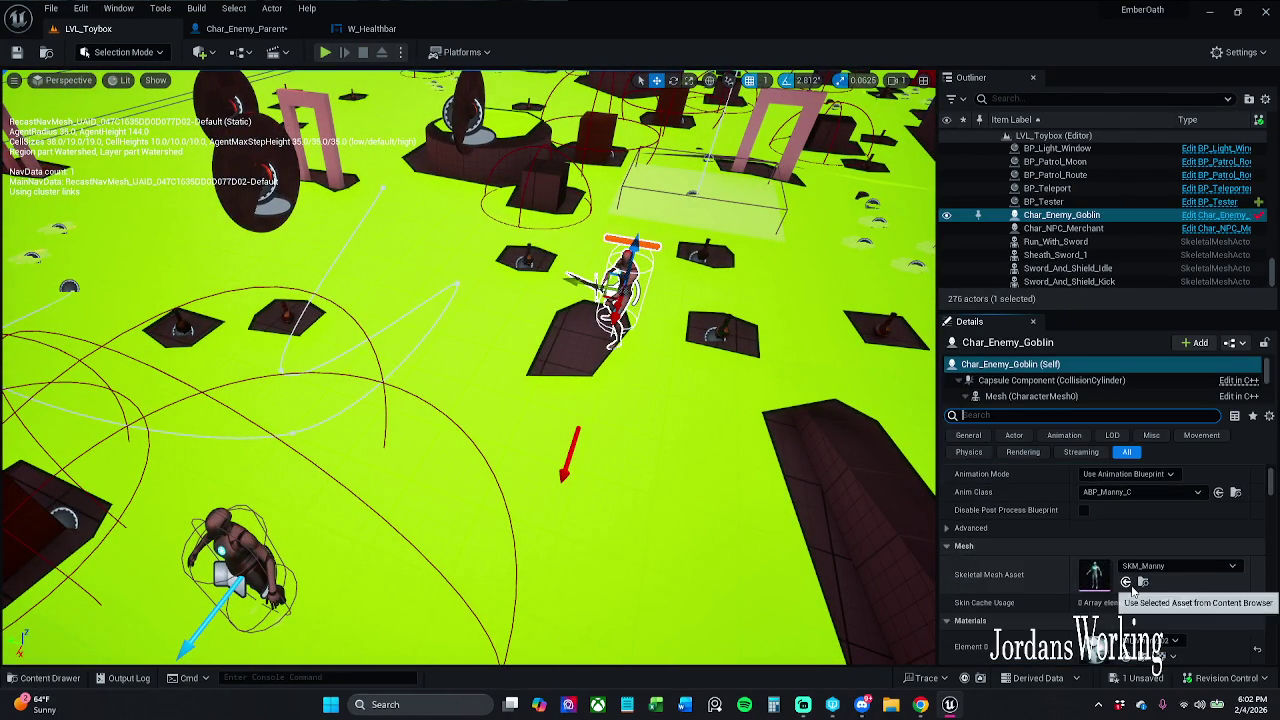
scroll(1144, 597, "down", 2)
left_click(1147, 594)
left_click(1109, 608)
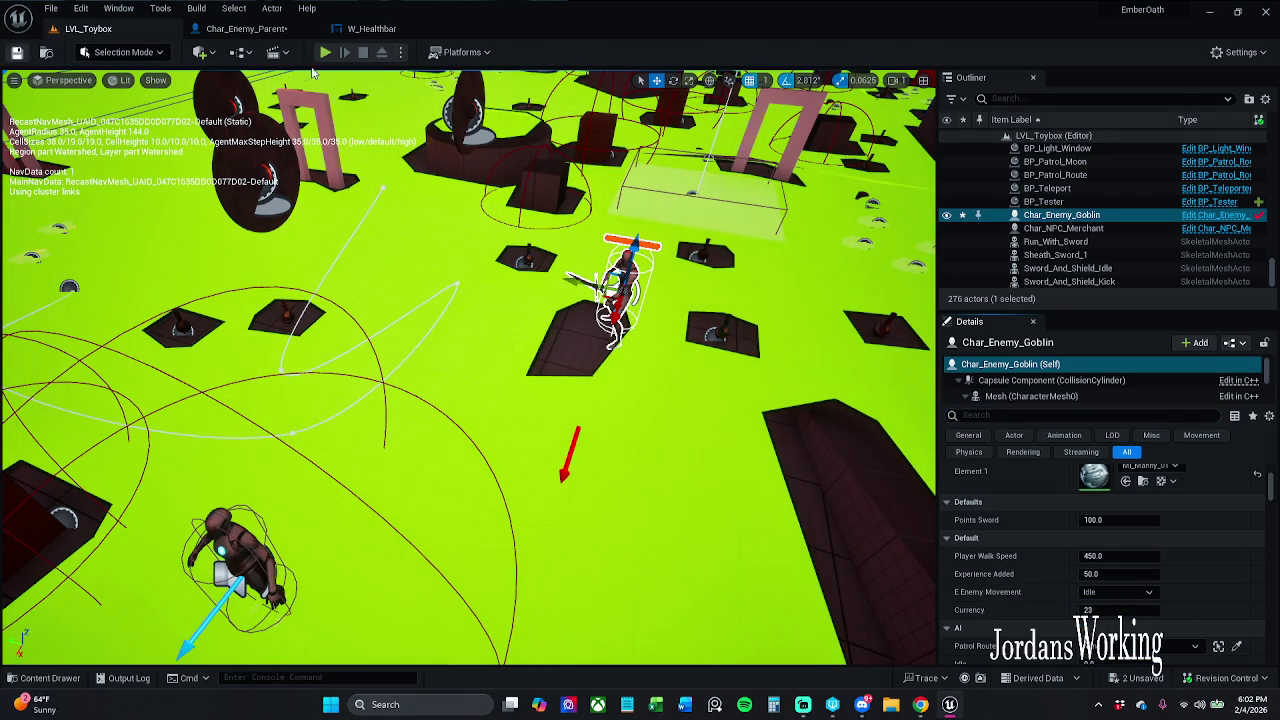
Run a quick playtest, swinging the sword once, then stop.
left_click(326, 52)
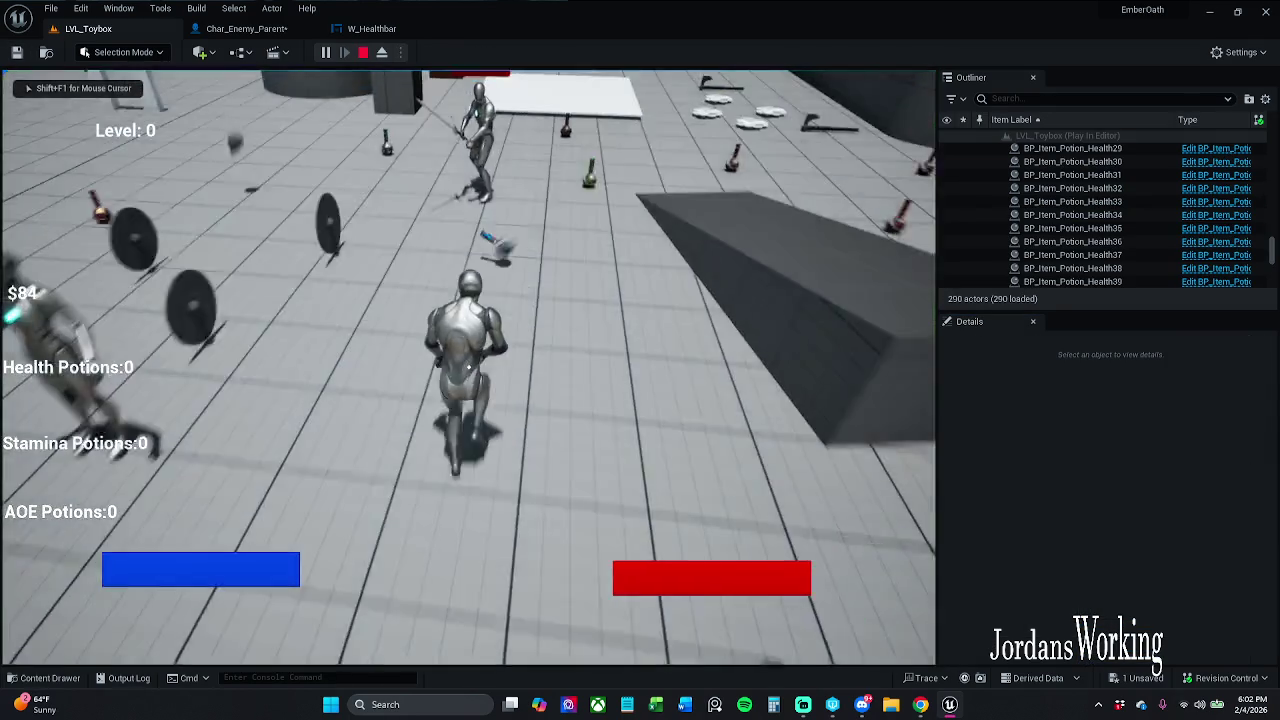
left_click(729, 70)
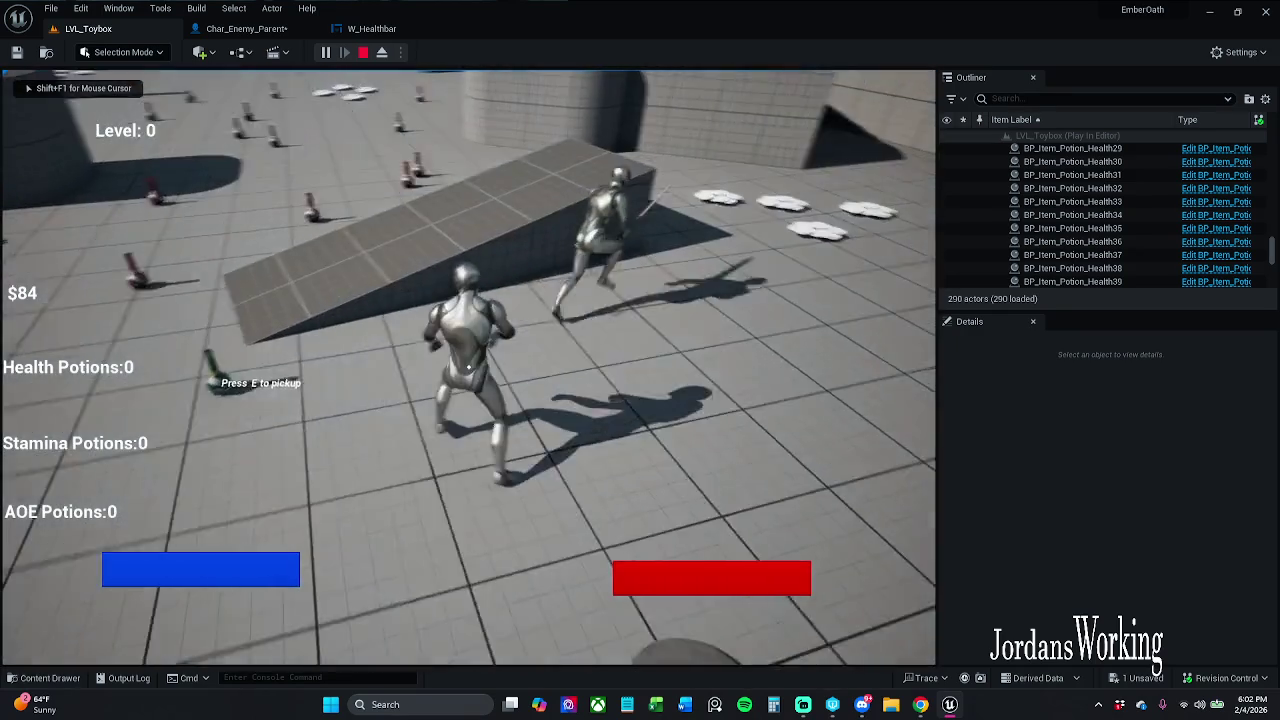
key("Escape")
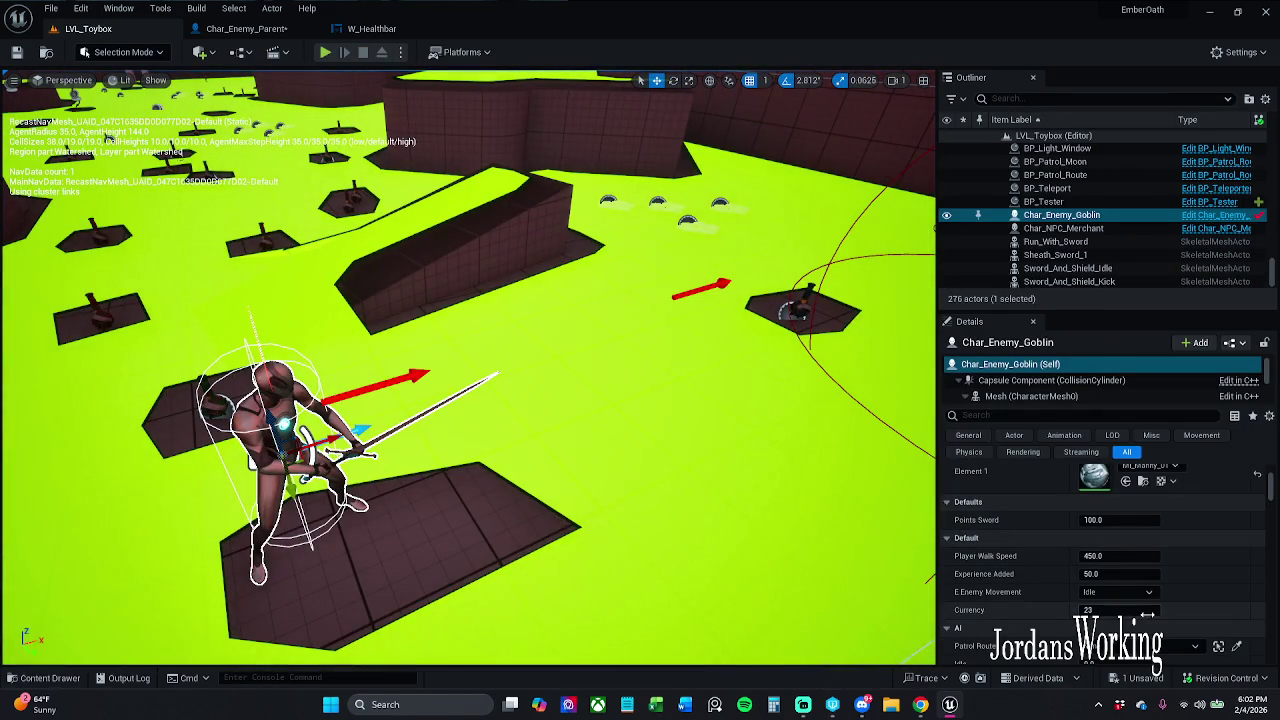
Set the goblin's Patrol Route to BP_Patrol_Moon and return to Char_Enemy_Parent.
scroll(1115, 608, "down", 1)
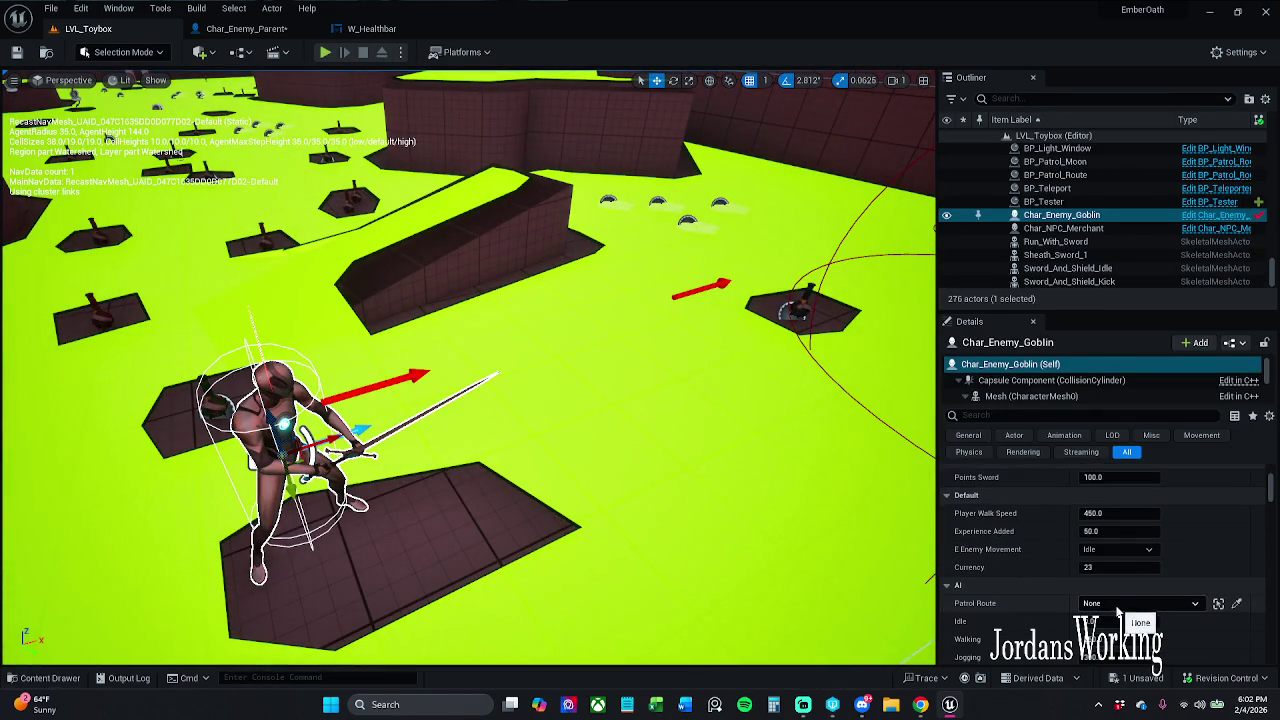
left_click(1191, 606)
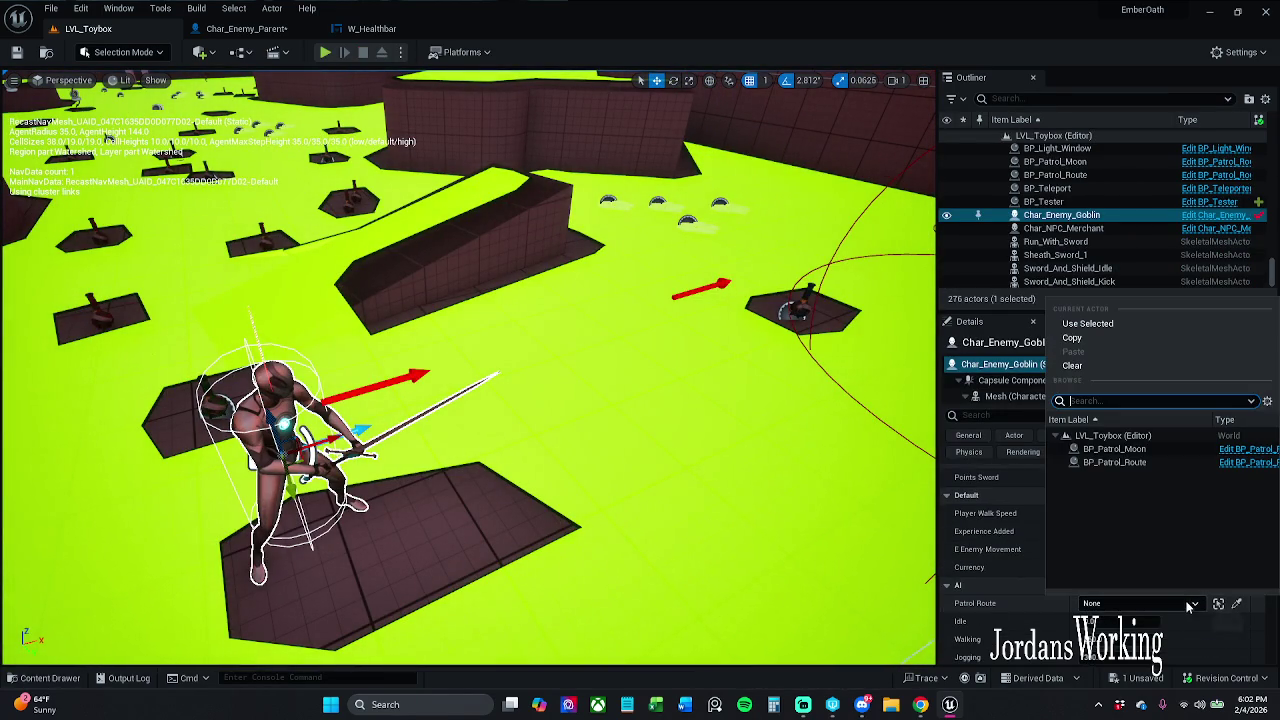
left_click(1156, 452)
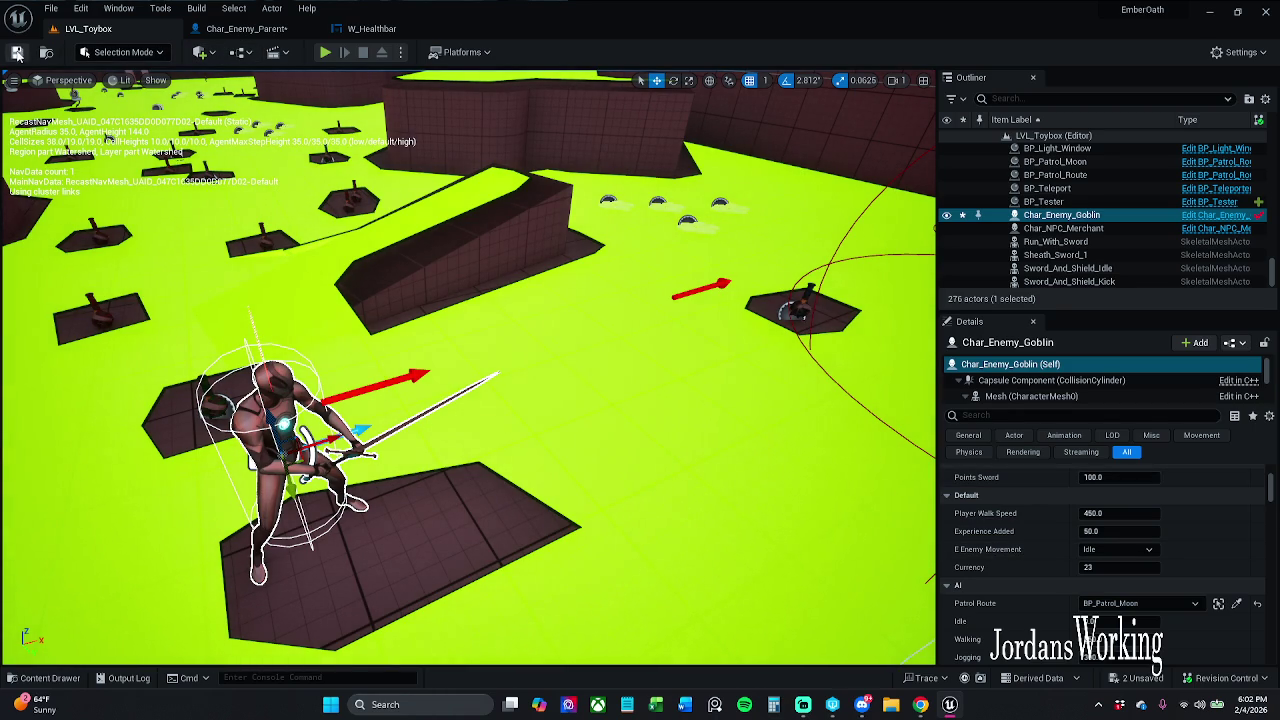
left_click(283, 30)
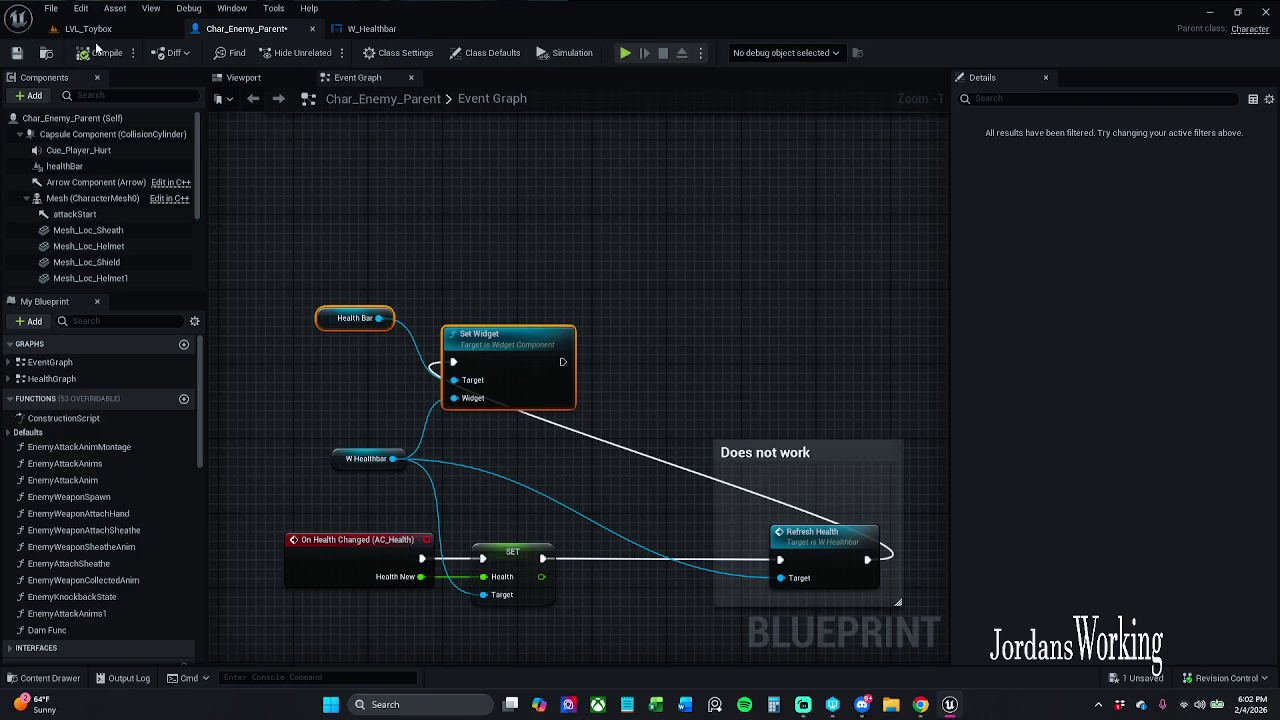
Save Char_Enemy_Parent and run a short LVL_Toybox playtest.
left_click(16, 52)
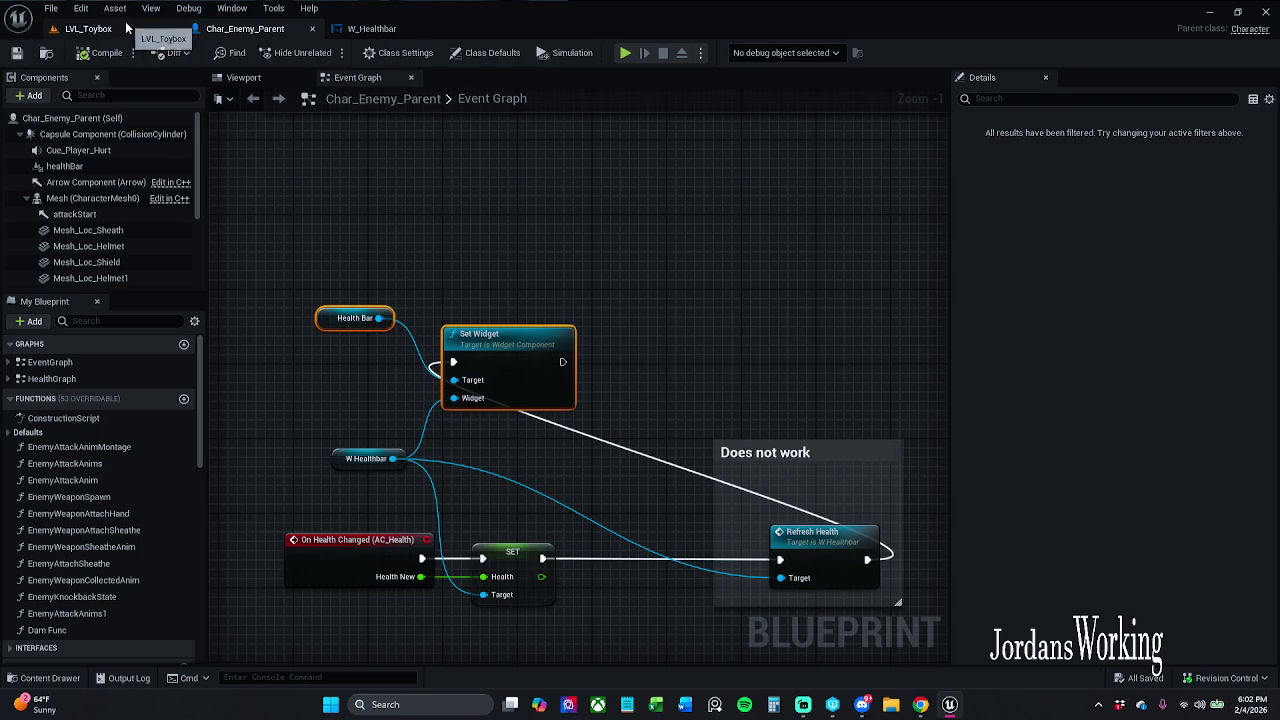
left_click(90, 28)
left_click(325, 53)
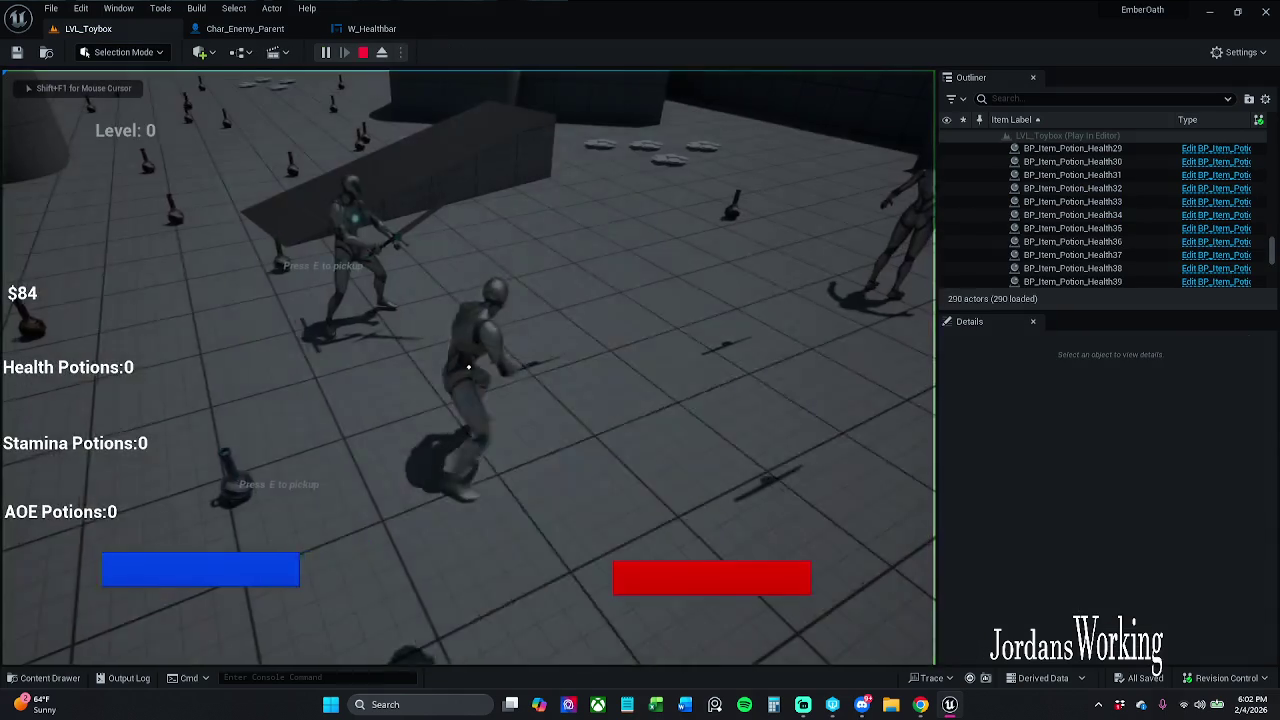
key("w")
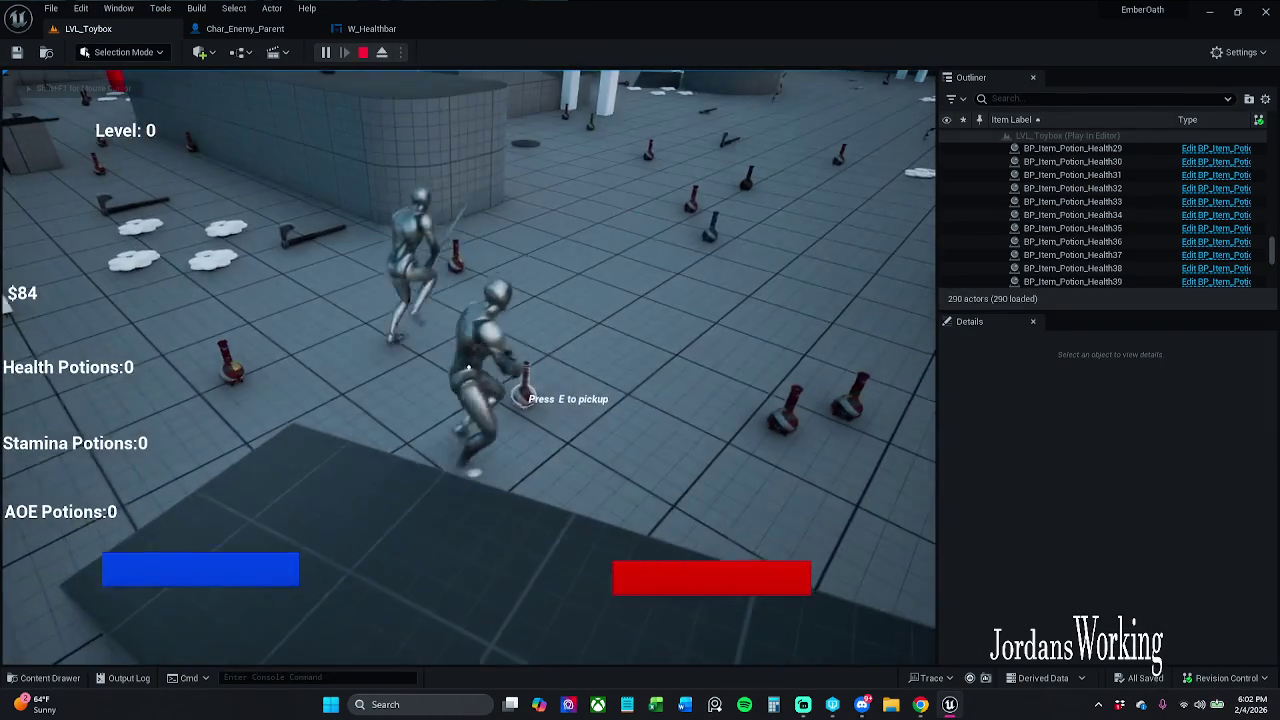
key("Escape")
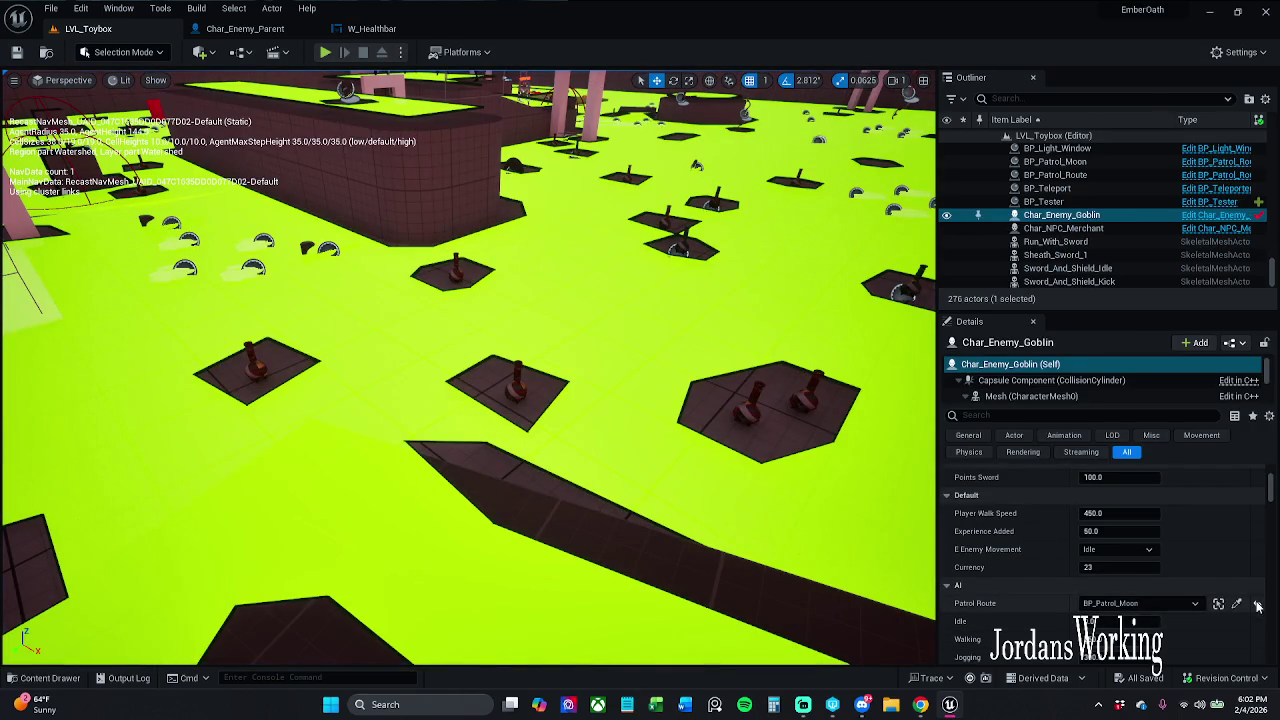
Clear the goblin's patrol route and set its movement state to Walking.
left_click(1257, 603)
scroll(1140, 560, "down", 2)
scroll(1152, 529, "up", 2)
left_click(1118, 507)
left_click(1122, 533)
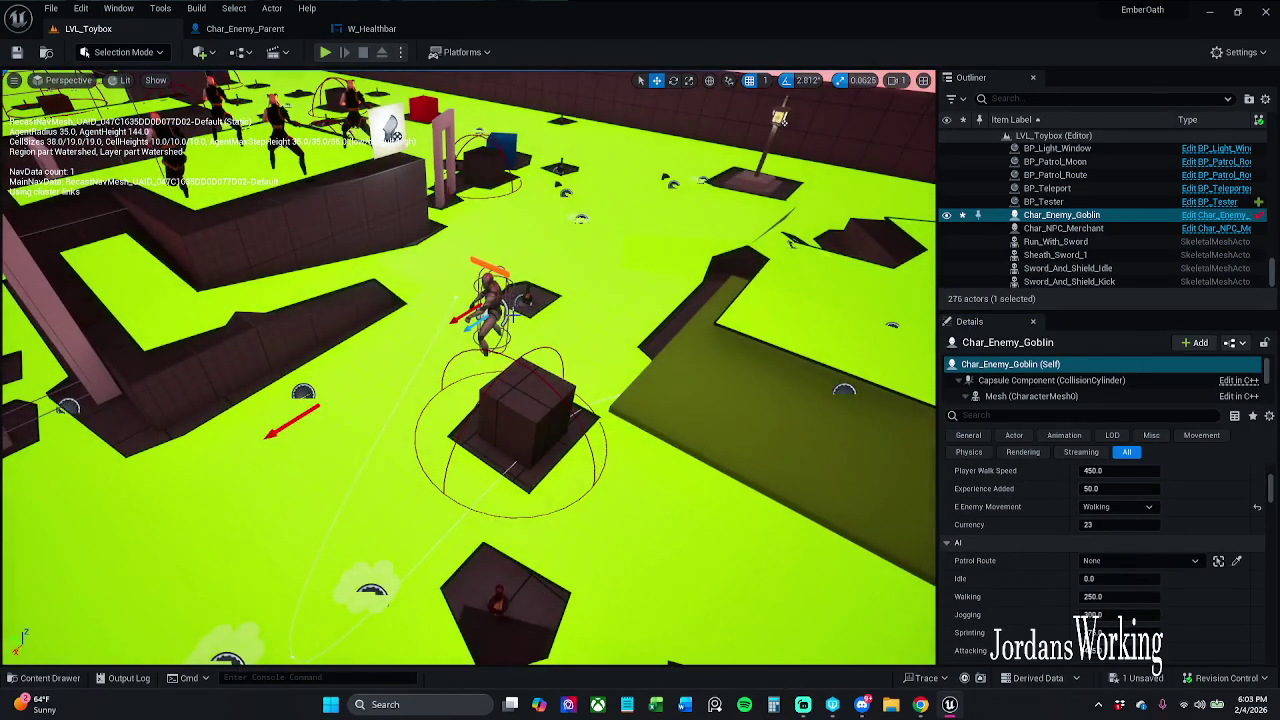
Select the Char_Enemy_Parent enemy, keep it Idle, clear its patrol route, save, and playtest.
left_click(526, 300)
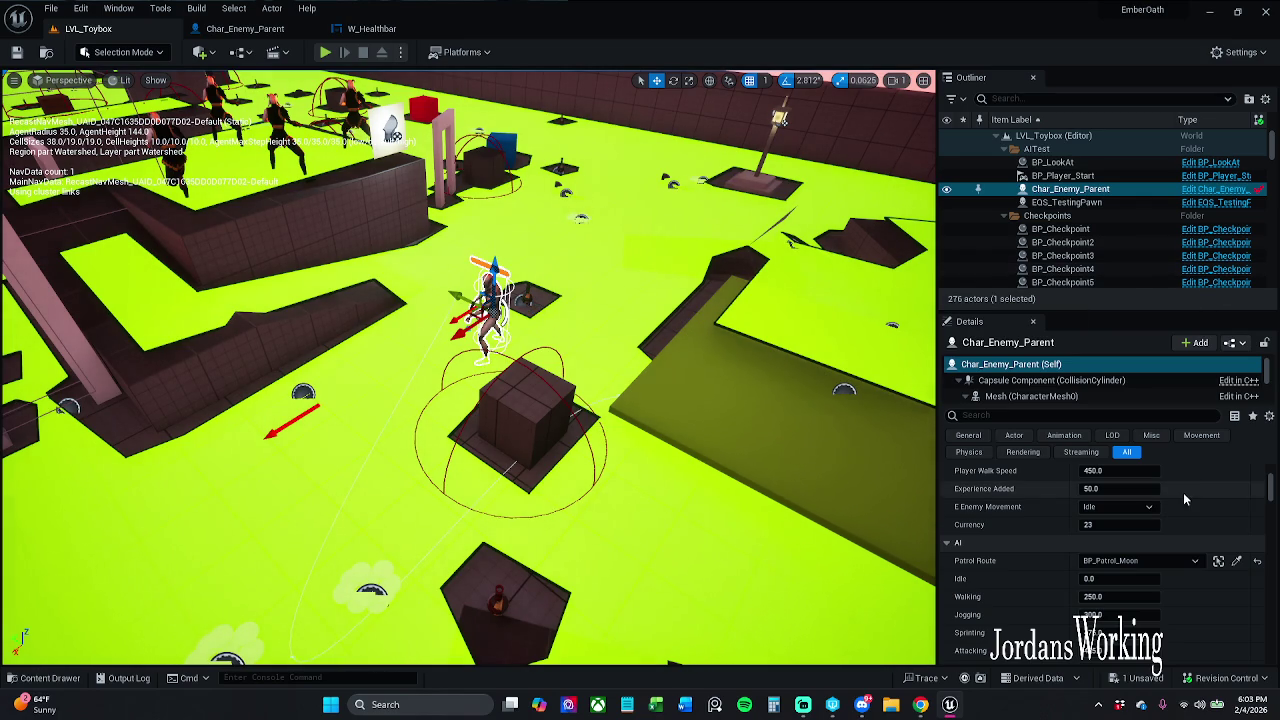
left_click(1118, 506)
left_click(1100, 521)
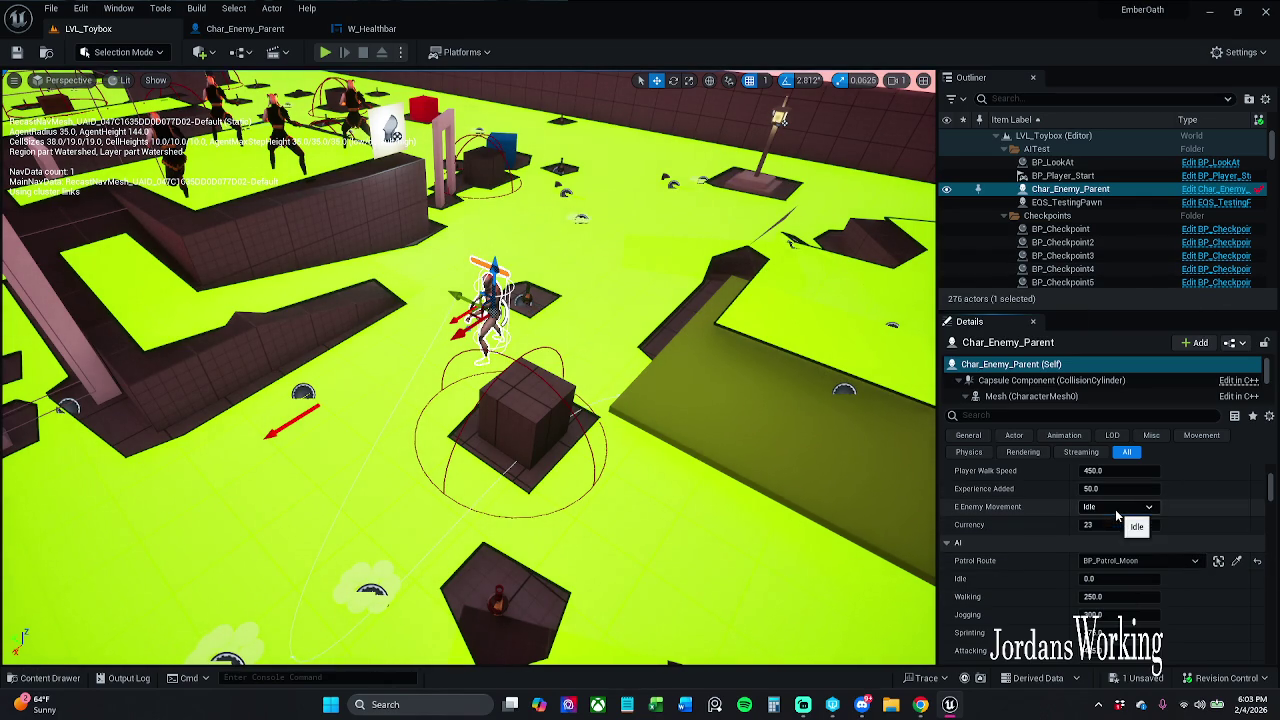
left_click(1258, 562)
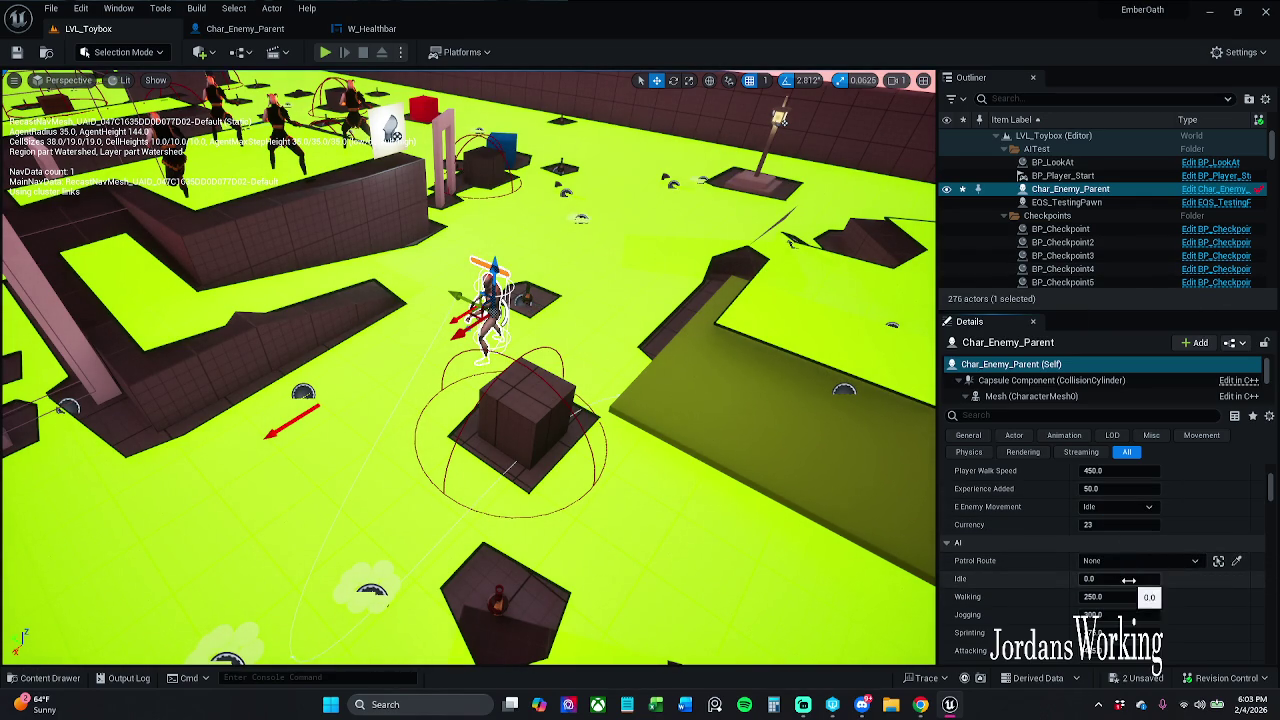
scroll(1118, 597, "down", 1)
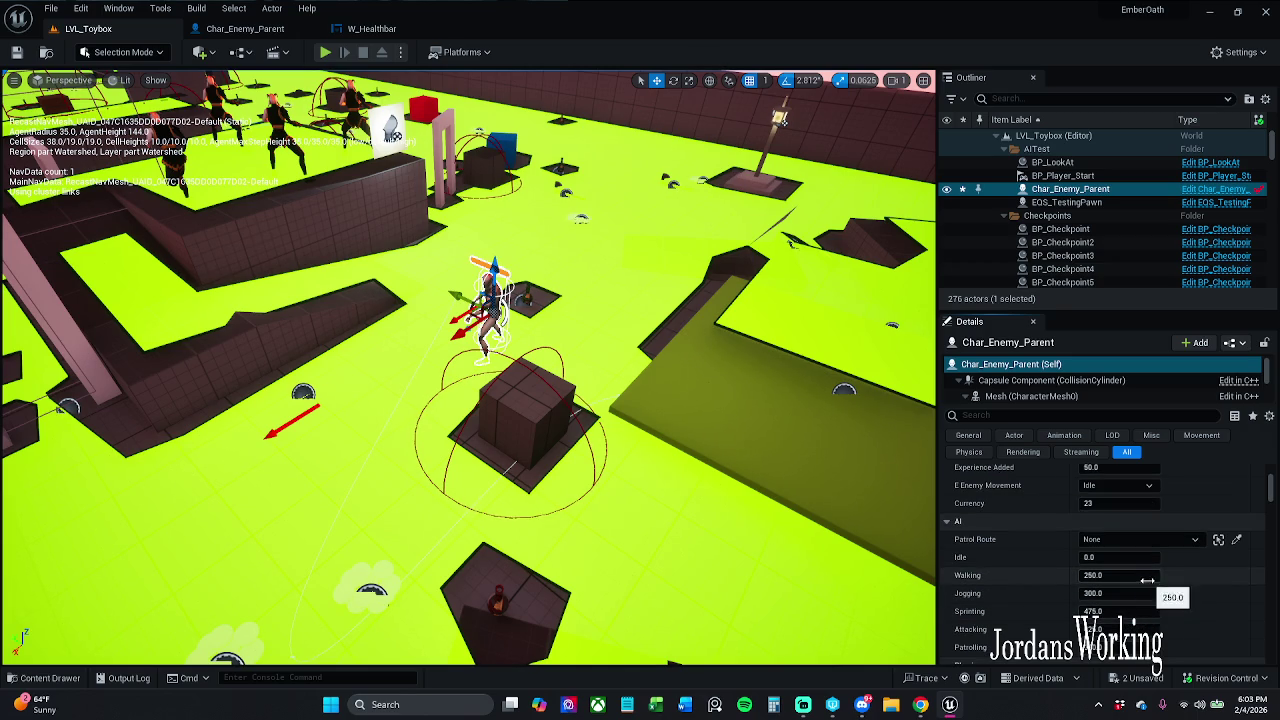
left_click(16, 52)
left_click(325, 52)
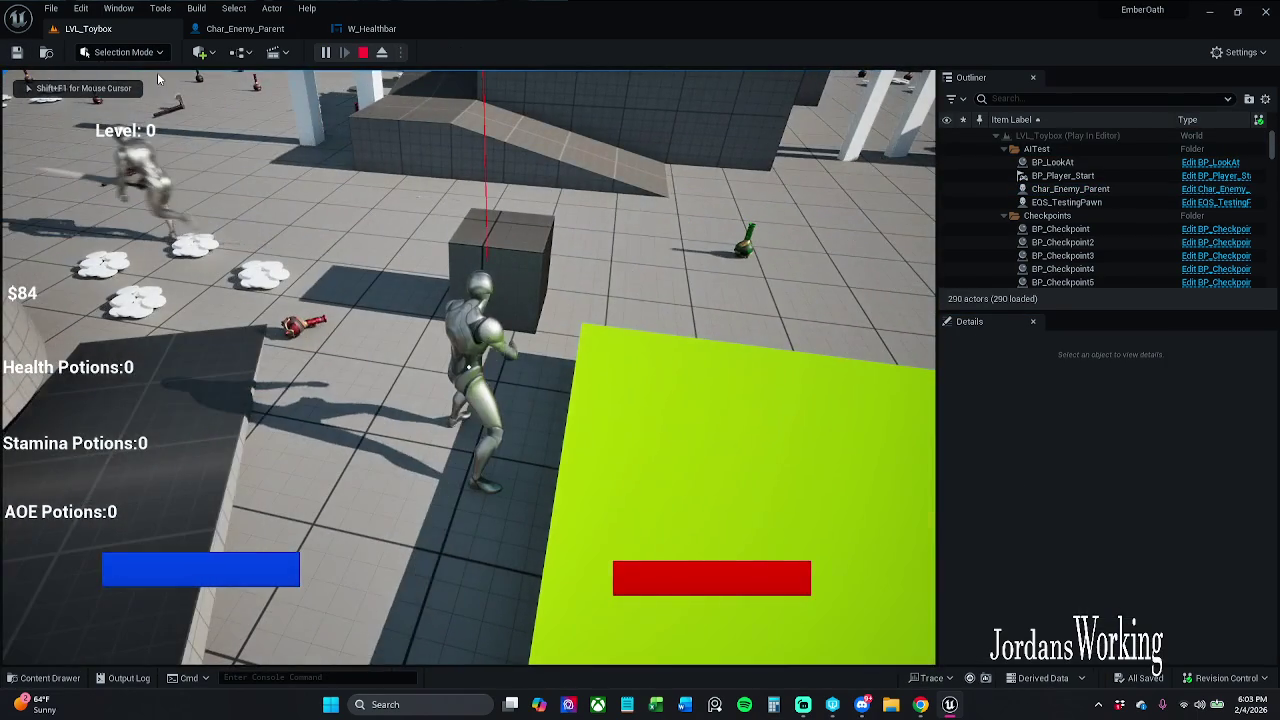
key("Escape")
Give the Char_Enemy_Parent enemy BP_Patrol_Moon as its patrol route and start a playtest.
scroll(1139, 560, "down", 3)
left_click(1146, 539)
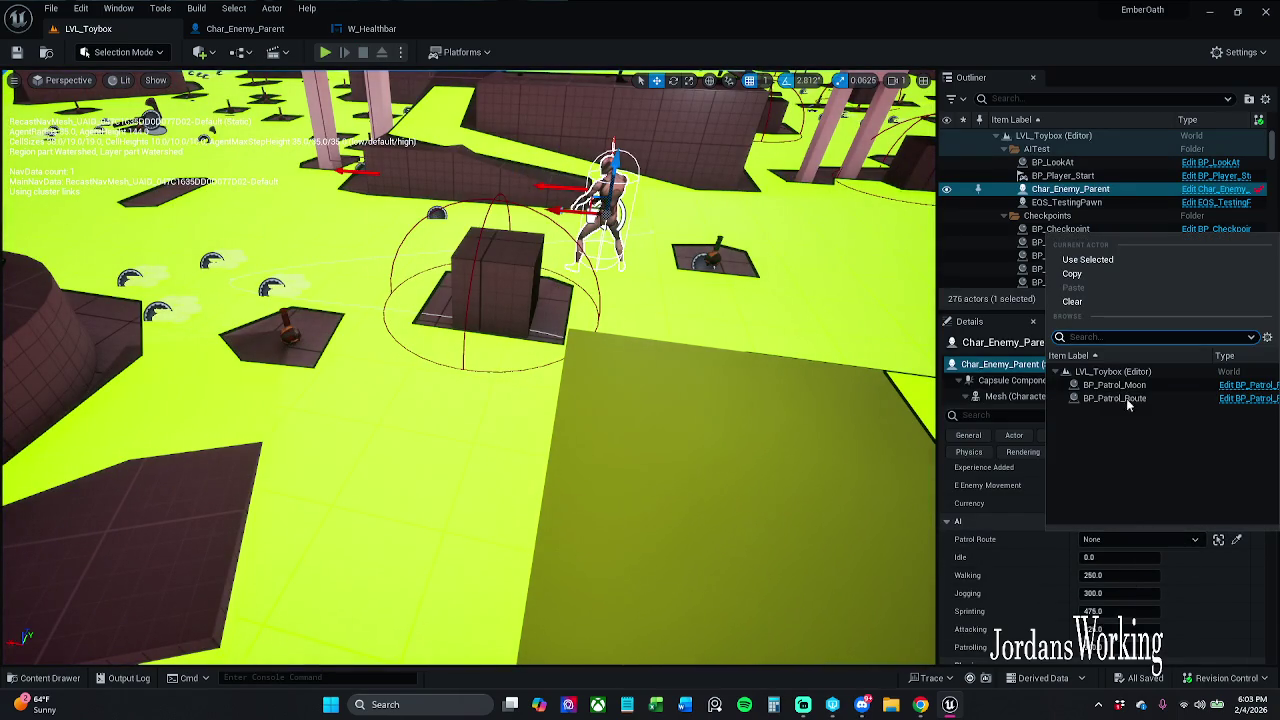
left_click(1150, 398)
left_click(1188, 540)
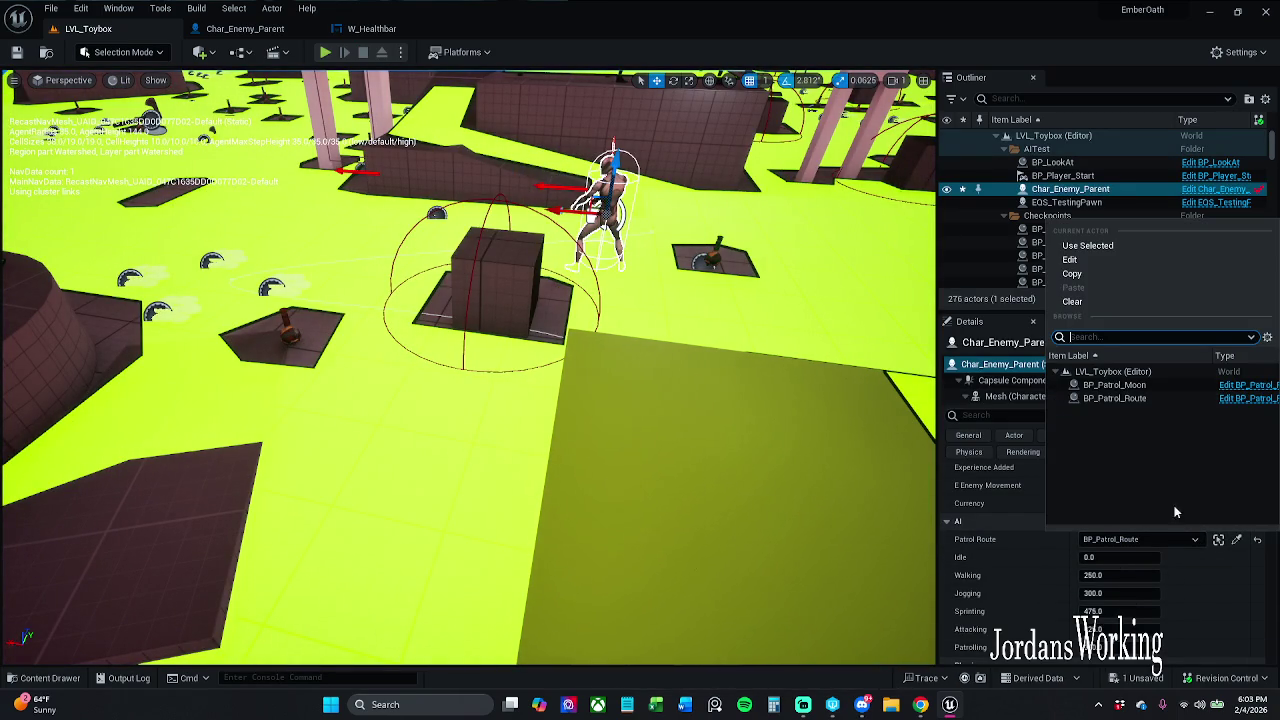
left_click(1114, 385)
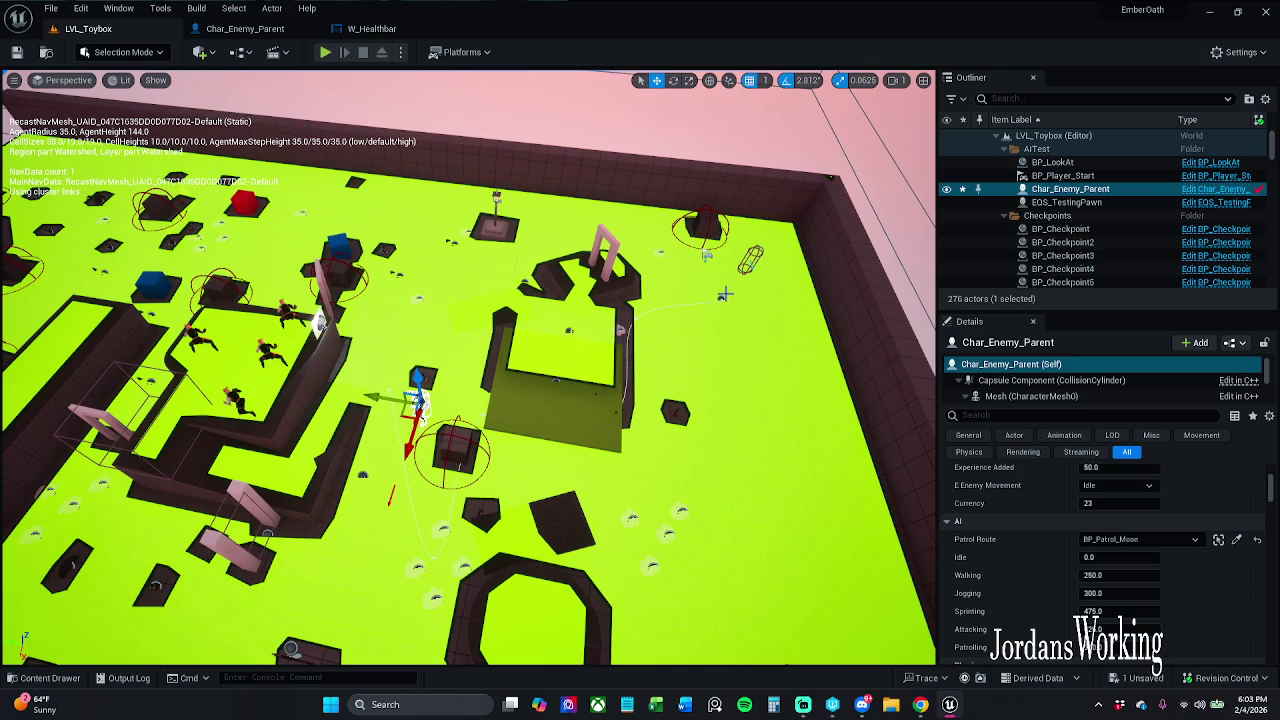
left_click(720, 296)
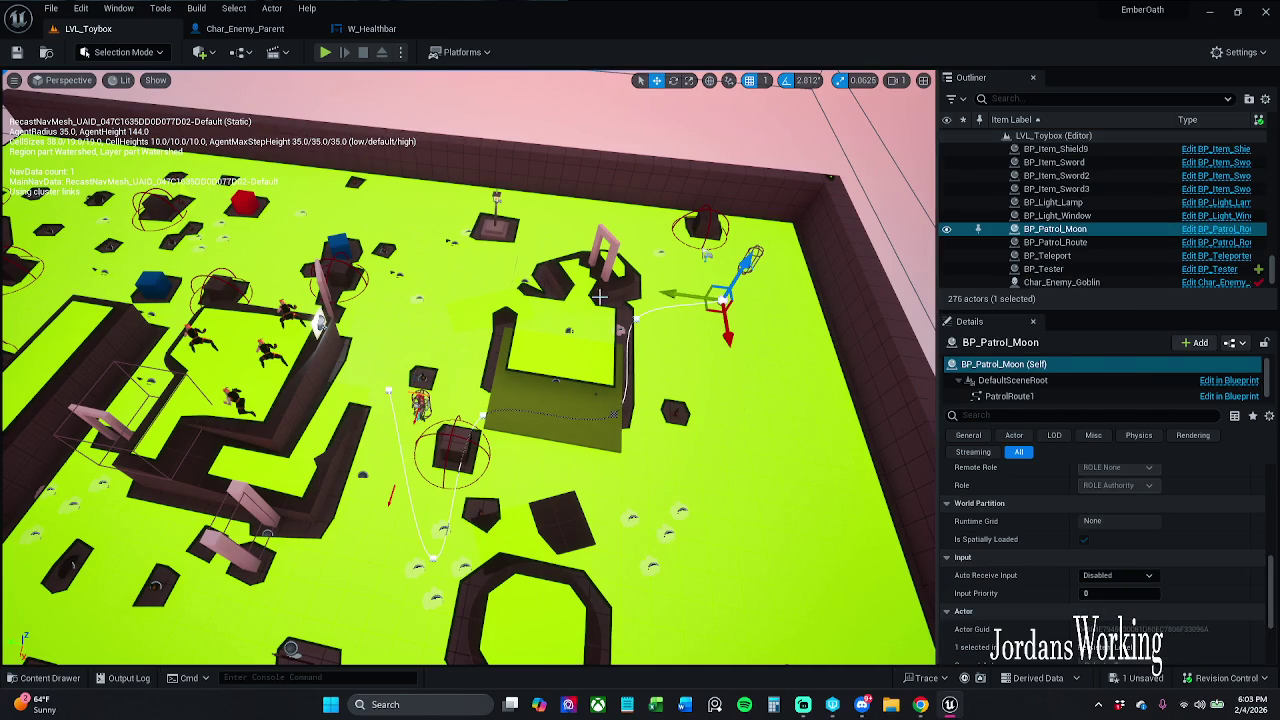
left_click(326, 52)
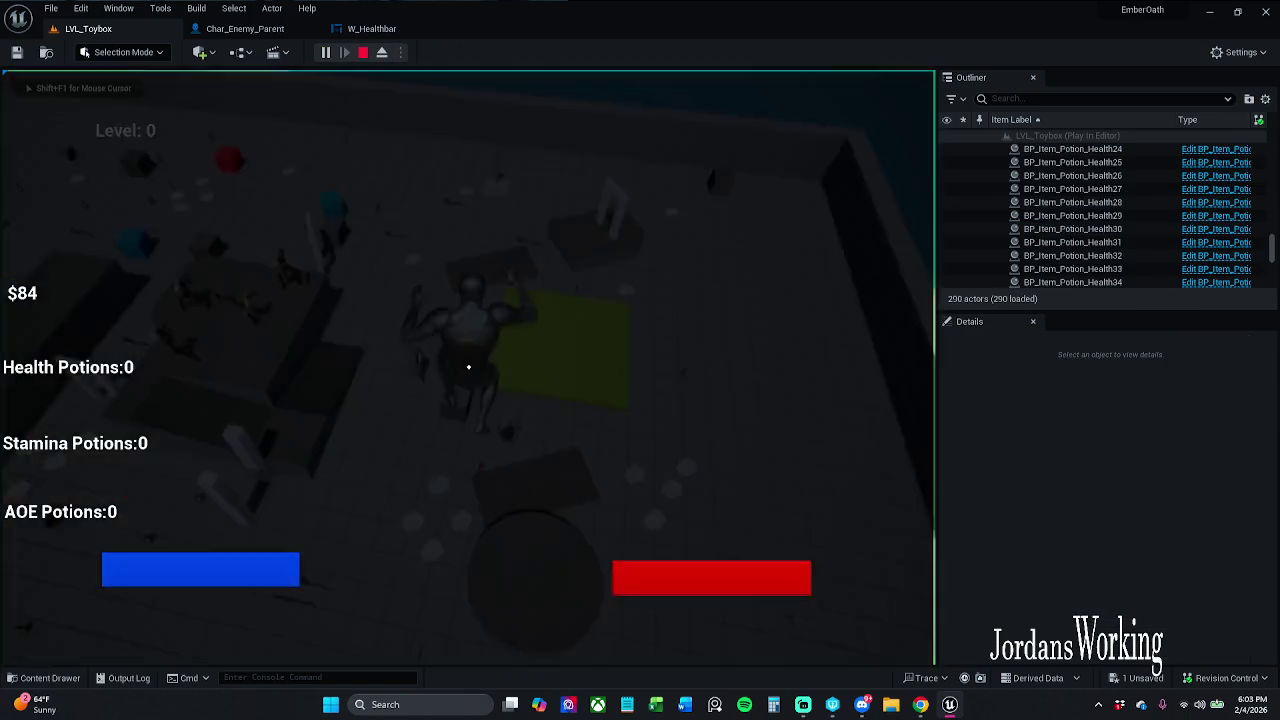
Playtest the level, running the character past the potion to the green platform, then return to W_Healthbar's event graph.
key("w")
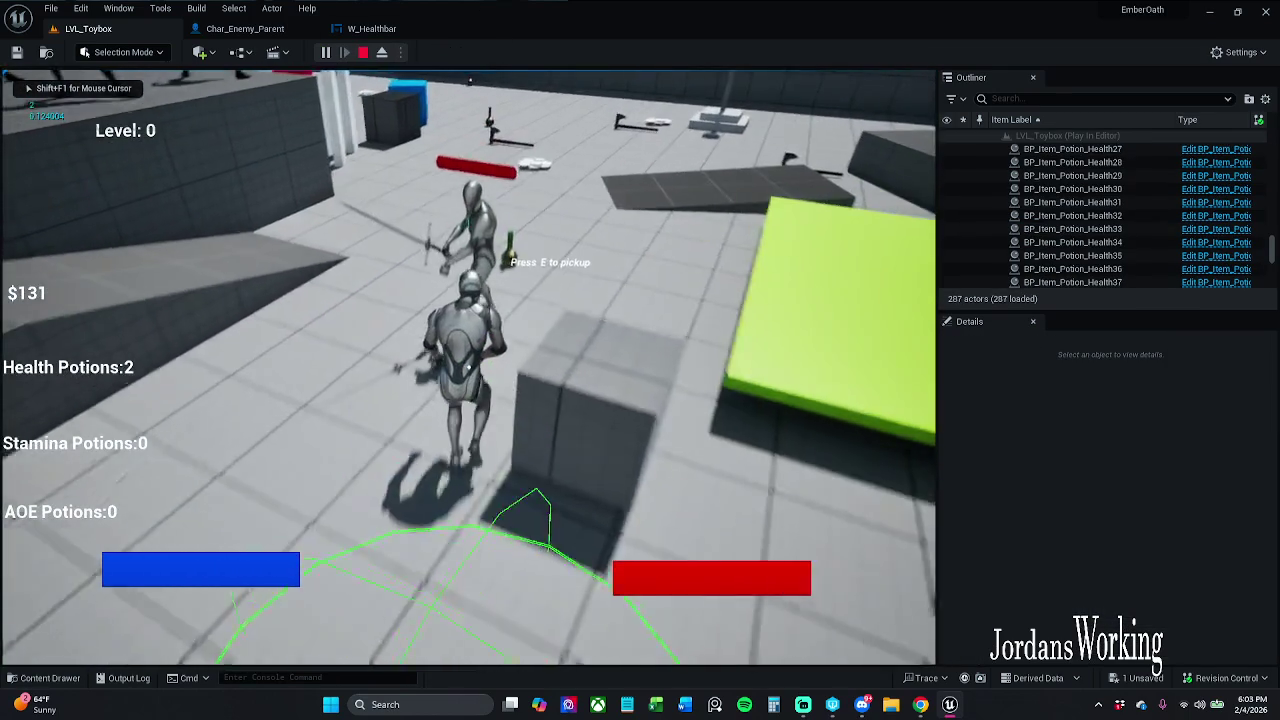
key("w")
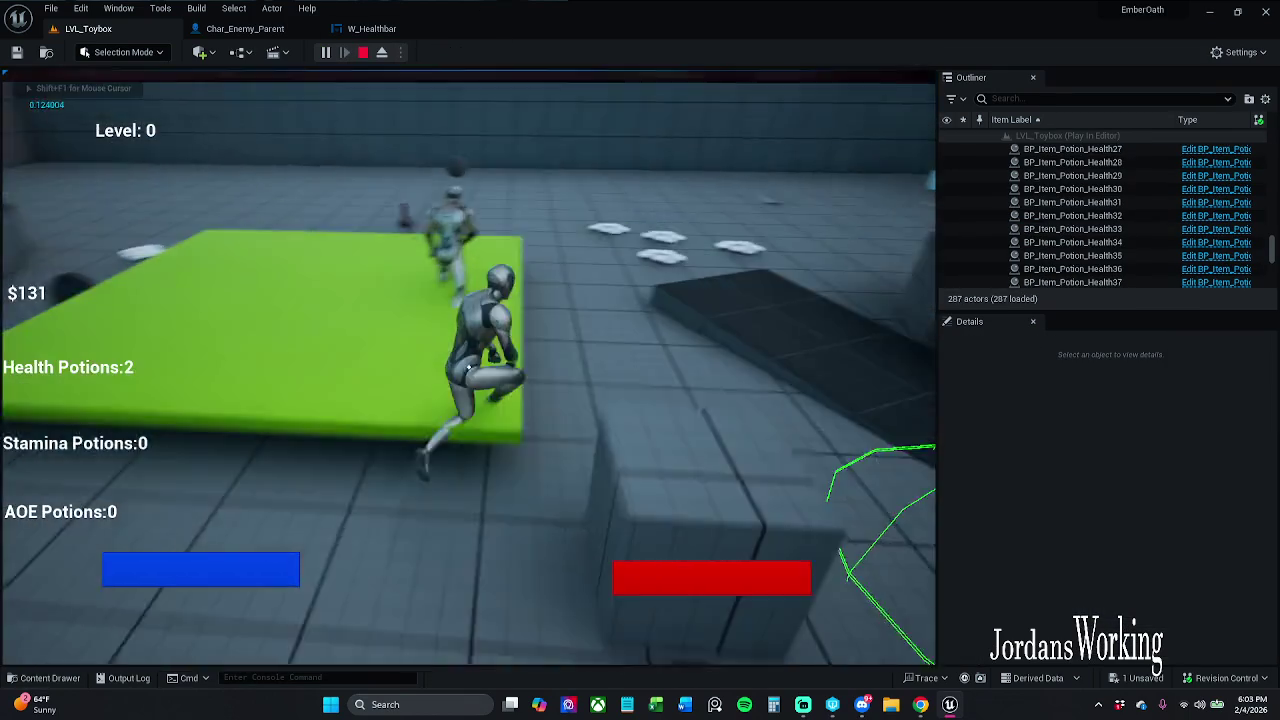
key("w")
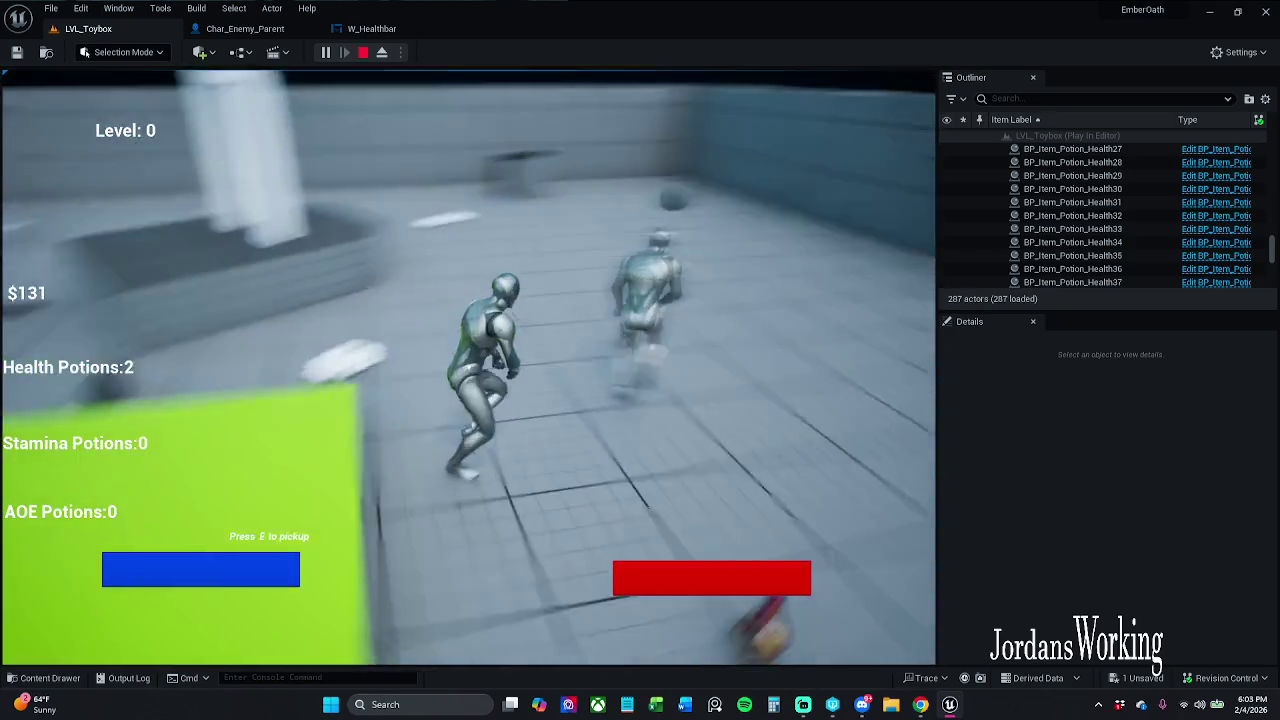
key("w")
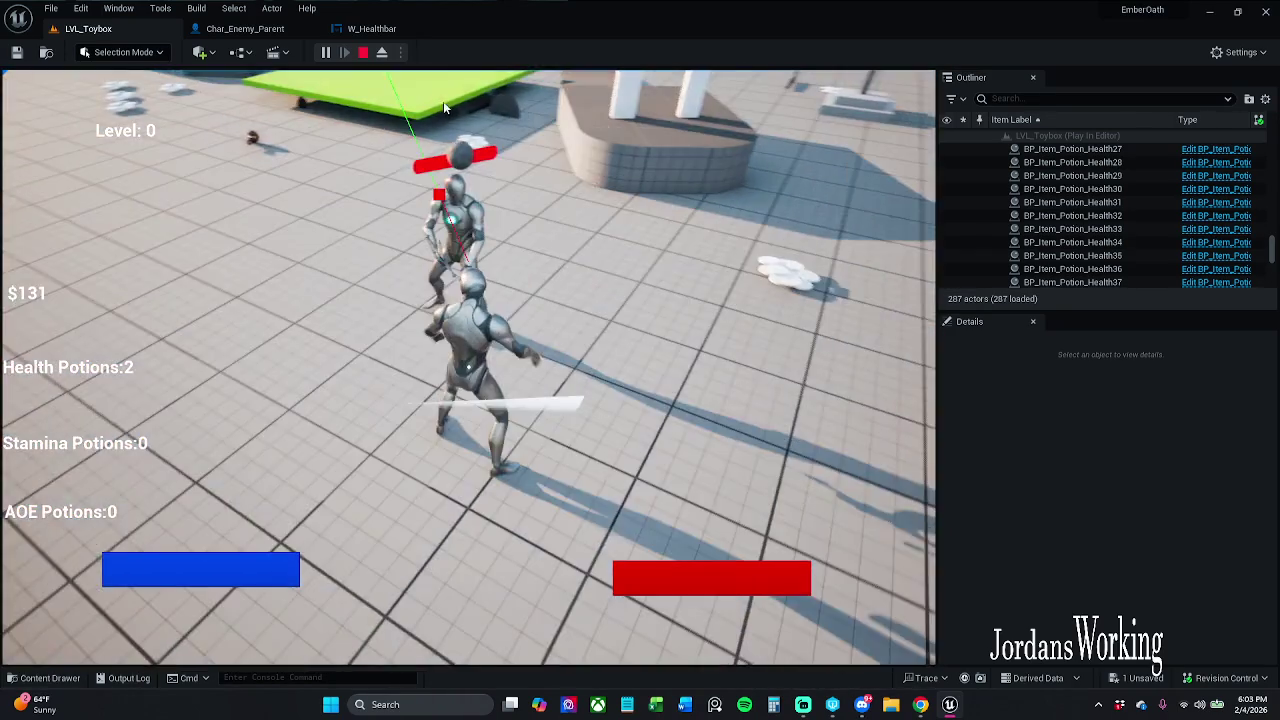
key("Escape")
left_click(399, 34)
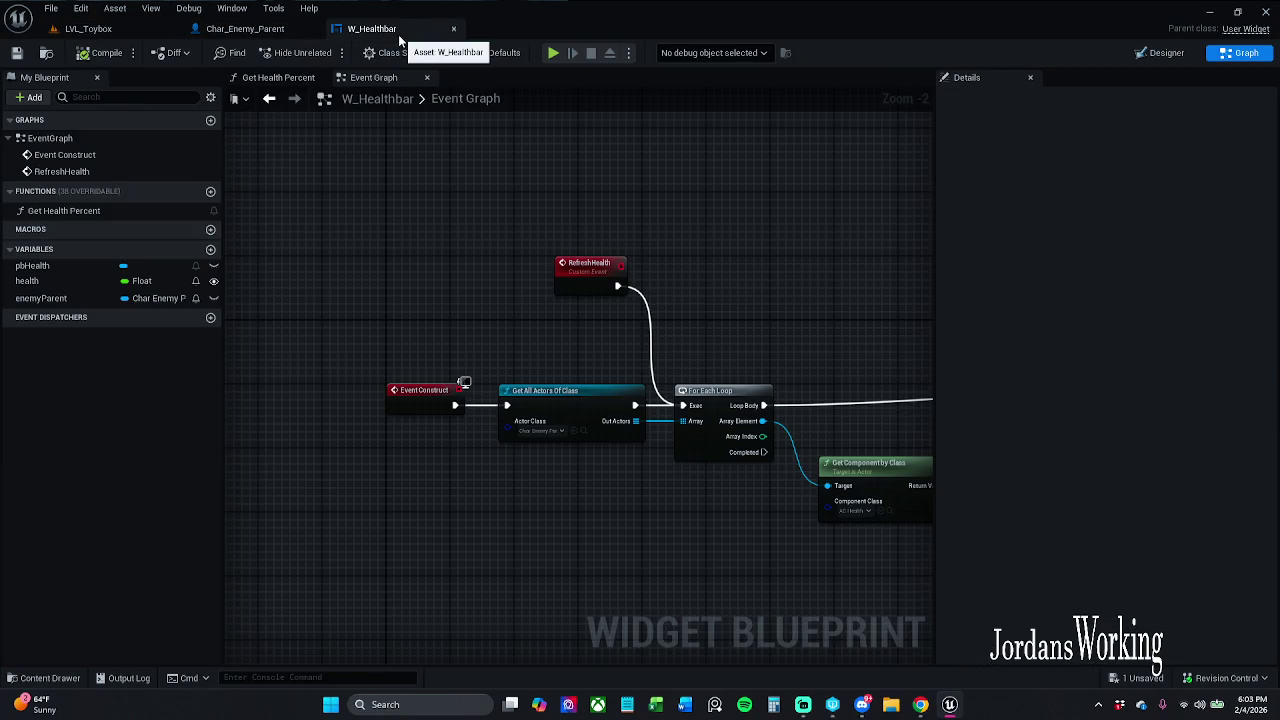
Close the W_Healthbar editor tab so Char_Enemy_Parent's event graph with On Health Changed is showing.
left_click(453, 28)
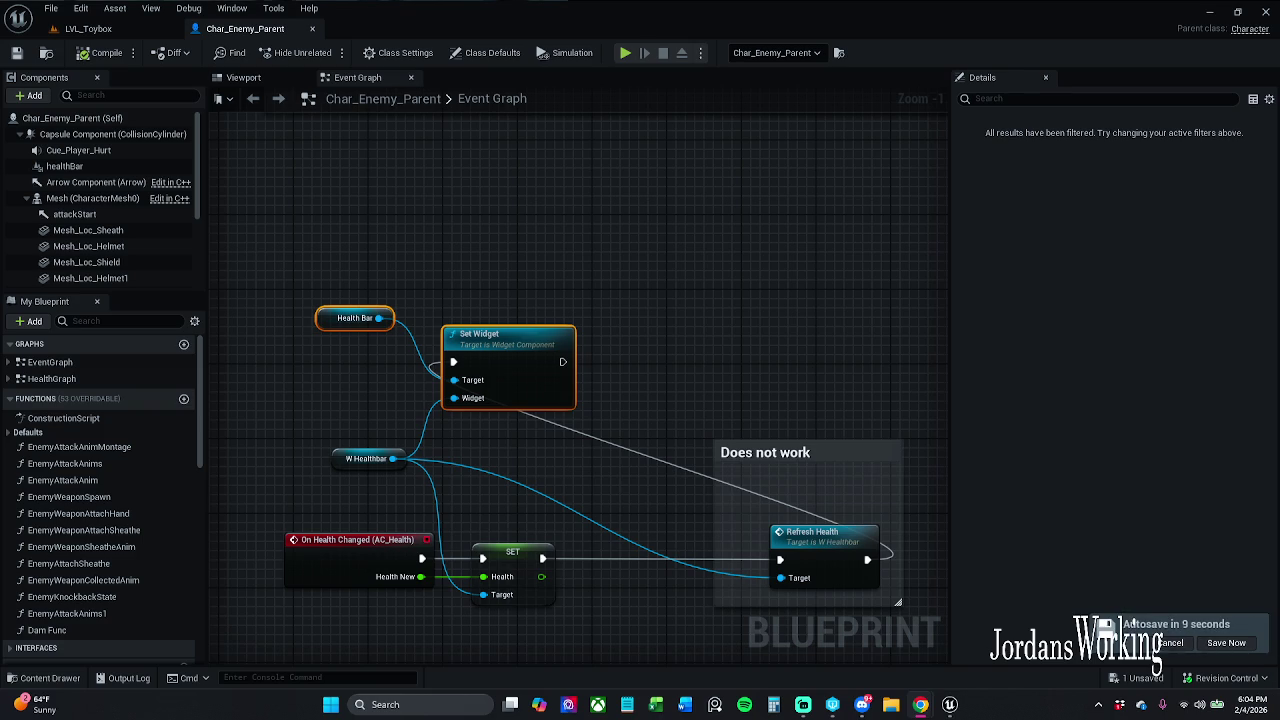
Clear the node selection and browse the Content Drawer up from Widgets to the _MyContent folder.
left_click(312, 418)
left_click_drag(318, 413, 432, 389)
left_click(45, 678)
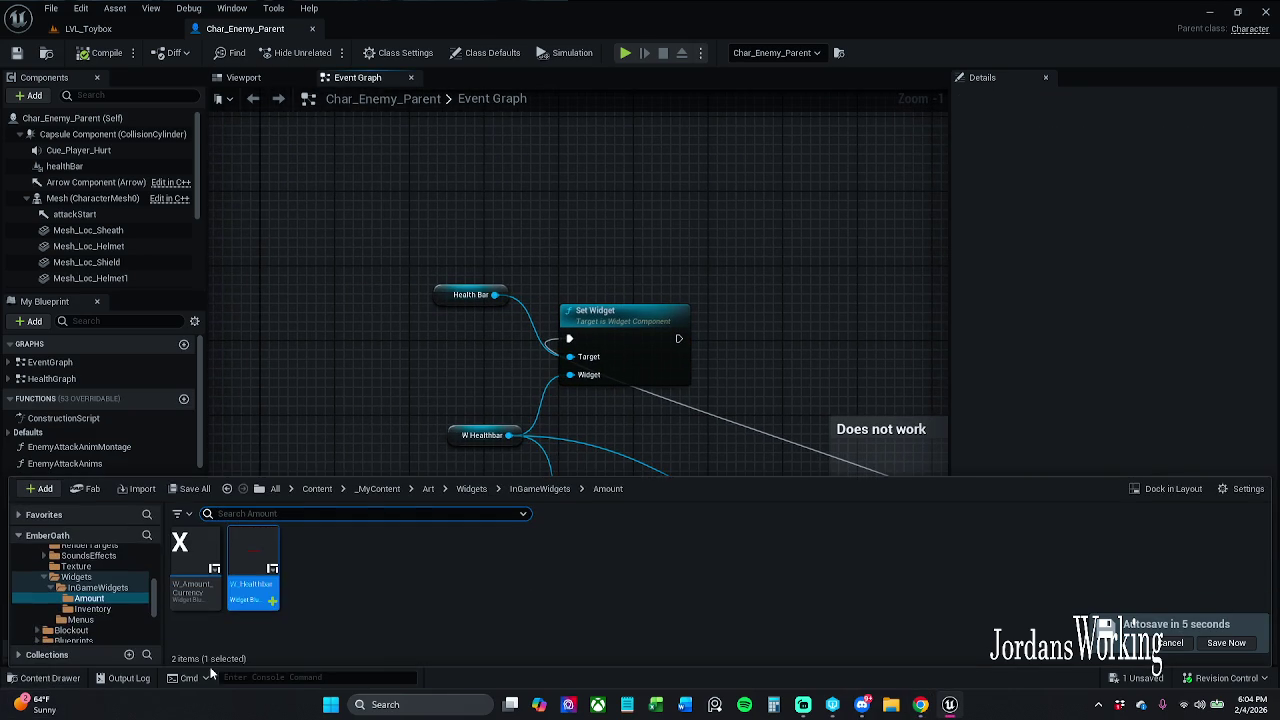
left_click(471, 488)
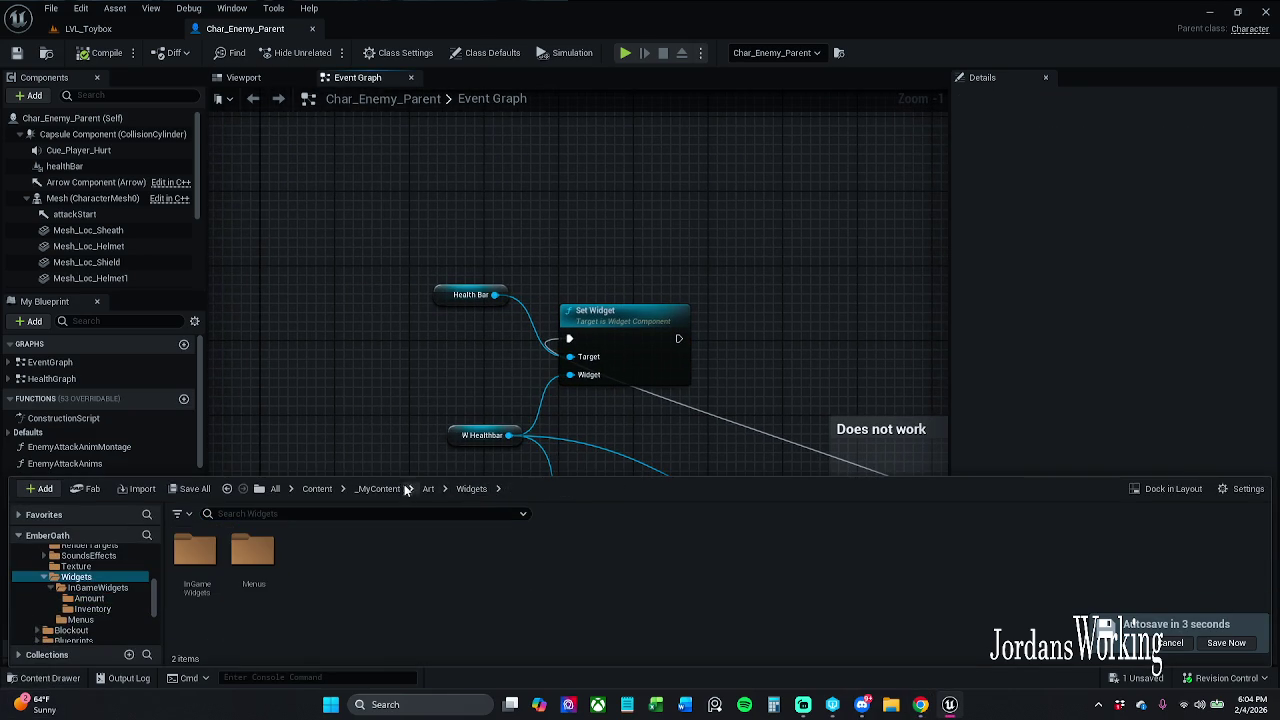
left_click(380, 489)
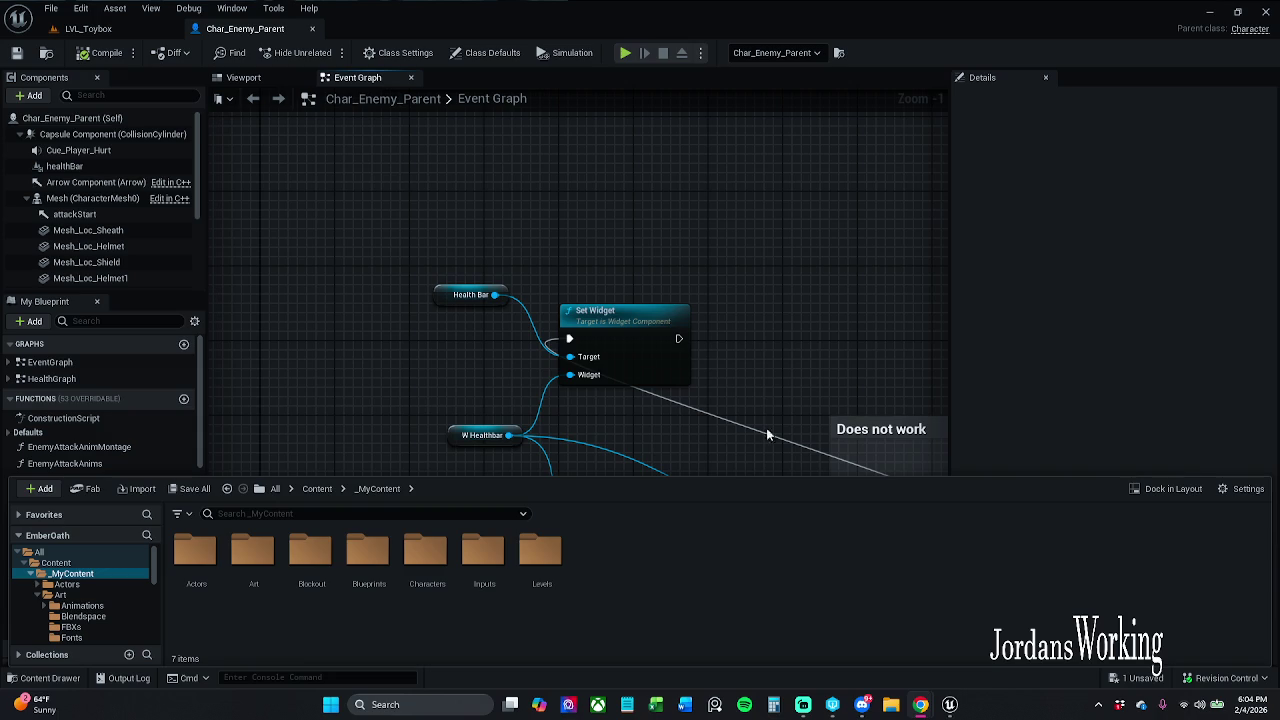
Reopen the Content Drawer on the top-level Content folders, then switch back to LVL_Toybox.
left_click(462, 391)
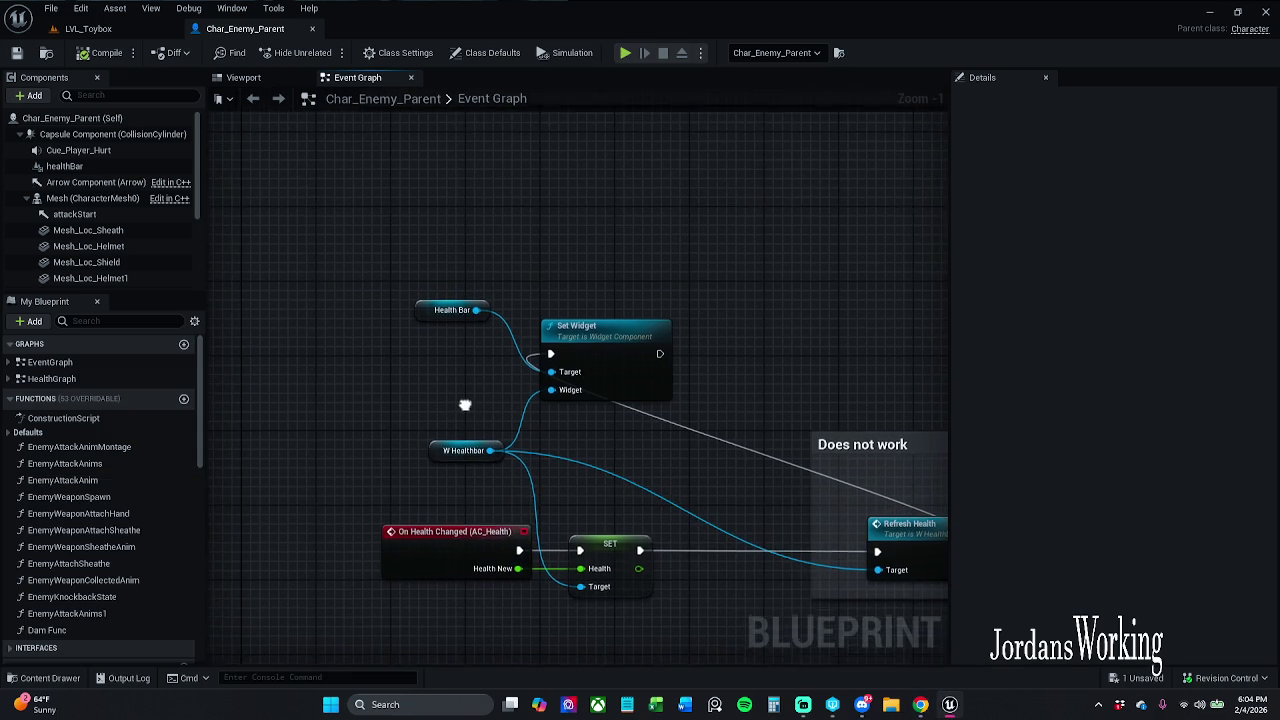
left_click(50, 678)
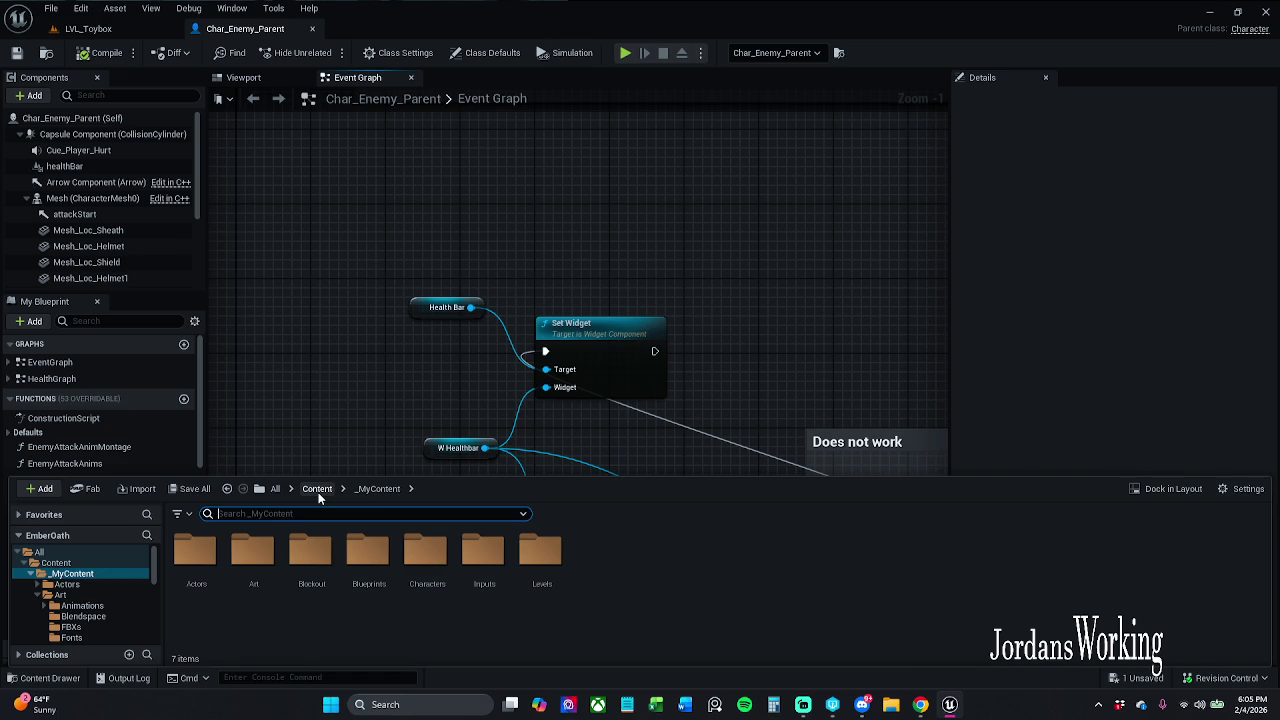
left_click(318, 490)
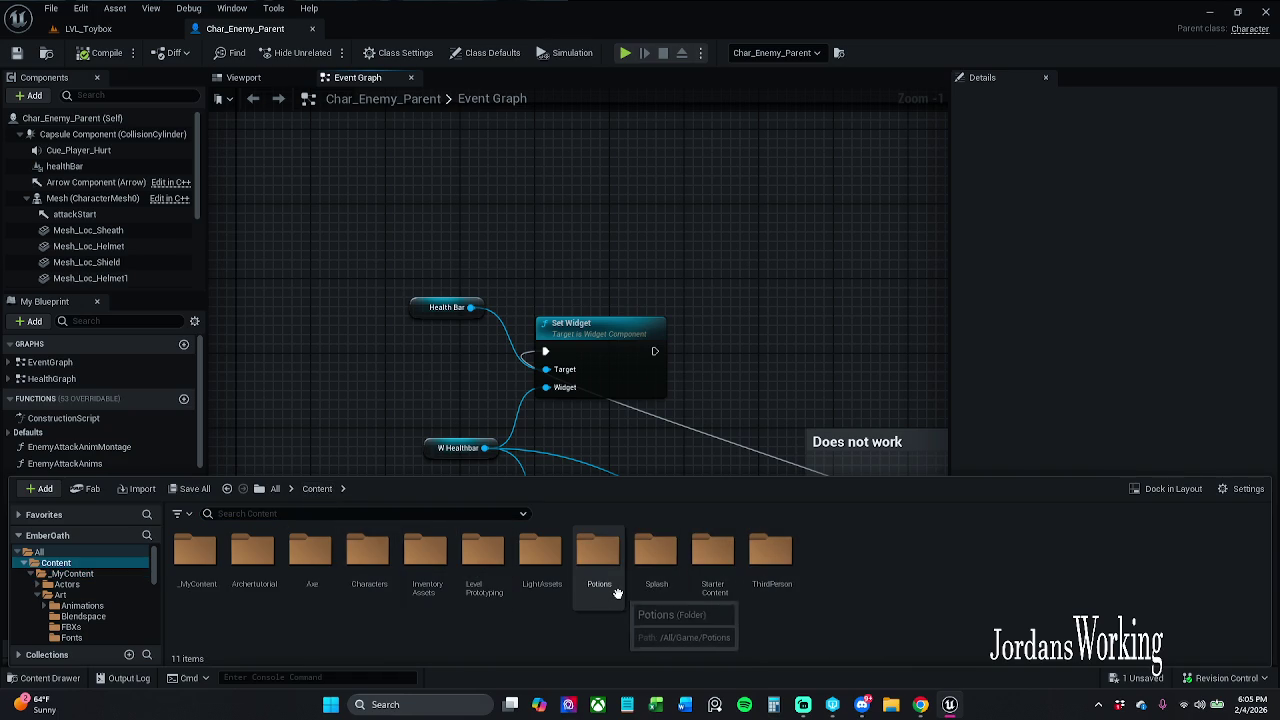
left_click(95, 29)
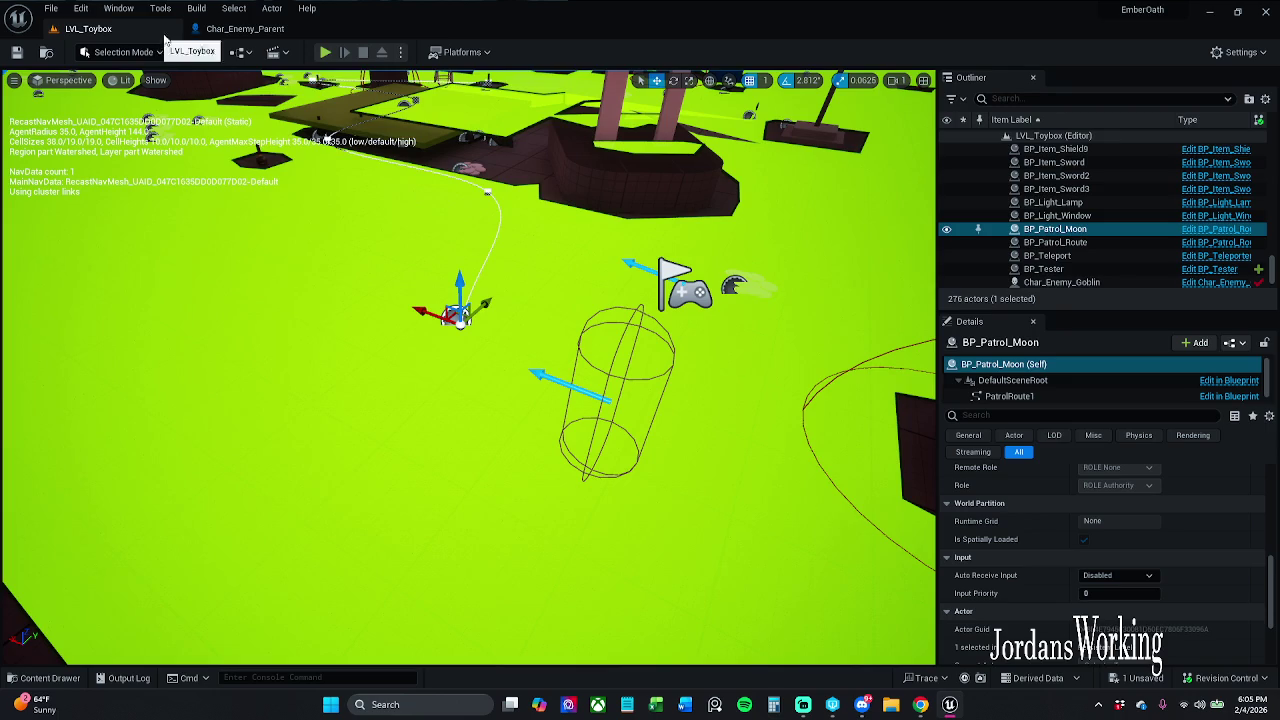
Run a short LVL_Toybox playtest walking toward the green platform, then return to Char_Enemy_Parent's graph.
left_click(325, 52)
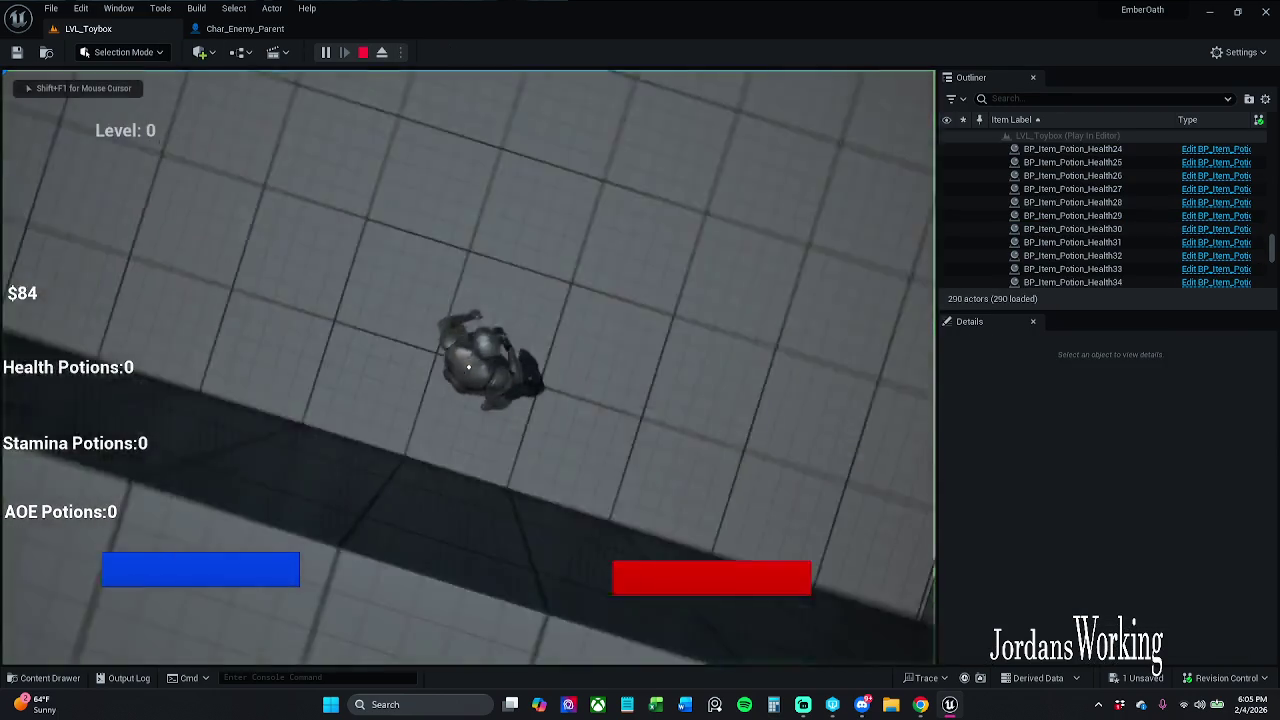
key("w")
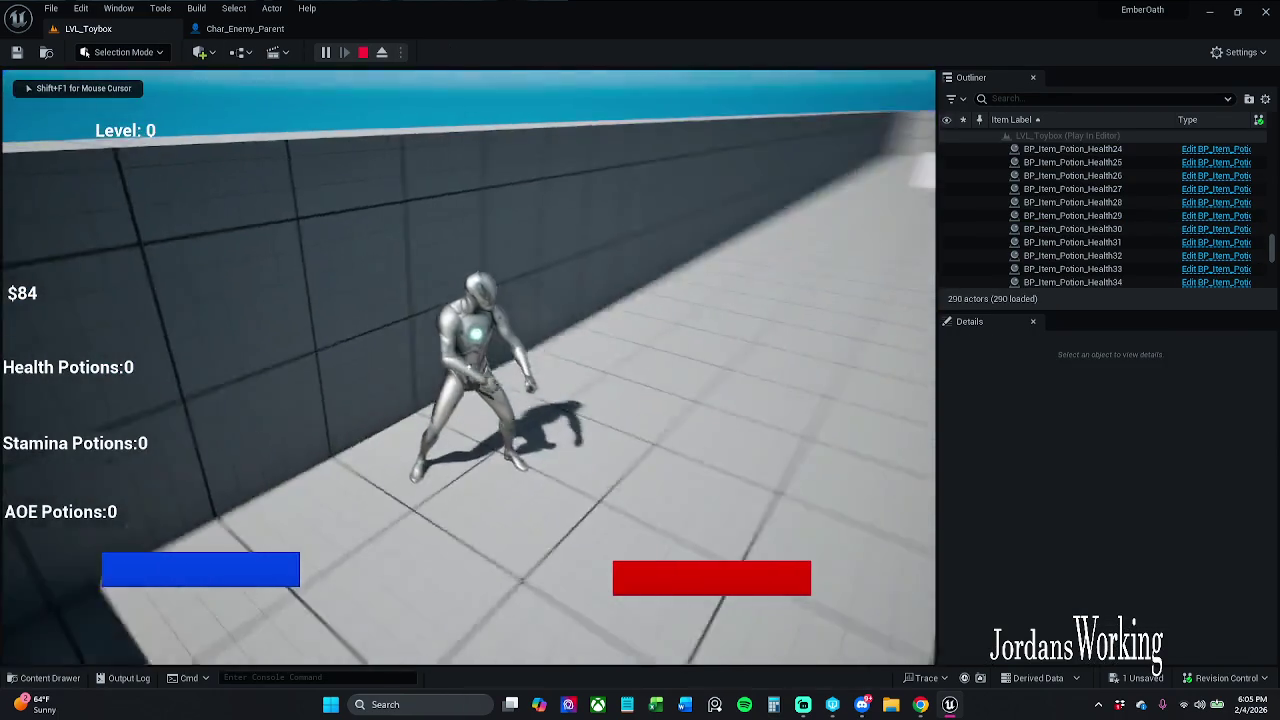
key("w")
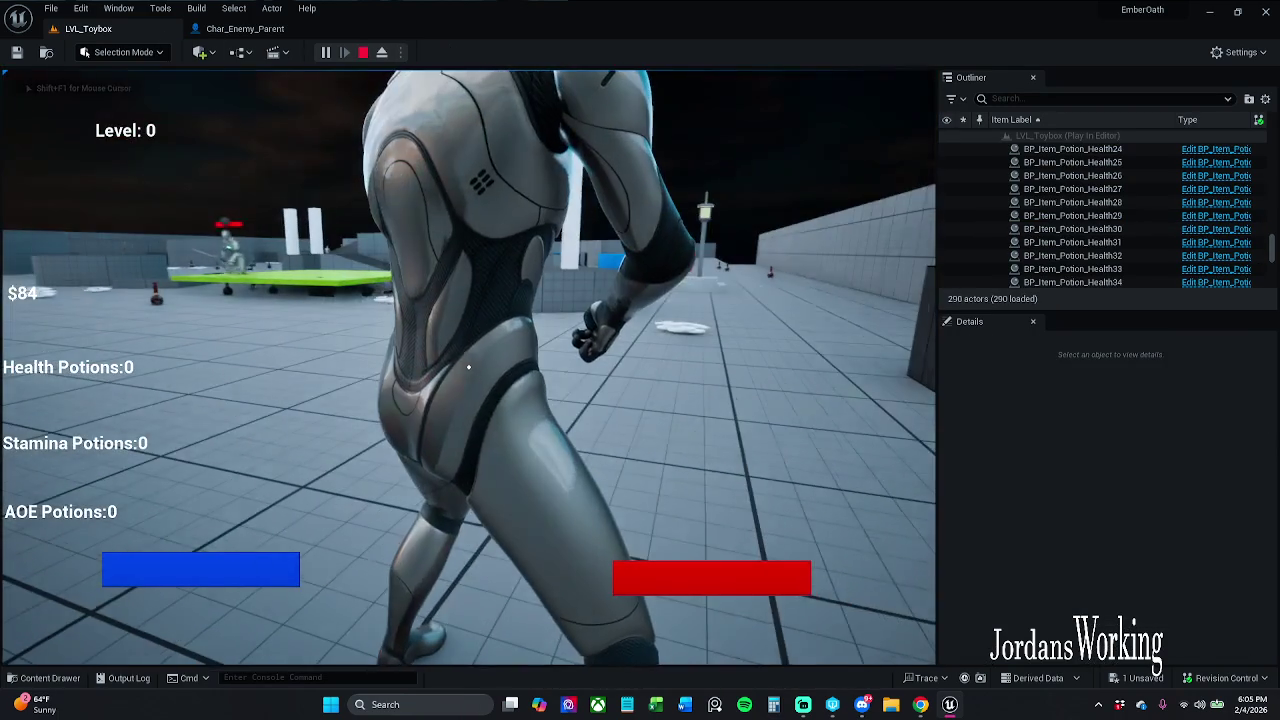
key("Escape")
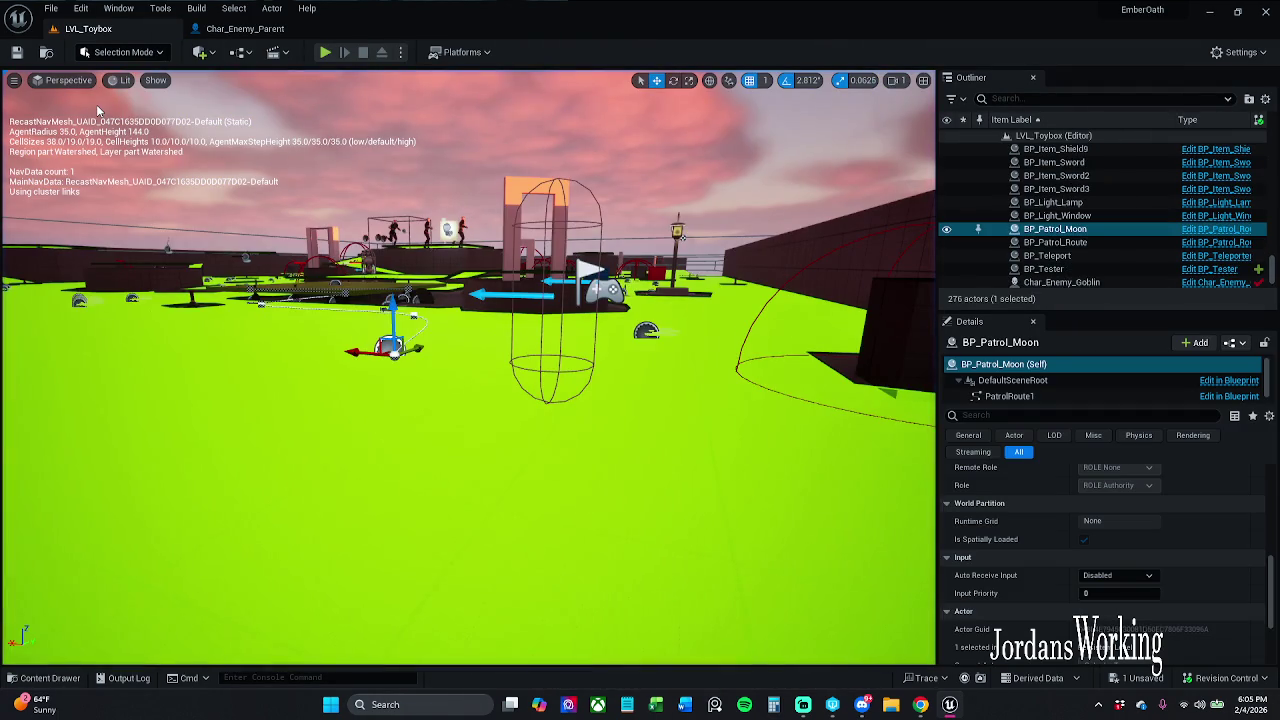
left_click(245, 28)
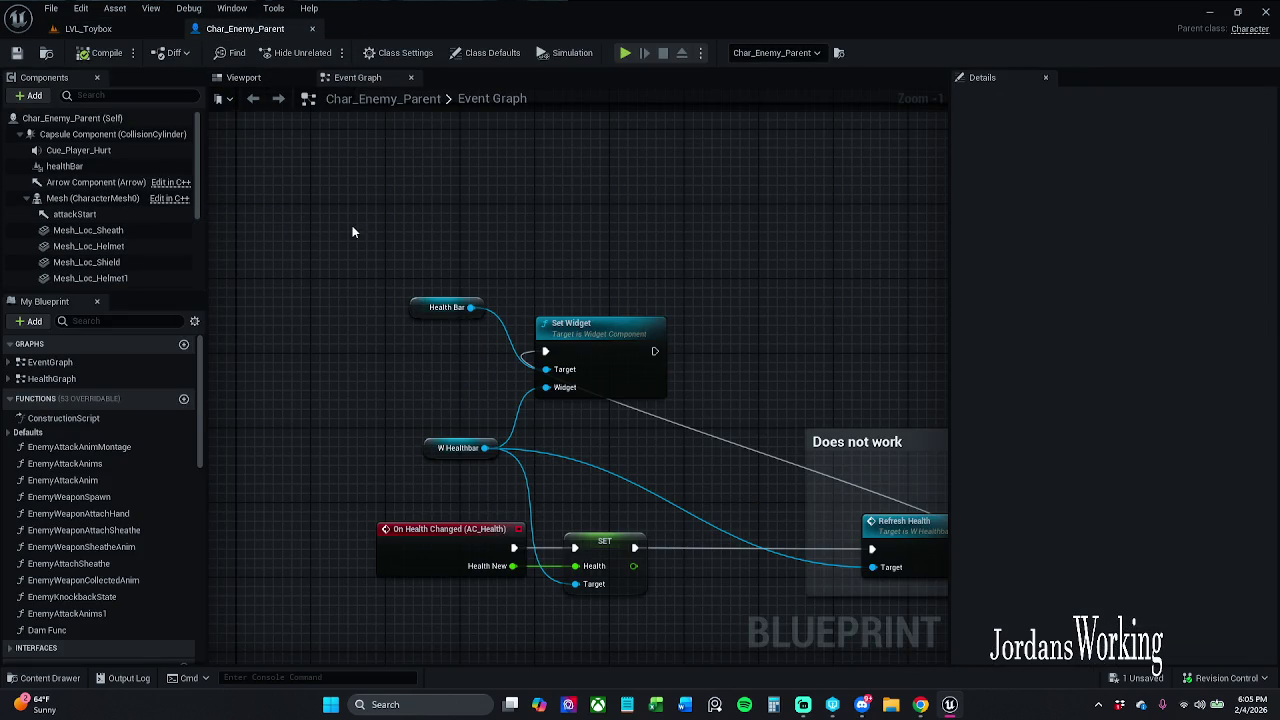
scroll(128, 232, "down", 3)
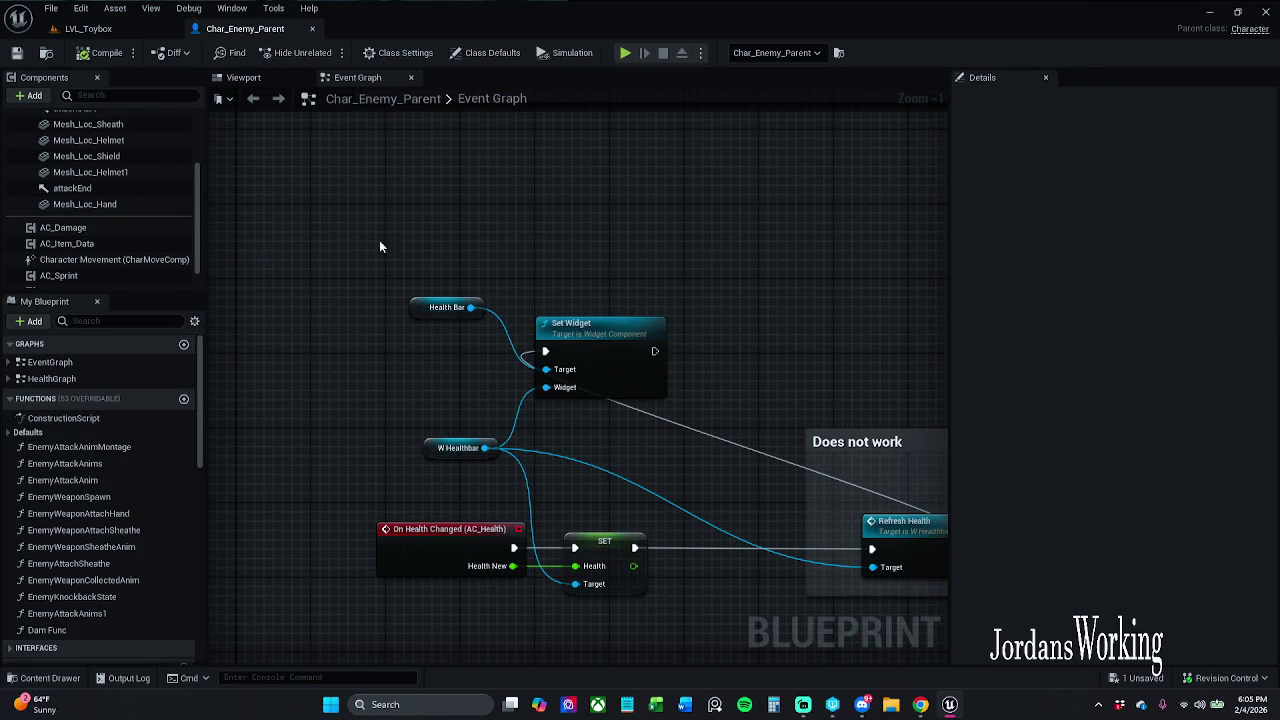
scroll(373, 242, "down", 4)
left_click_drag(434, 214, 438, 348)
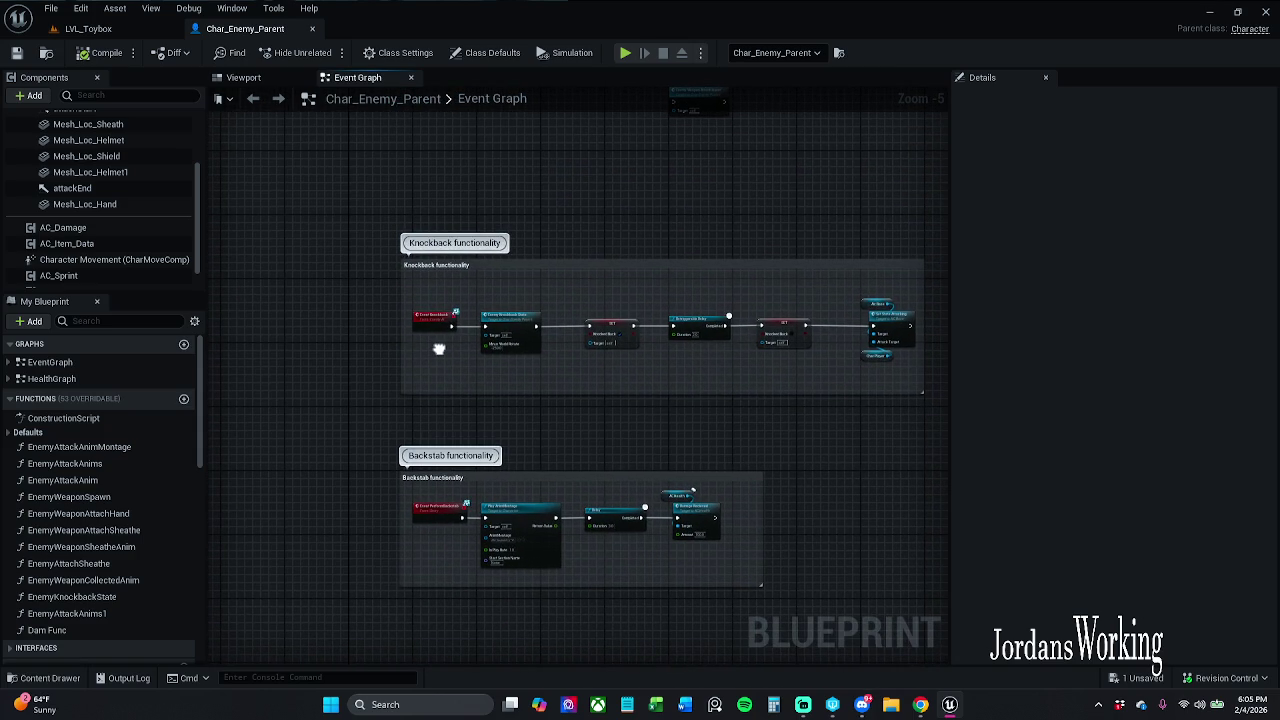
scroll(438, 348, "down", 2)
mouse_move(468, 368)
left_mouse_down()
mouse_move(459, 478)
mouse_move(457, 420)
mouse_move(451, 463)
left_mouse_up()
scroll(470, 433, "up", 6)
left_click_drag(327, 402, 866, 240)
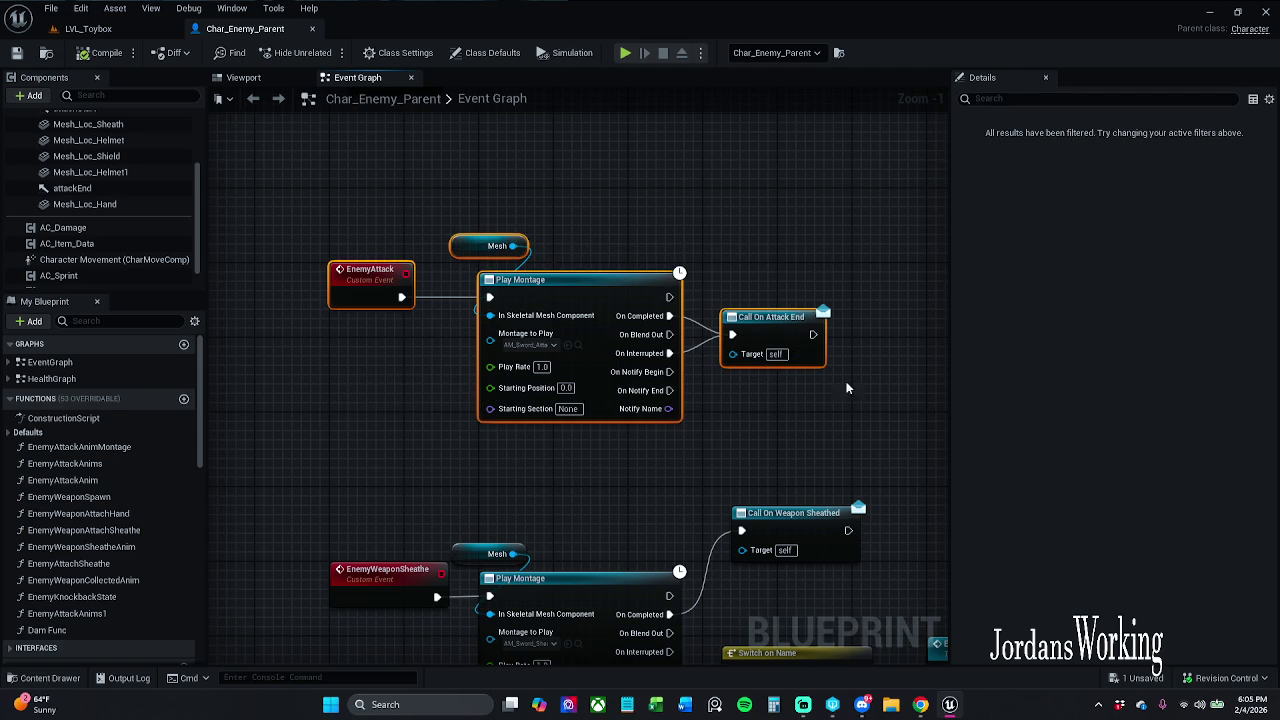
mouse_move(762, 485)
left_mouse_down()
mouse_move(745, 365)
mouse_move(555, 311)
left_mouse_up()
scroll(555, 311, "down", 2)
mouse_move(452, 290)
left_mouse_down()
mouse_move(523, 366)
mouse_move(523, 223)
left_mouse_up()
scroll(586, 594, "down", 2)
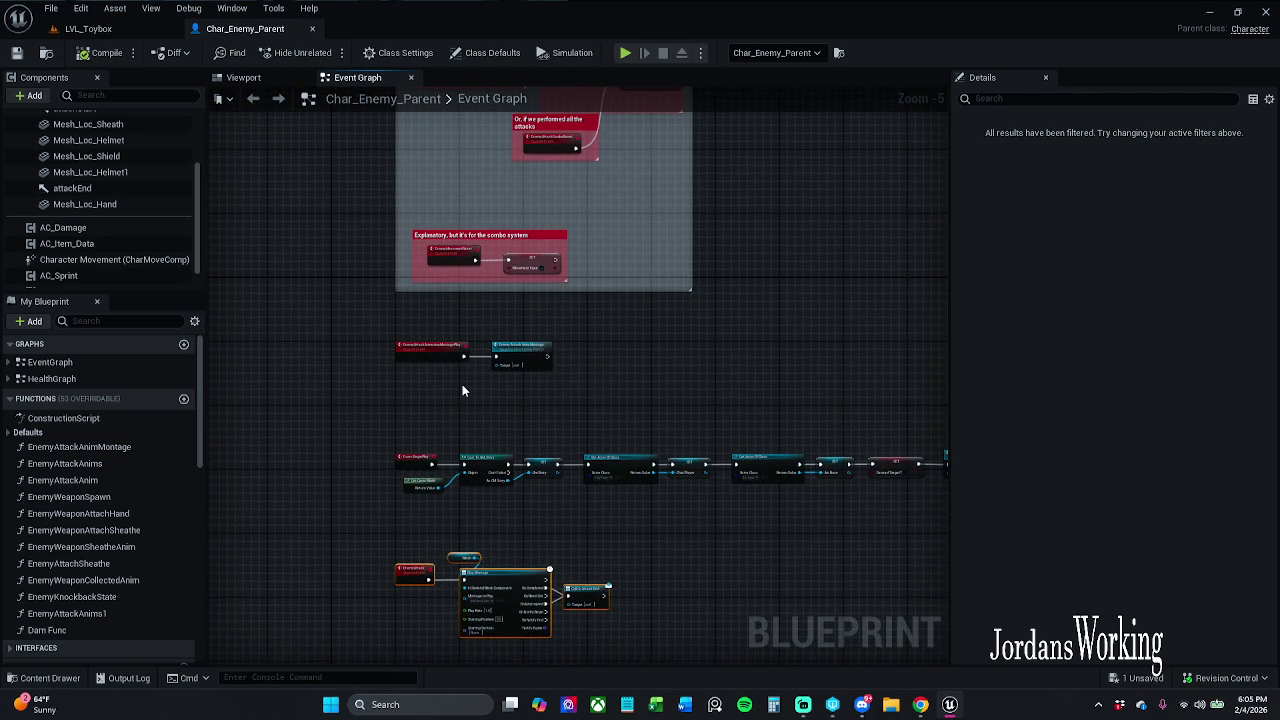
scroll(462, 384, "up", 2)
scroll(509, 266, "up", 2)
left_click_drag(509, 266, 519, 554)
scroll(519, 554, "down", 8)
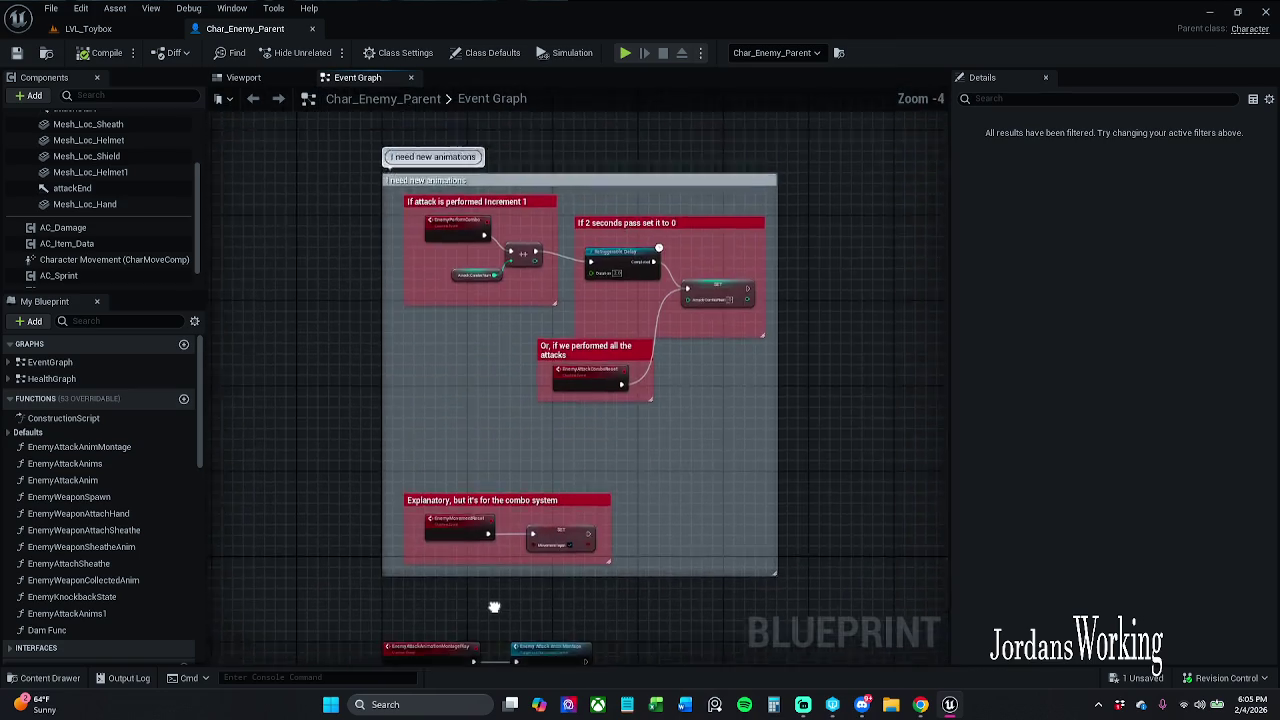
mouse_move(468, 655)
left_mouse_down()
mouse_move(453, 227)
mouse_move(390, 218)
left_mouse_up()
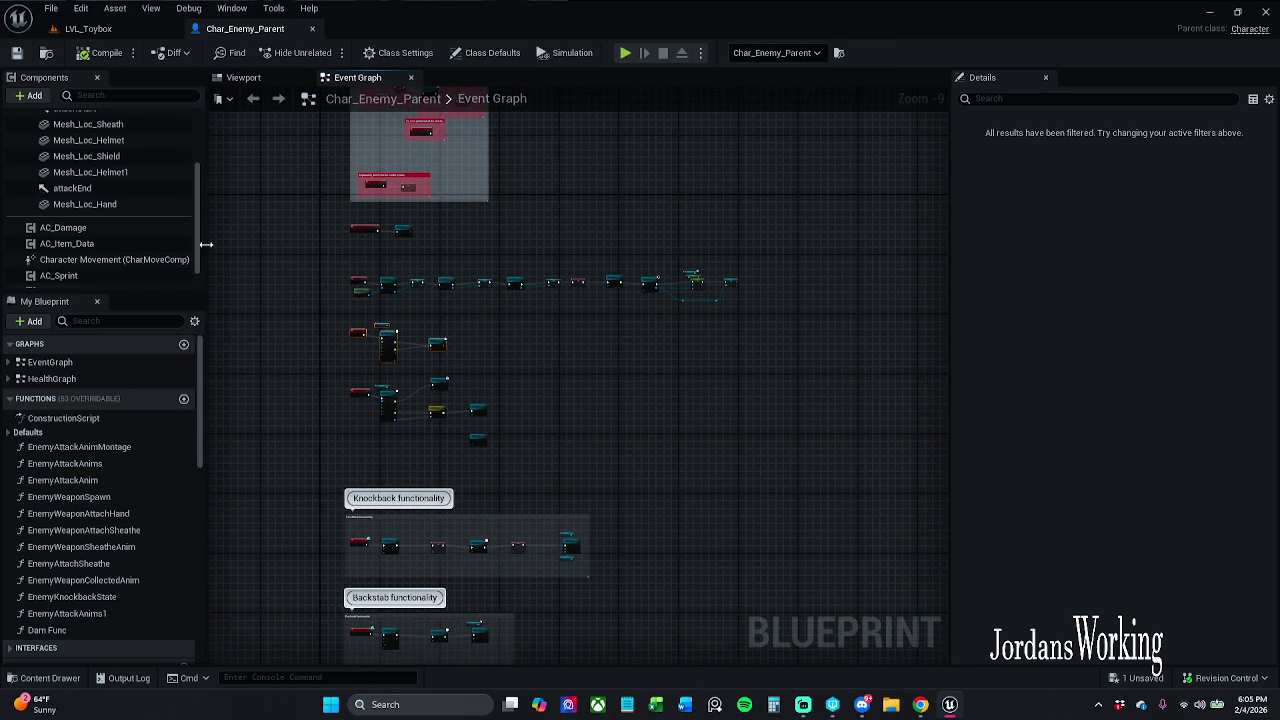
scroll(102, 215, "up", 3)
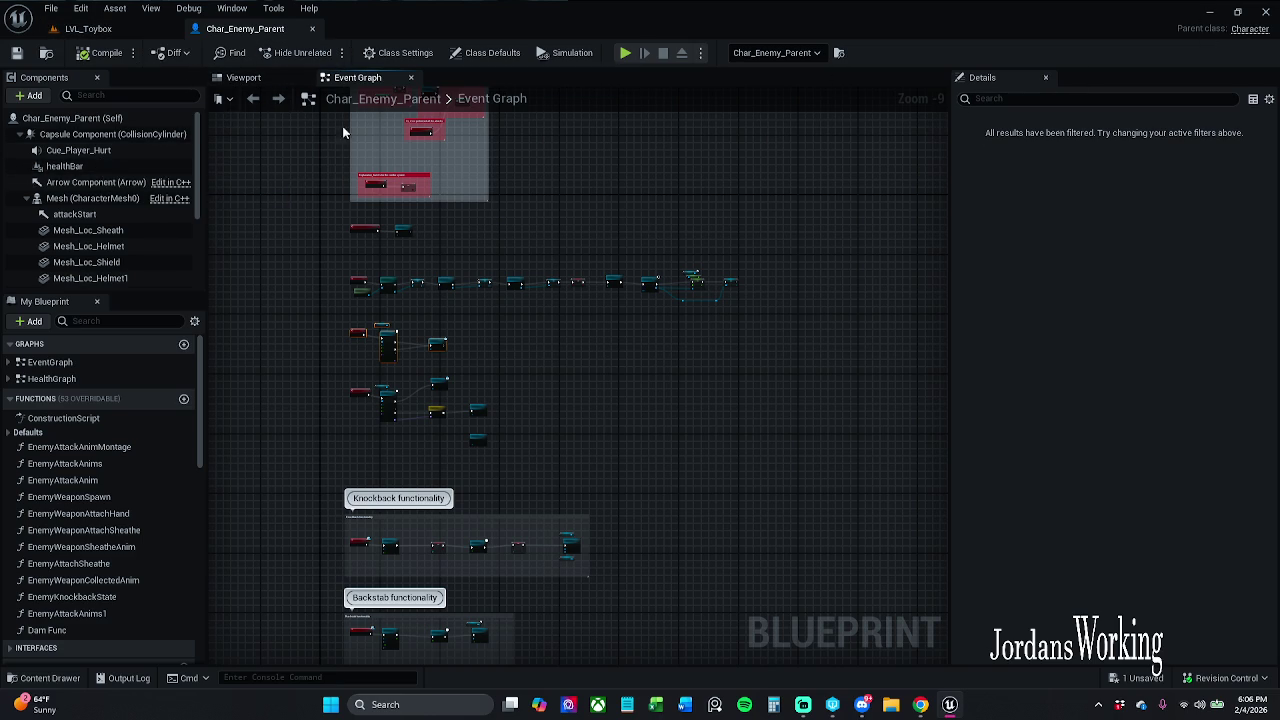
Search the blueprint for 'Spawn Actor' nodes in the Find Results panel.
right_click(263, 361)
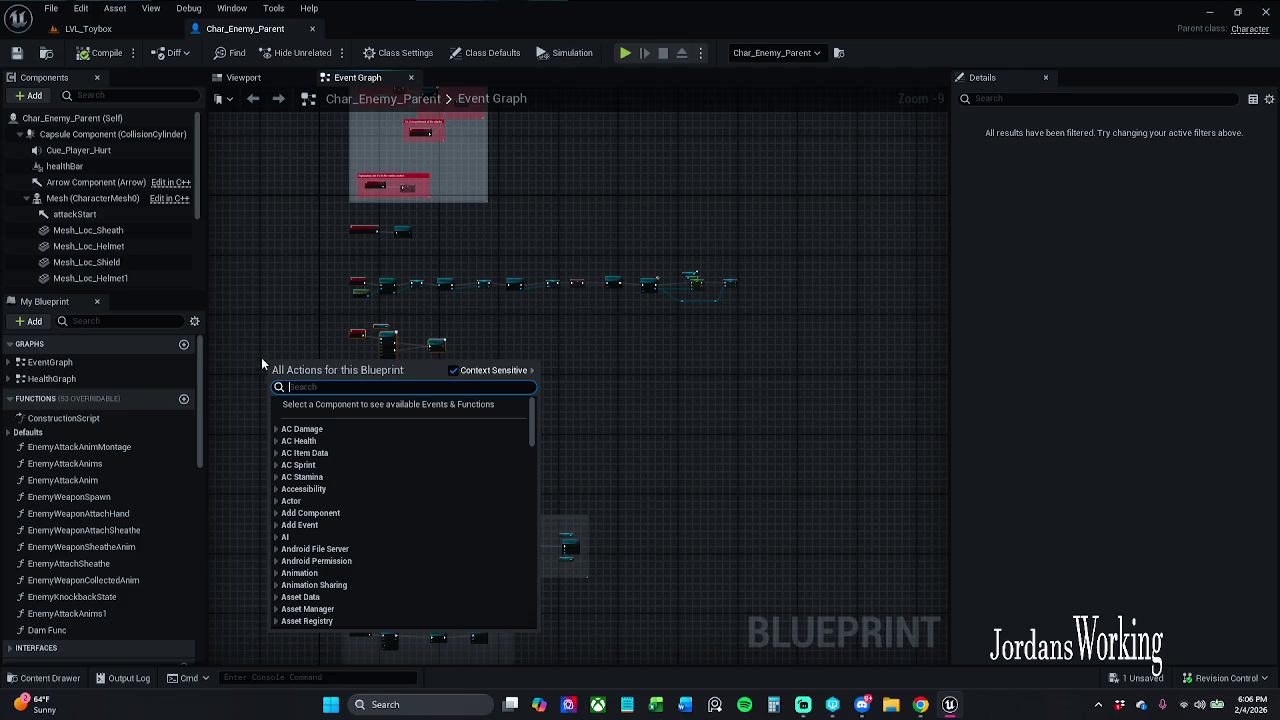
left_click(231, 8)
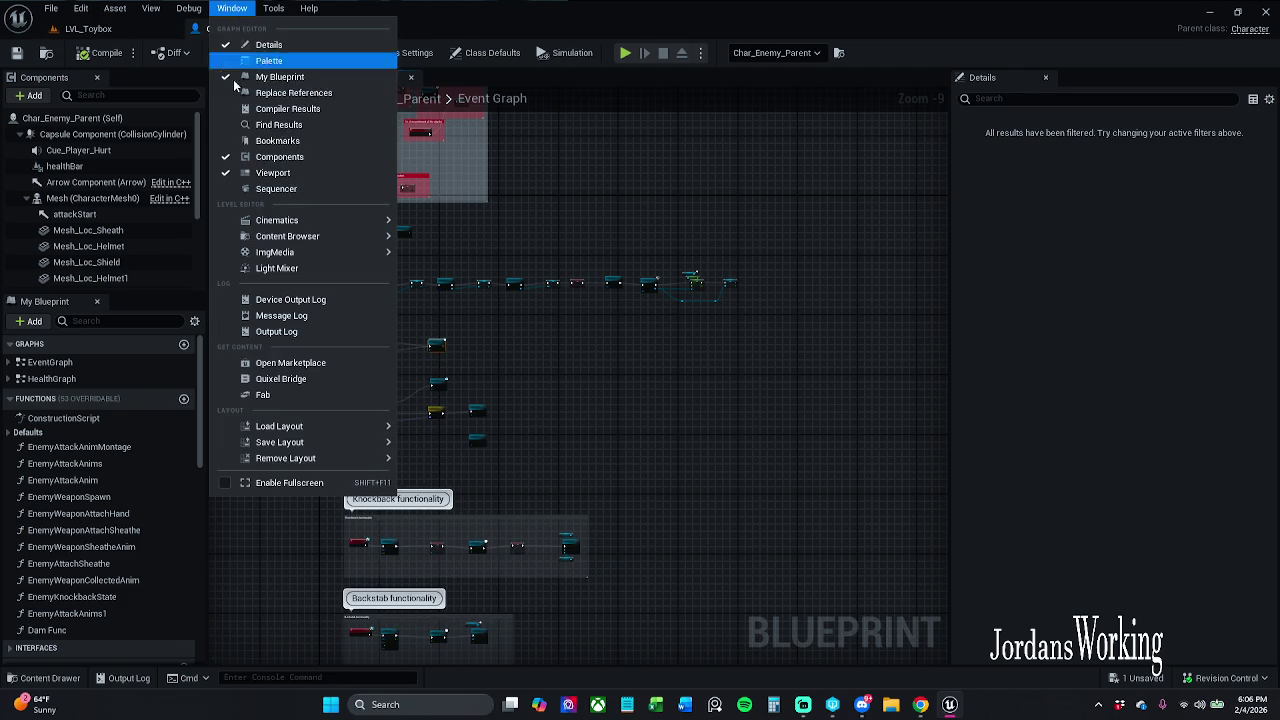
left_click(304, 126)
left_click(353, 564)
type("Spawn")
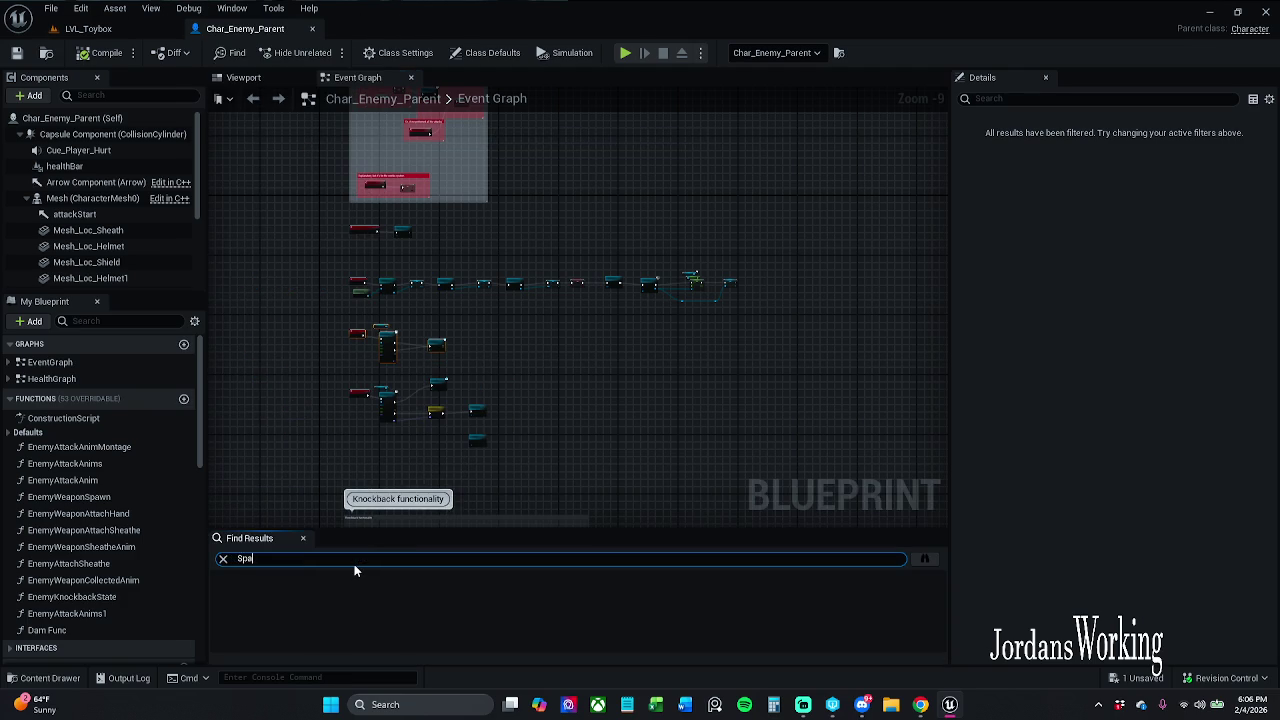
type(" Actor")
key("Return")
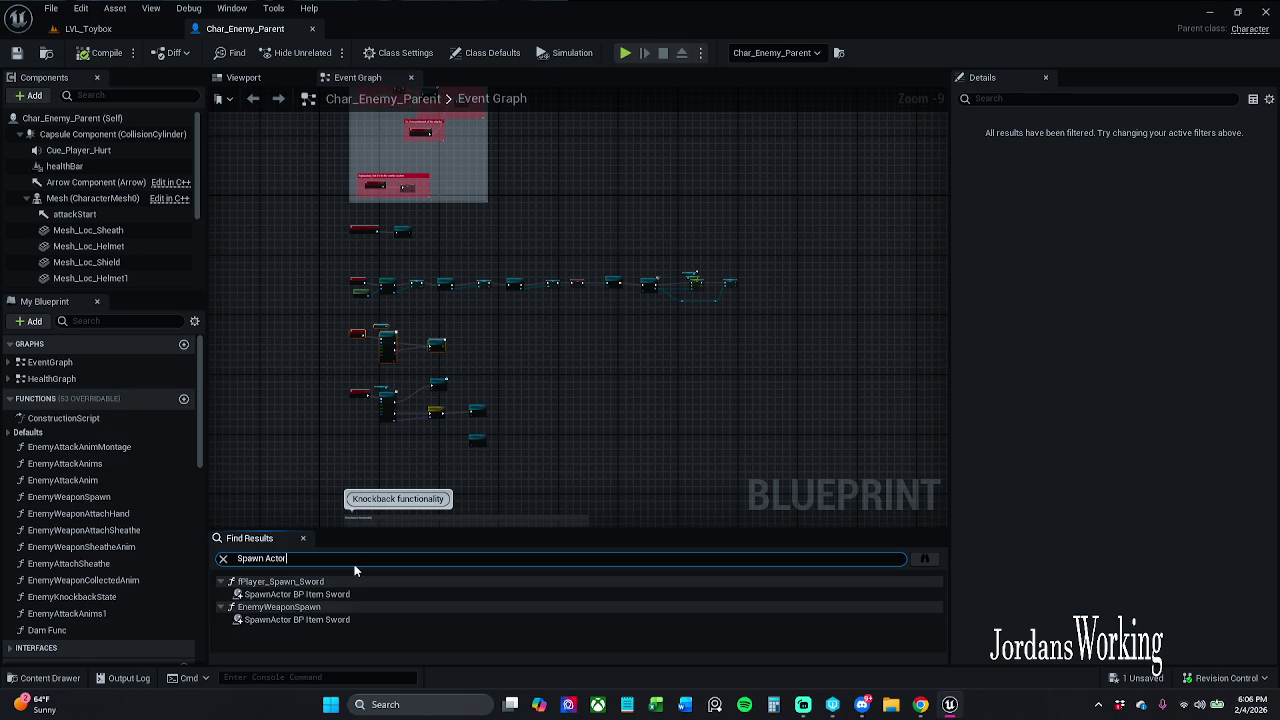
Refresh the SpawnActor BP Item Sword node in F Player Spawn Sword and save the blueprint.
left_click(348, 596)
double_click(348, 596)
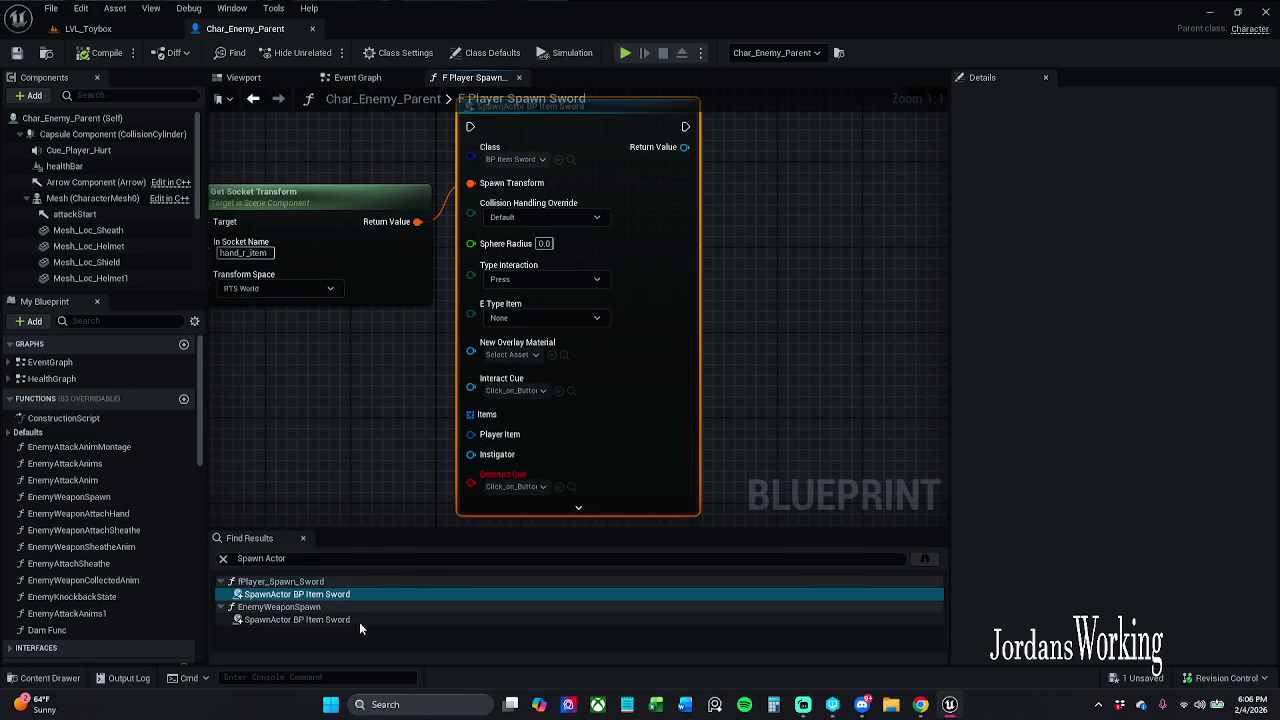
right_click(590, 434)
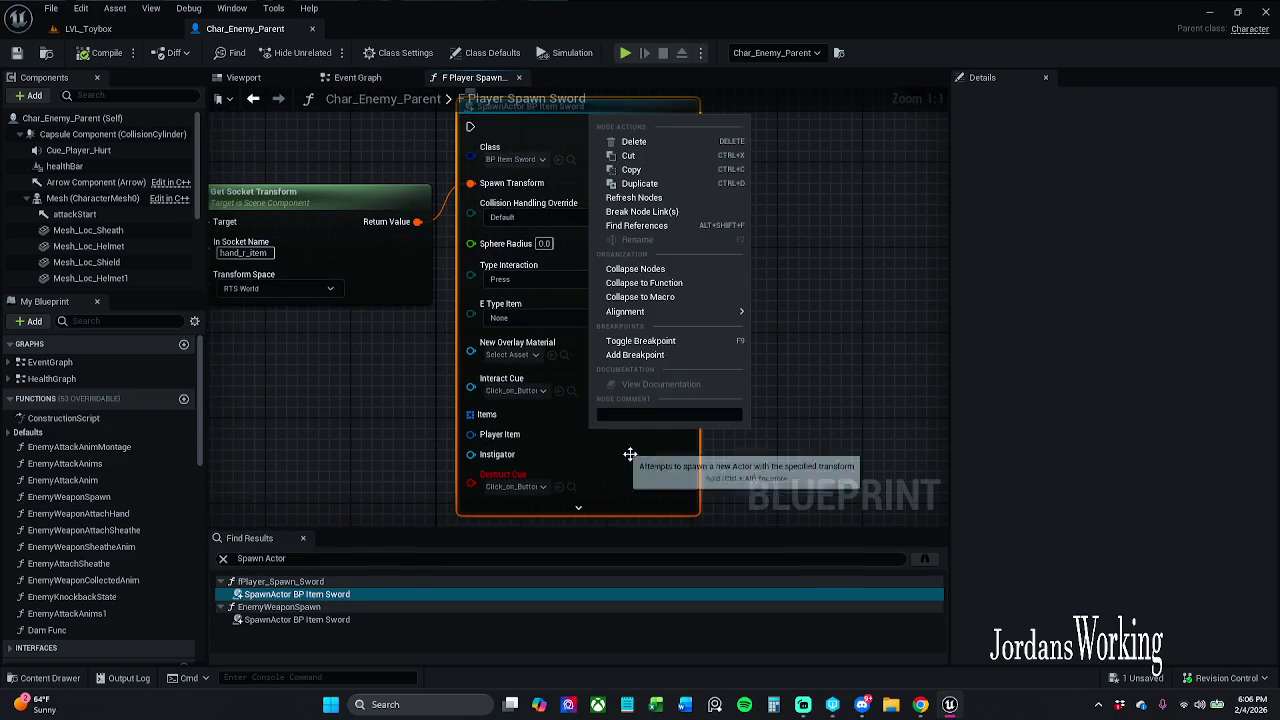
left_click(639, 197)
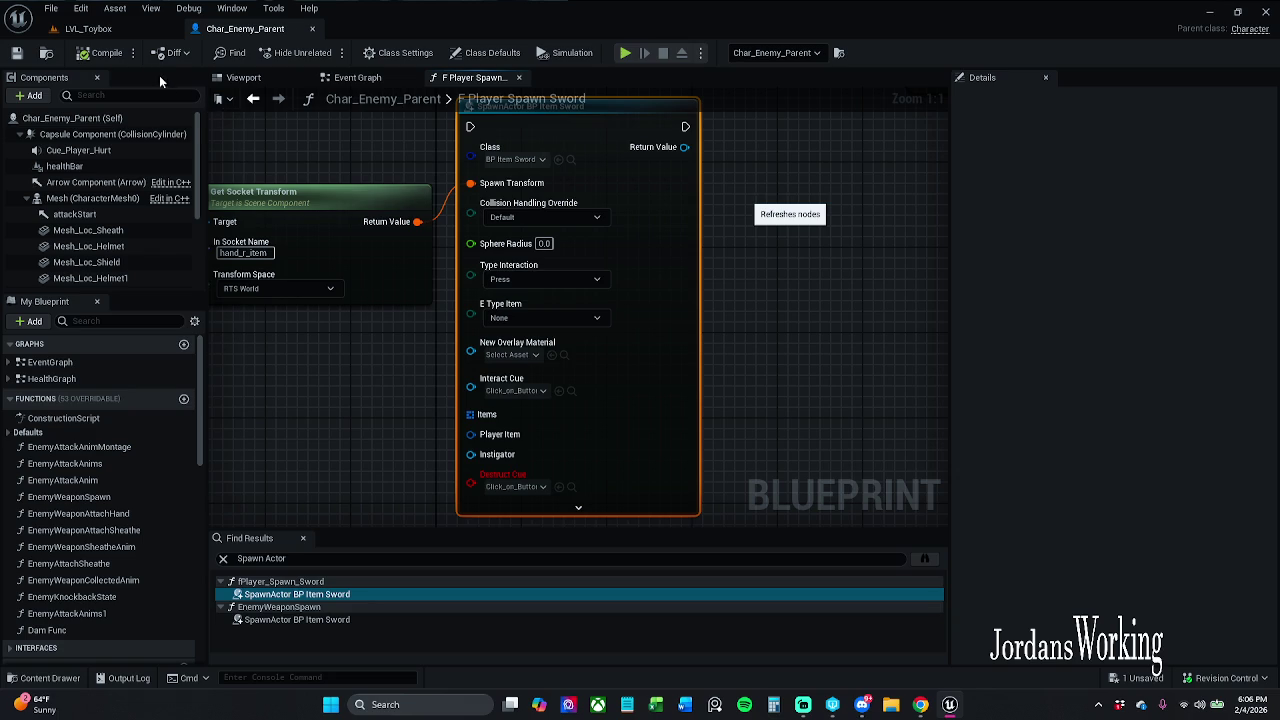
left_click(118, 55)
left_click(17, 53)
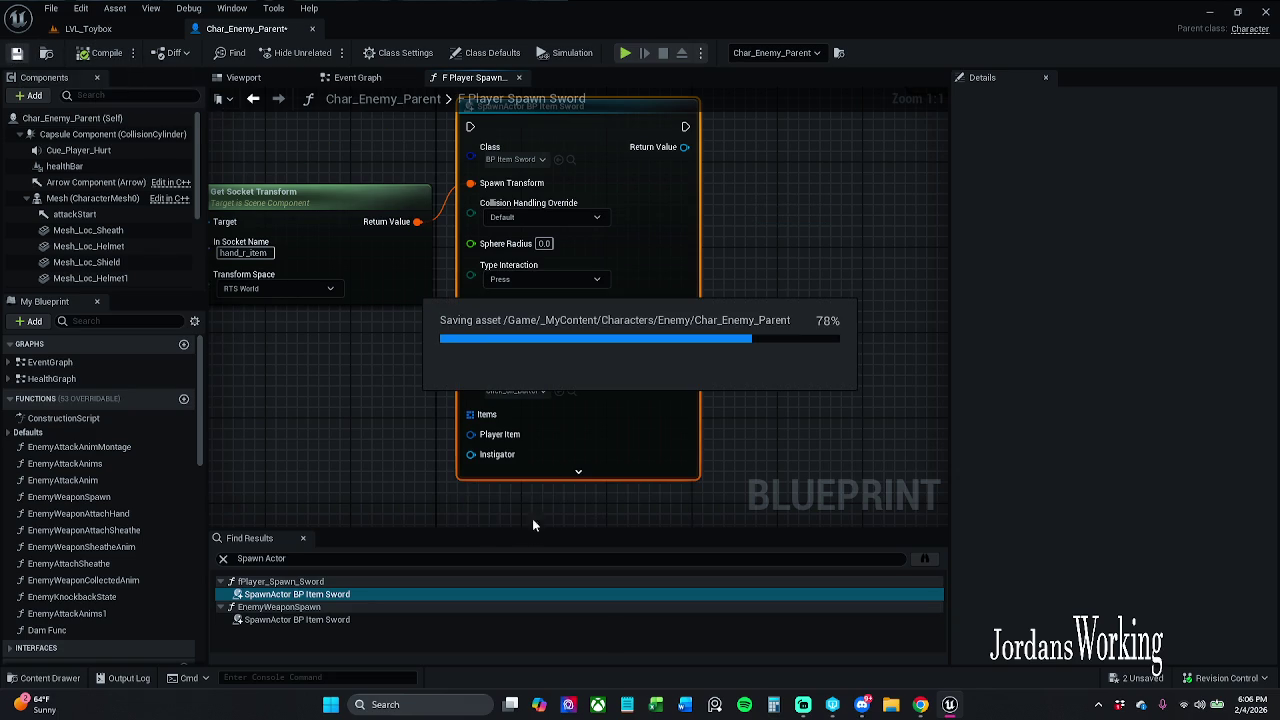
Refresh the SpawnActor BP Item Sword node in Enemy Weapon Spawn and save again.
left_click(372, 620)
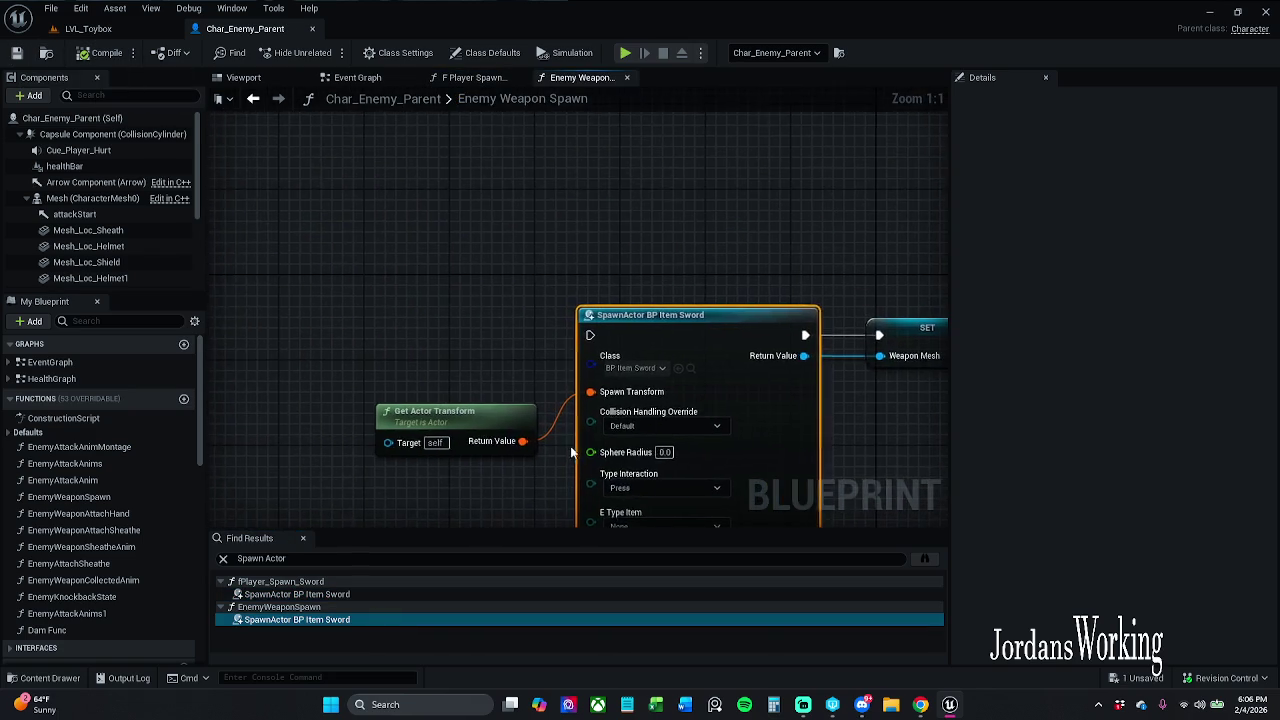
scroll(474, 214, "down", 1)
right_click(612, 313)
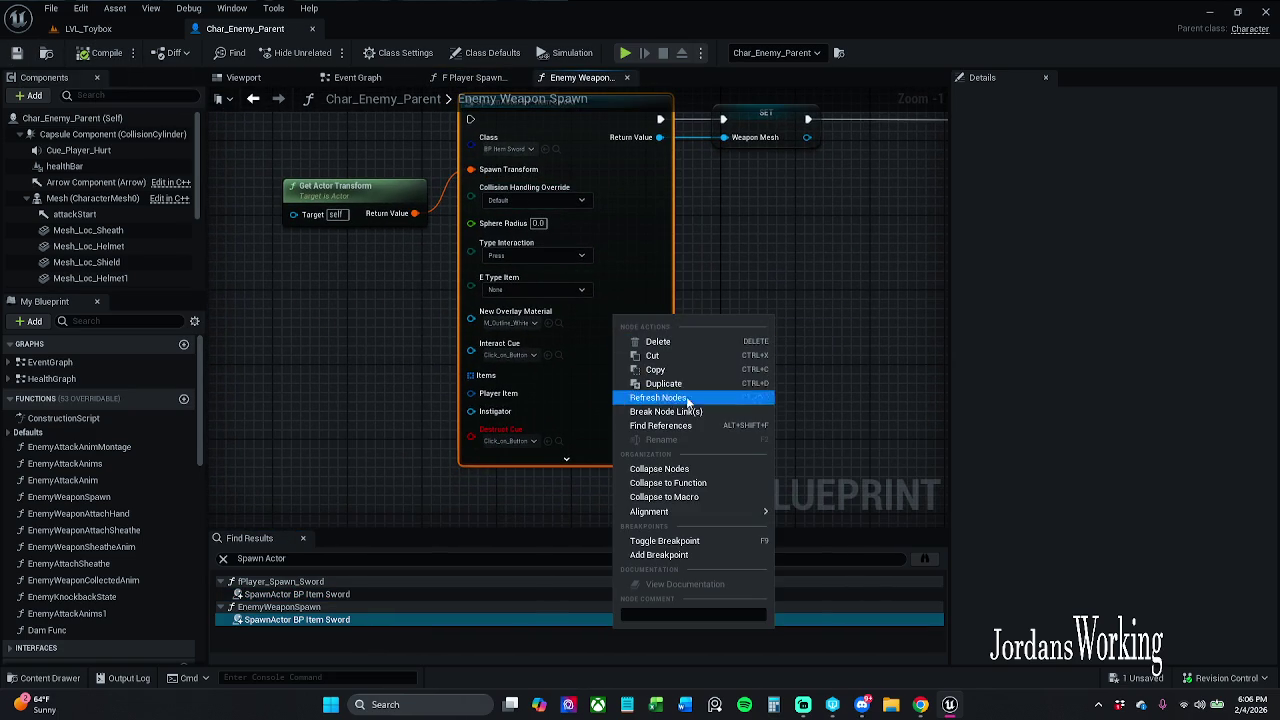
left_click(691, 402)
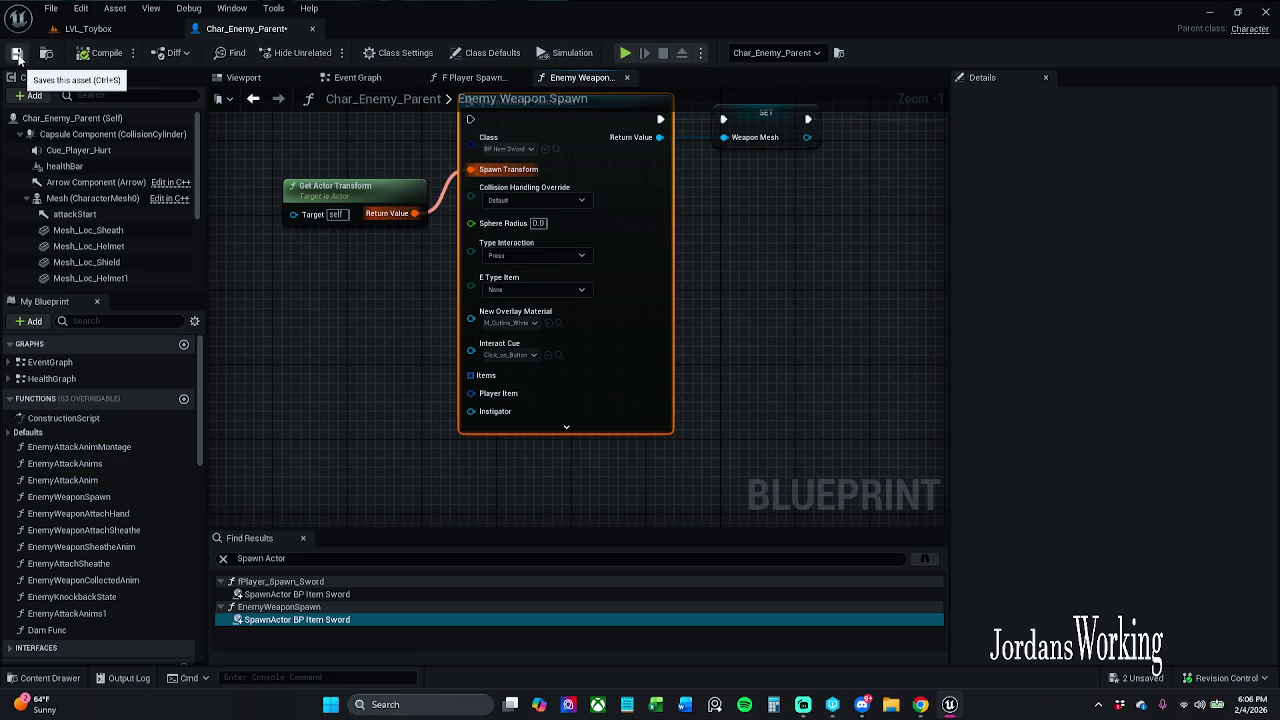
left_click(17, 53)
Close the F Player Spawn Sword and Enemy Weapon Spawn function tabs.
left_click_drag(389, 220, 415, 348)
left_click(253, 102)
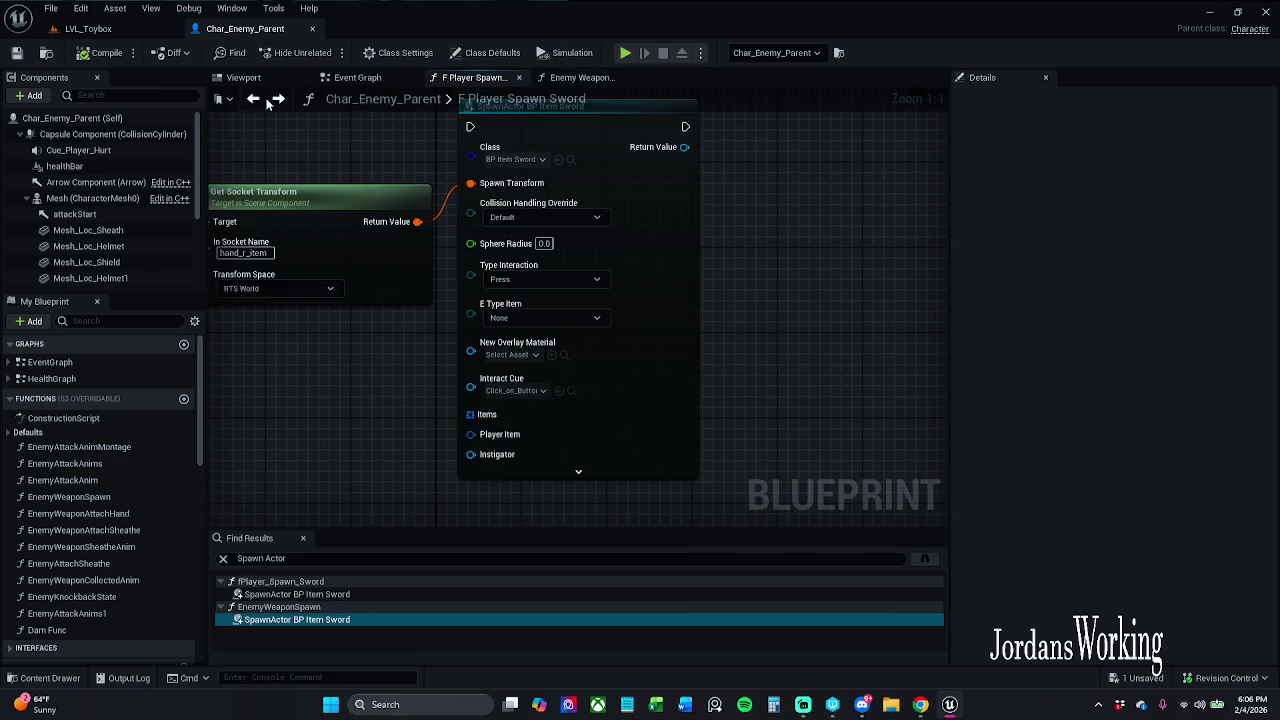
left_click(518, 77)
left_click(518, 79)
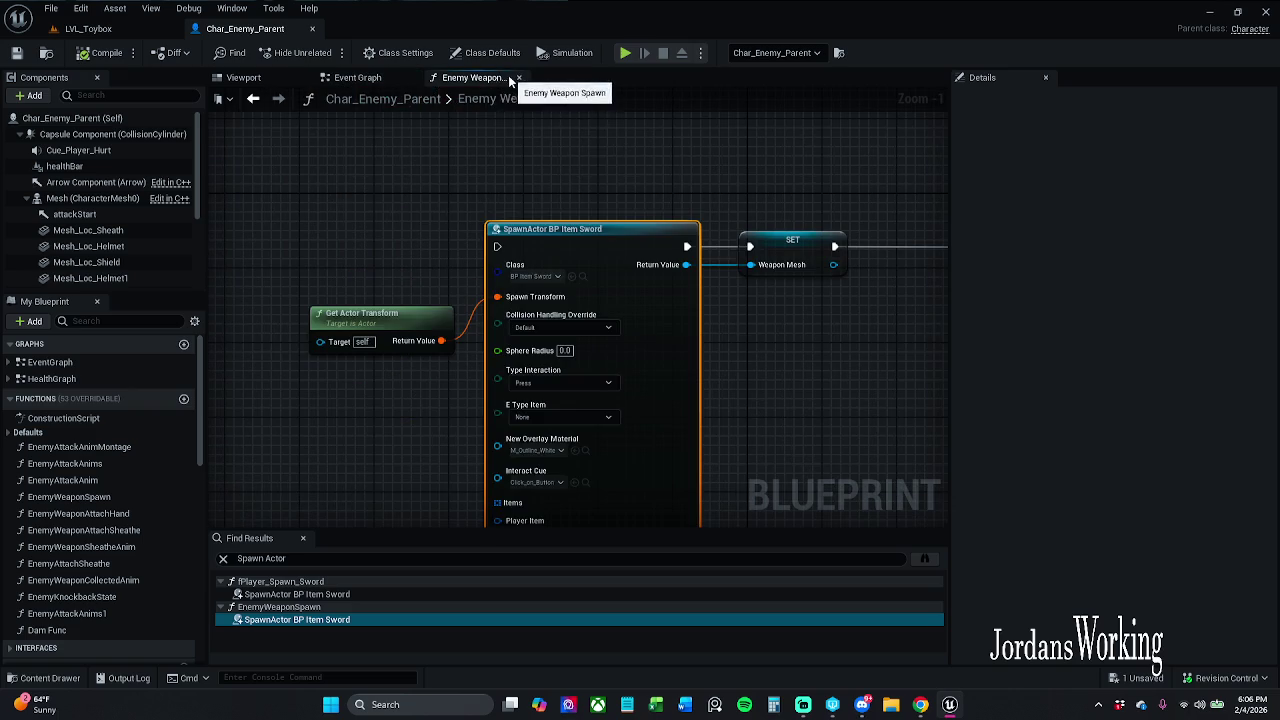
Close the search results and browse the Content Drawer to _MyContent > Characters > Enemy.
left_click(302, 538)
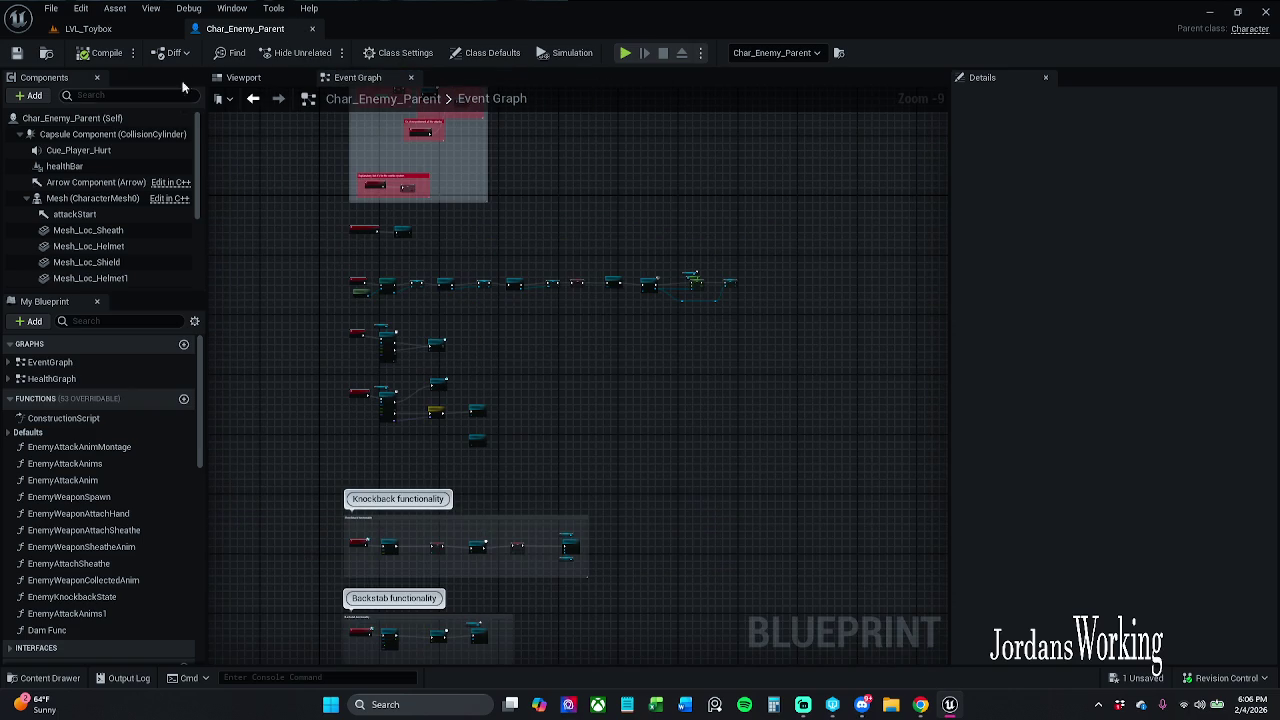
left_click(45, 678)
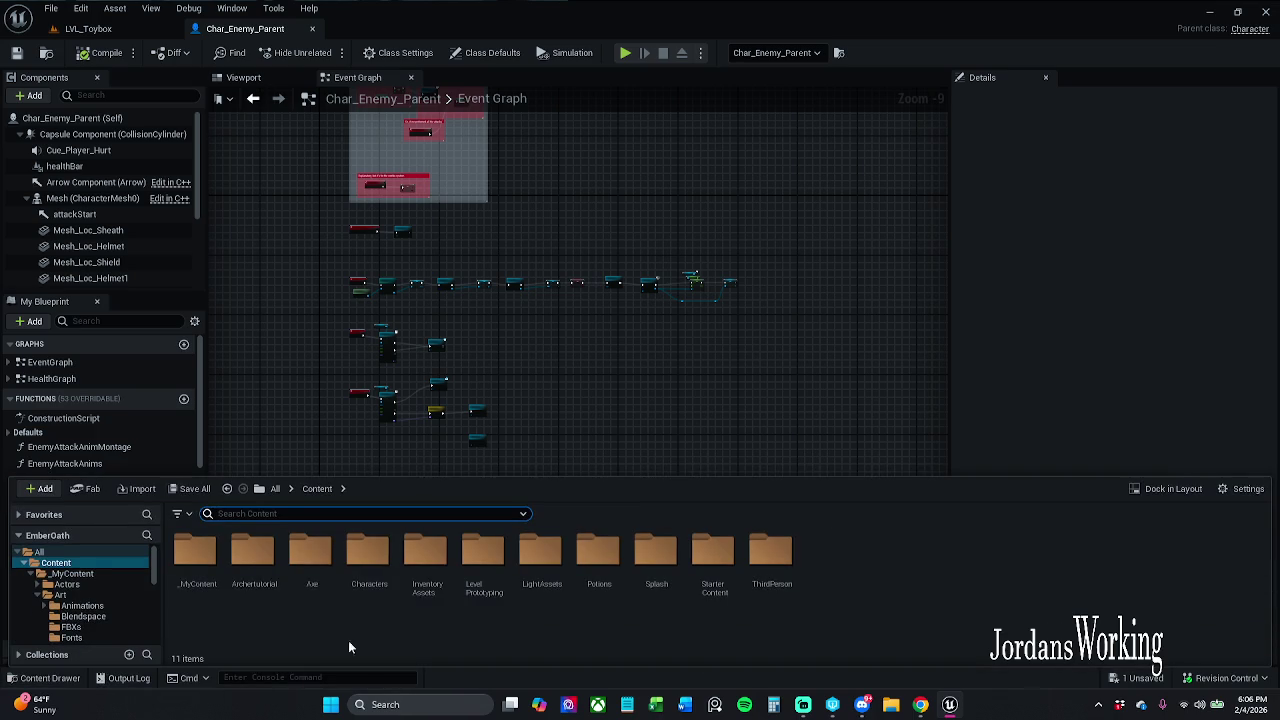
double_click(370, 558)
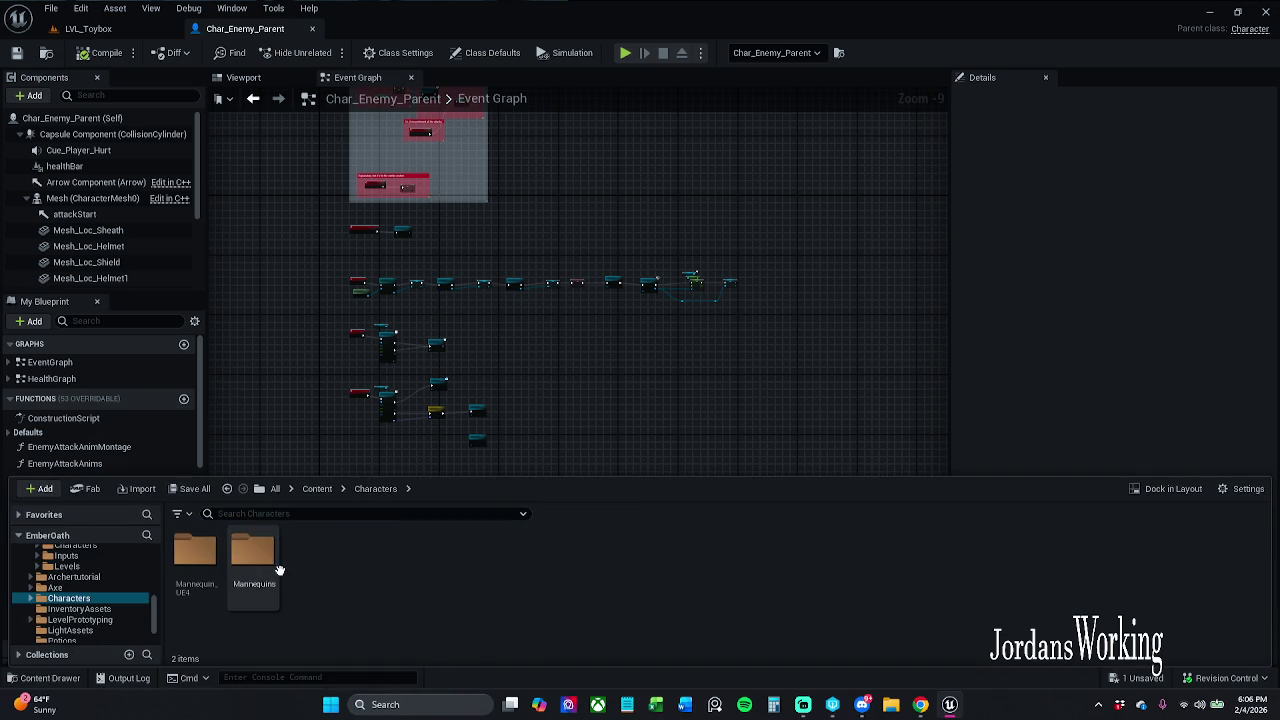
left_click(306, 489)
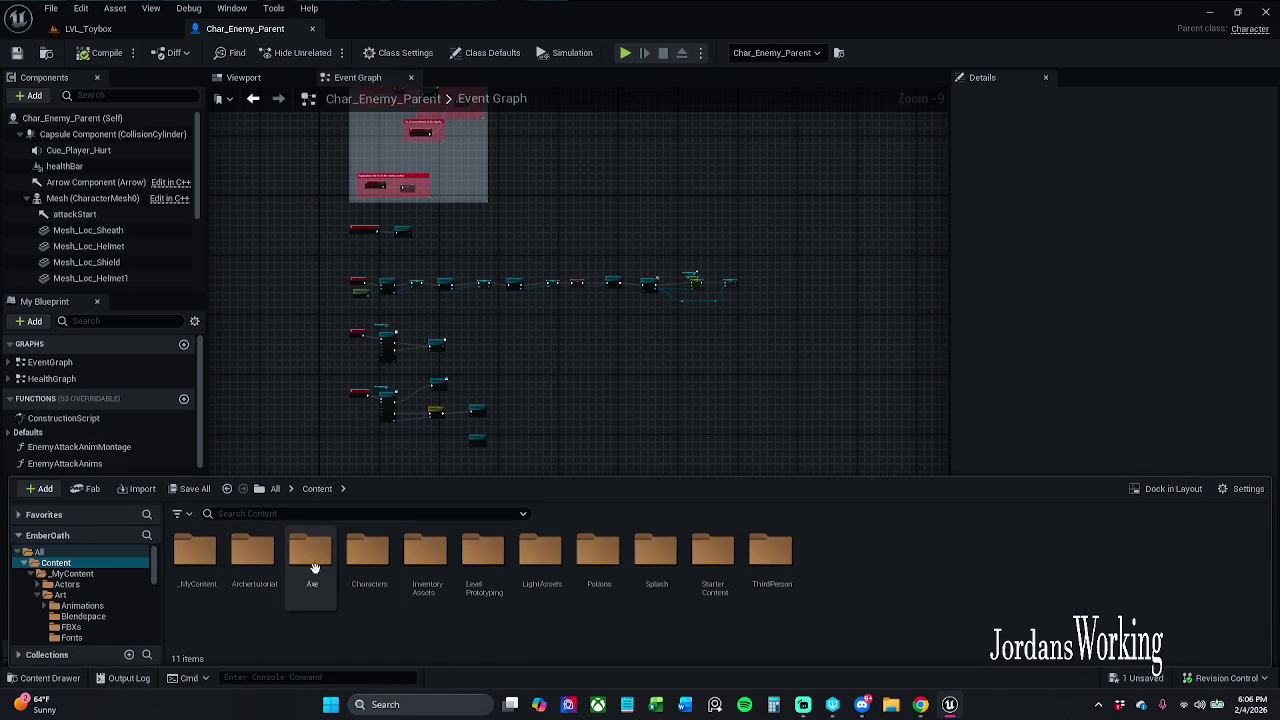
double_click(207, 588)
double_click(416, 583)
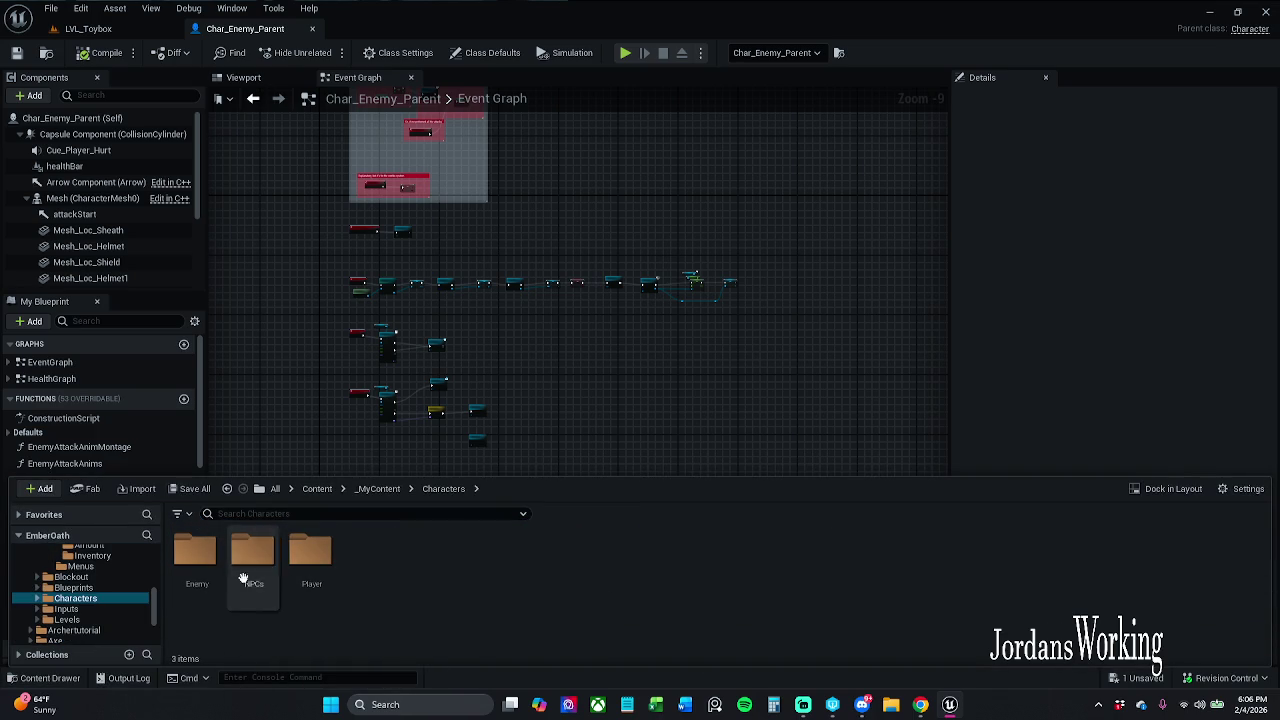
double_click(198, 575)
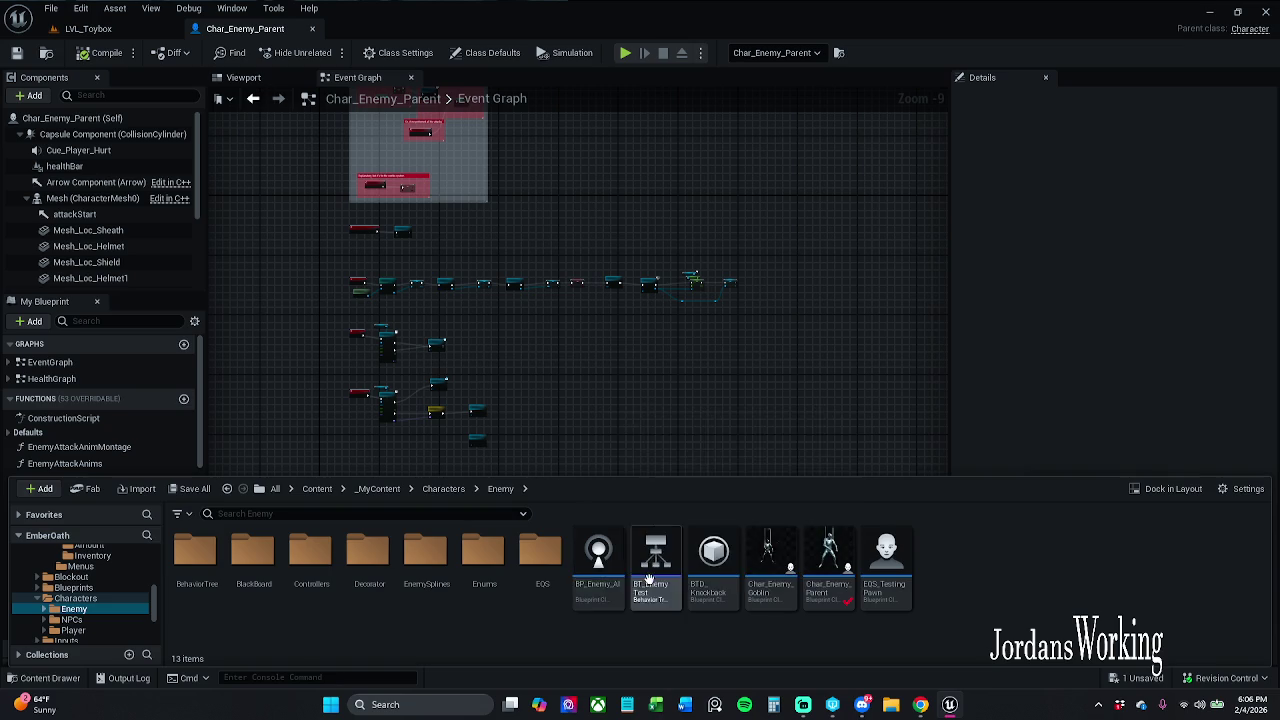
Open BP_Enemy_AI to look it over, then close it and return to Char_Enemy_Parent.
mouse_move(598, 565)
double_click(594, 598)
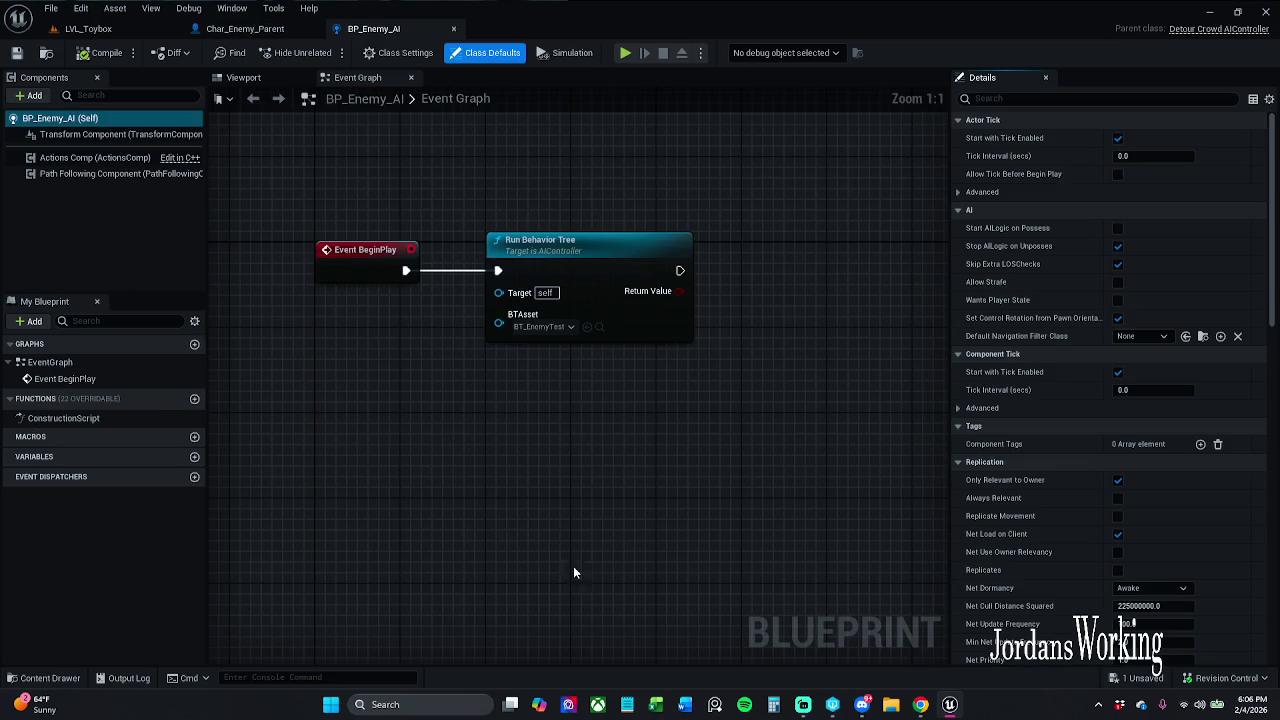
scroll(494, 487, "down", 6)
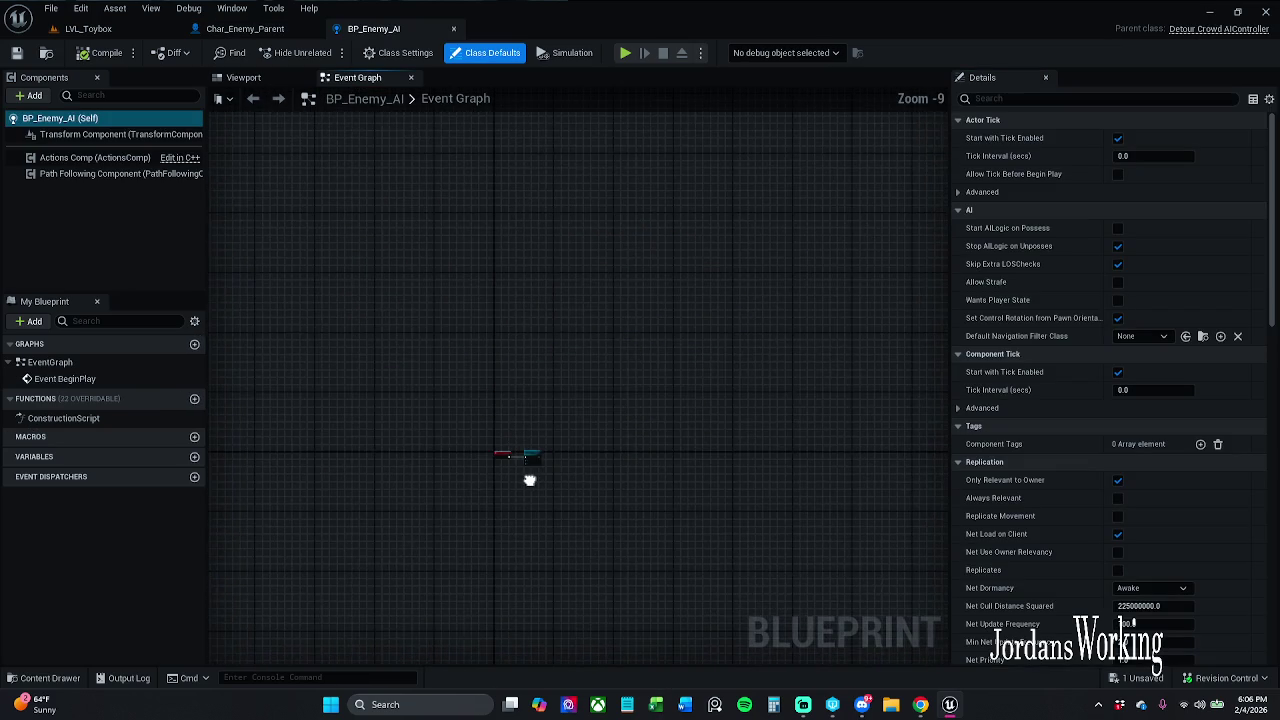
scroll(530, 466, "up", 3)
scroll(537, 497, "up", 2)
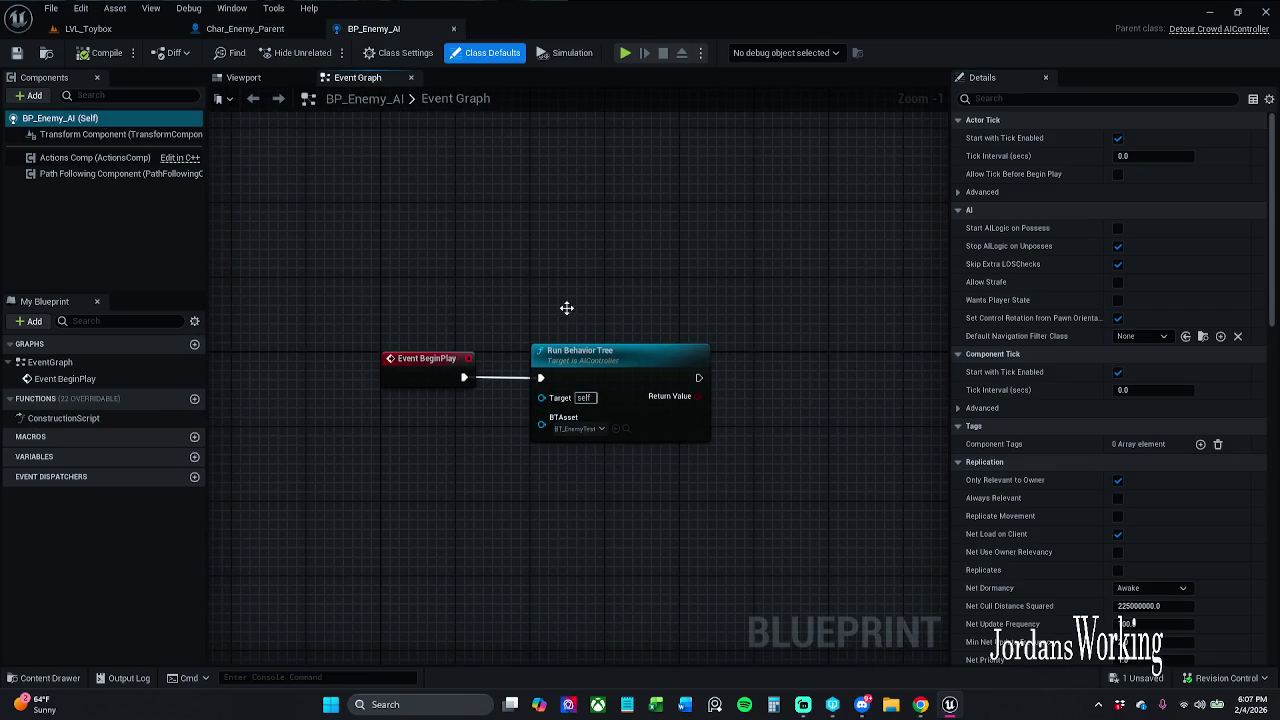
left_click(455, 28)
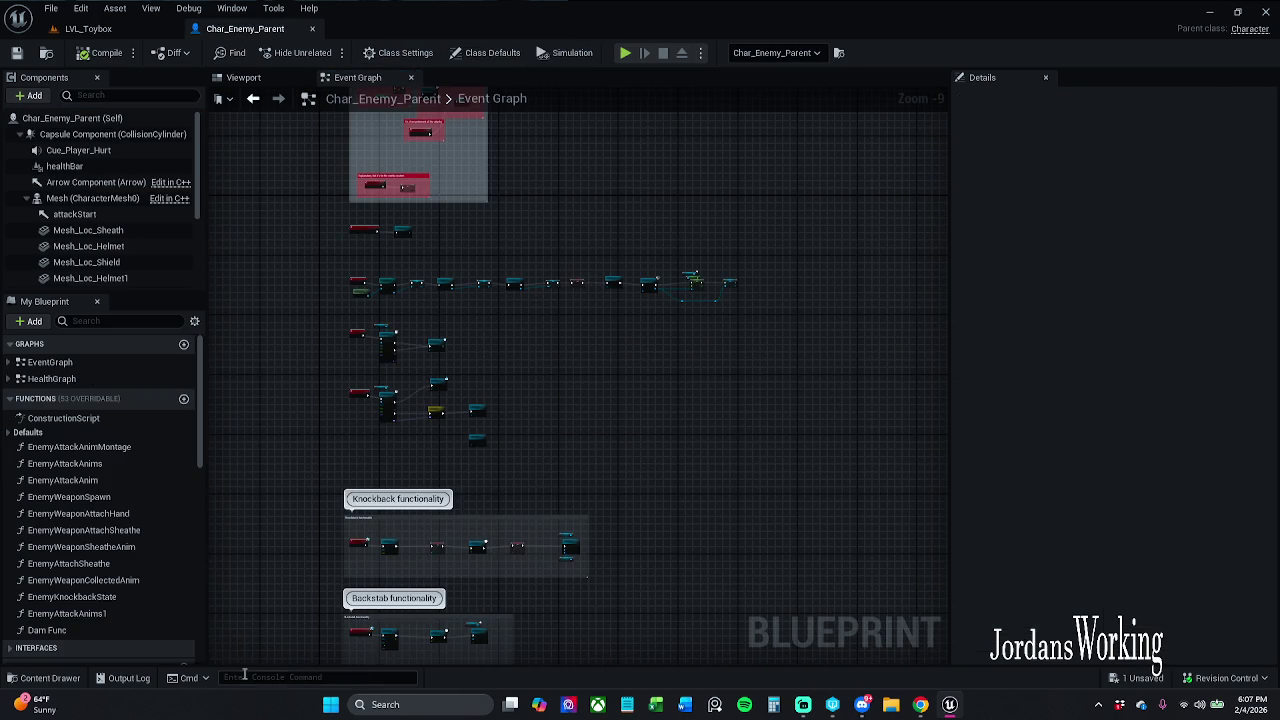
Open the Enemy Controllers folder and the AIC_Base controller blueprint.
left_click(45, 678)
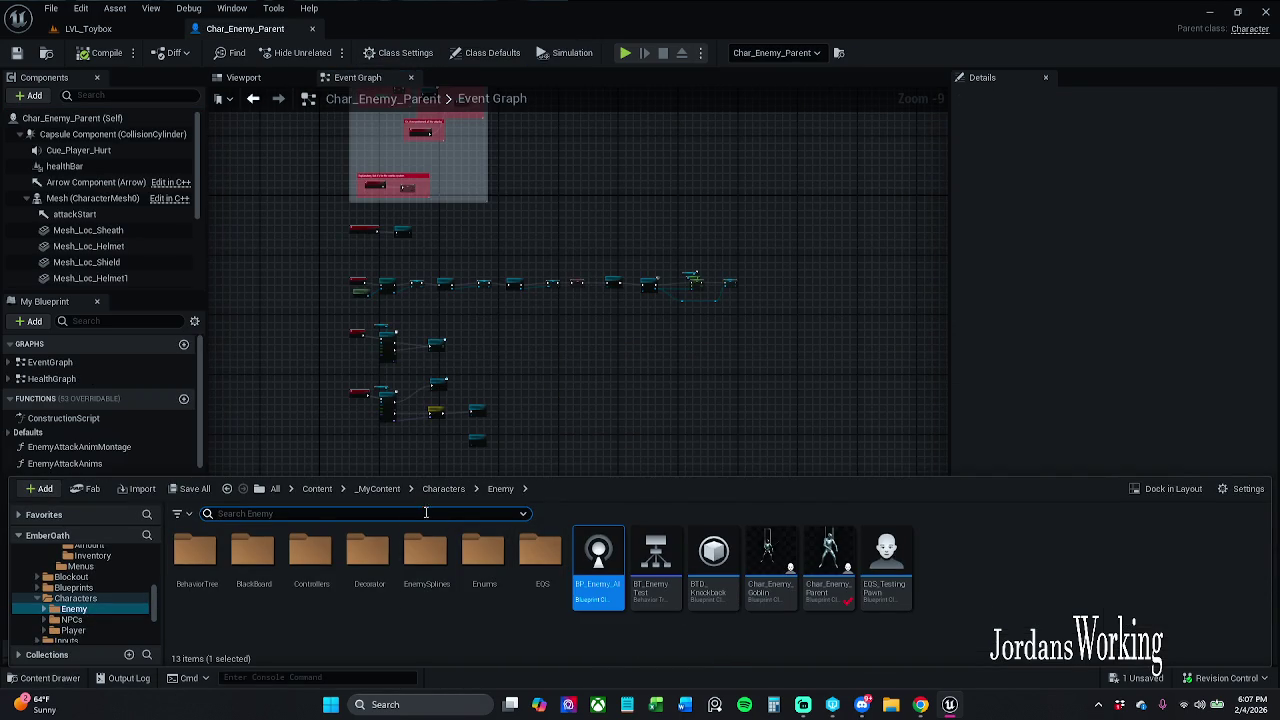
double_click(311, 556)
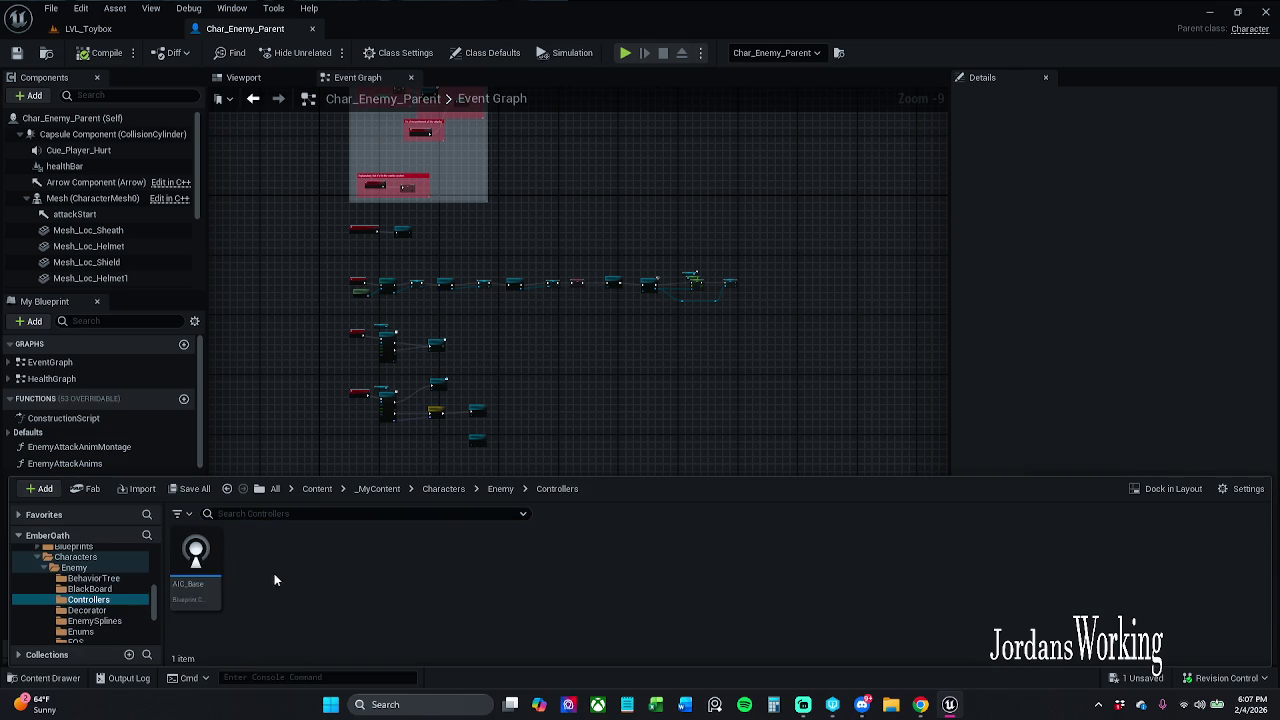
double_click(198, 566)
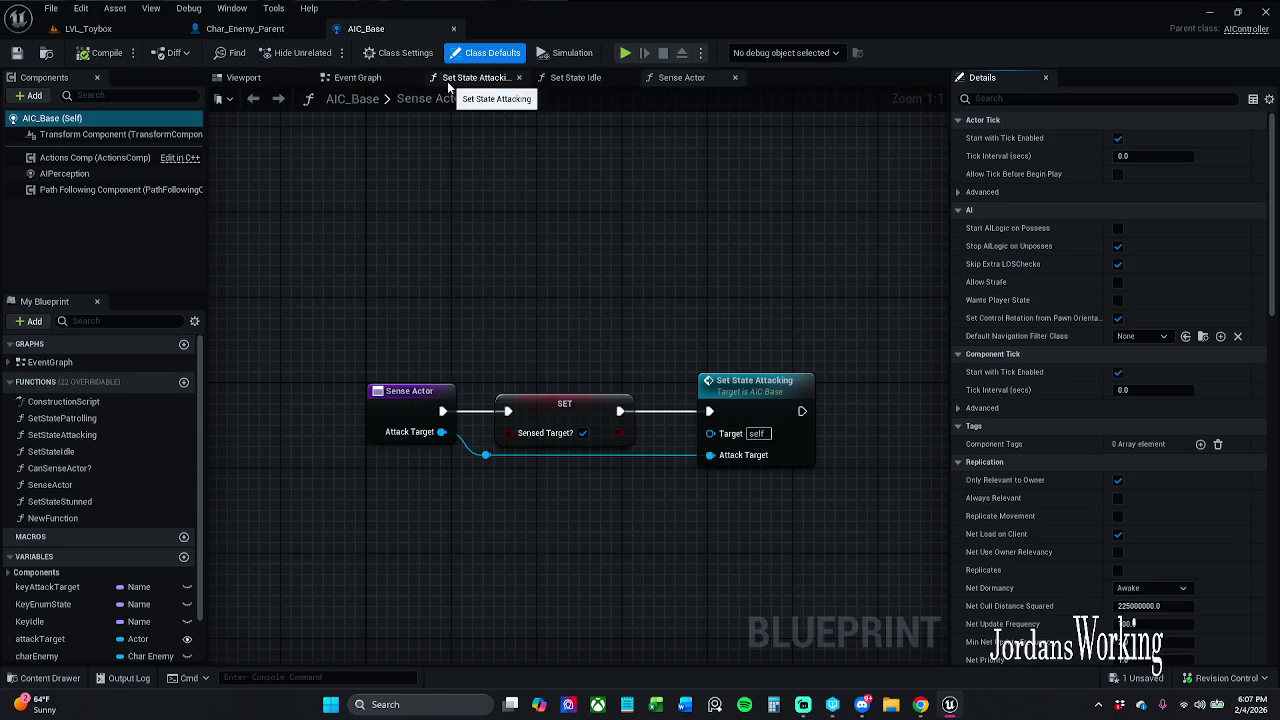
In AIC_Base's Event Graph, delete the lower branch's helmet Set Visibility nodes, keeping On Target Perception Forgotten.
left_click(360, 80)
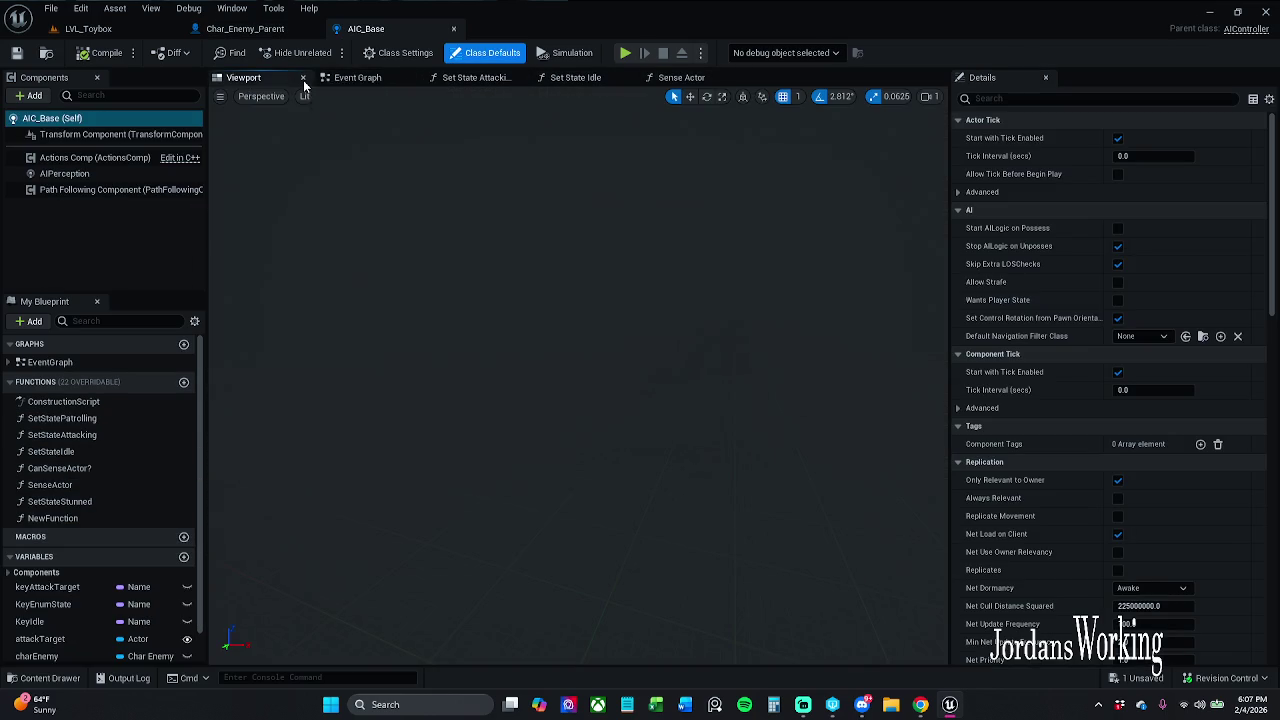
mouse_move(407, 358)
left_mouse_down()
mouse_move(545, 372)
mouse_move(677, 337)
mouse_move(690, 337)
mouse_move(666, 340)
mouse_move(800, 349)
mouse_move(592, 321)
left_mouse_up()
scroll(746, 346, "down", 1)
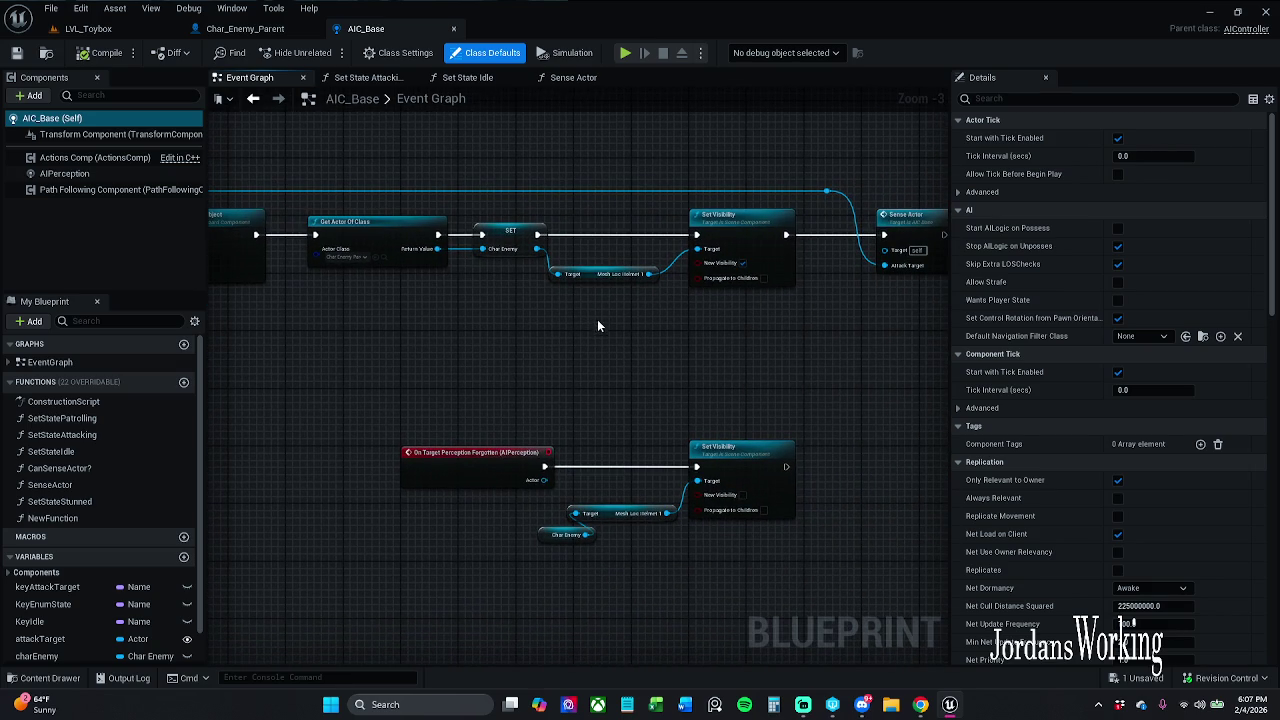
scroll(570, 424, "up", 3)
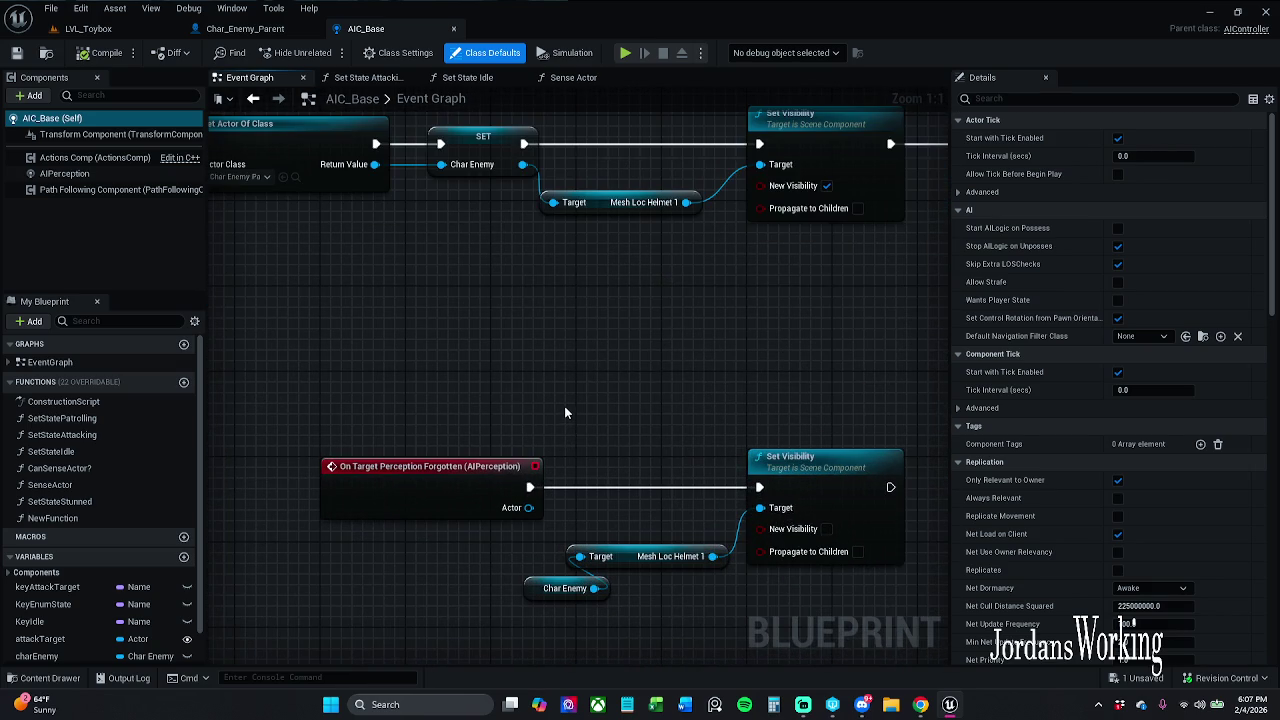
scroll(567, 402, "down", 2)
left_click_drag(472, 389, 838, 651)
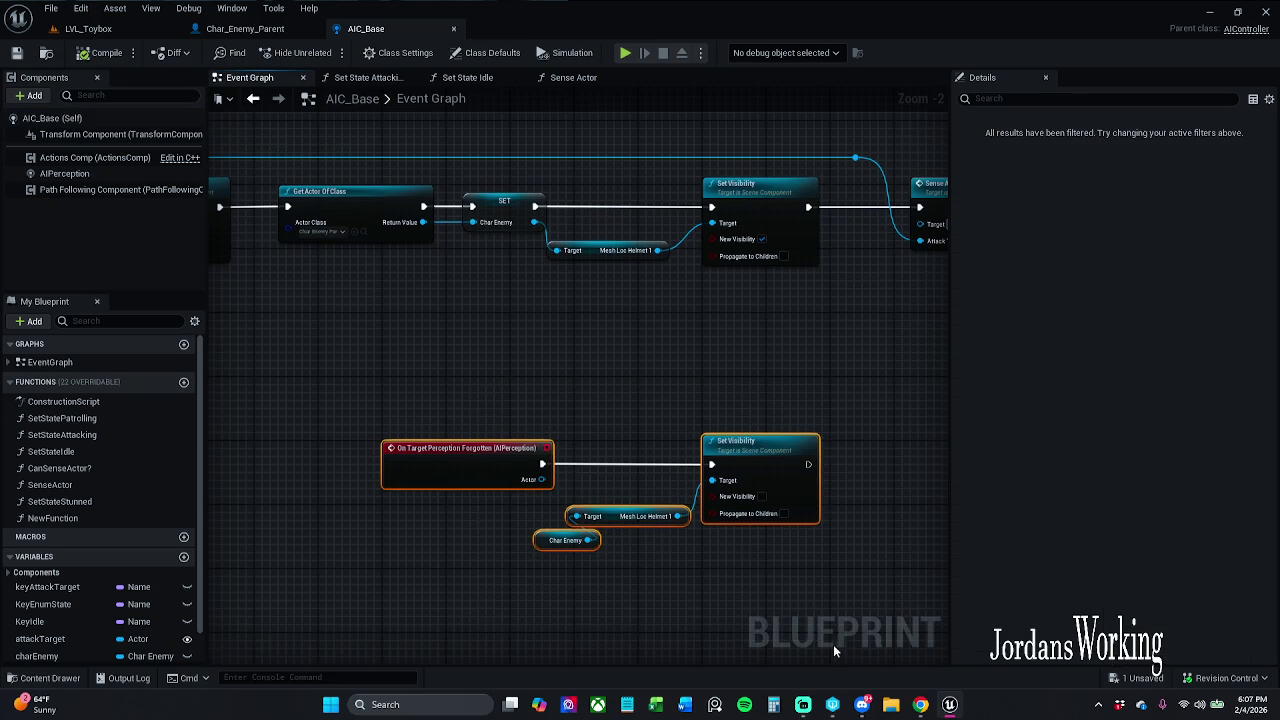
mouse_move(566, 402)
left_mouse_down()
mouse_move(574, 434)
mouse_move(858, 632)
left_mouse_up()
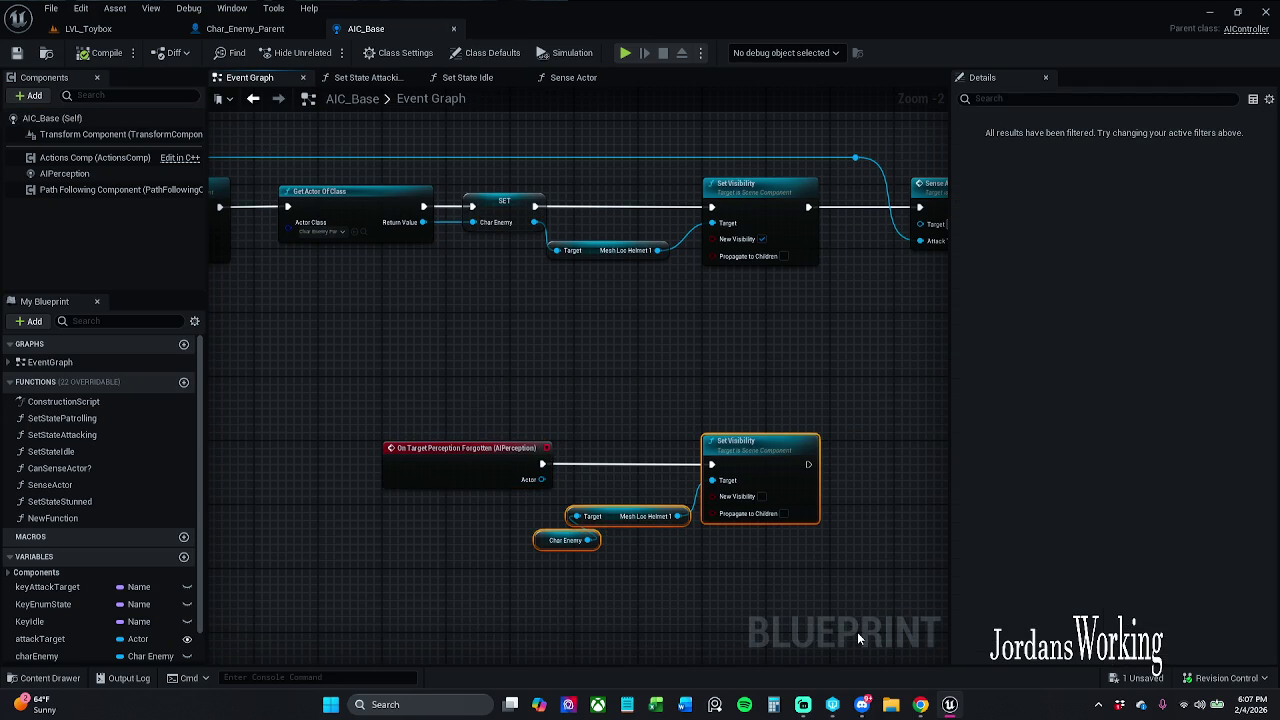
key("Delete")
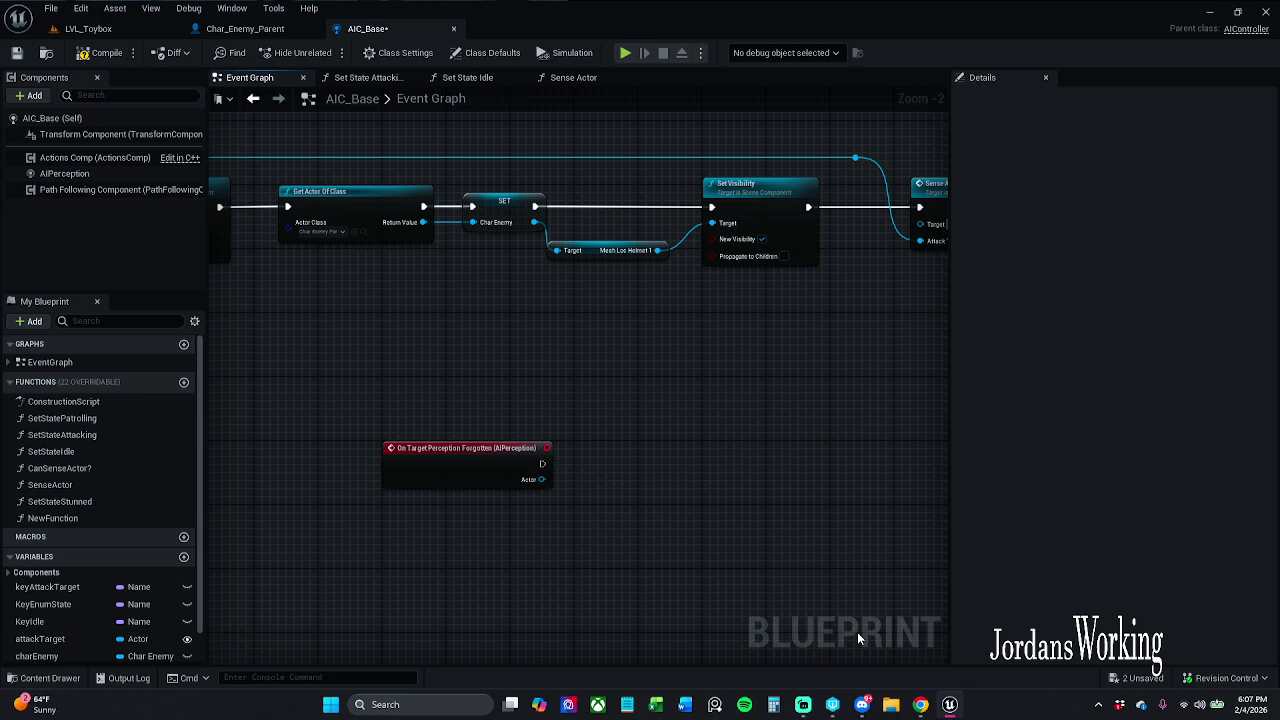
Delete the upper branch's Set Visibility and Mesh Loc Helmet 1 nodes.
mouse_move(502, 349)
left_mouse_down()
mouse_move(531, 386)
mouse_move(435, 440)
left_mouse_up()
mouse_move(512, 388)
left_mouse_down()
mouse_move(549, 352)
mouse_move(703, 360)
left_mouse_up()
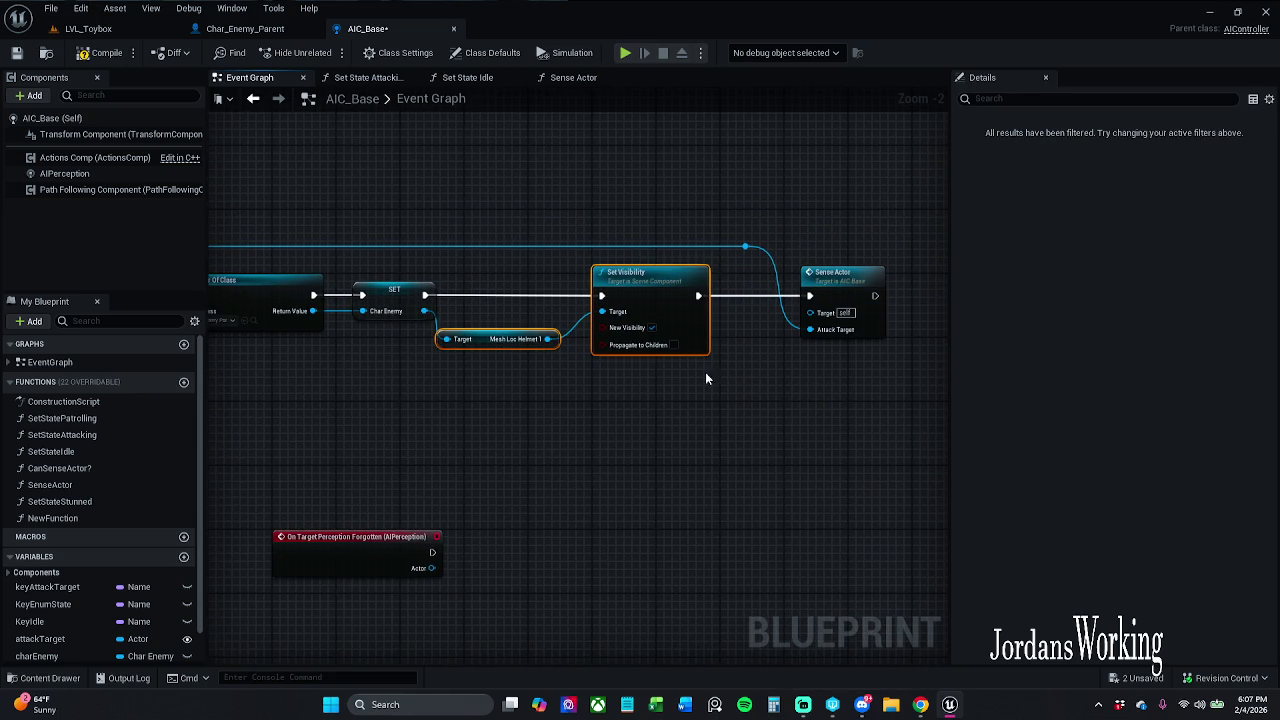
key("Delete")
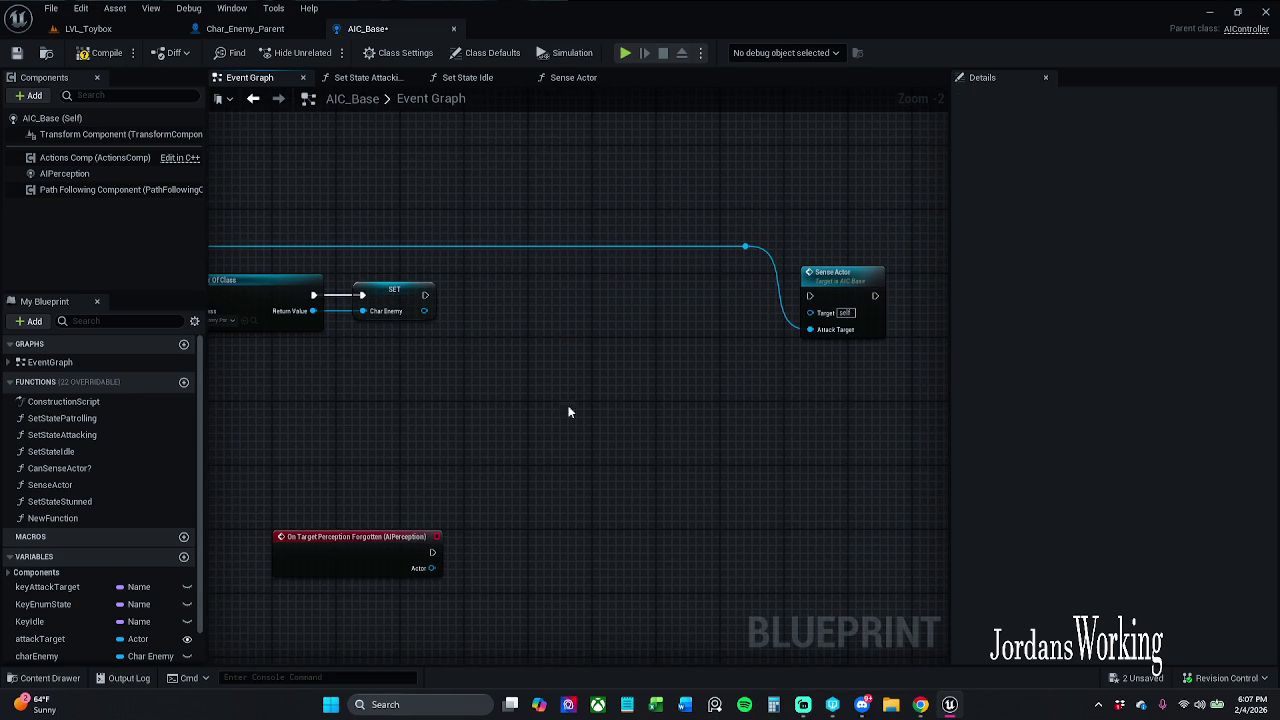
Connect SET's exec output straight to Sense Actor and move Sense Actor and its reroute closer.
mouse_move(425, 295)
left_mouse_down()
mouse_move(215, 75)
mouse_move(782, 290)
mouse_move(796, 284)
left_mouse_up()
left_click_drag(708, 206, 886, 346)
left_click_drag(850, 282, 531, 280)
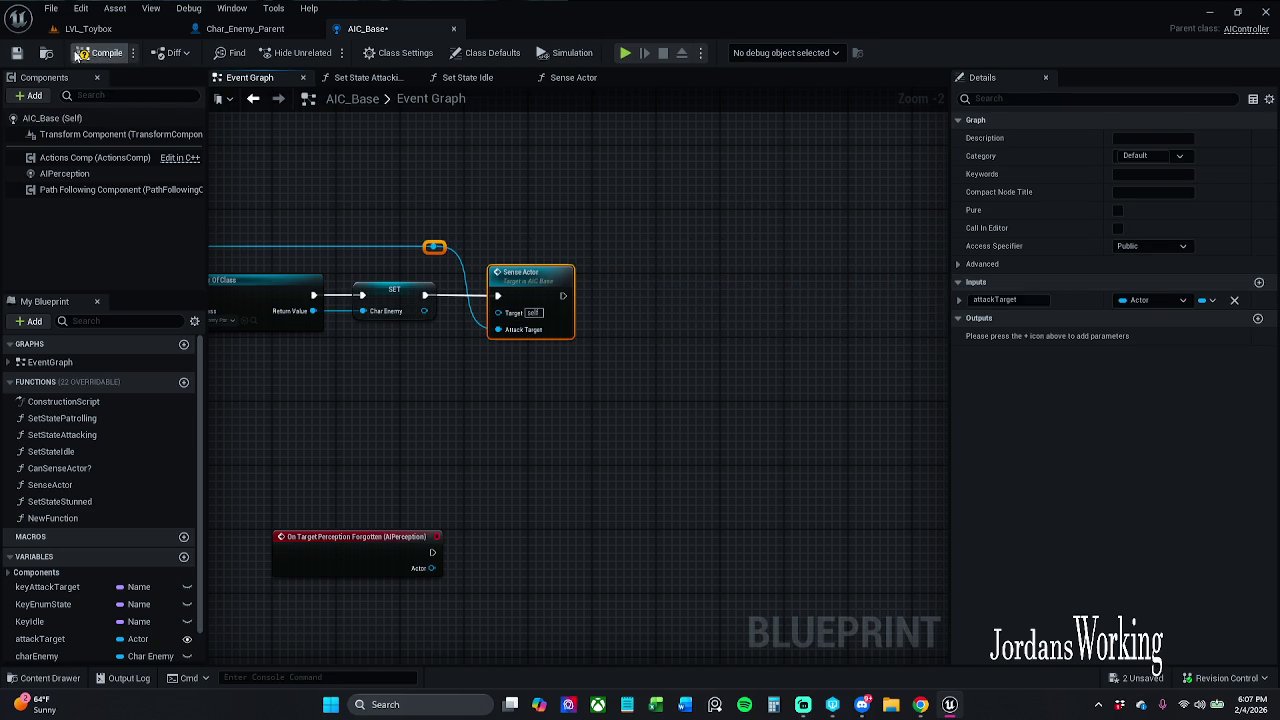
Save AIC_Base using Check Out Selected, then switch back to LVL_Toybox.
left_click(17, 53)
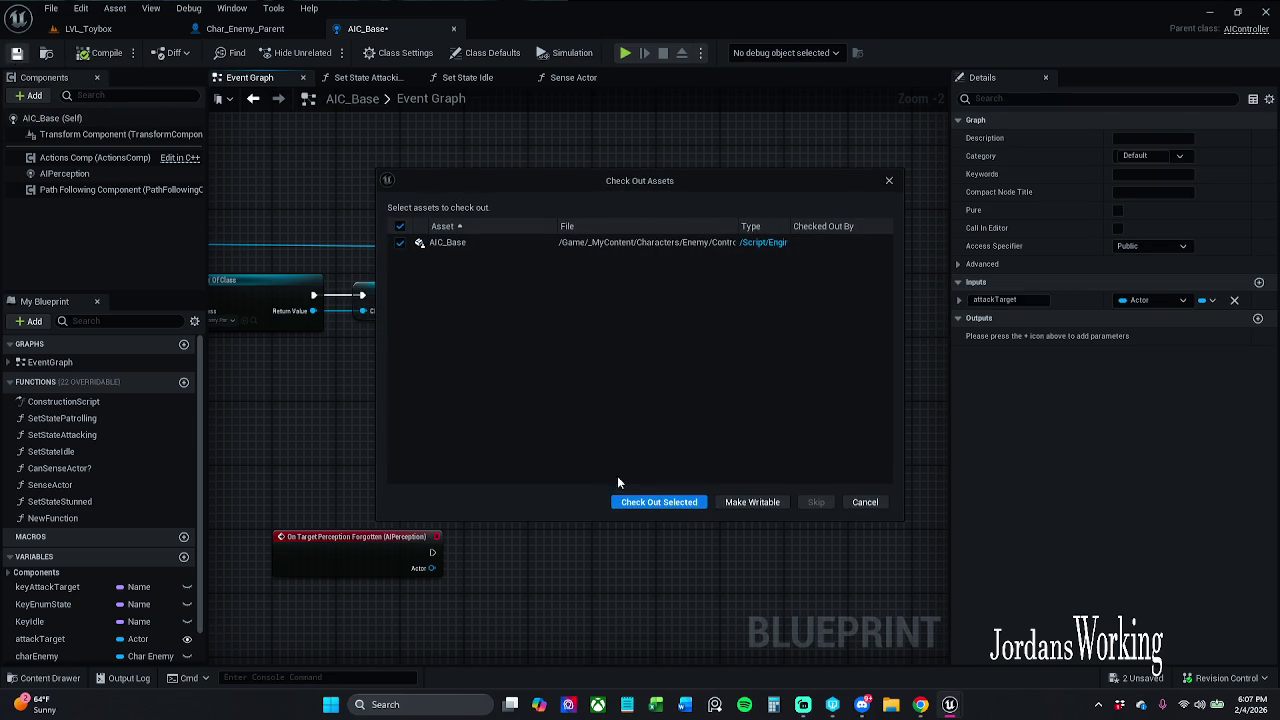
left_click(656, 502)
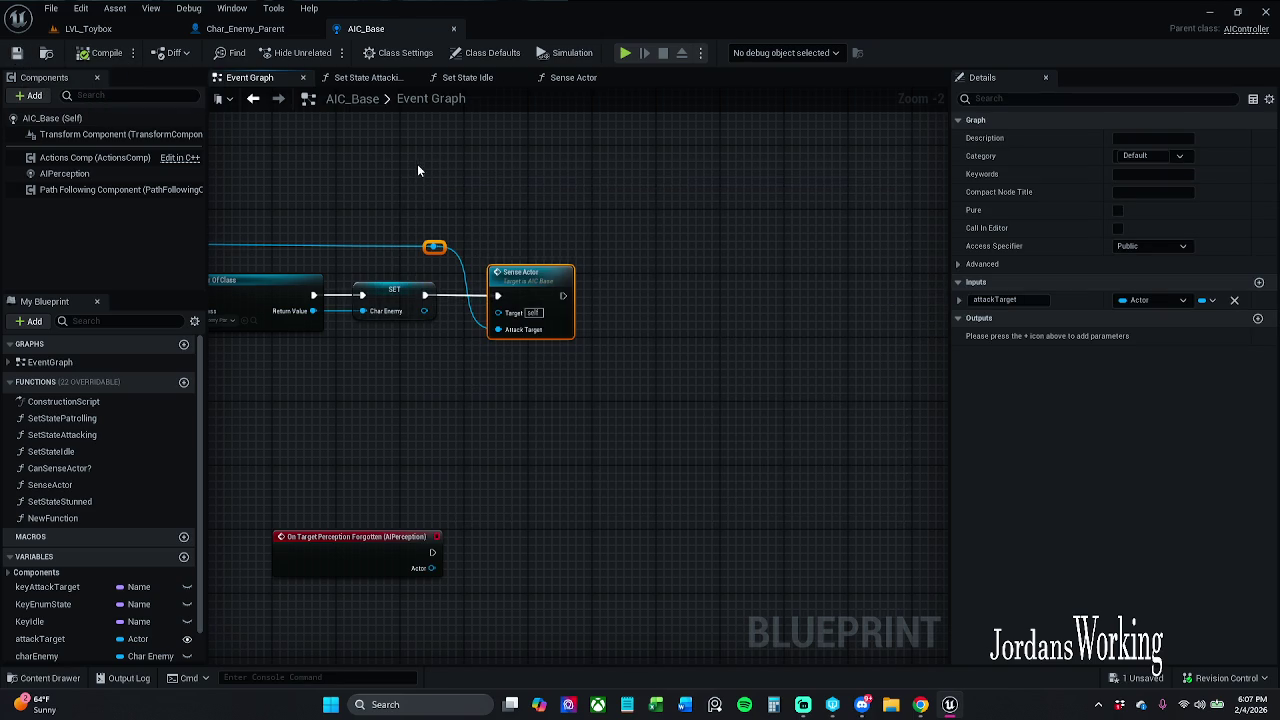
left_click(88, 28)
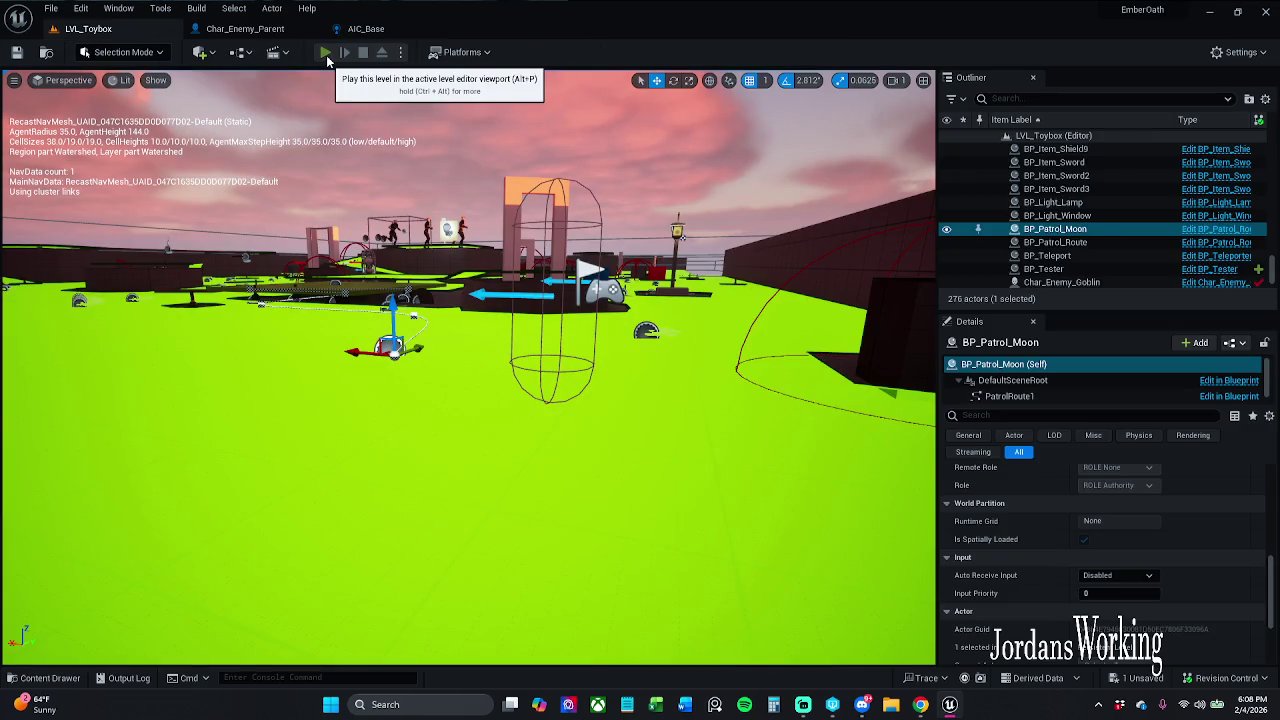
Playtest LVL_Toybox by running to the green platform and fighting an enemy, then return to AIC_Base.
left_click(326, 52)
key("w")
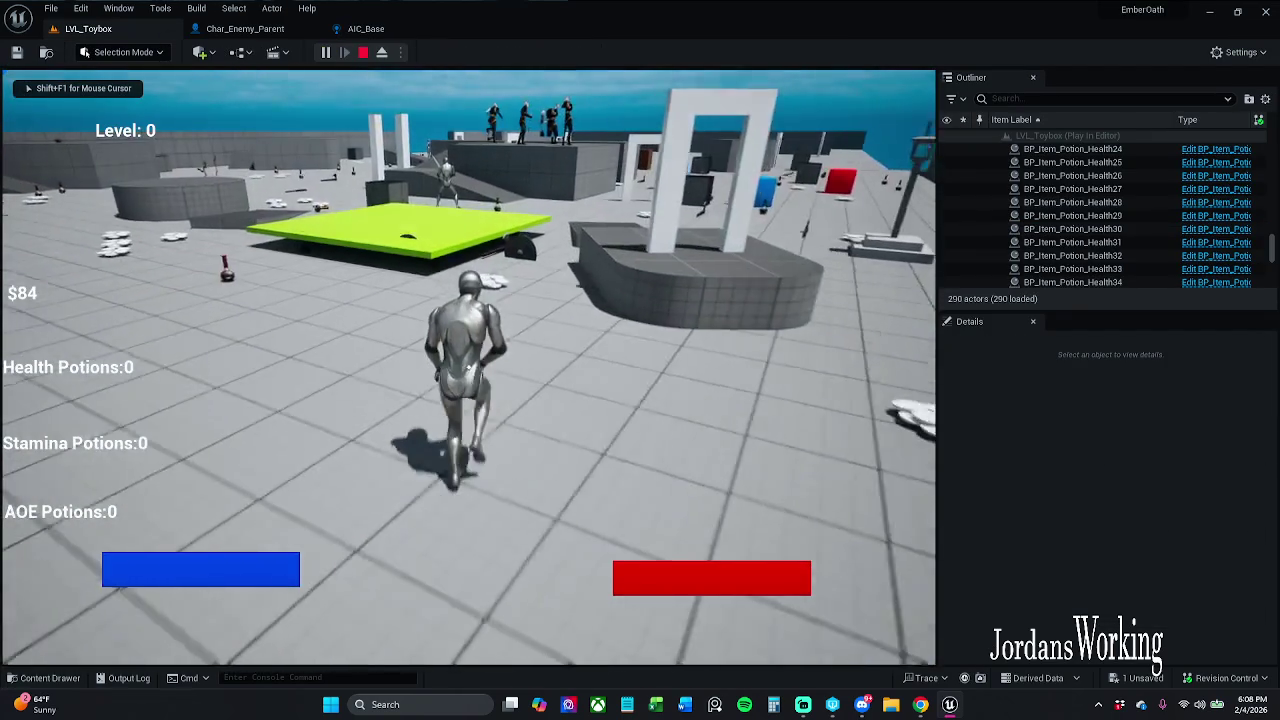
key("w")
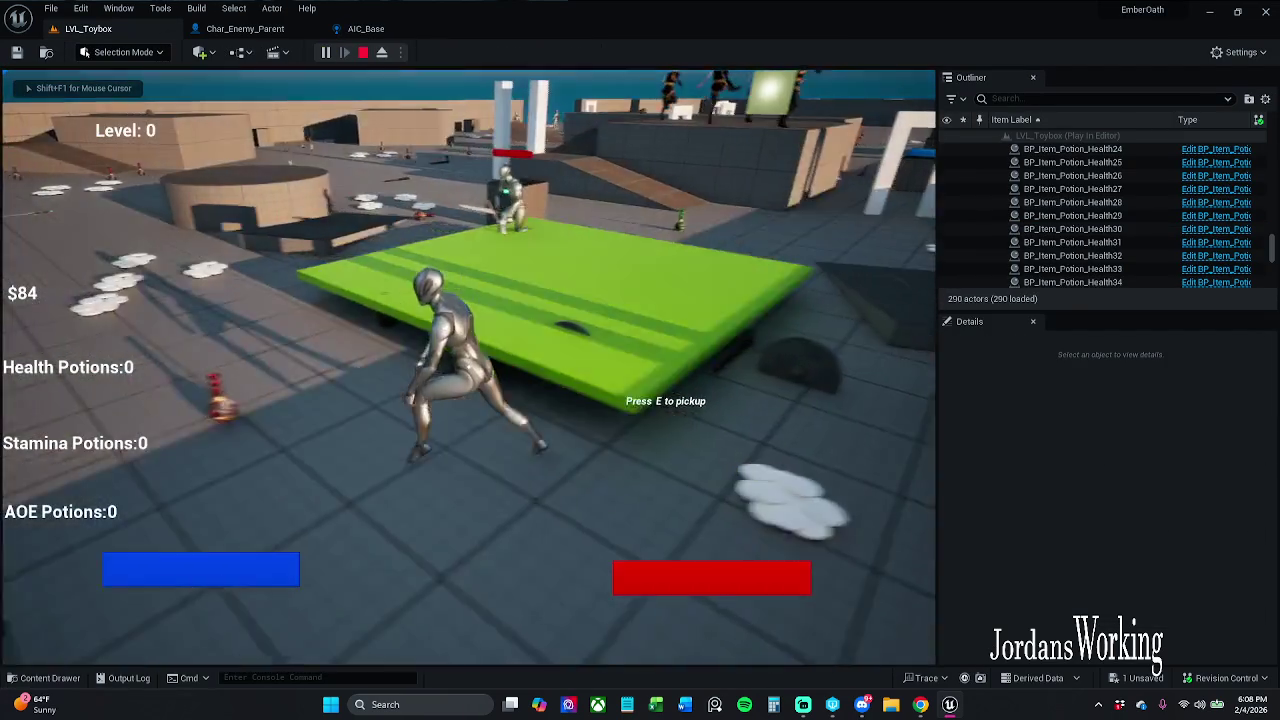
key("w")
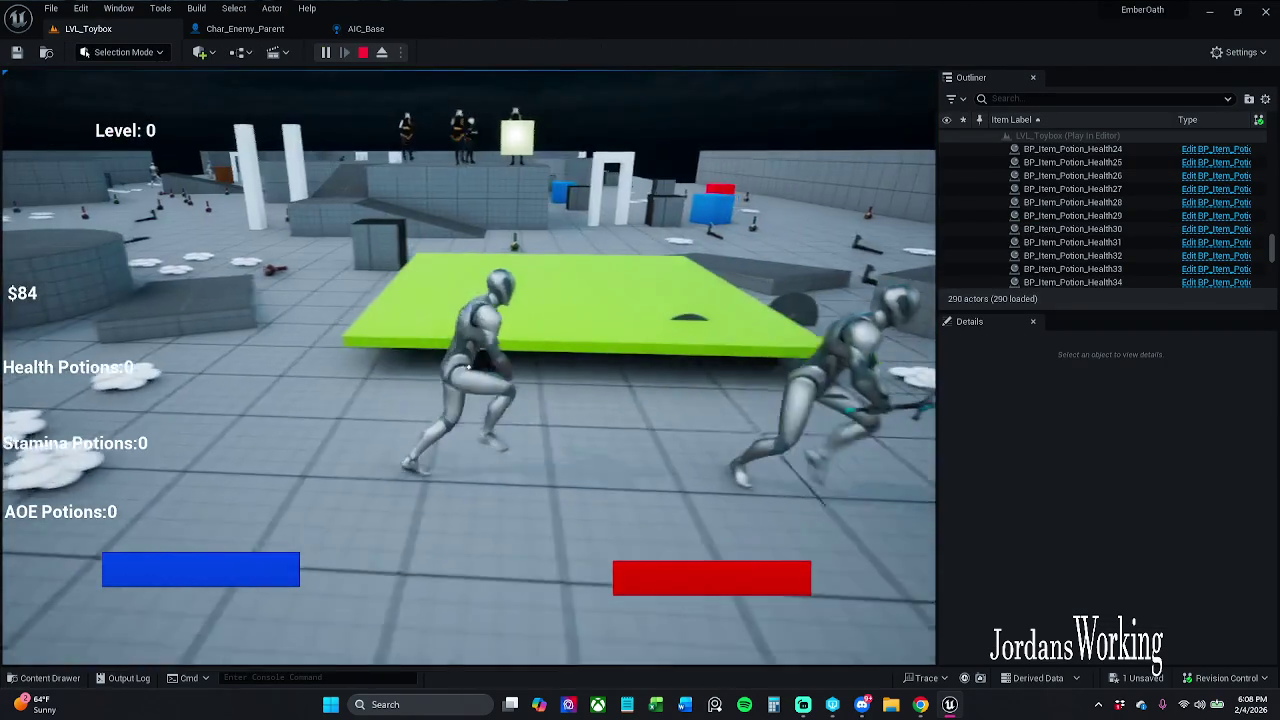
key("w")
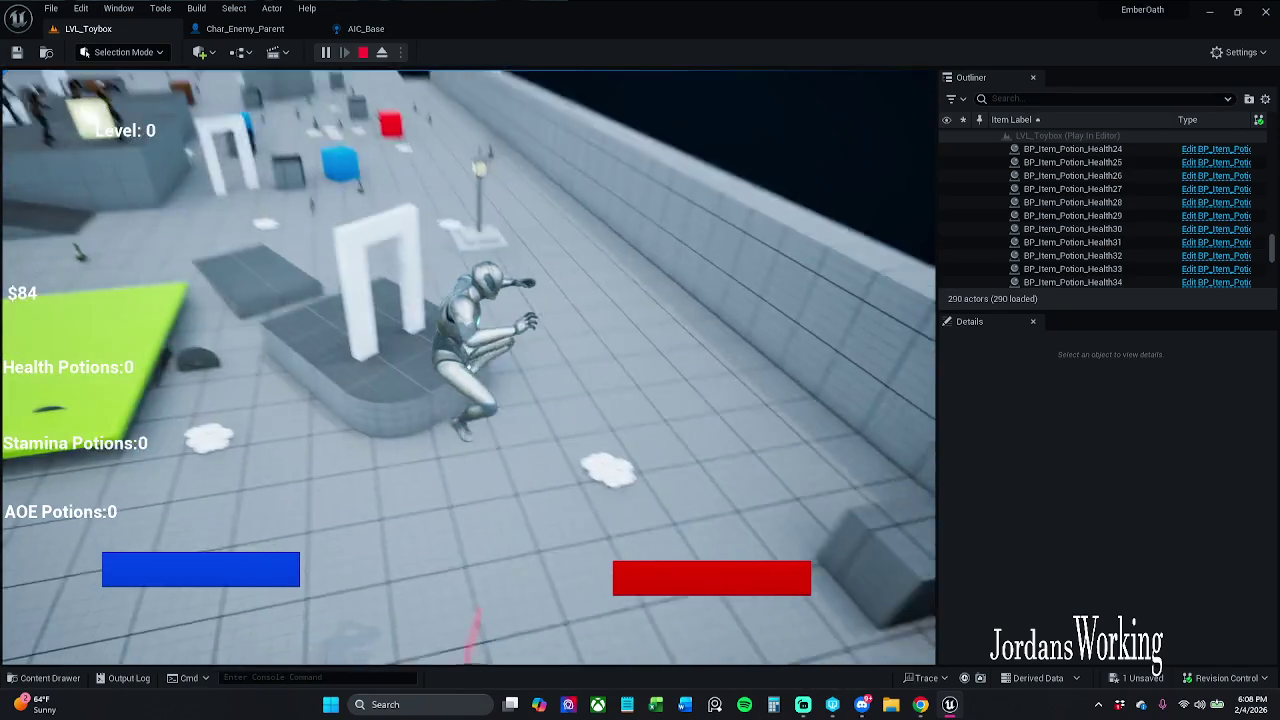
key("s")
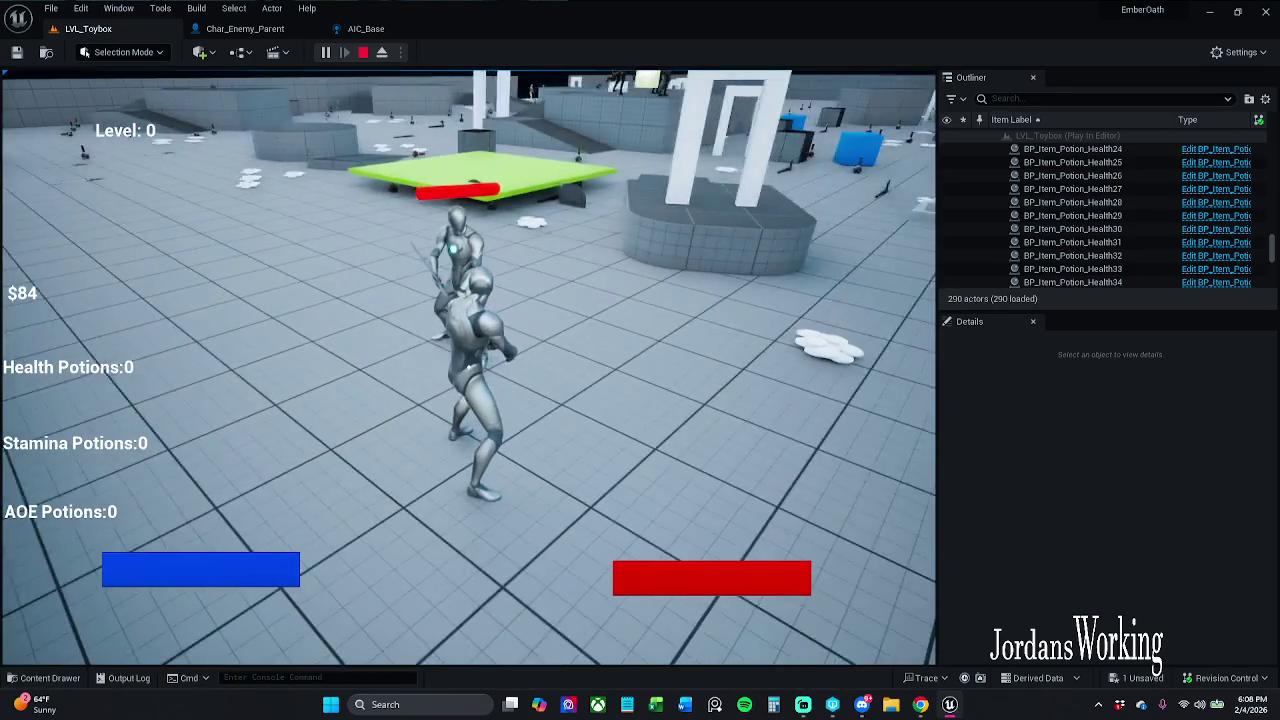
key("Escape")
left_click(360, 28)
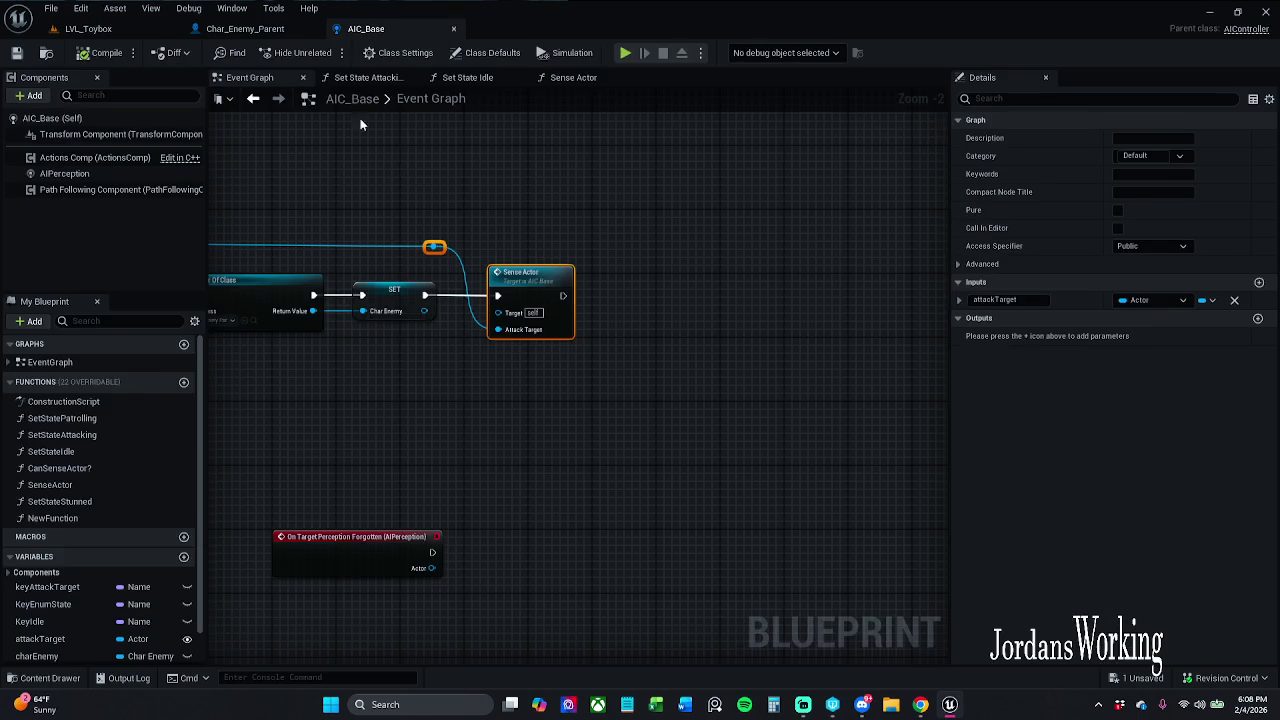
Review AIC_Base's Set Value as Object, SET and Sense Actor nodes, then switch to Char_Enemy_Parent.
mouse_move(663, 186)
left_mouse_down()
mouse_move(900, 196)
mouse_move(1230, 180)
left_mouse_up()
left_click_drag(800, 300, 310, 271)
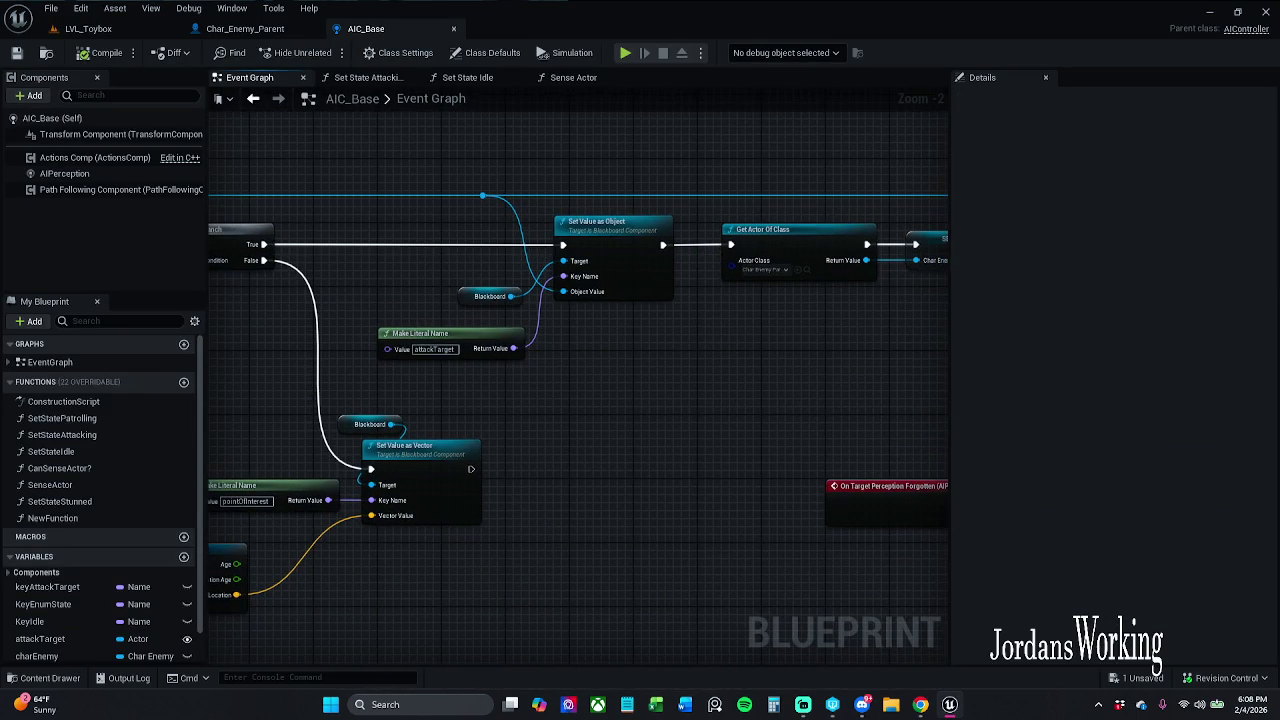
left_click_drag(897, 157, 620, 141)
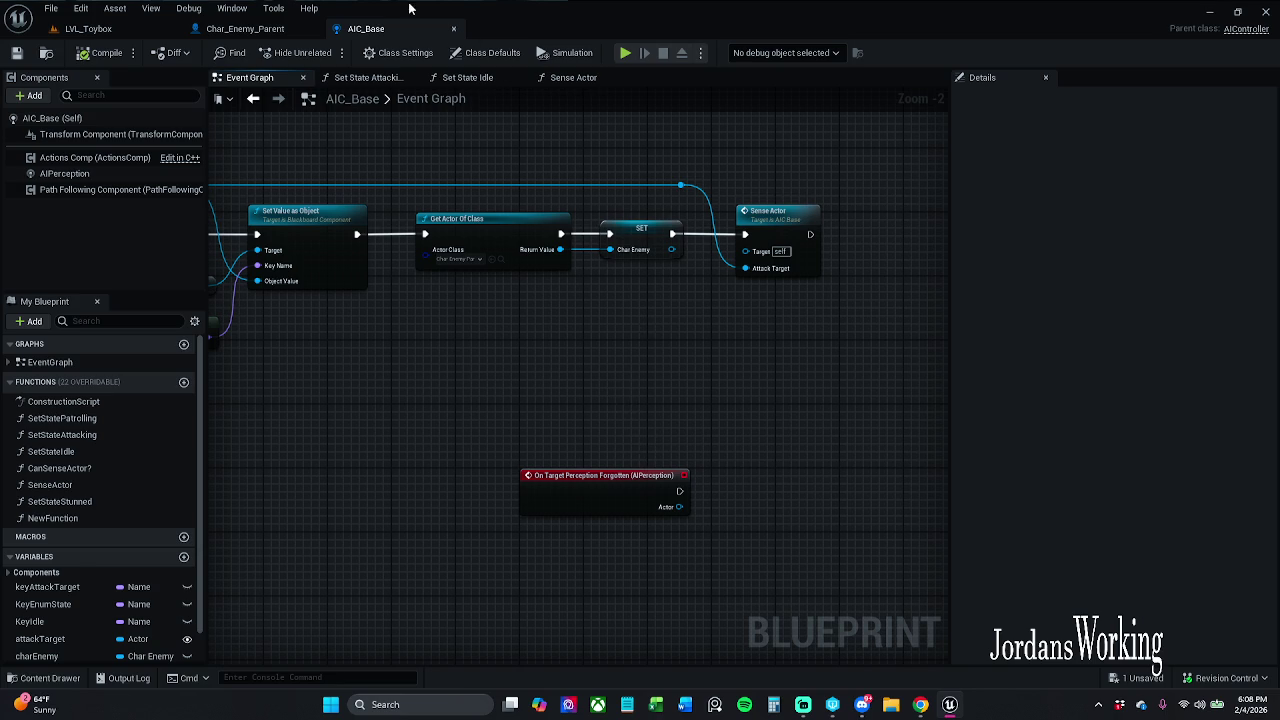
left_click(245, 28)
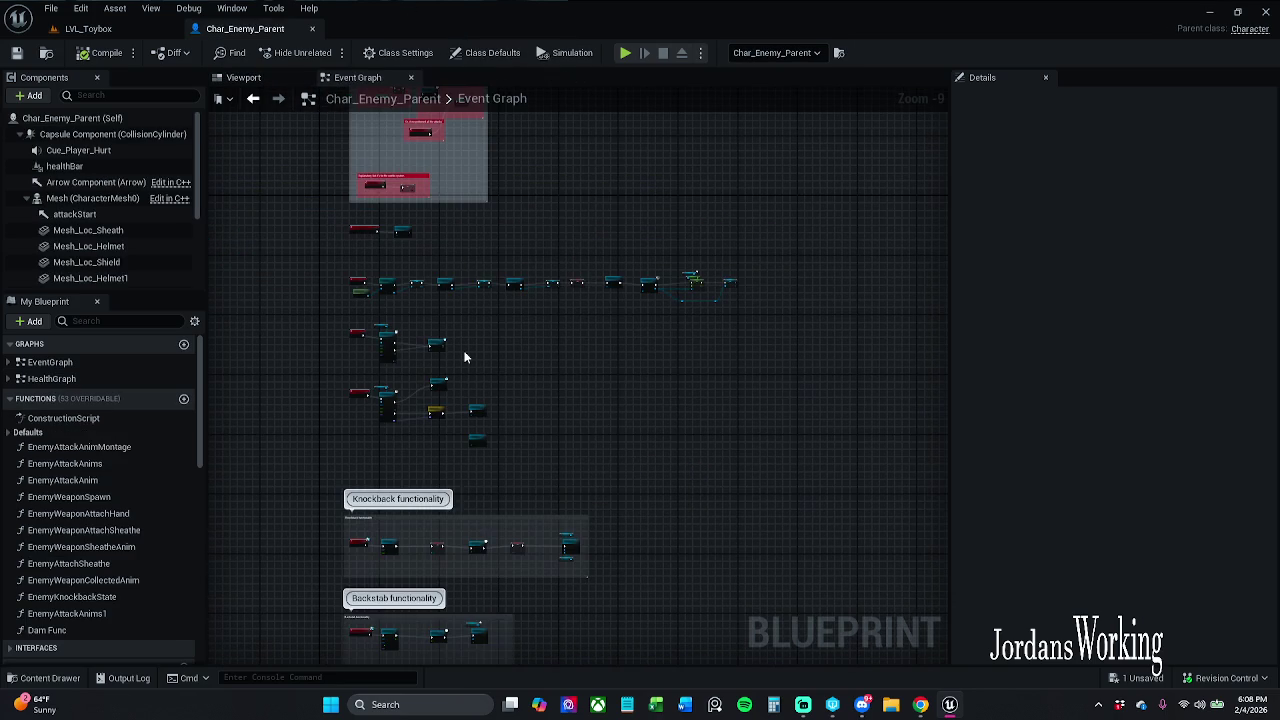
mouse_move(440, 341)
left_mouse_down()
mouse_move(509, 443)
mouse_move(526, 219)
mouse_move(617, 169)
mouse_move(617, 133)
left_mouse_up()
scroll(547, 383, "up", 7)
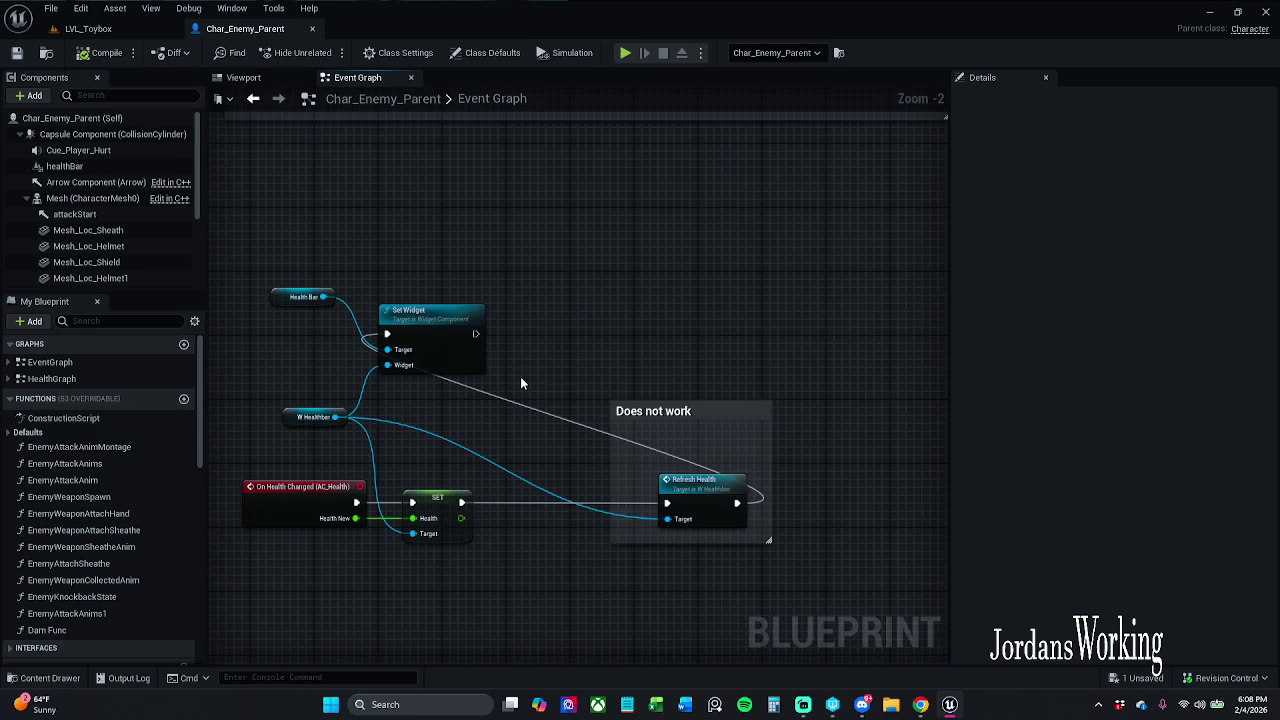
mouse_move(617, 400)
left_mouse_down()
mouse_move(372, 298)
mouse_move(209, 251)
left_mouse_up()
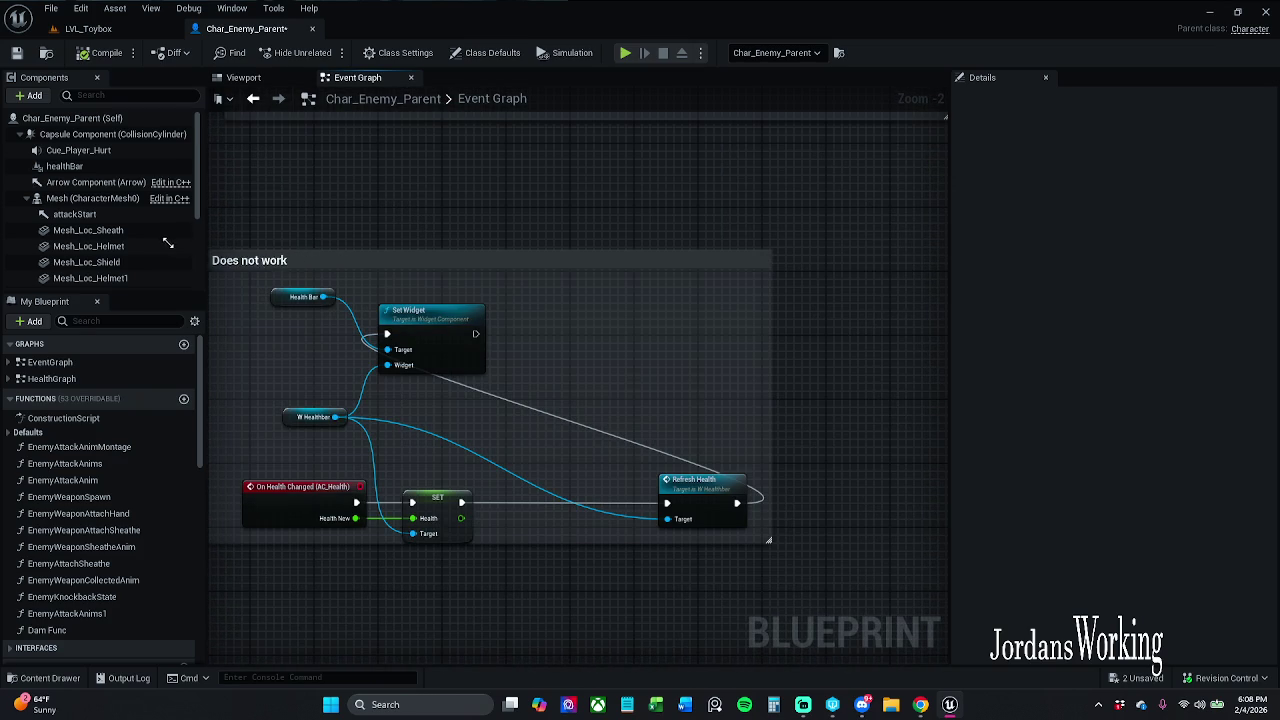
left_click_drag(770, 541, 843, 614)
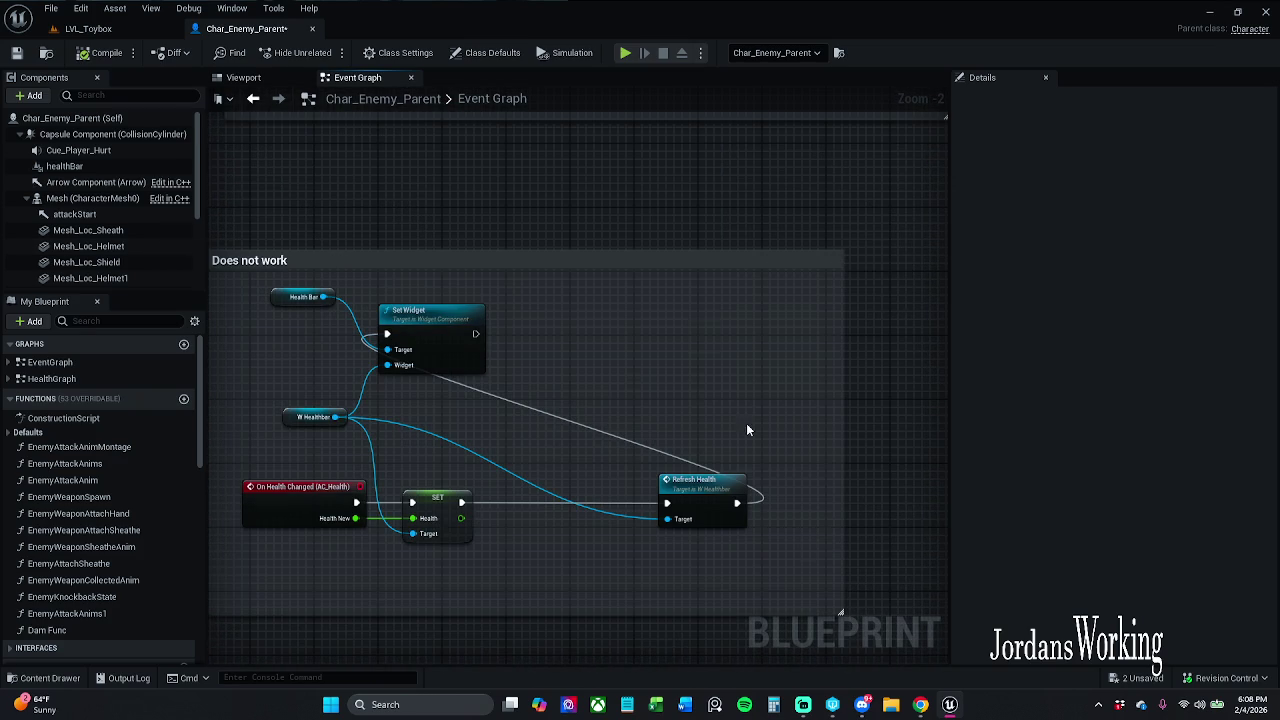
left_click(651, 258)
double_click(1137, 137)
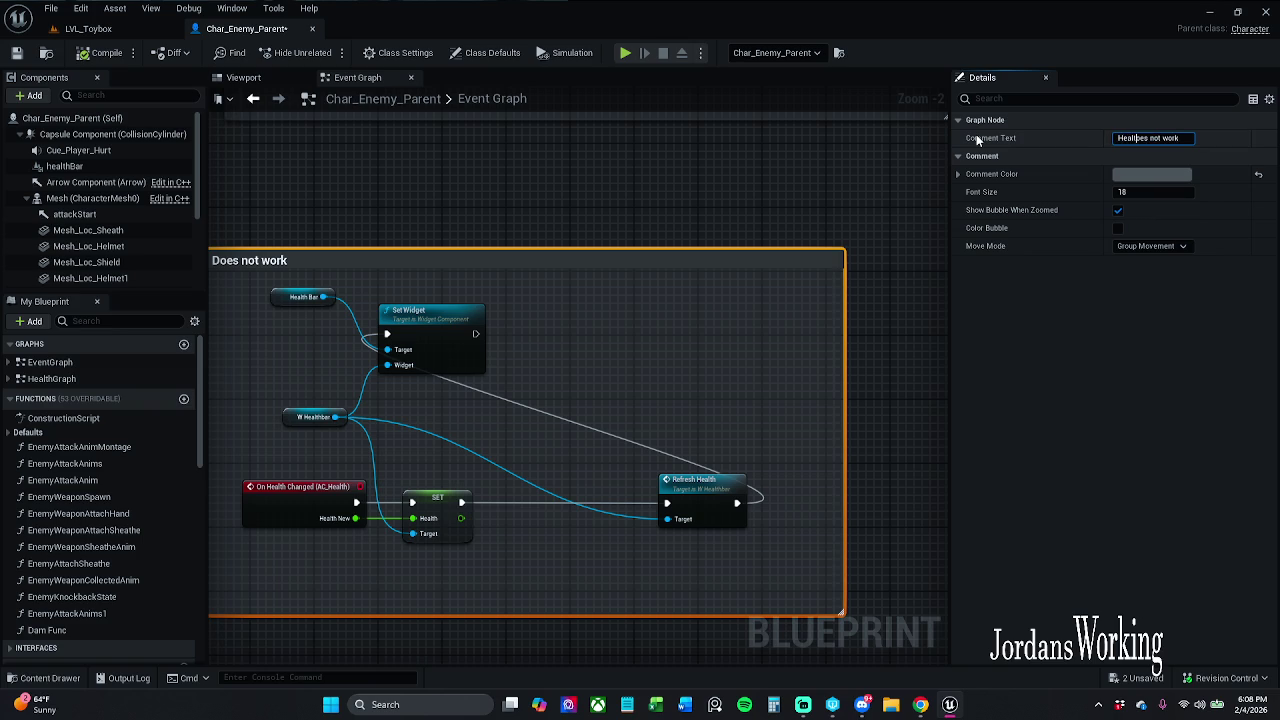
type("r do")
key("Return")
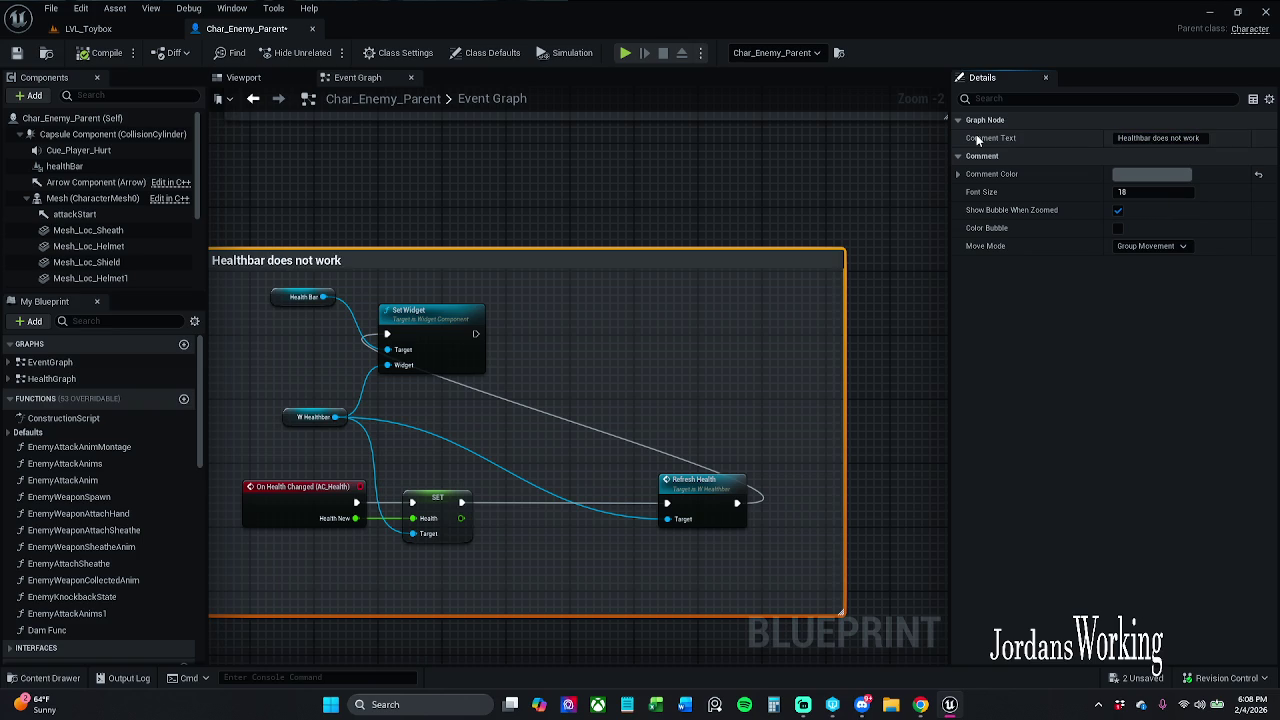
left_click(16, 53)
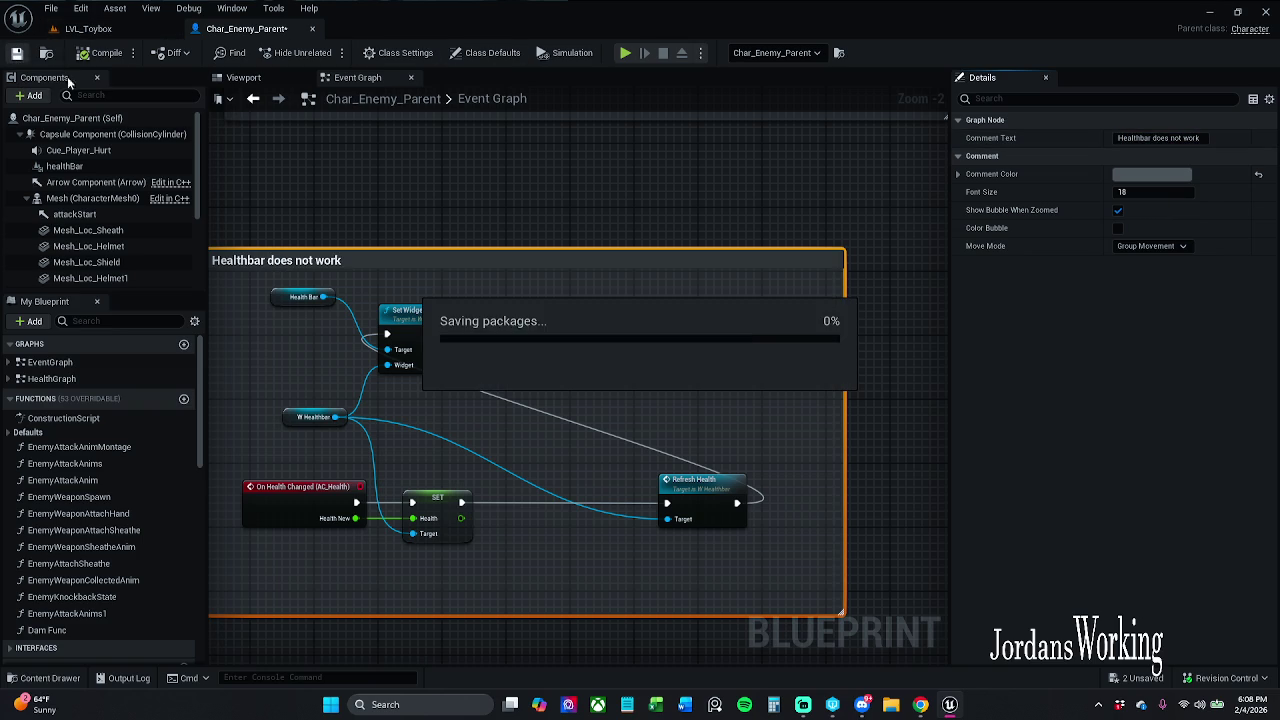
left_click(317, 197)
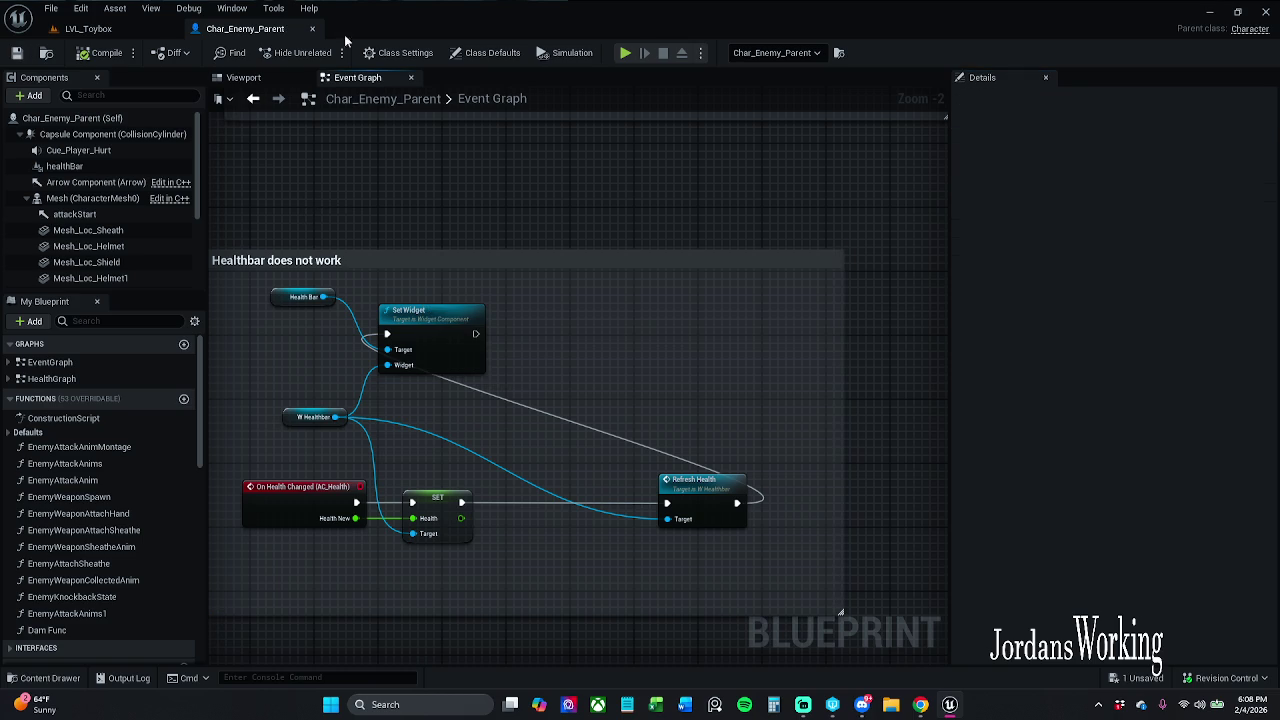
left_click_drag(332, 220, 461, 195)
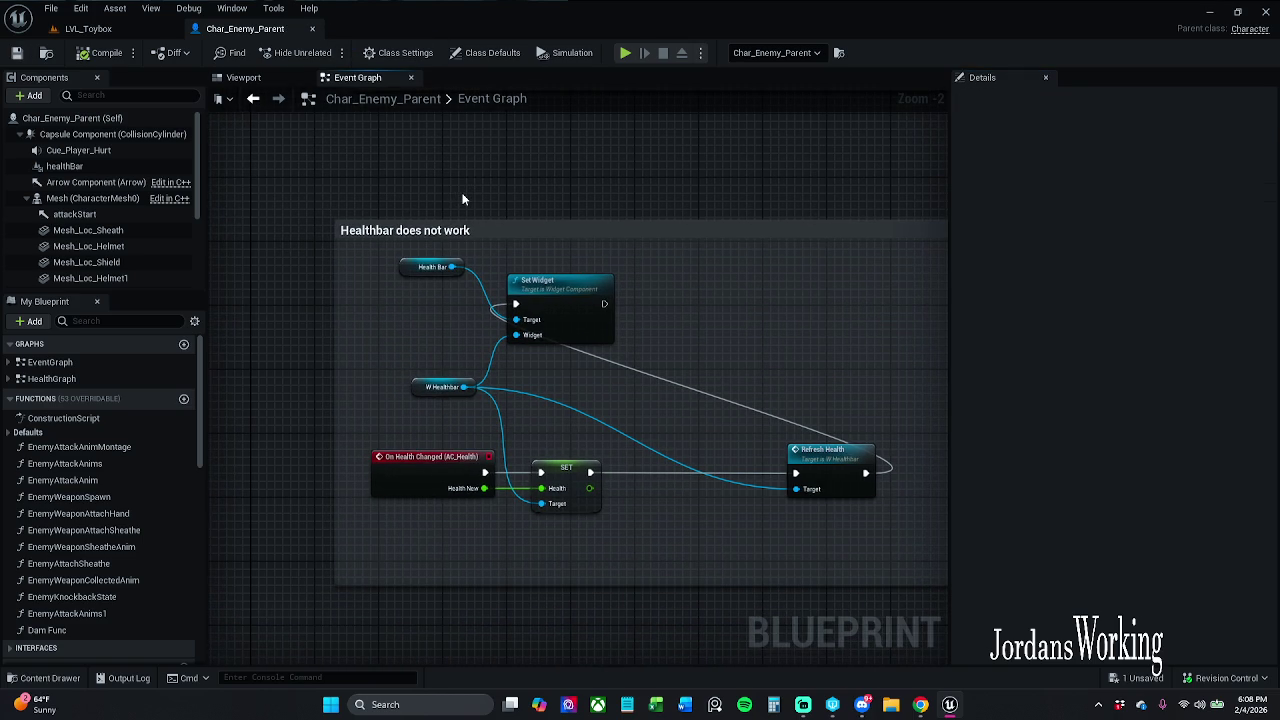
left_click_drag(646, 274, 587, 301)
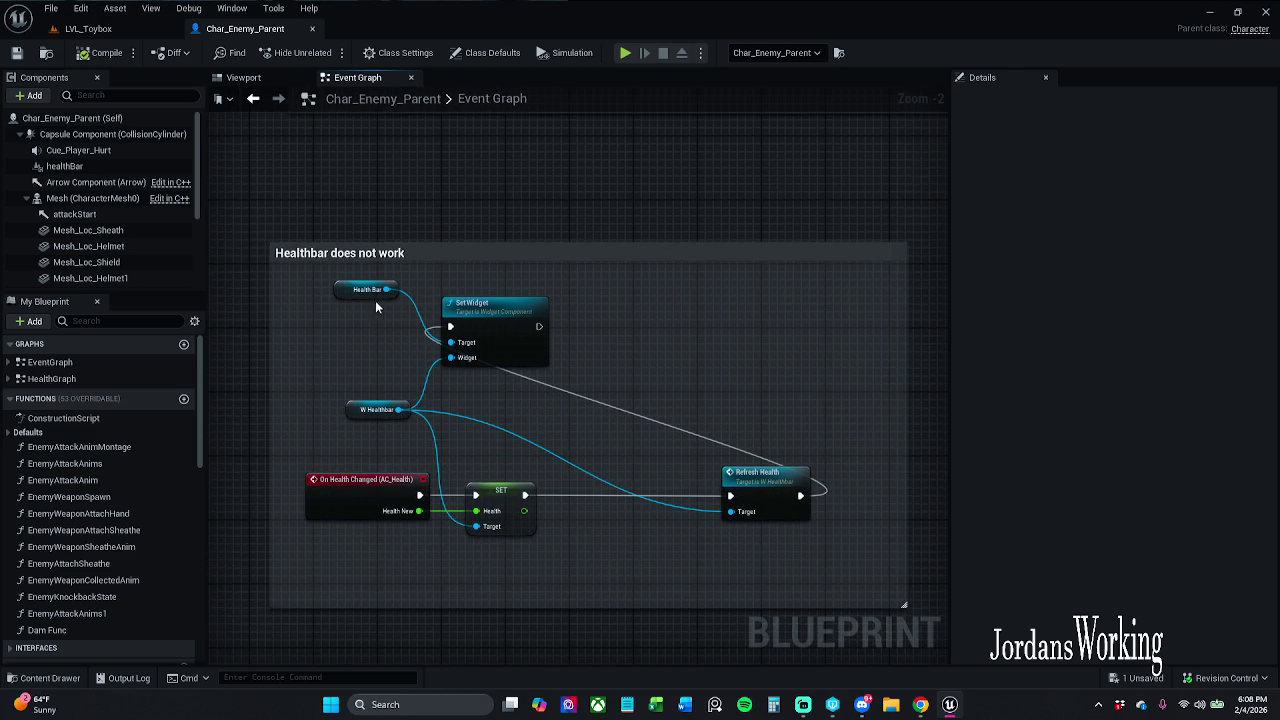
Break the W Healthbar link to Set Widget's Widget input, then undo to restore it.
left_click(424, 390, "alt")
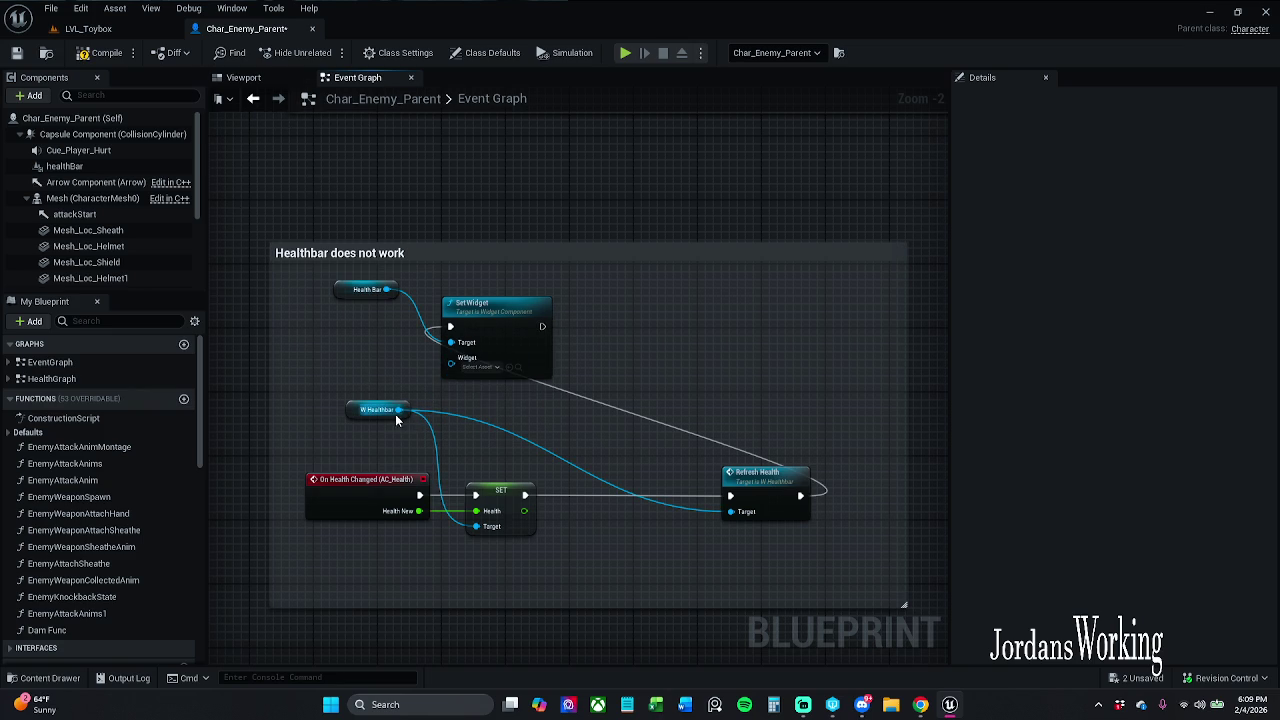
left_click(478, 367)
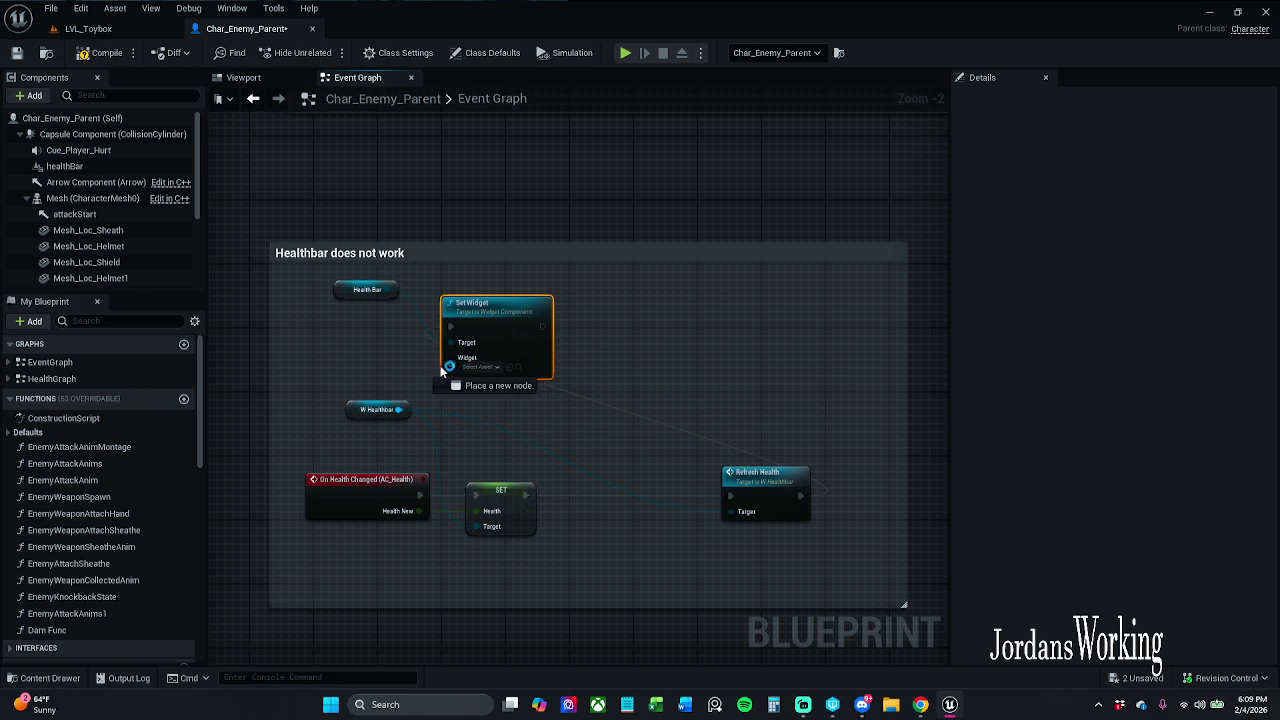
key("Escape")
mouse_move(450, 366)
left_mouse_down()
mouse_move(372, 375)
mouse_move(402, 410)
left_mouse_up()
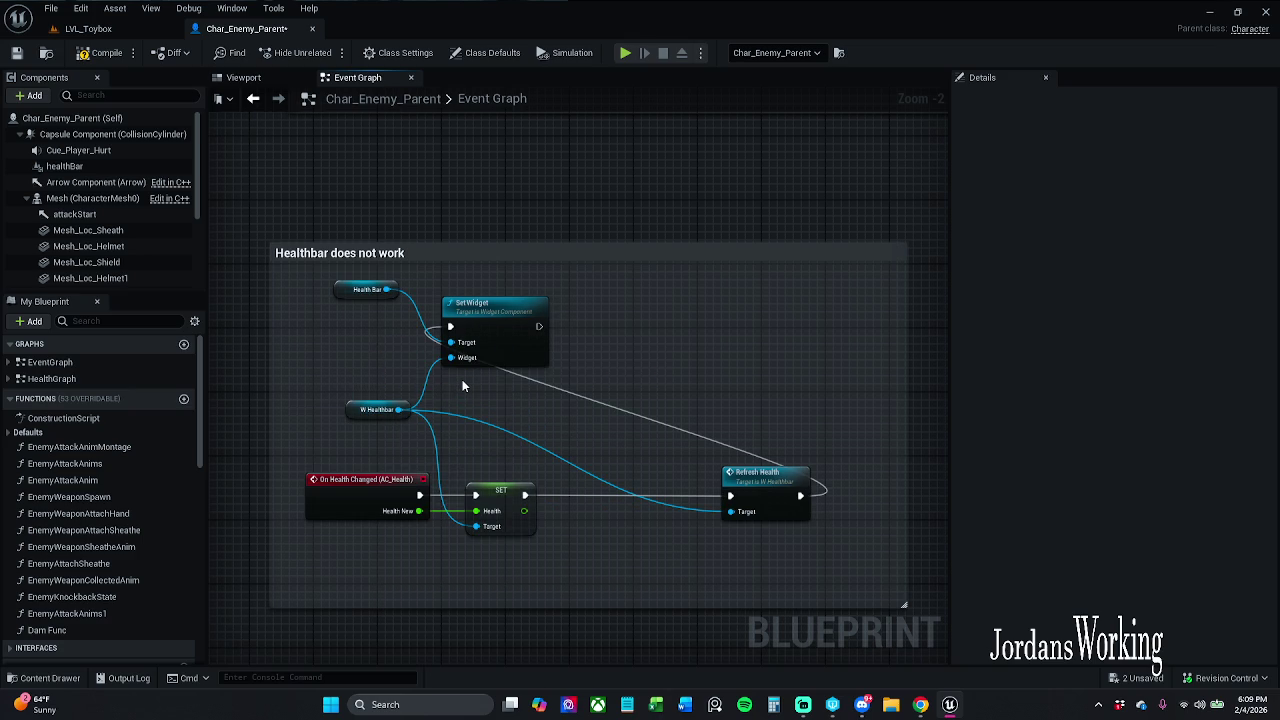
key("ctrl+z")
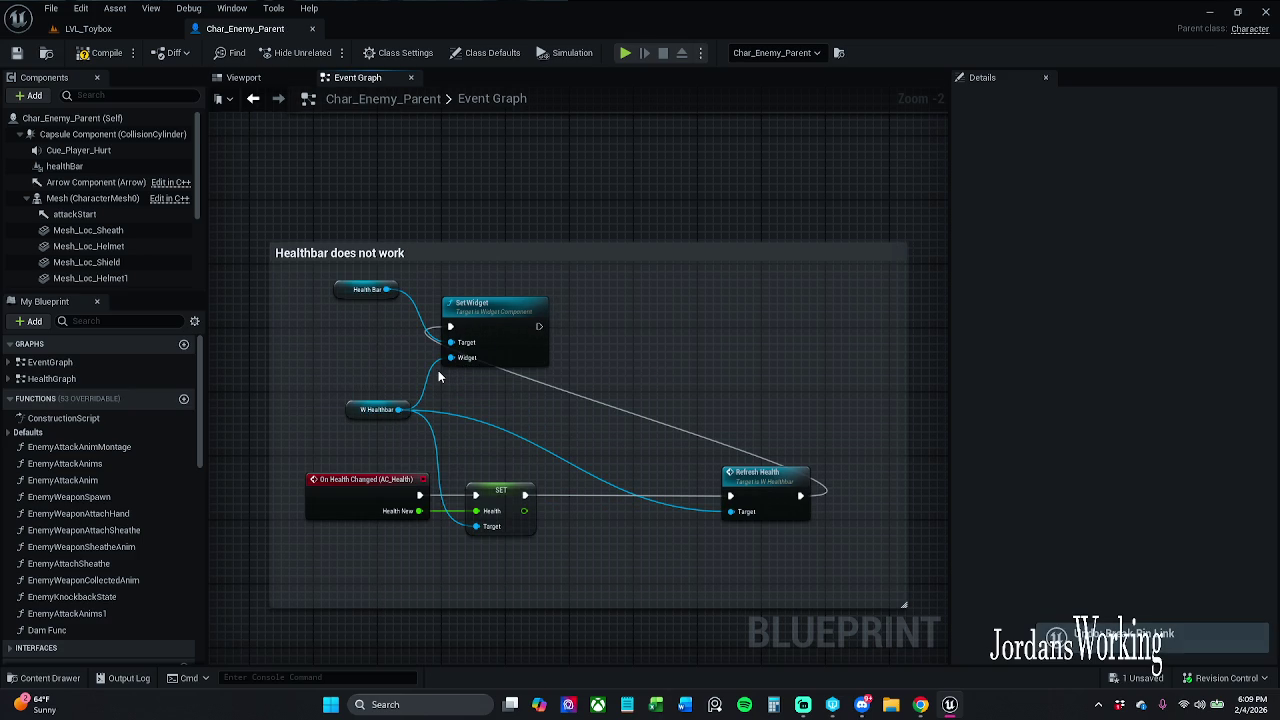
Select the nodes inside the comment, apply a node action, save Char_Enemy_Parent, and show its Viewport.
mouse_move(338, 590)
left_mouse_down()
mouse_move(749, 357)
mouse_move(840, 283)
left_mouse_up()
right_click(518, 326)
left_click(560, 392)
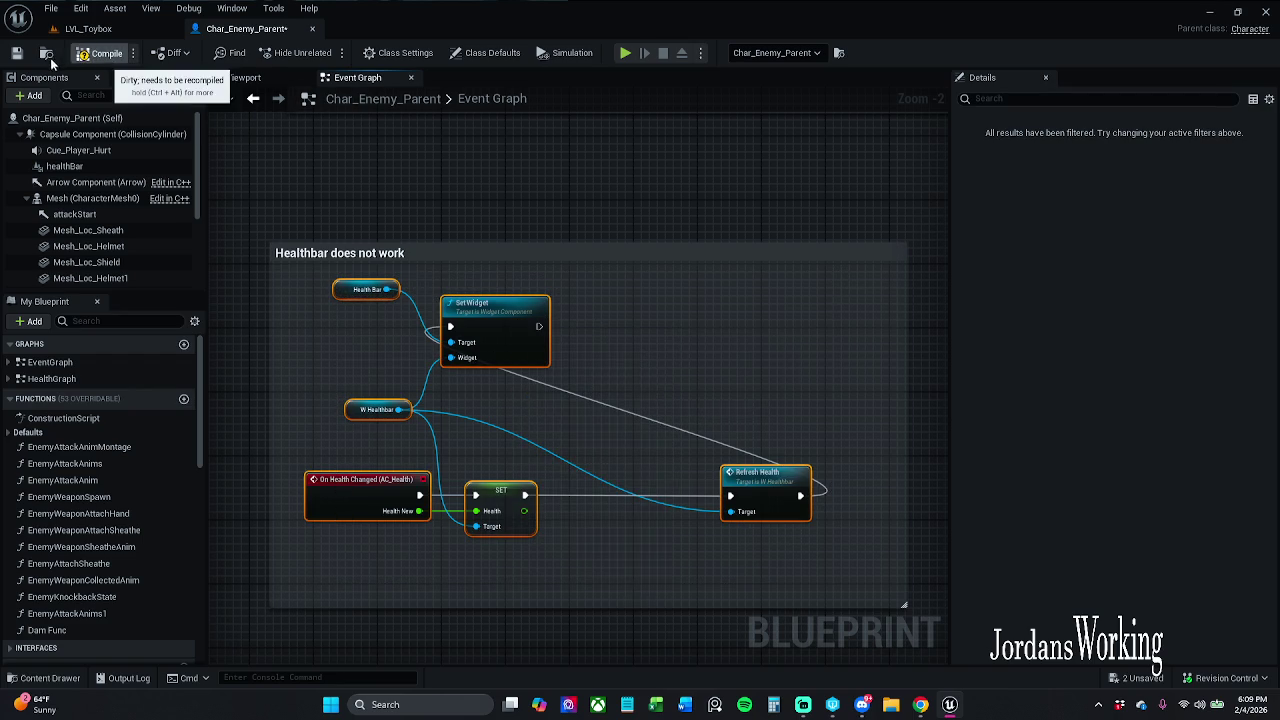
left_click(17, 53)
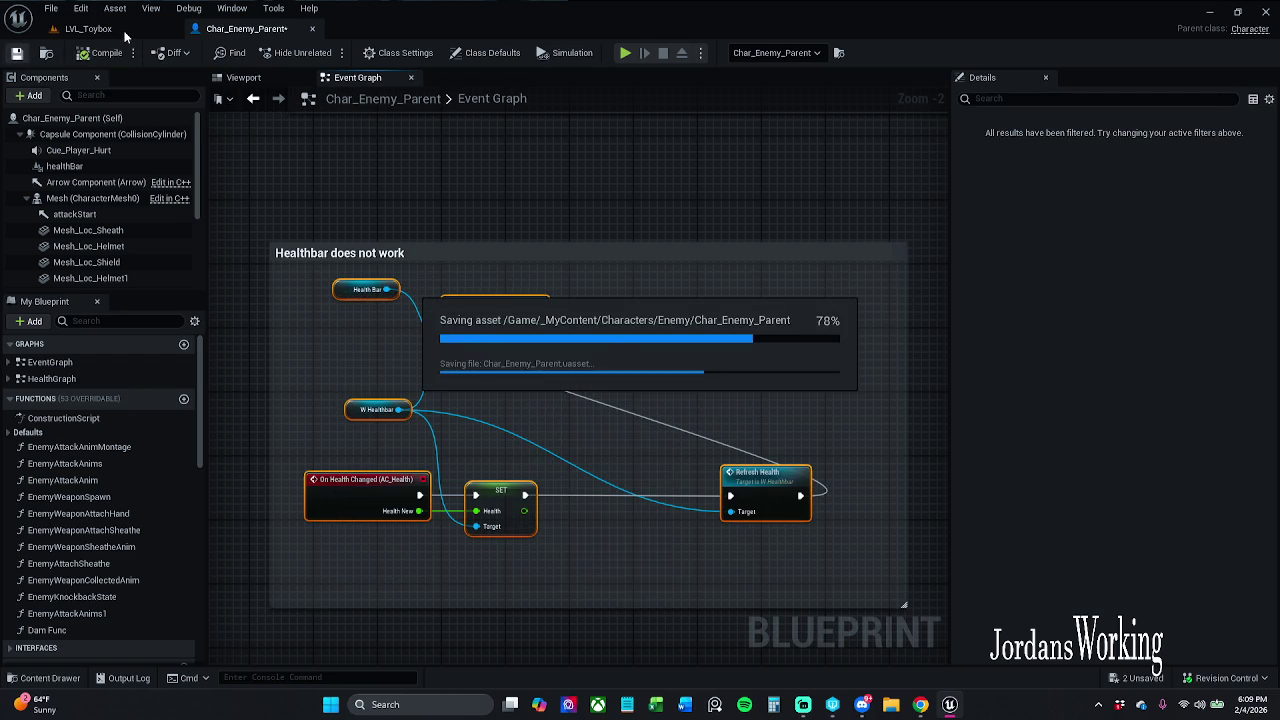
left_click(243, 78)
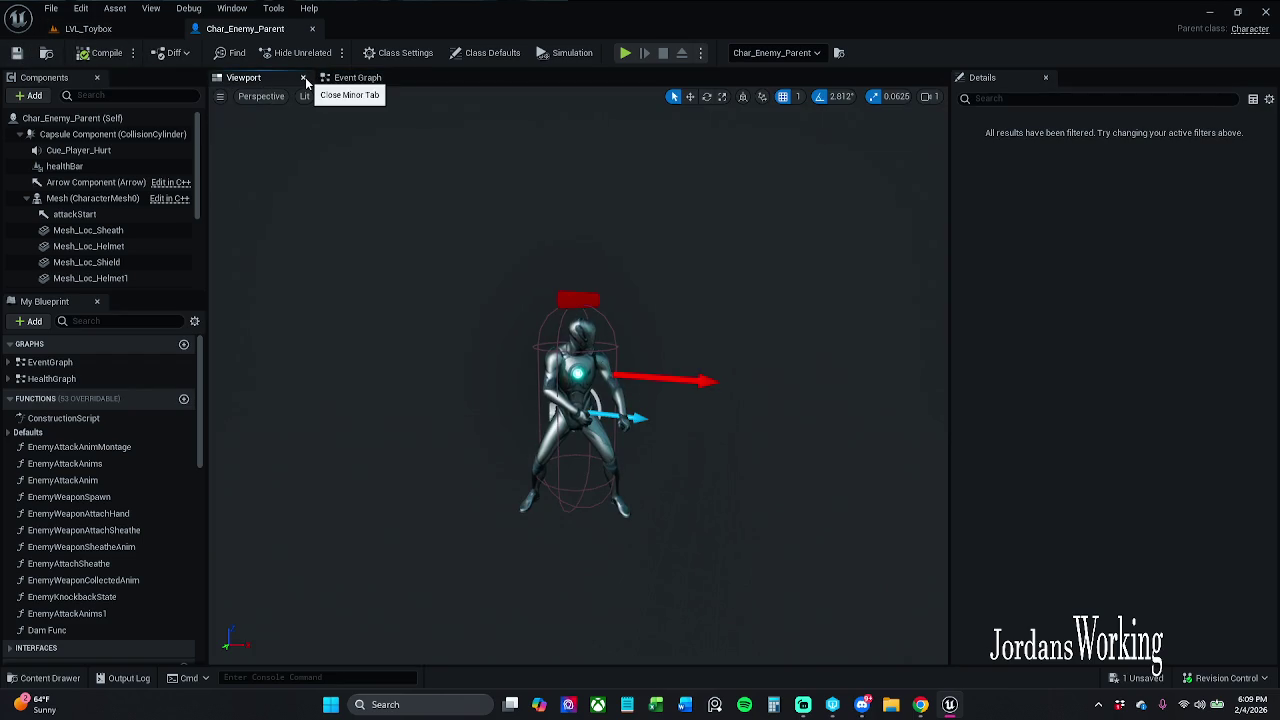
Raise the healthBar widget to Location Z 95, save, close the Viewport, and return to LVL_Toybox.
left_click(578, 300)
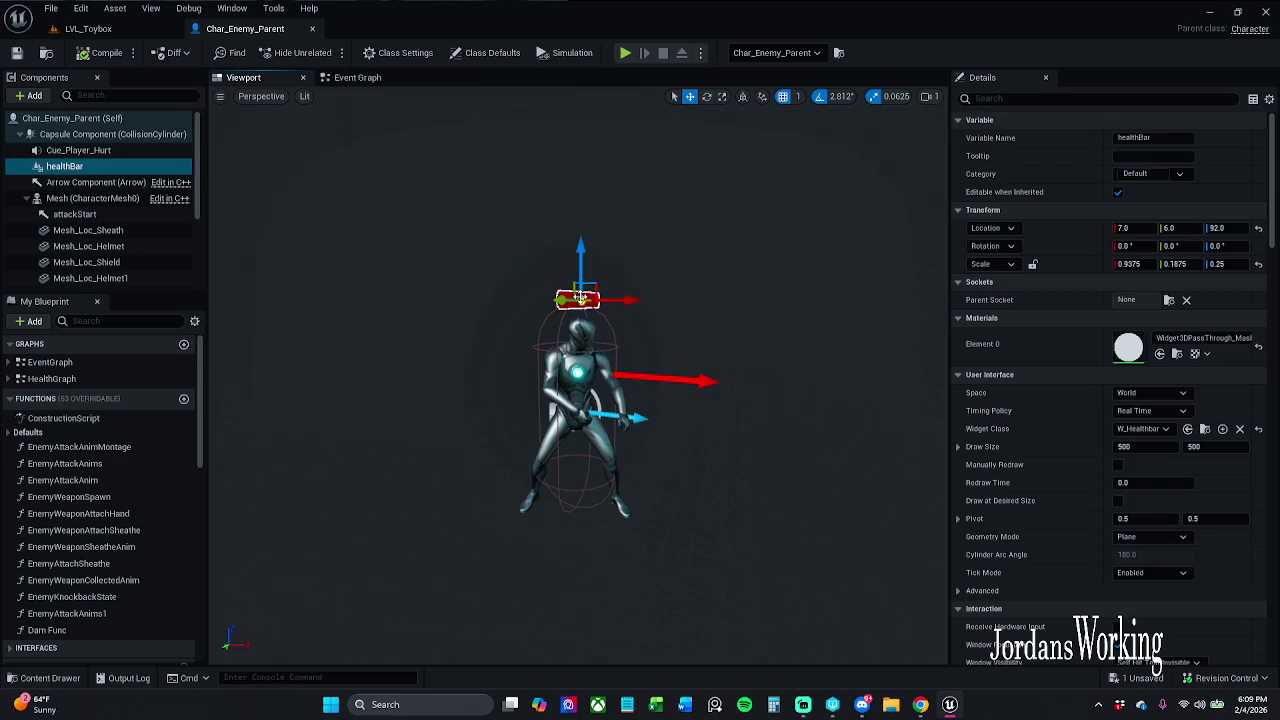
left_click_drag(582, 265, 582, 259)
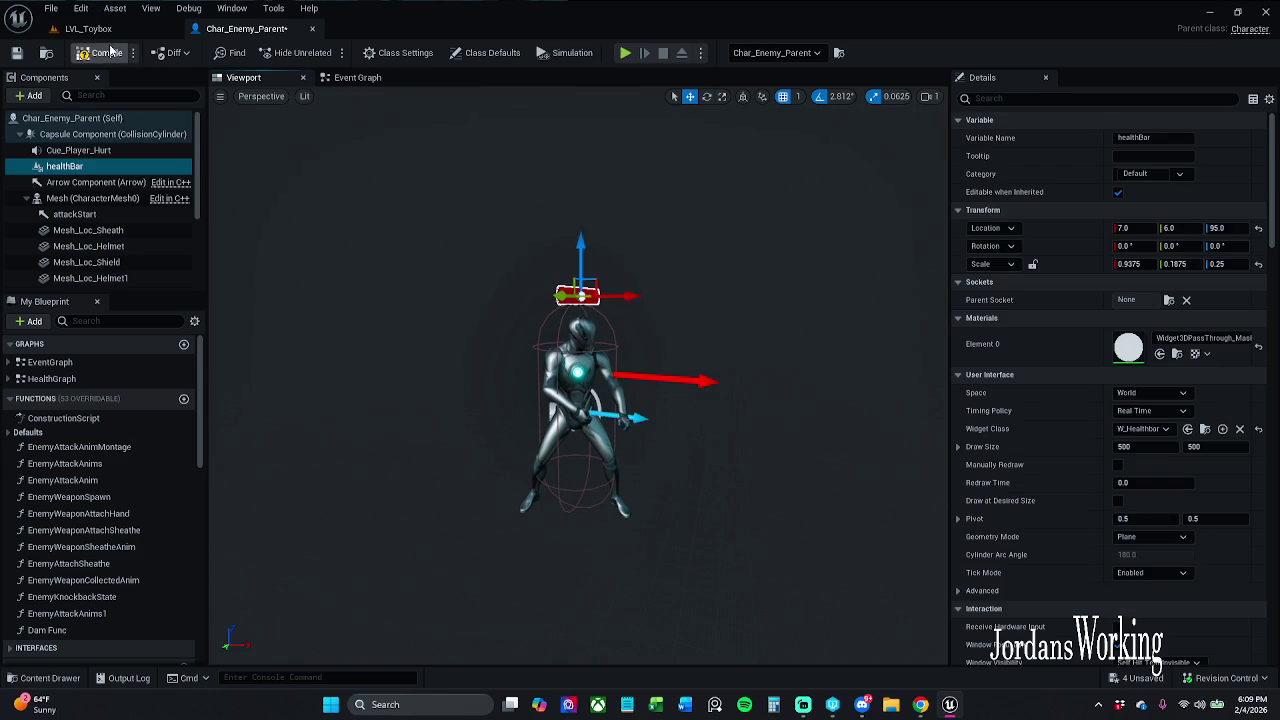
left_click(18, 55)
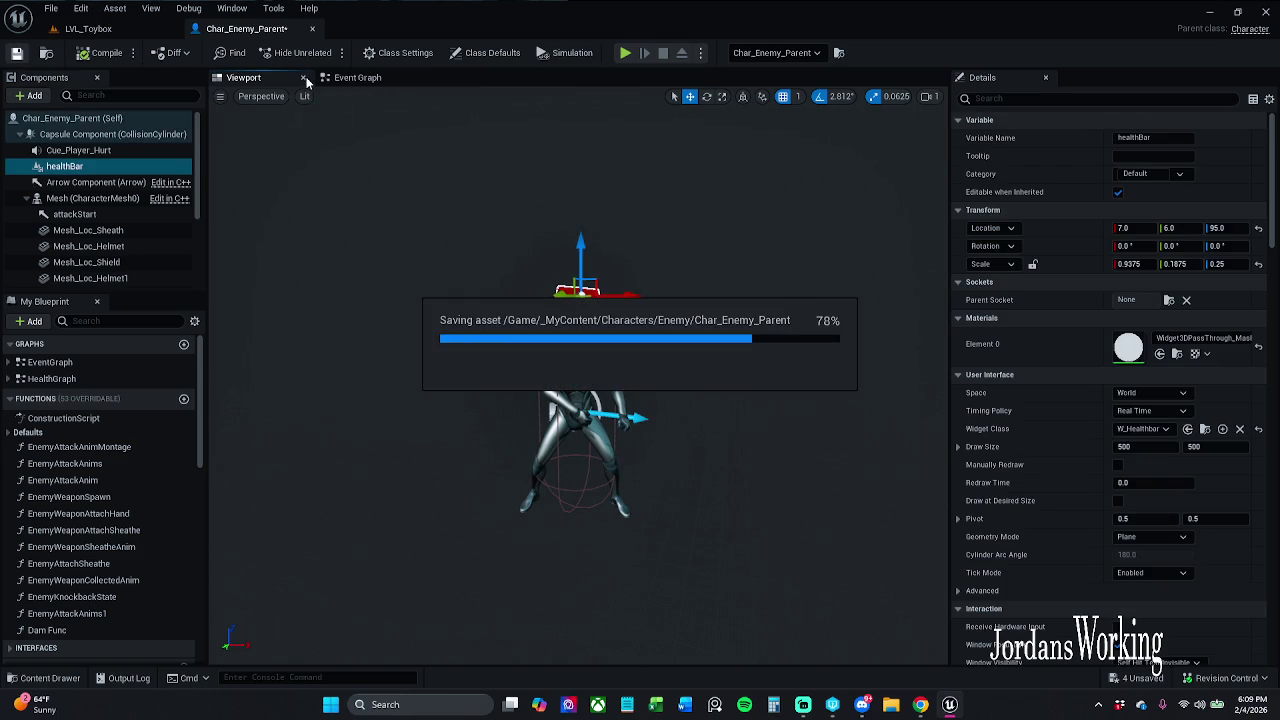
left_click(304, 79)
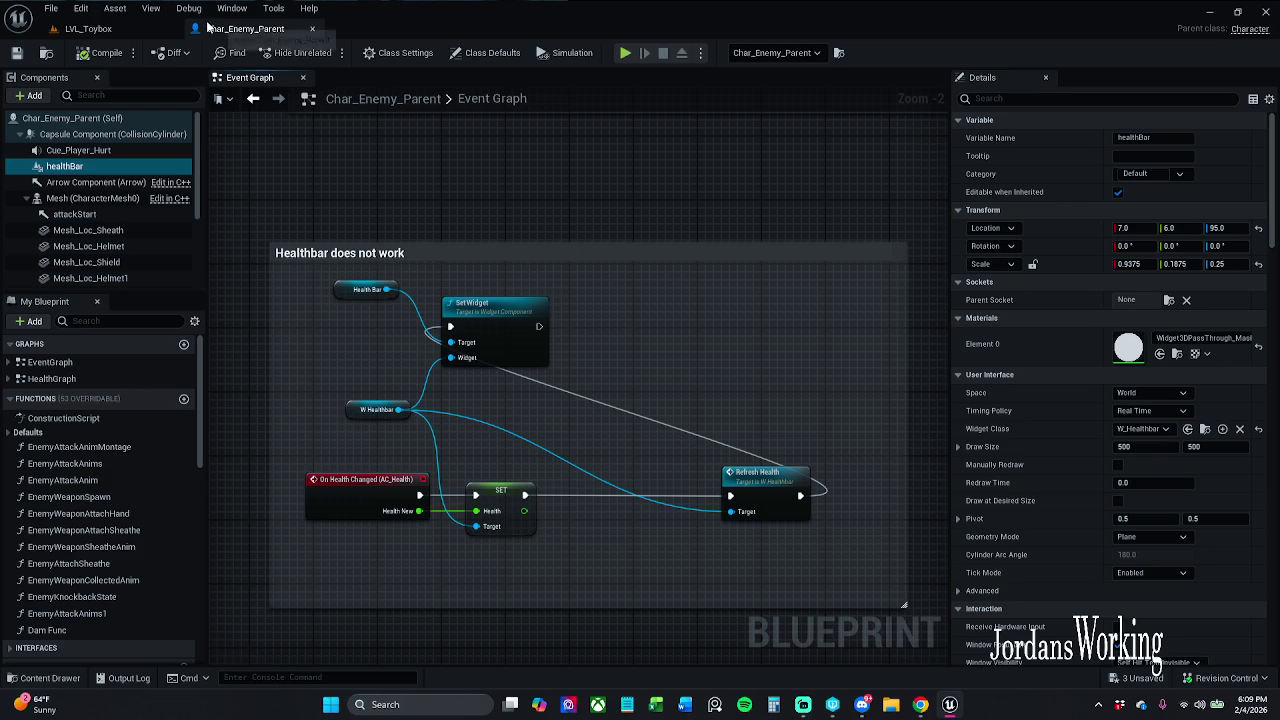
left_click(88, 29)
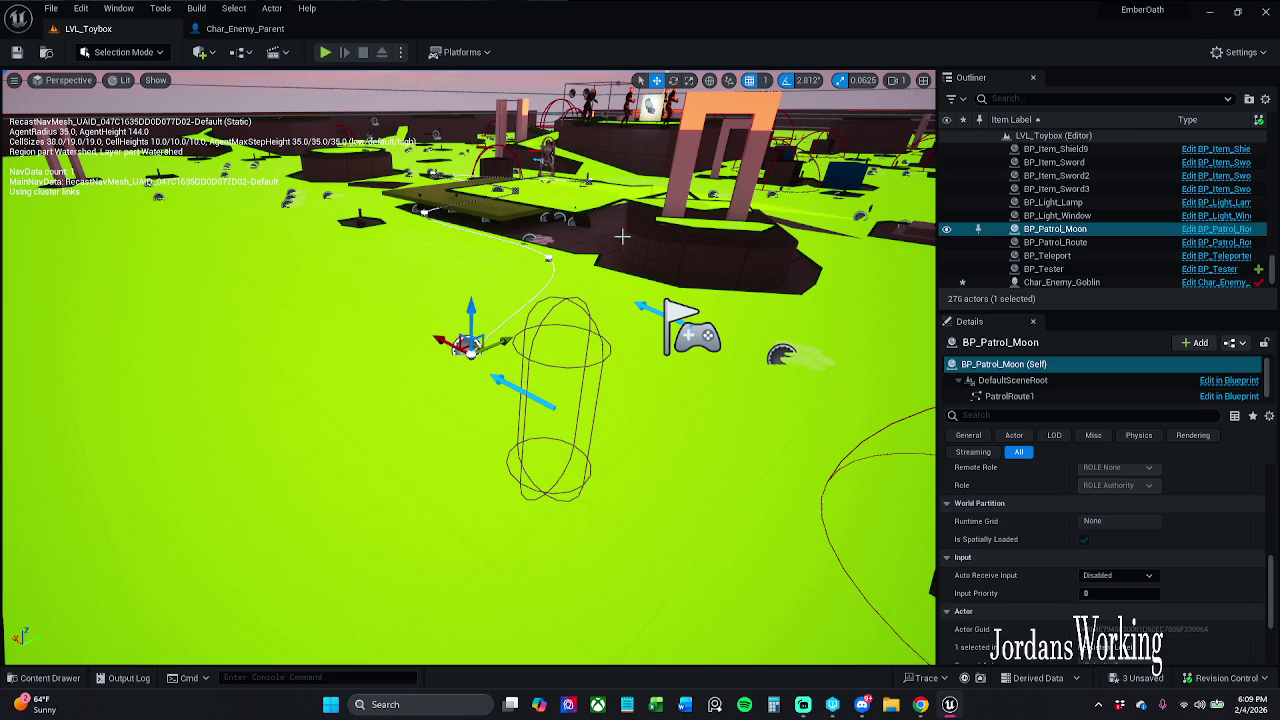
Close the Char_Enemy_Parent blueprint, fly to the enemies, select Sword_And_Shield_Idle, and open the Content Drawer.
scroll(620, 233, "down", 4)
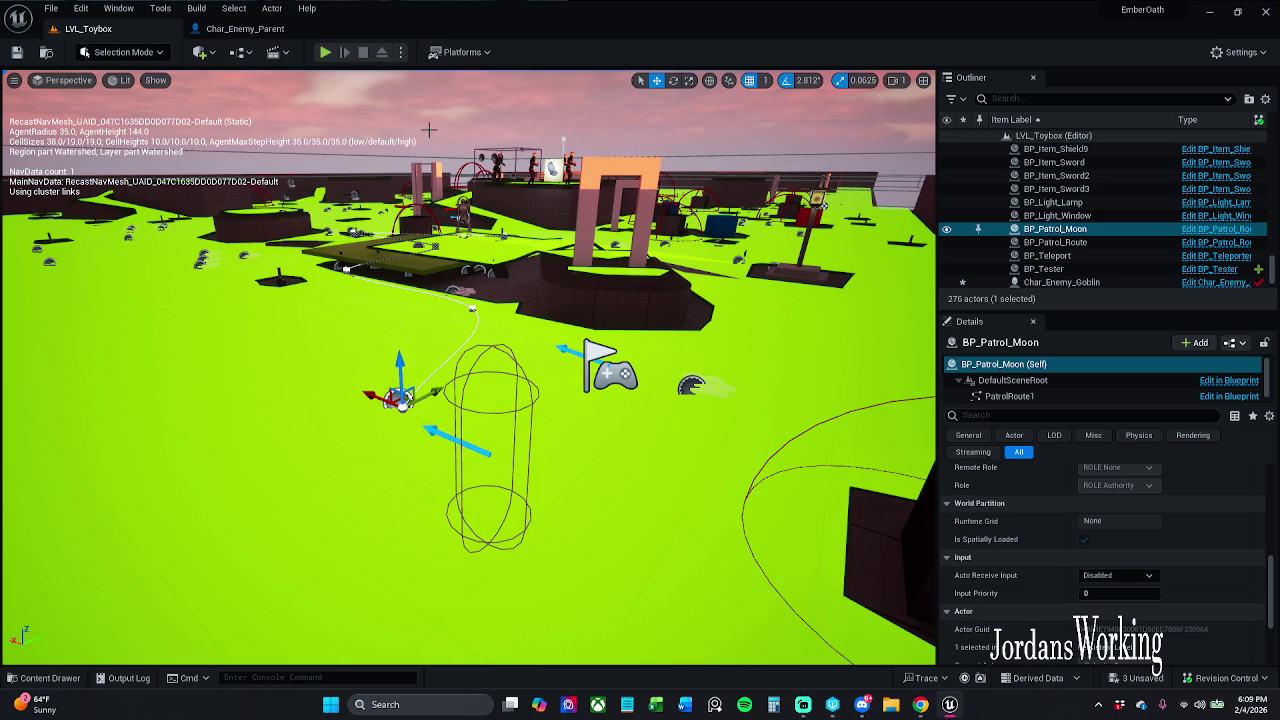
left_click(262, 28)
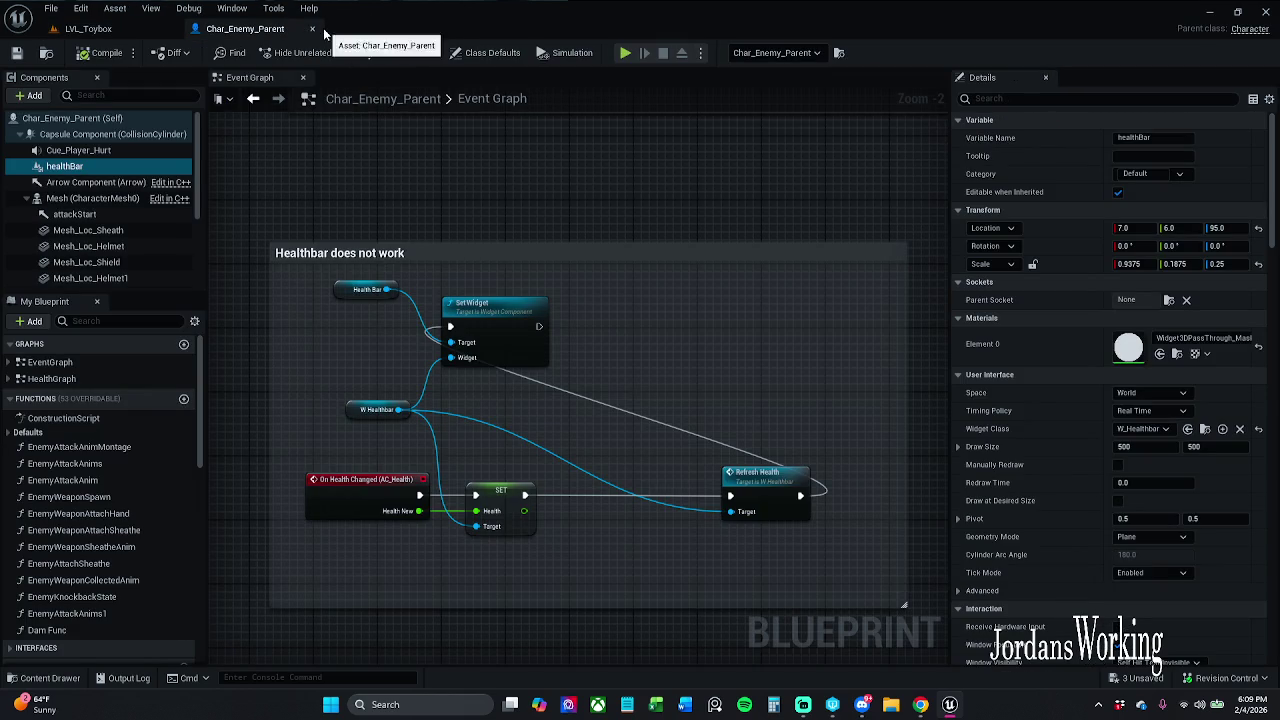
left_click(311, 29)
left_click_drag(568, 219, 568, 219)
left_click(565, 300)
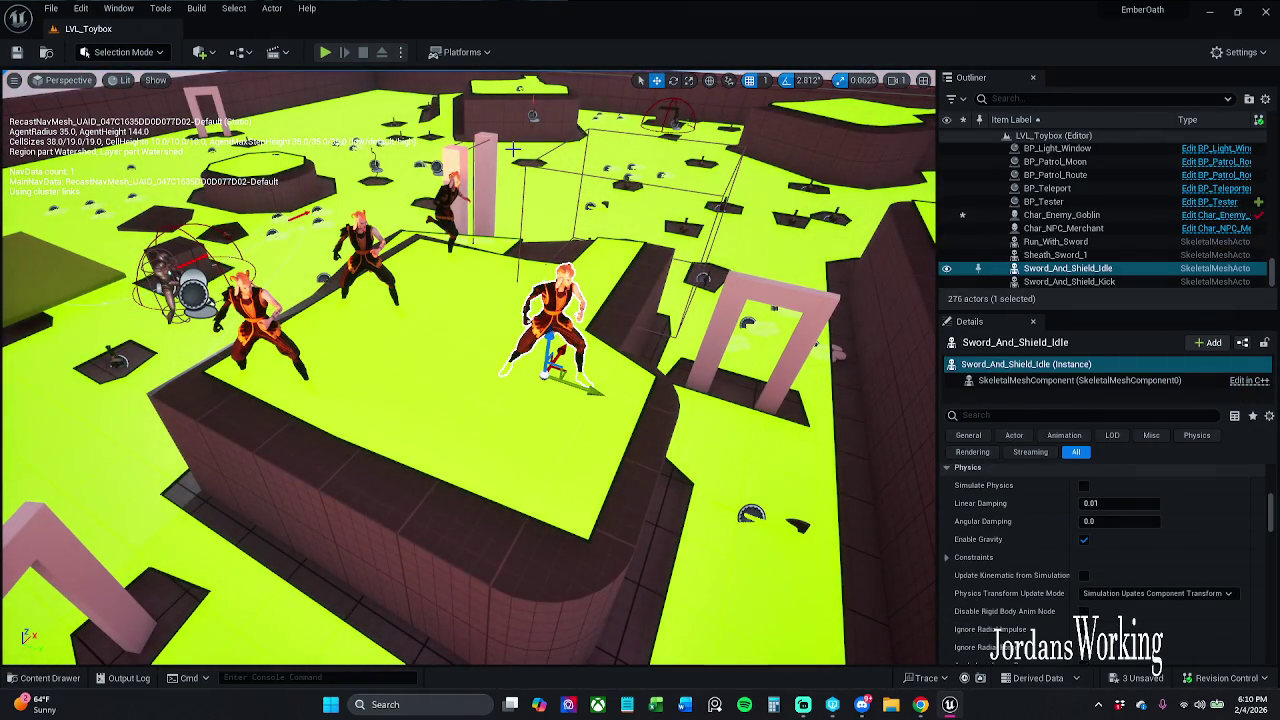
left_click(50, 677)
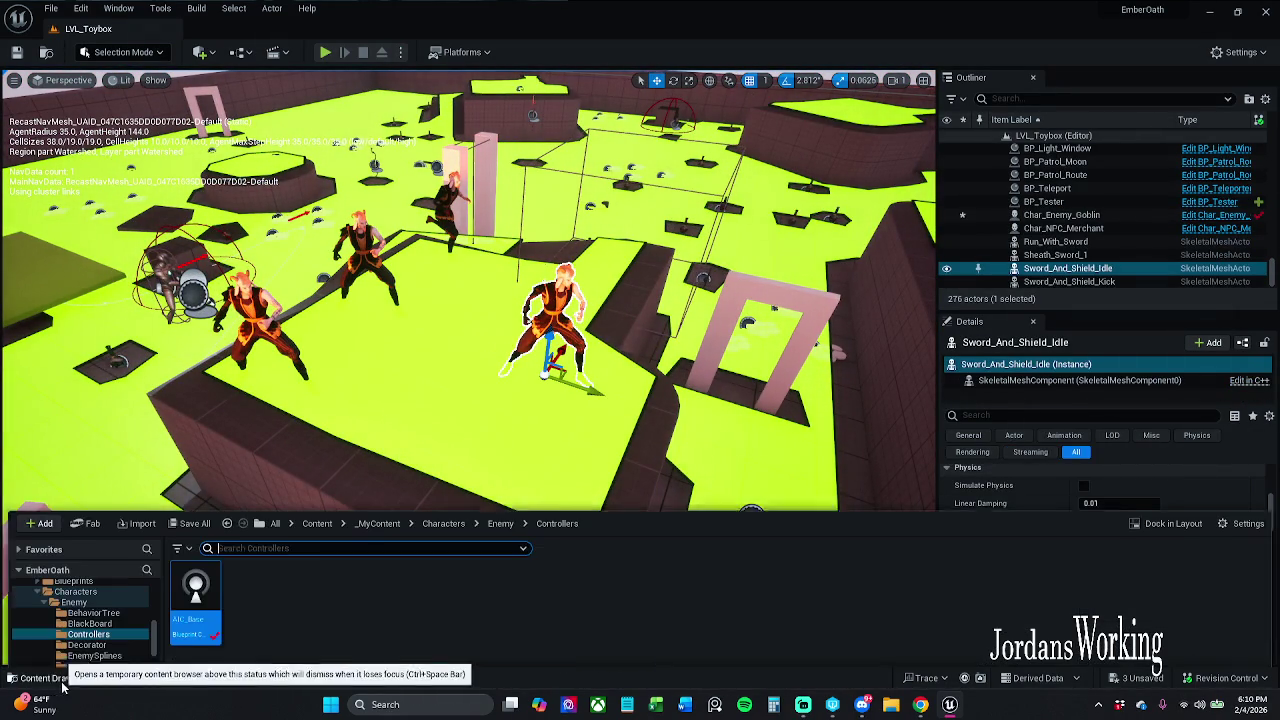
Browse from Characters into Player > CustomMeshes and scroll its assets such as SK_Brady and SKM_Brady.
left_click(434, 496)
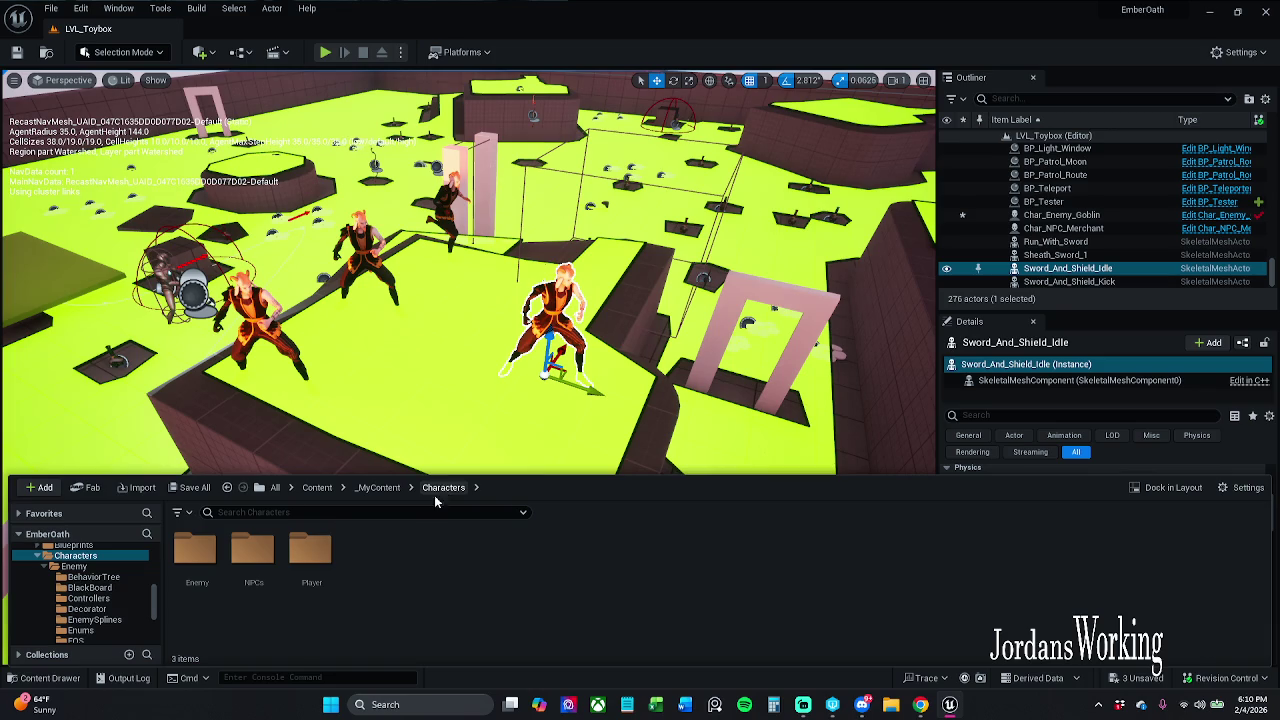
double_click(311, 555)
double_click(200, 562)
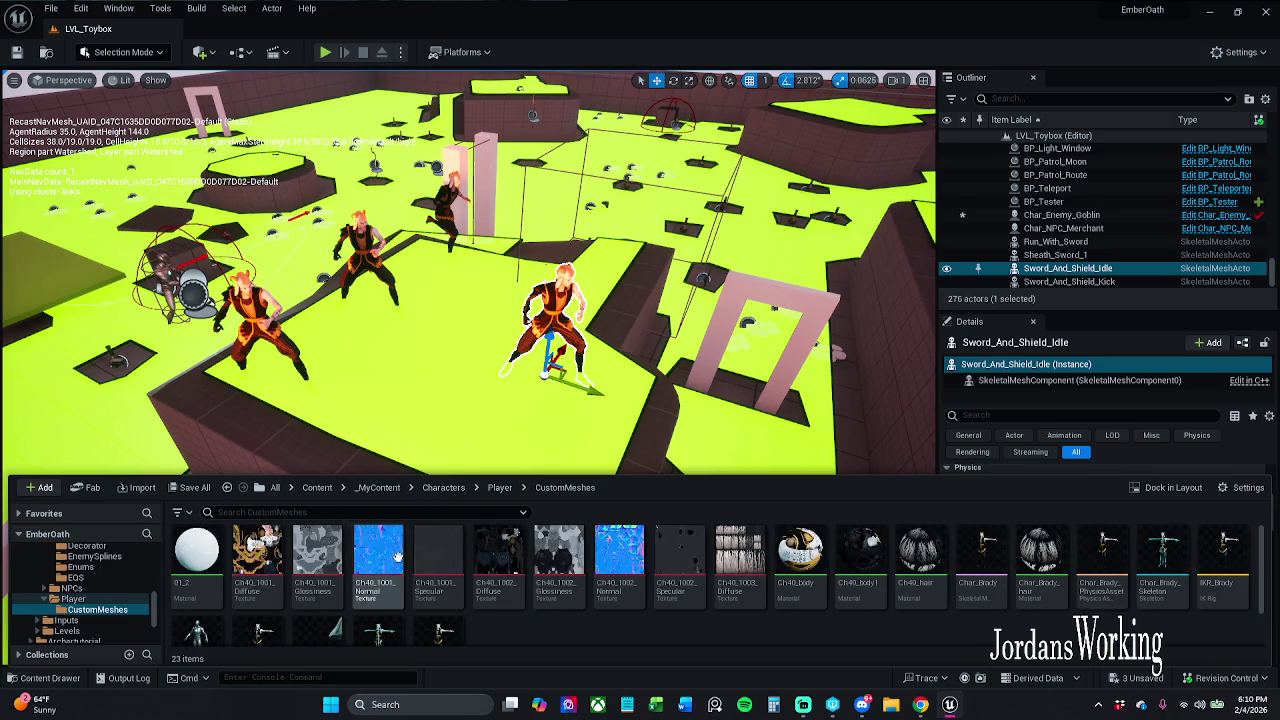
scroll(378, 570, "down", 2)
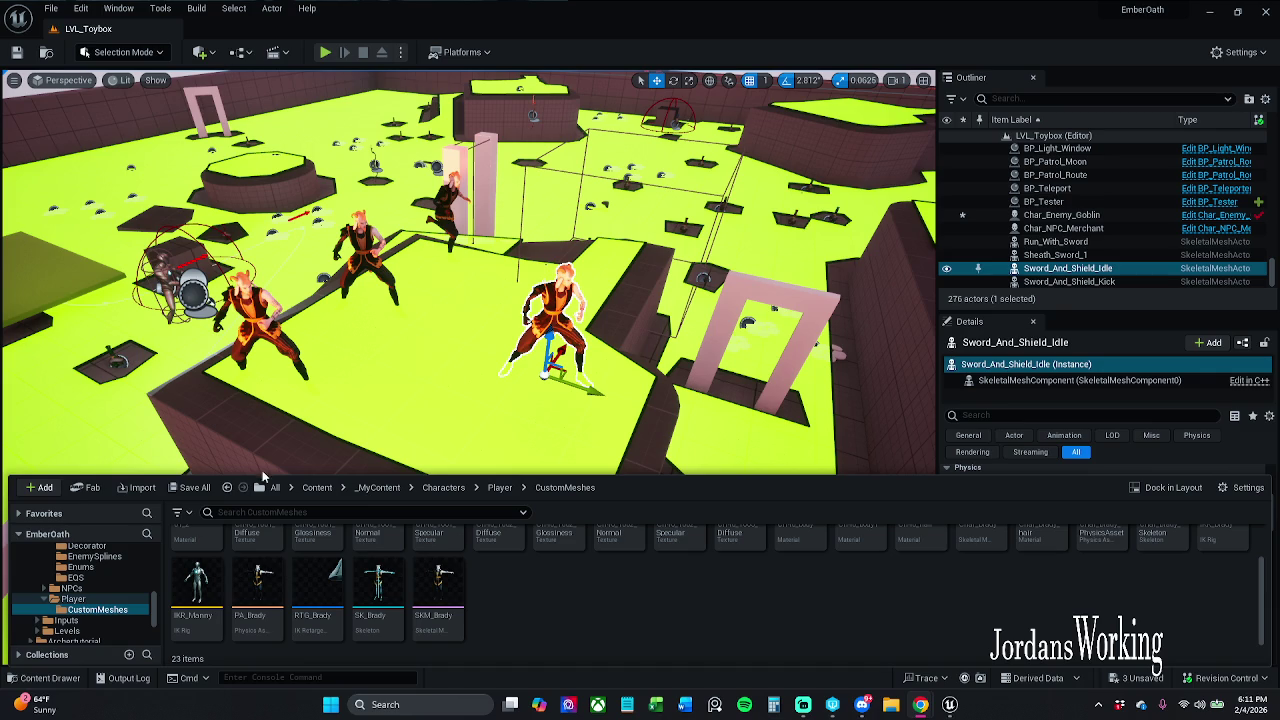
left_click(803, 706)
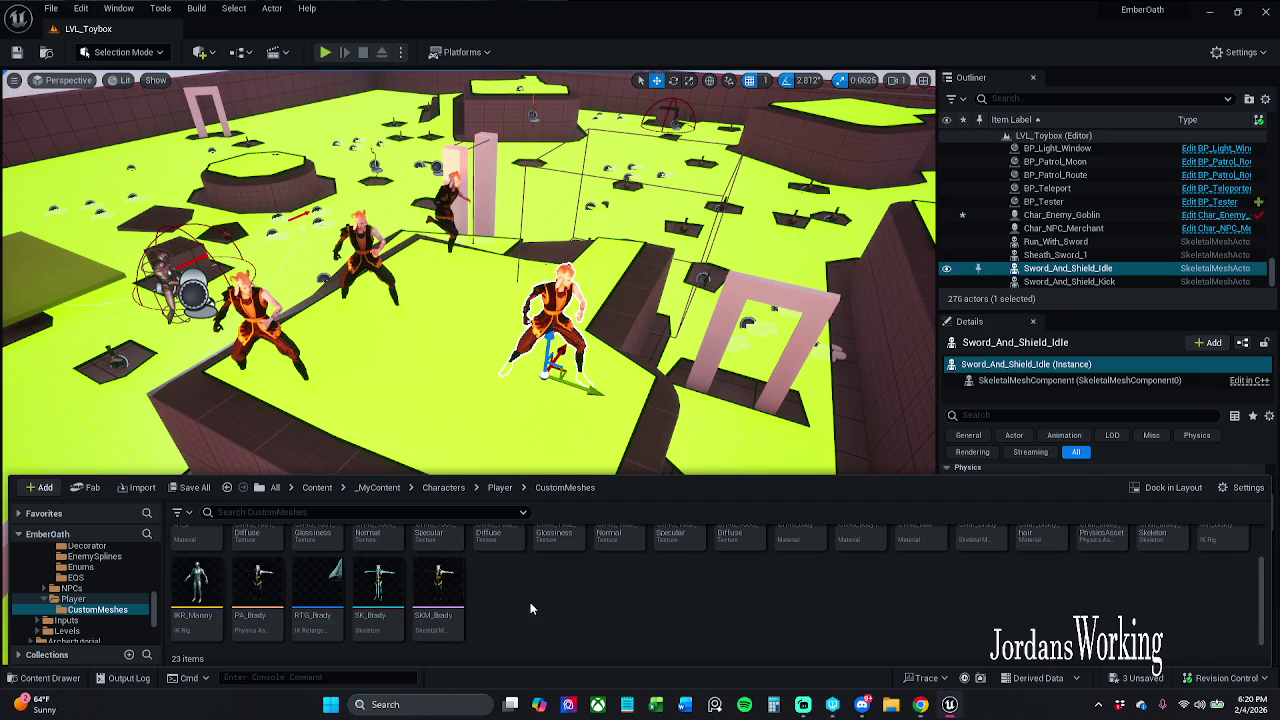
Select the RTG_Brady retargeter among the Brady assets and close its editor tab.
scroll(508, 591, "up", 1)
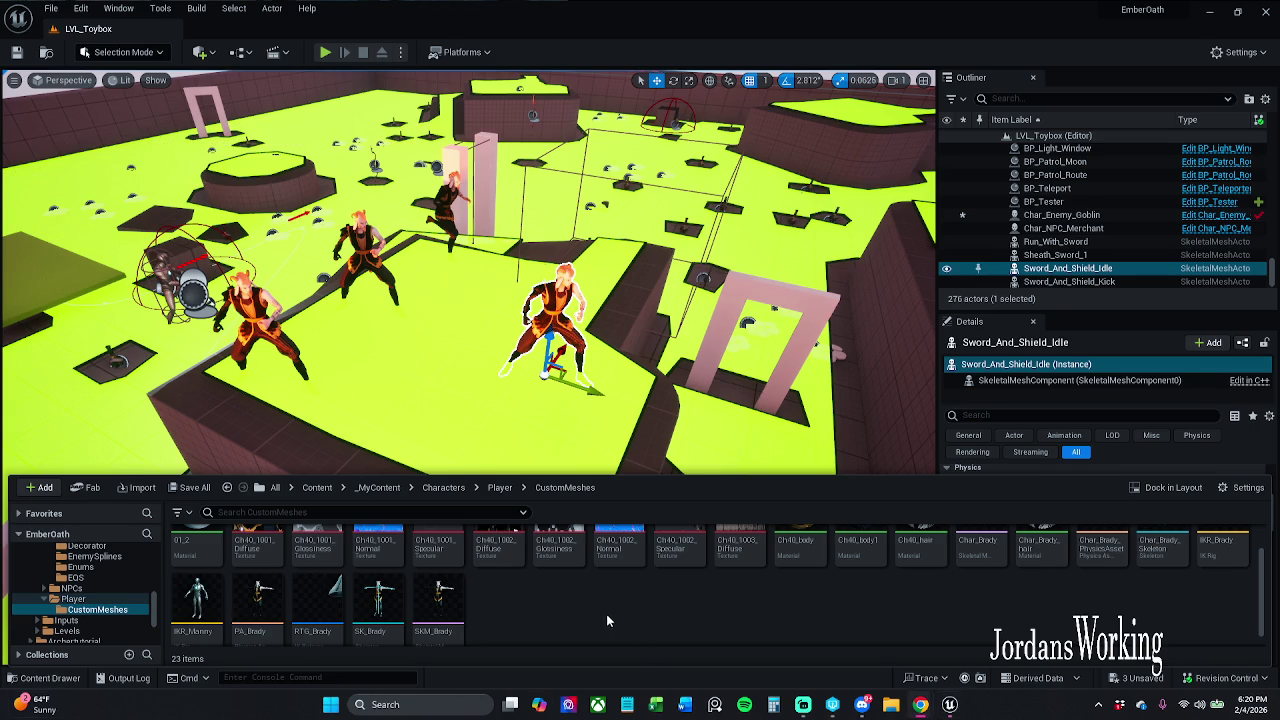
scroll(583, 549, "down", 1)
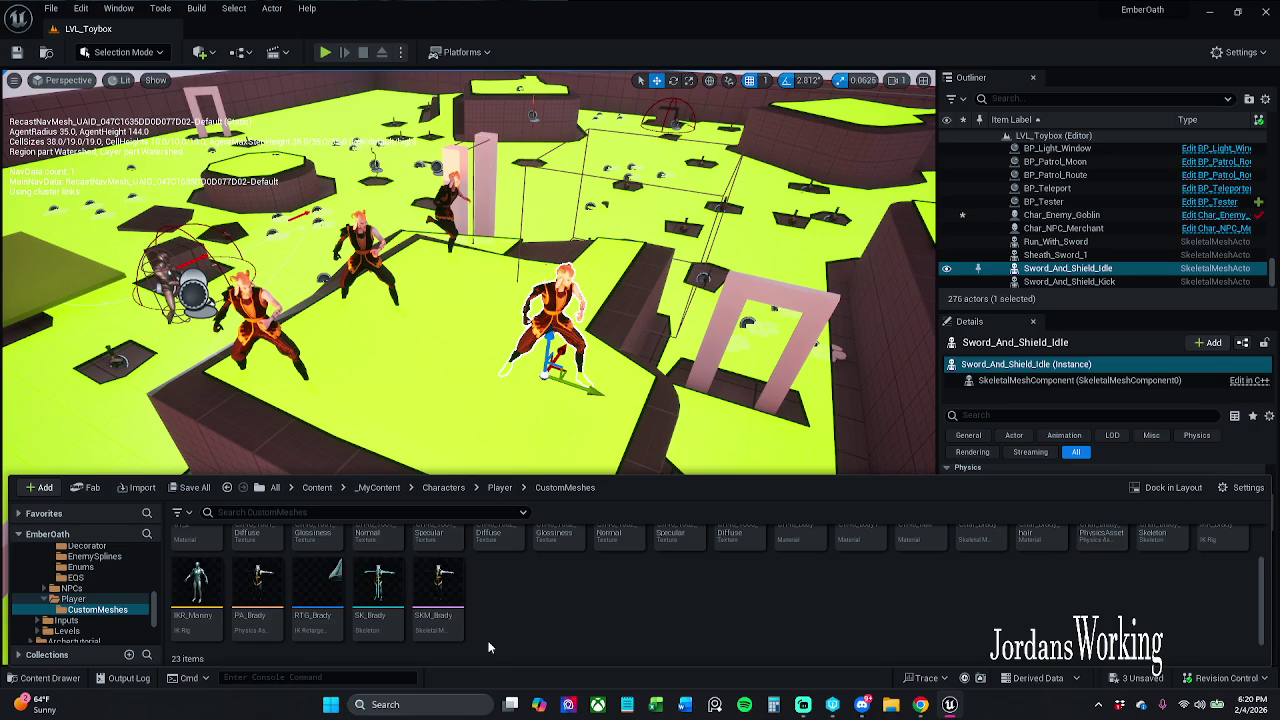
left_click(440, 600)
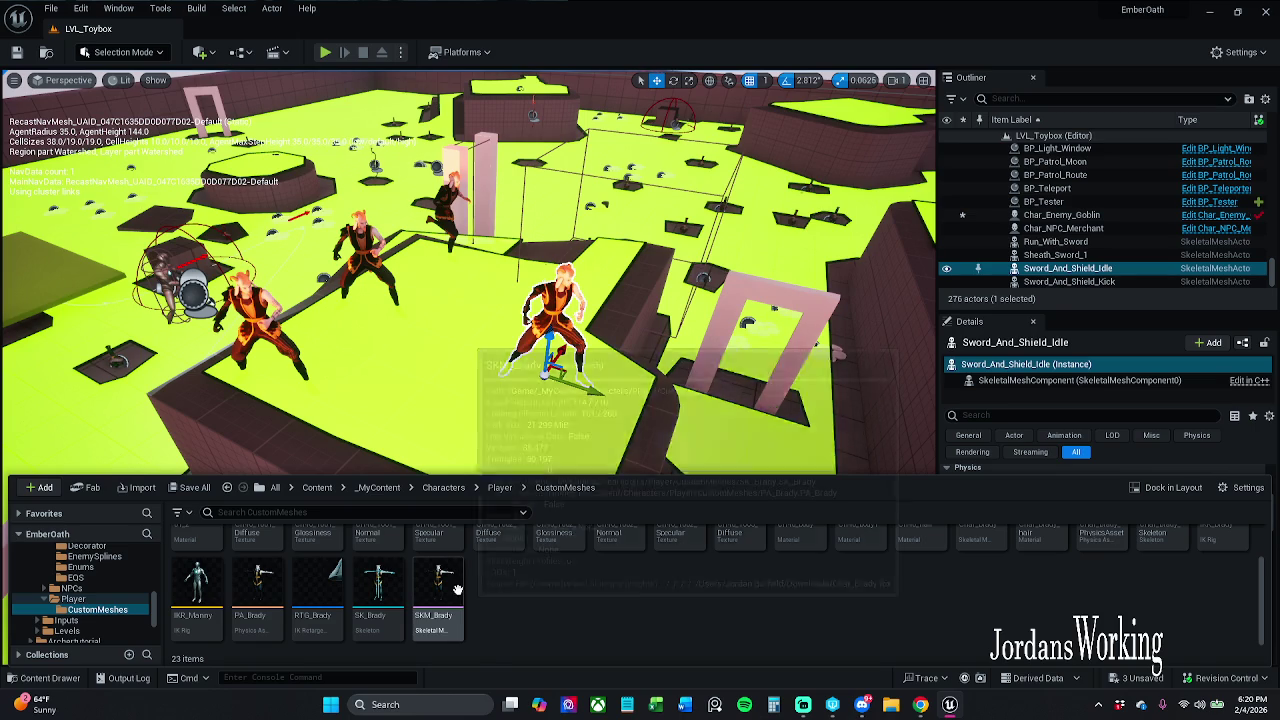
left_click(388, 620, "ctrl")
left_click(258, 600, "ctrl")
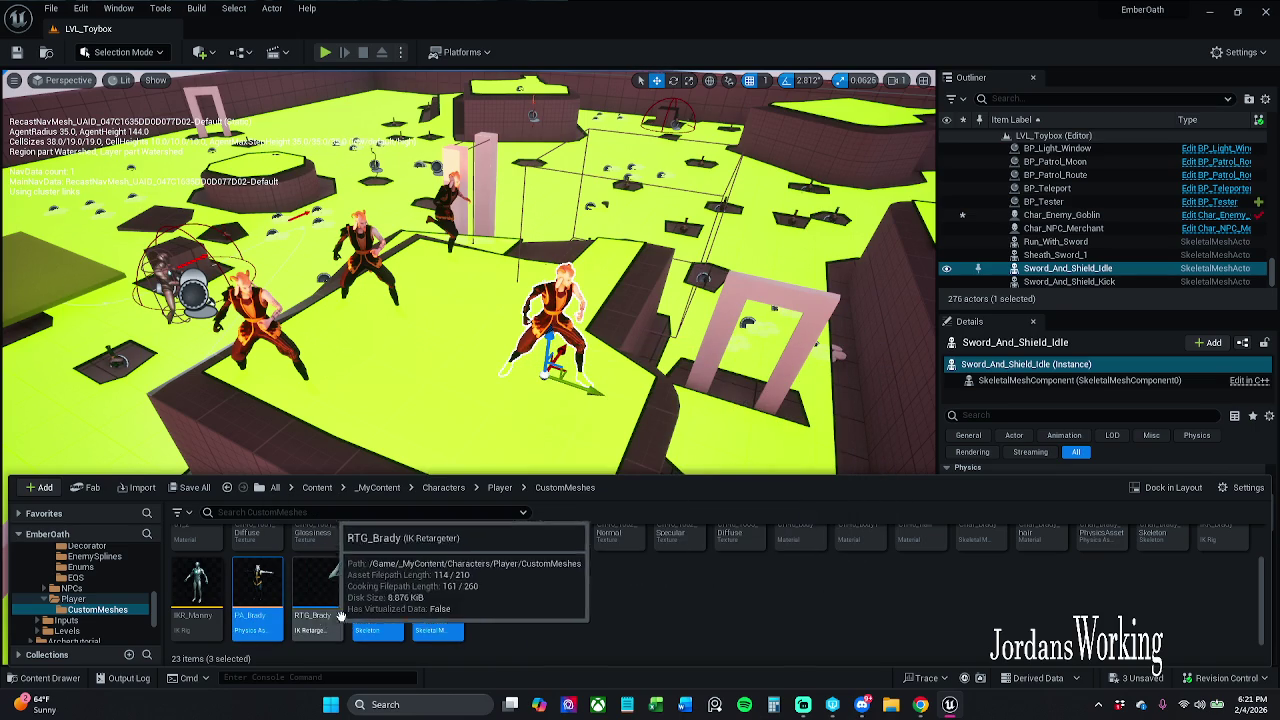
left_click(348, 612)
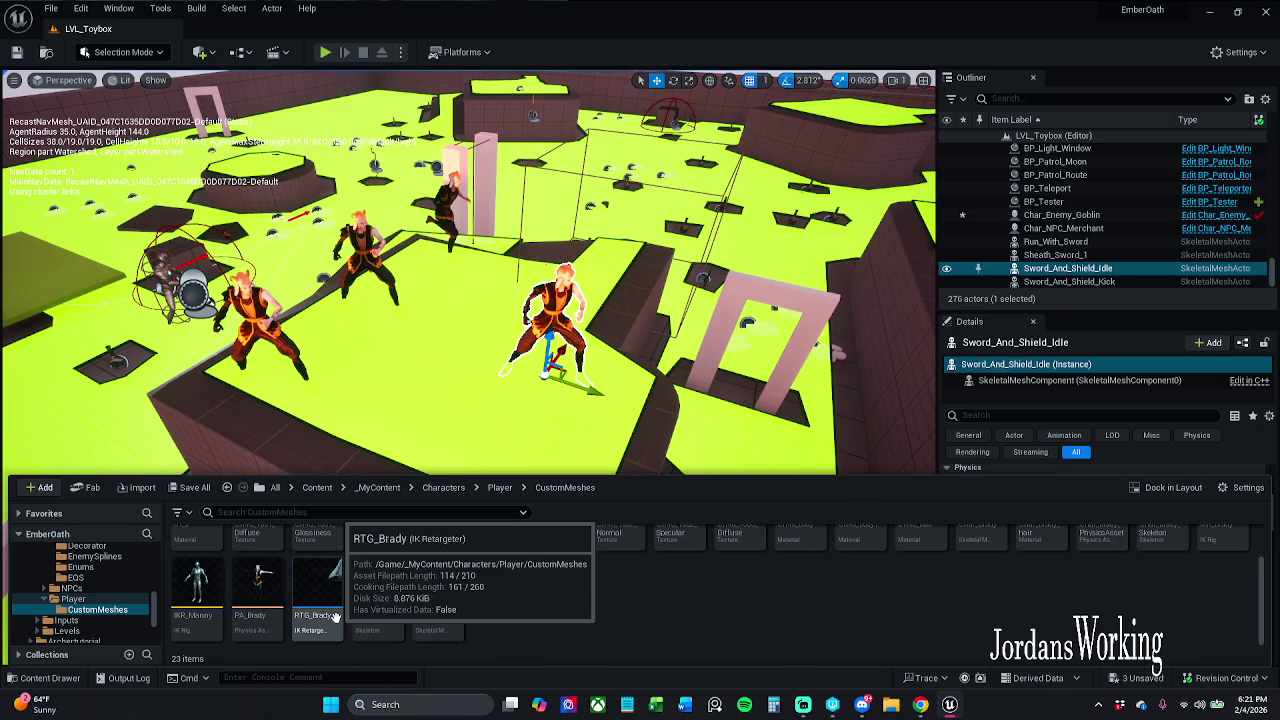
left_click(335, 617)
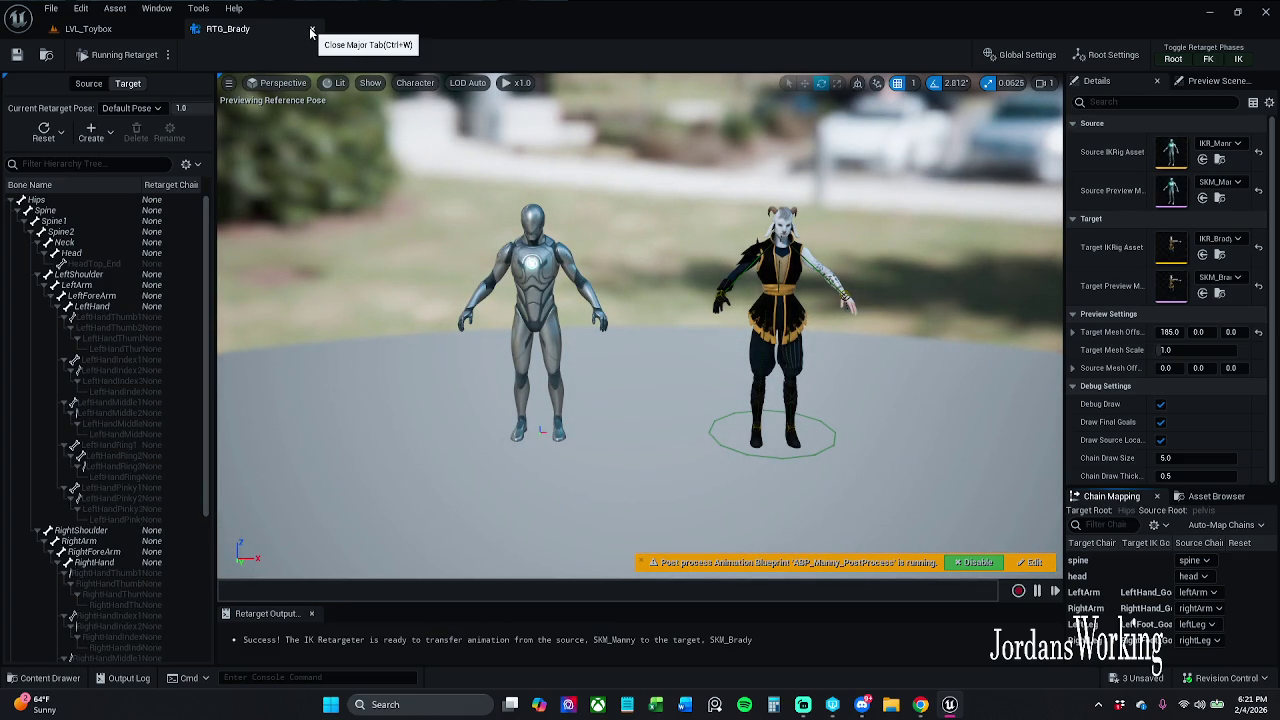
left_click(311, 30)
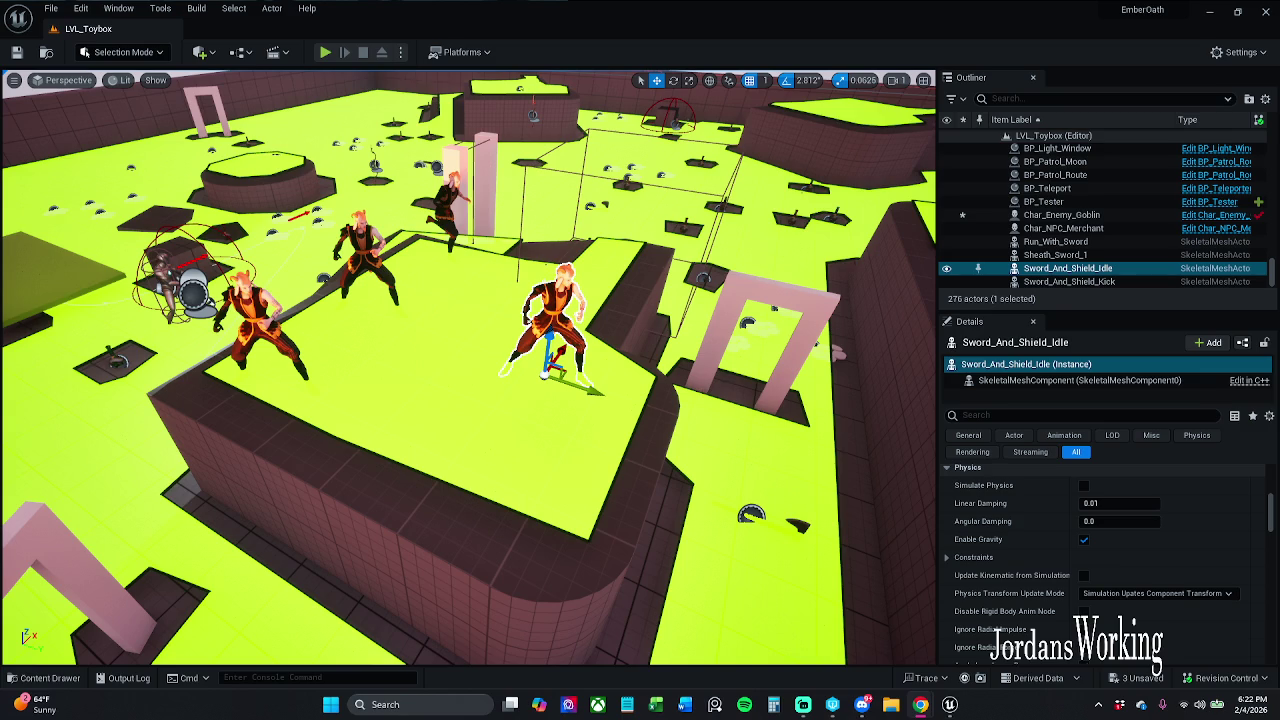
Open RTG_Brady from the CustomMeshes folder in the Content Drawer.
left_click(48, 678)
left_click(575, 600)
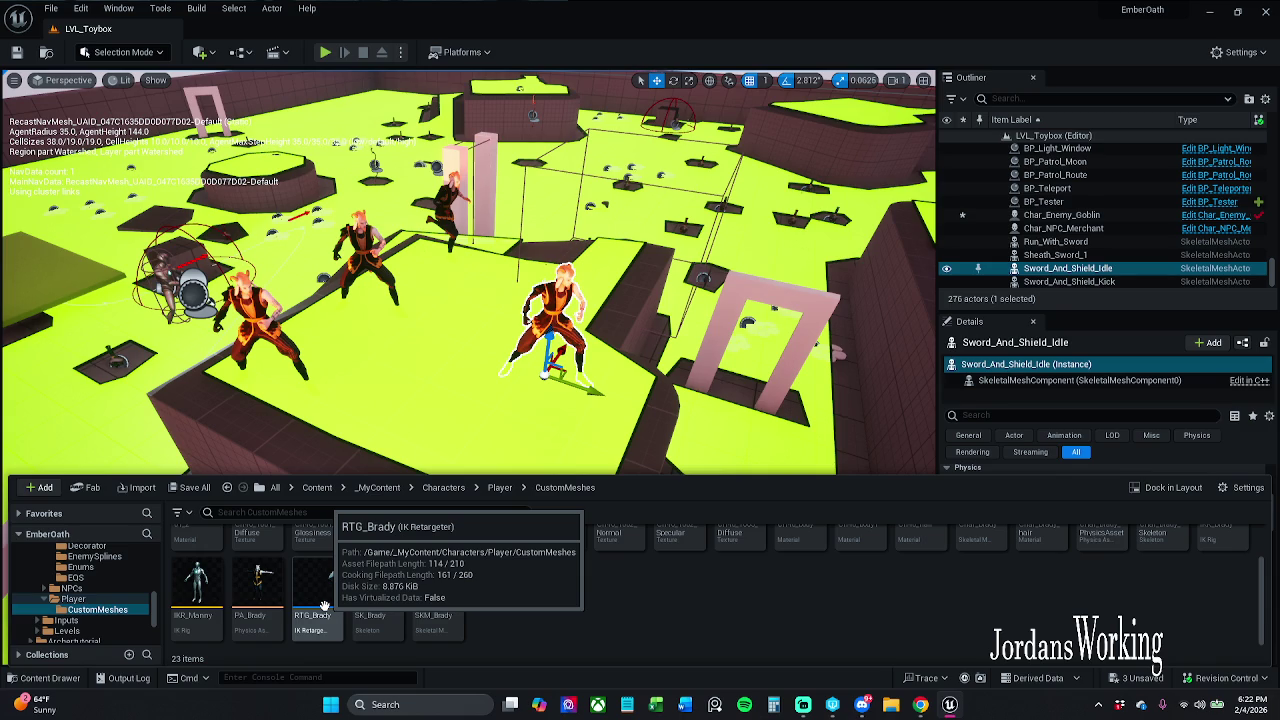
left_click(324, 606)
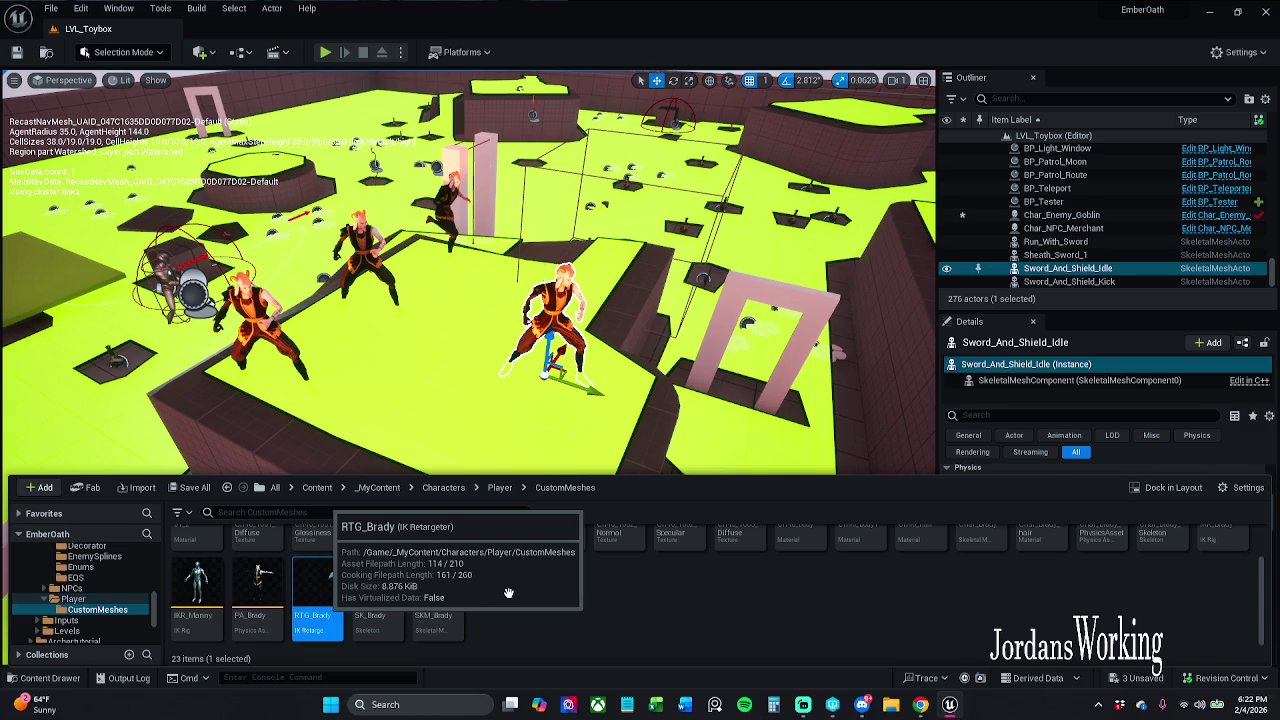
key("Return")
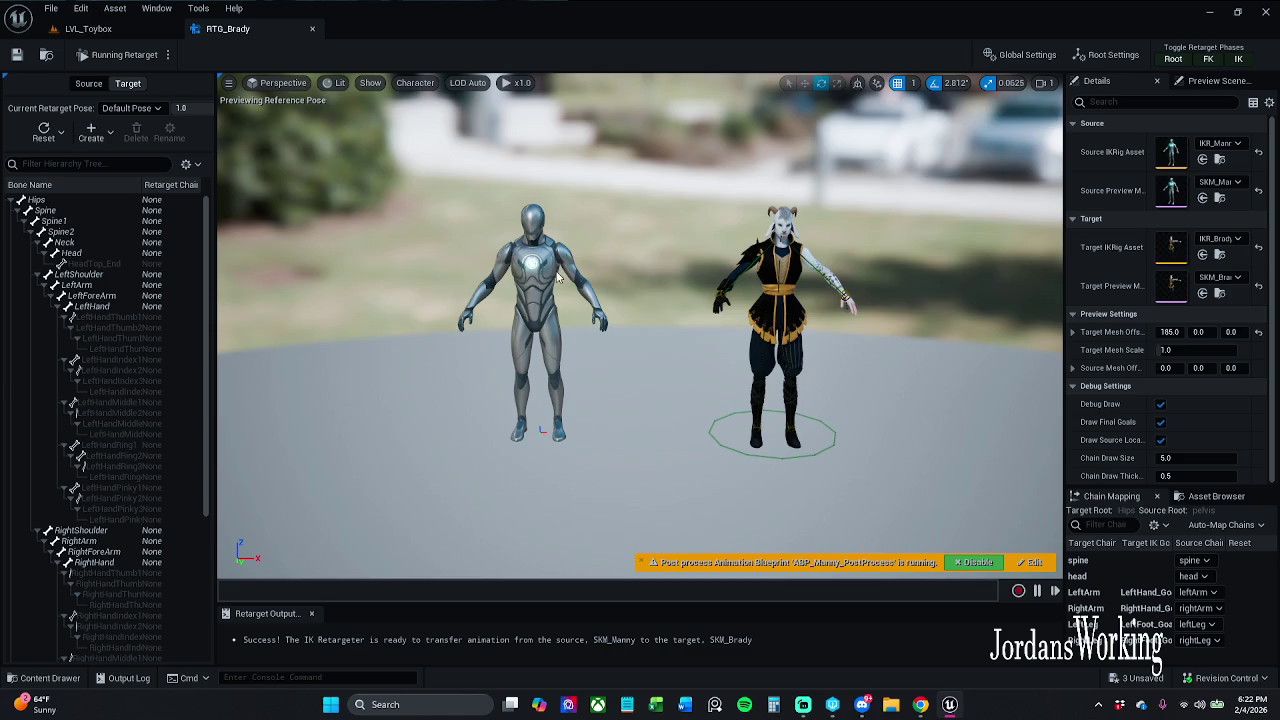
Inspect the source Manny and target Brady bone-chain hierarchies and zoom in on both characters.
left_click(88, 84)
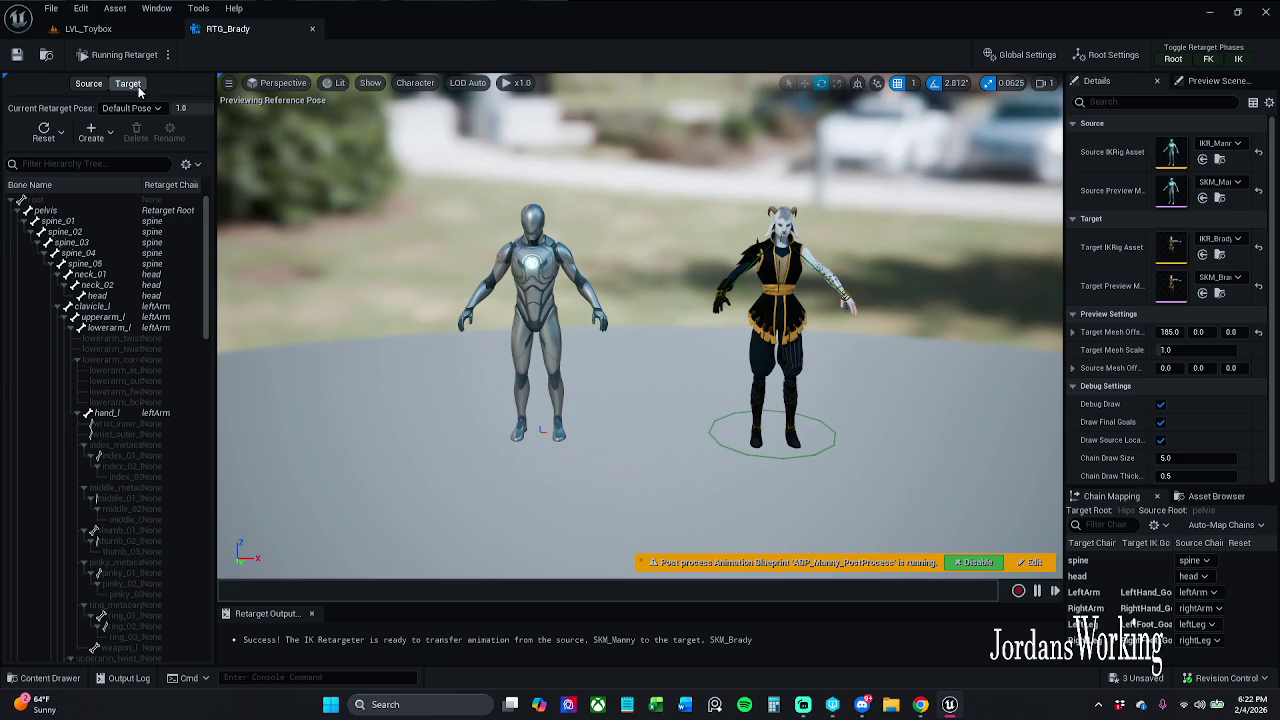
left_click(128, 84)
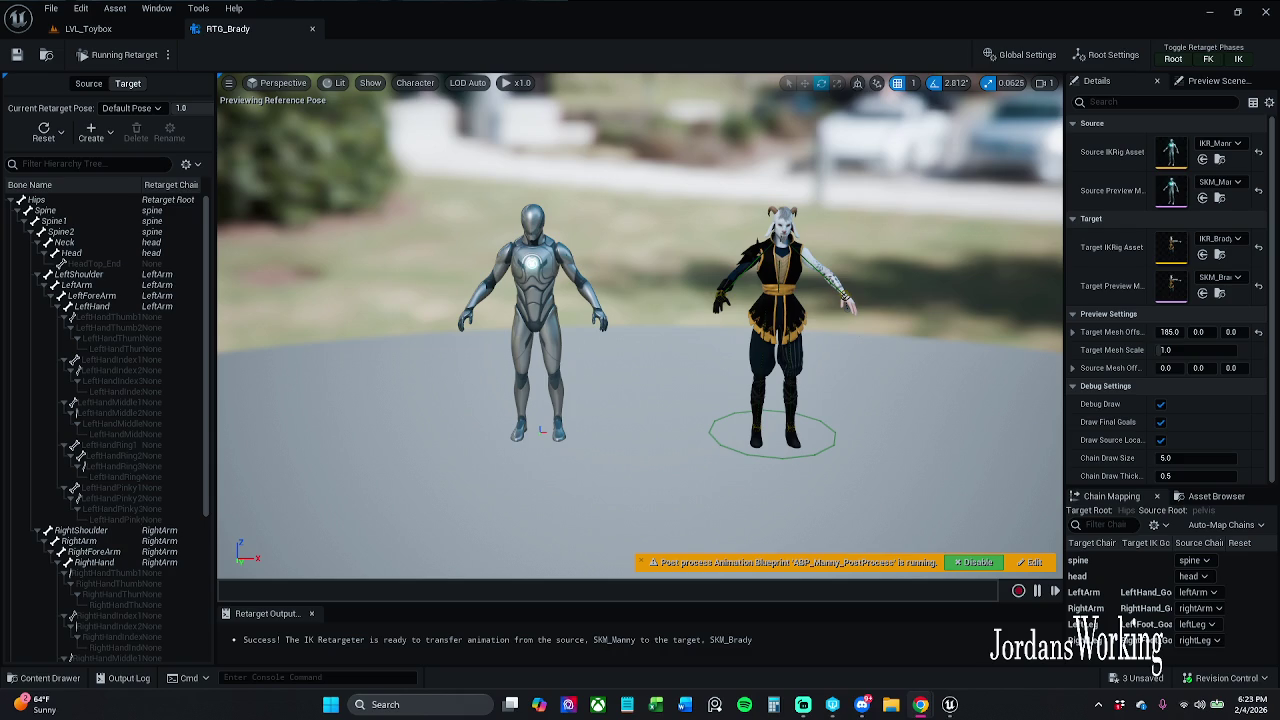
left_click_drag(1034, 426, 1010, 400)
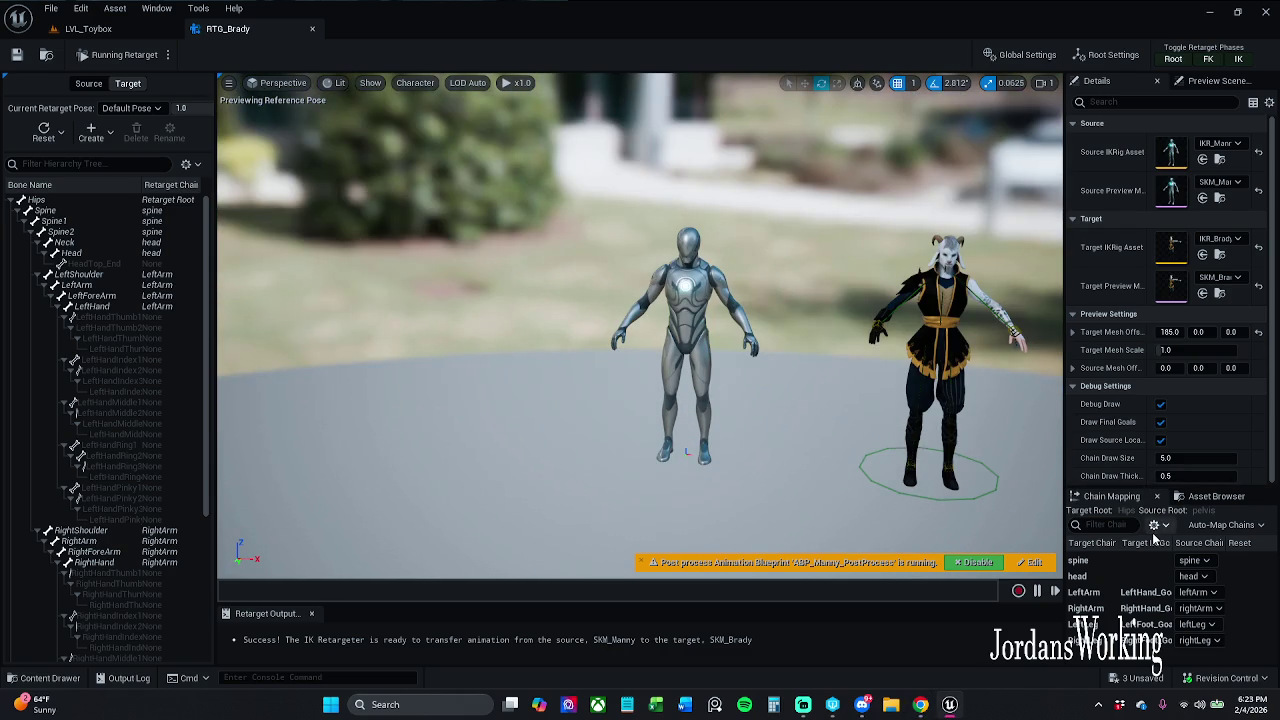
Play Ar_Aim from the enlarged Asset Browser on Manny and Brady.
left_click(1215, 496)
left_click_drag(1215, 490, 1212, 350)
left_click(1140, 537)
mouse_move(886, 447)
left_mouse_down()
mouse_move(880, 400)
mouse_move(850, 370)
mouse_move(790, 350)
left_mouse_up()
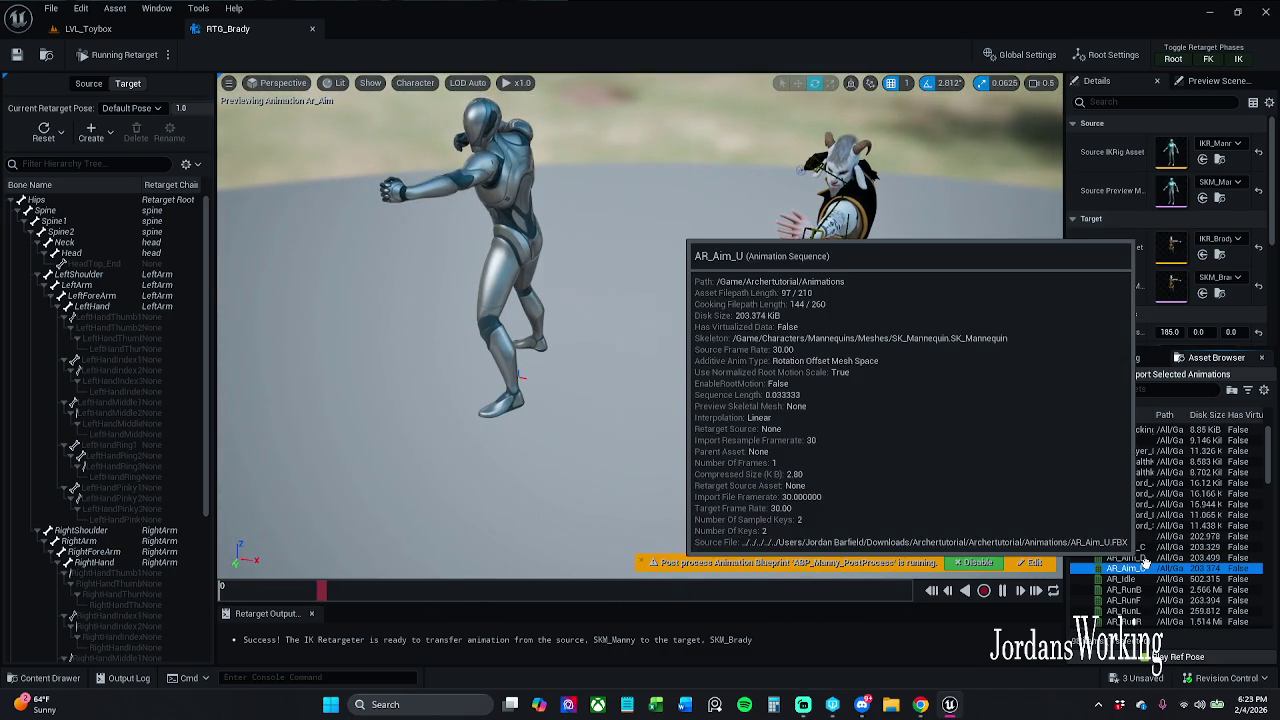
Preview AR_Aim_U, then AR_Idle, on Manny and Brady.
left_click(1125, 568)
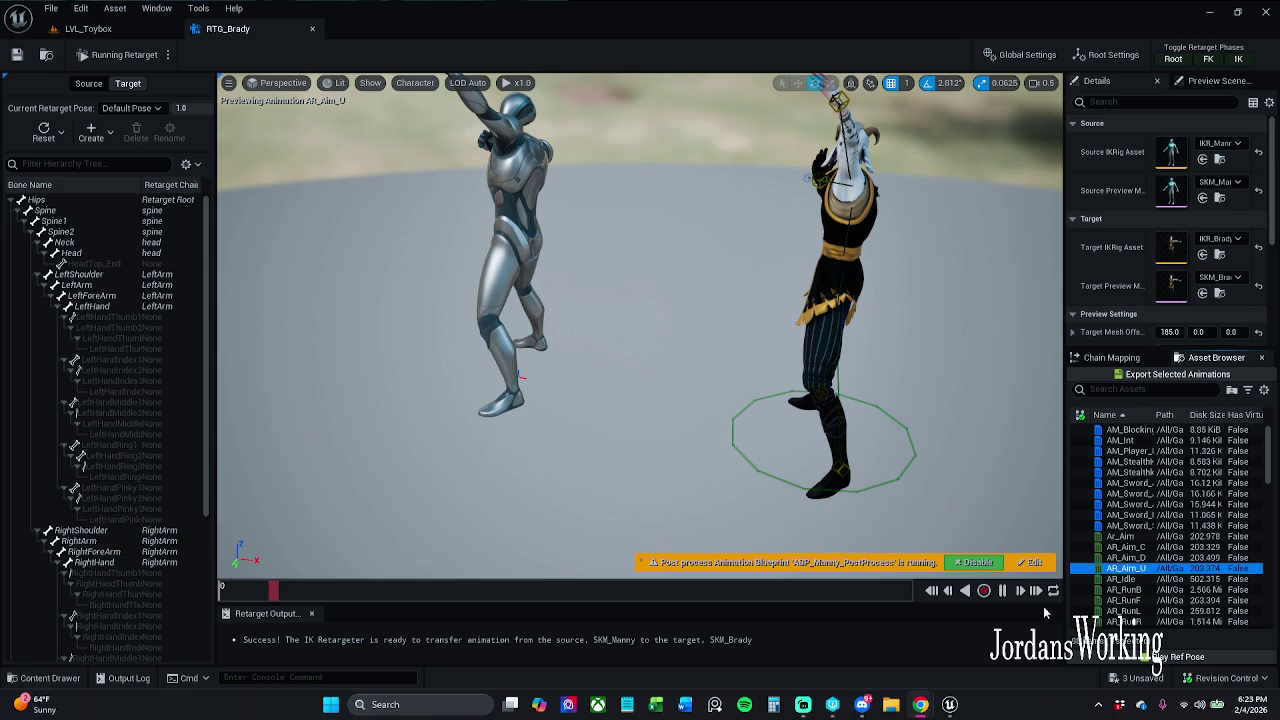
left_click(1134, 580)
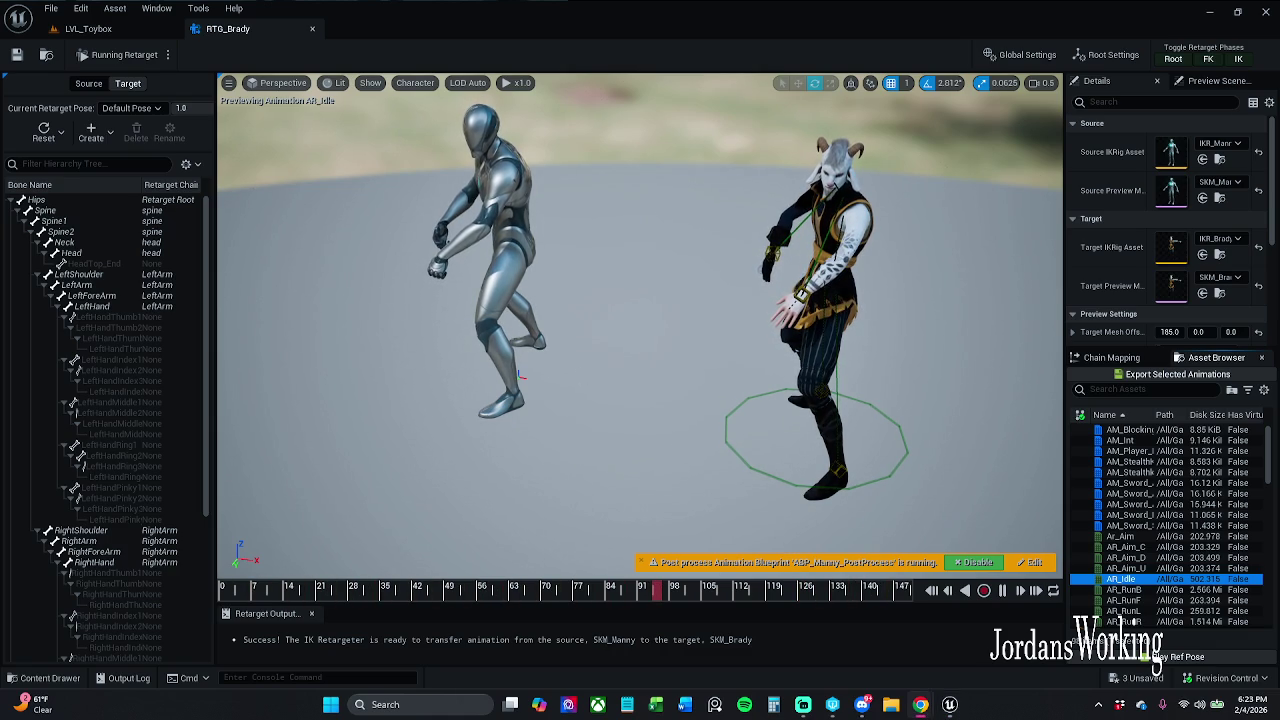
left_click(45, 678)
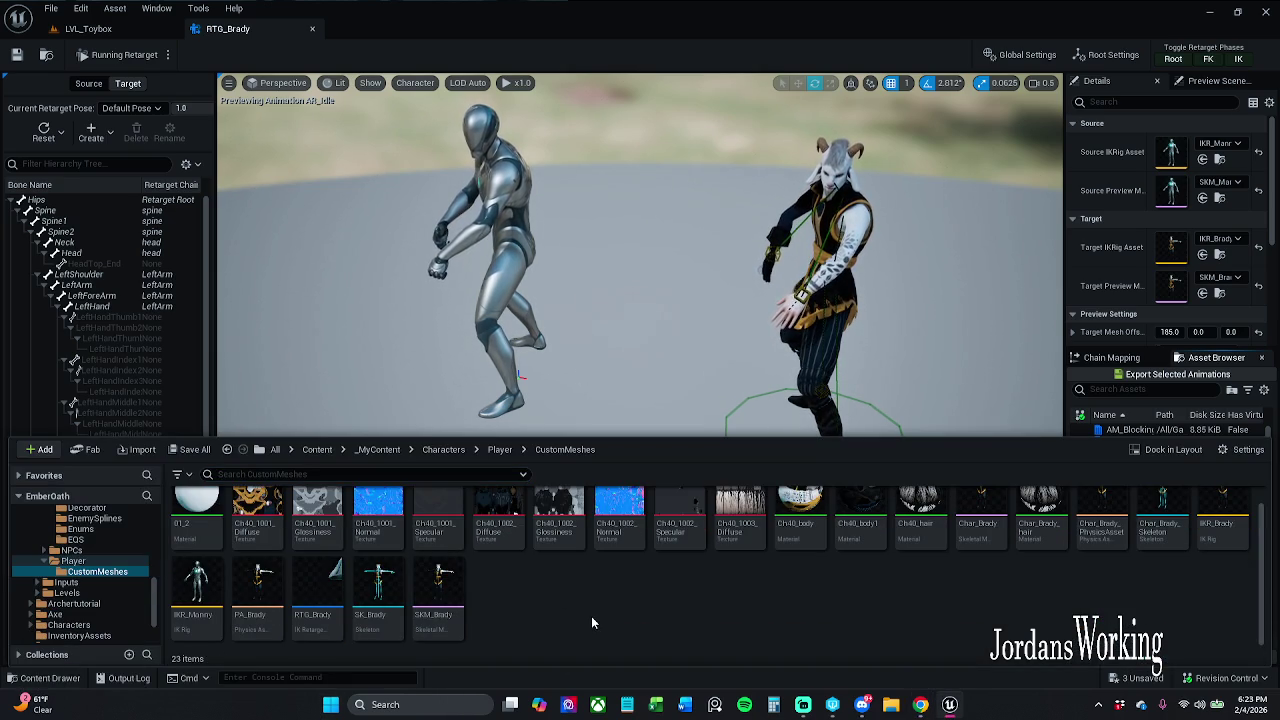
Scroll through the CustomMeshes assets while AR_Idle keeps playing.
scroll(725, 607, "up", 1)
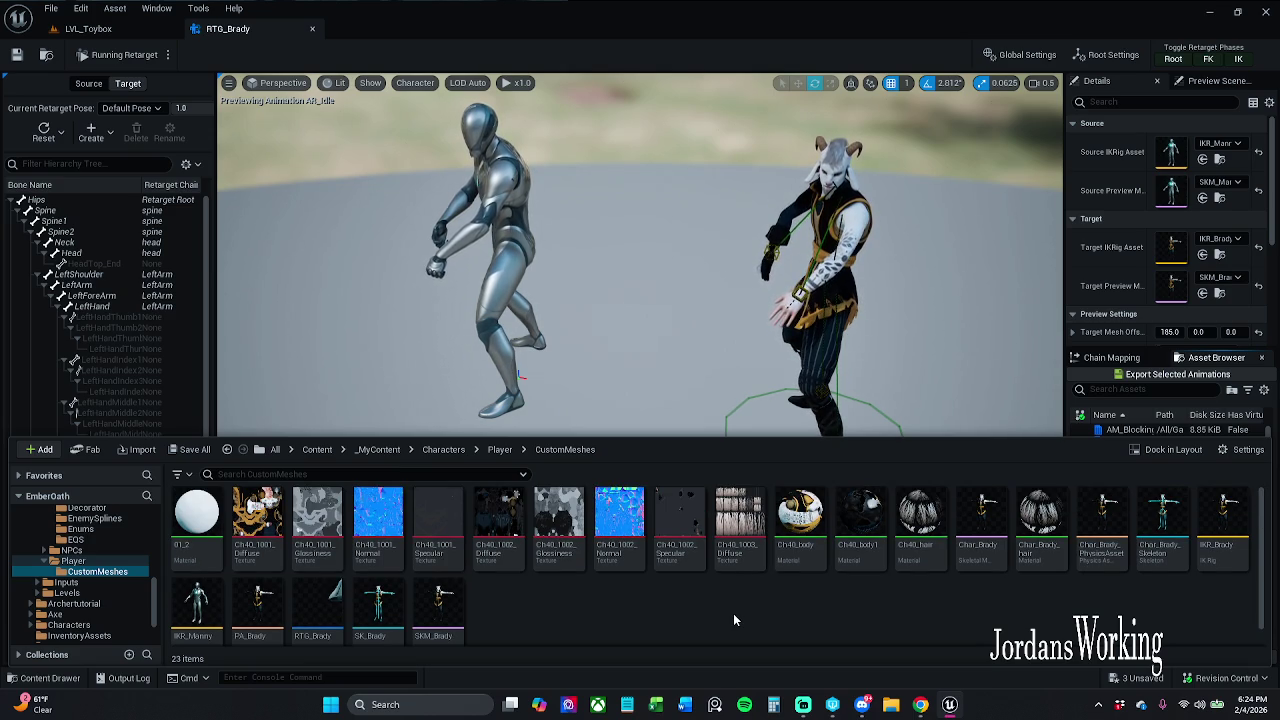
scroll(733, 619, "down", 1)
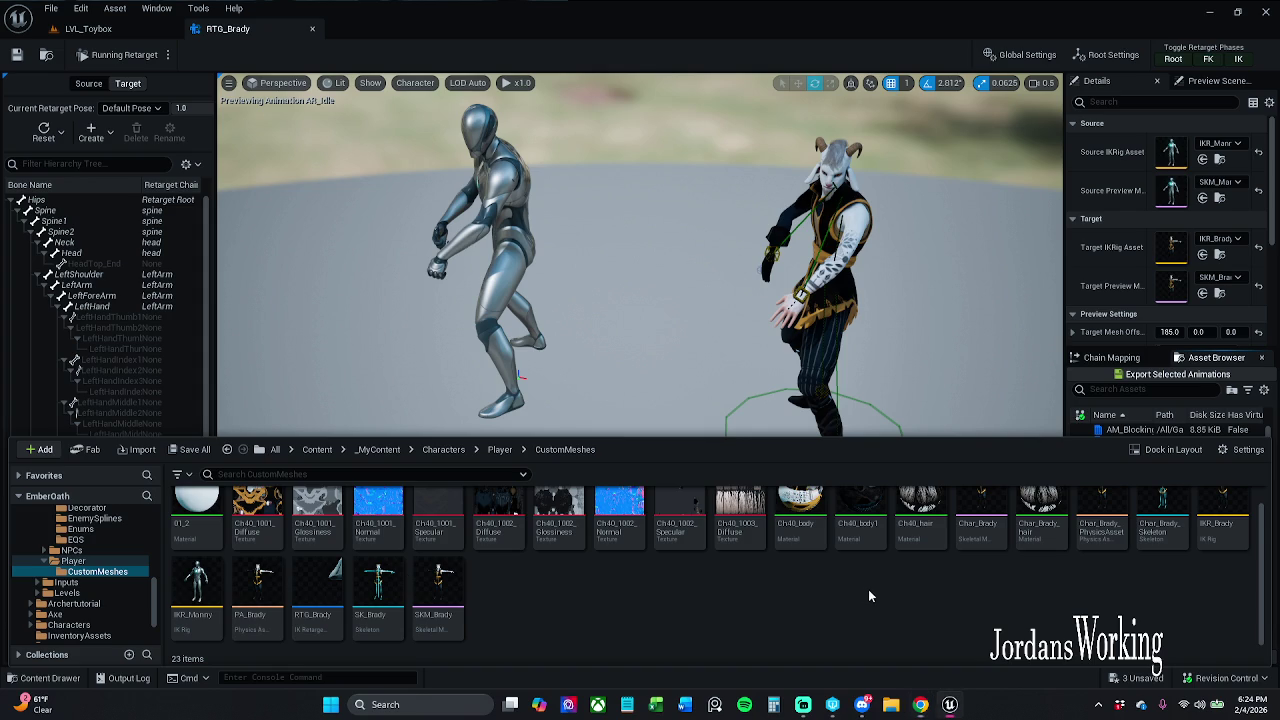
Create a new Anim Blueprint from the Char_Brady skeletal mesh.
right_click(990, 528)
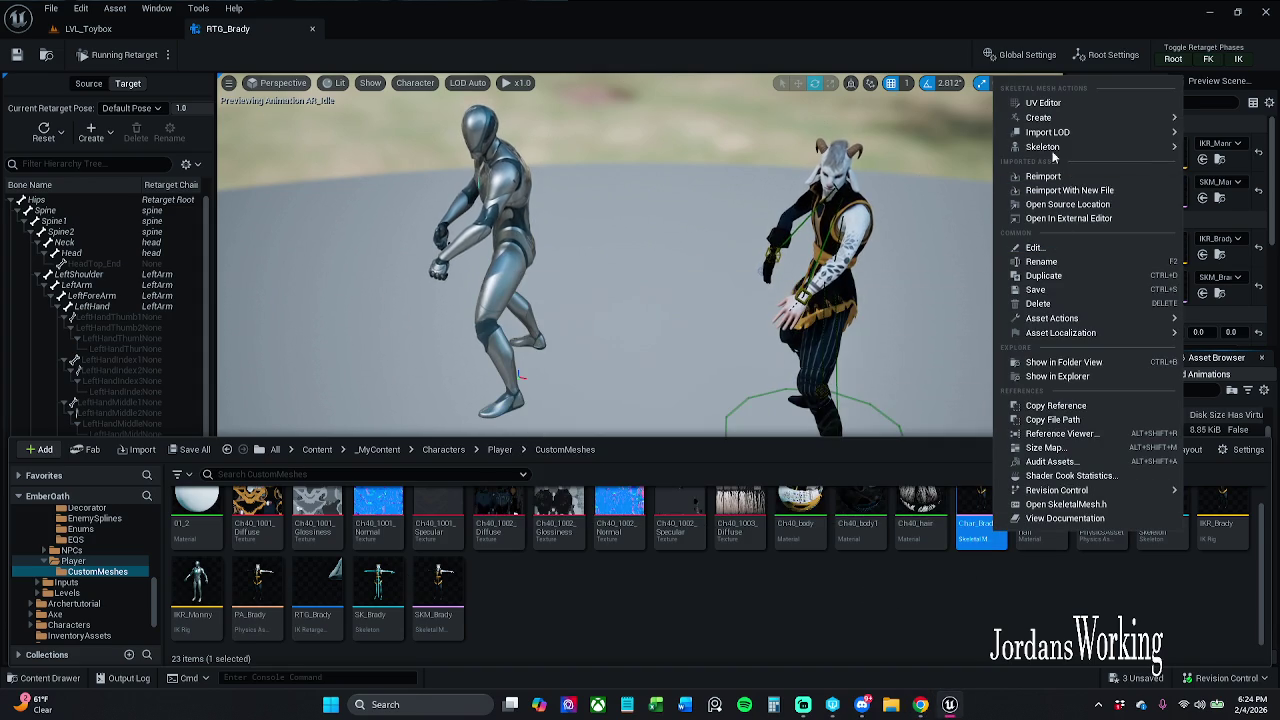
mouse_move(1150, 132)
key("Escape")
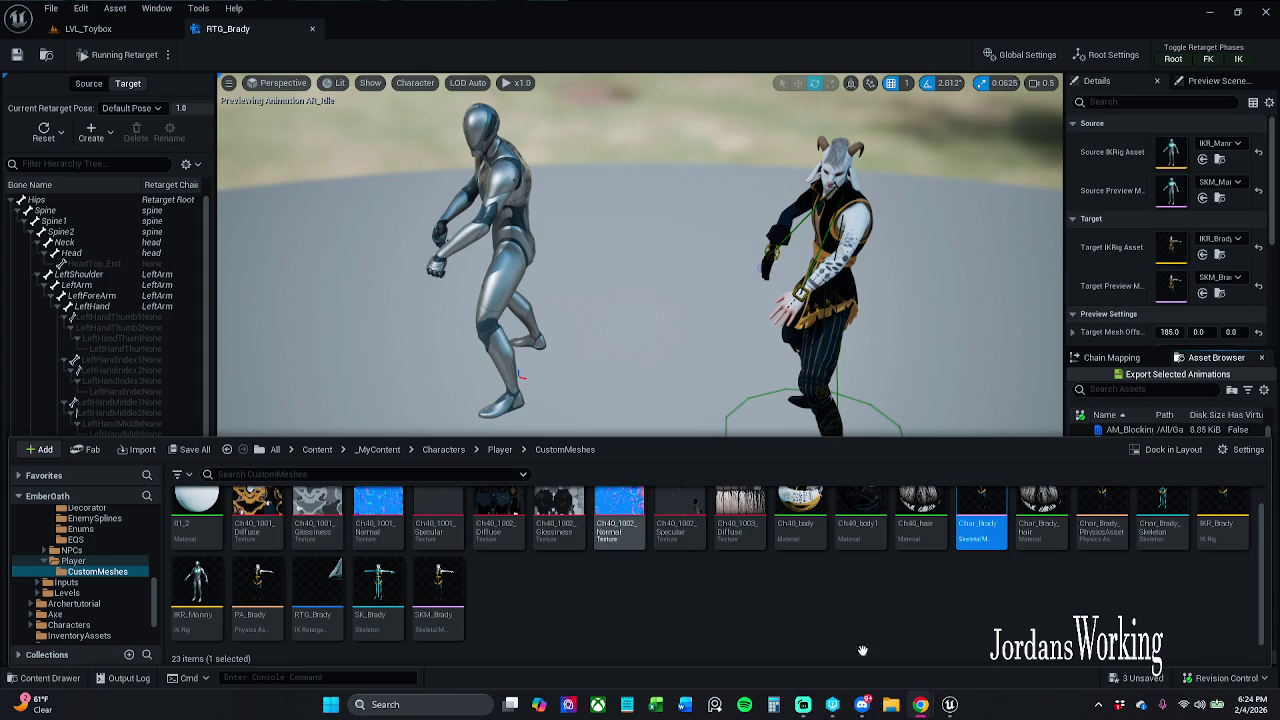
right_click(974, 537)
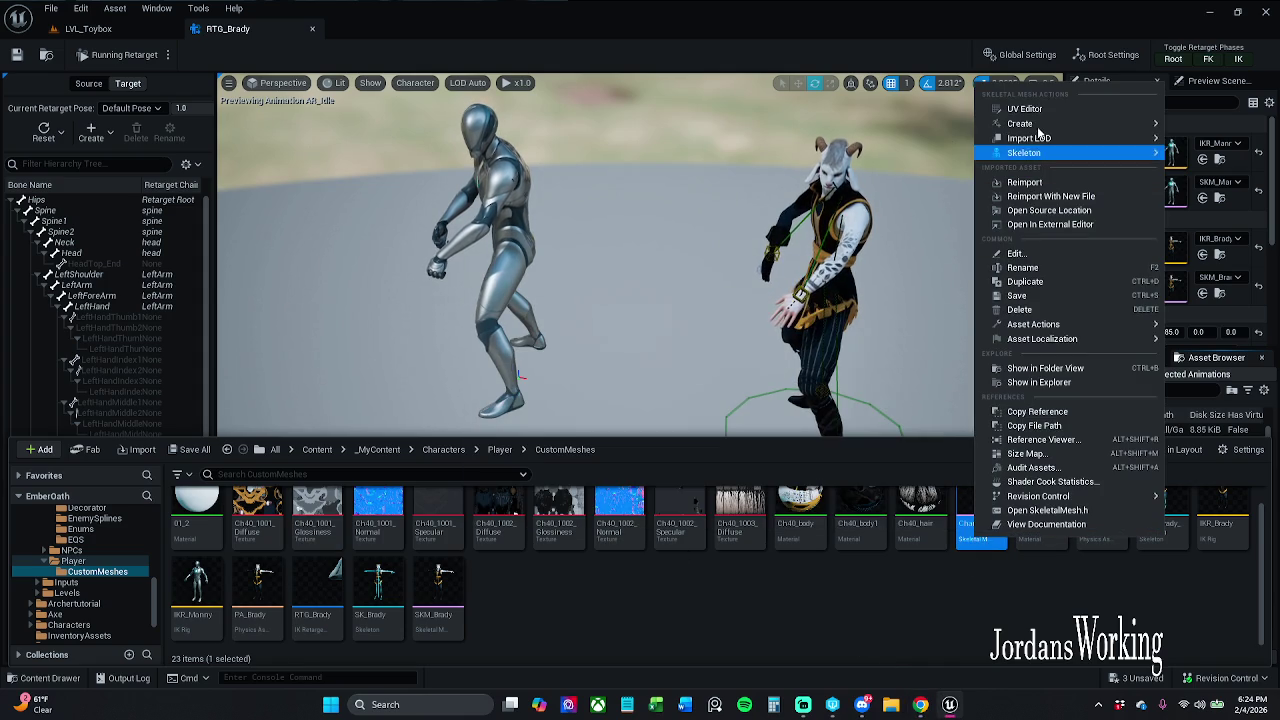
mouse_move(1020, 123)
mouse_move(1100, 148)
left_click(1247, 174)
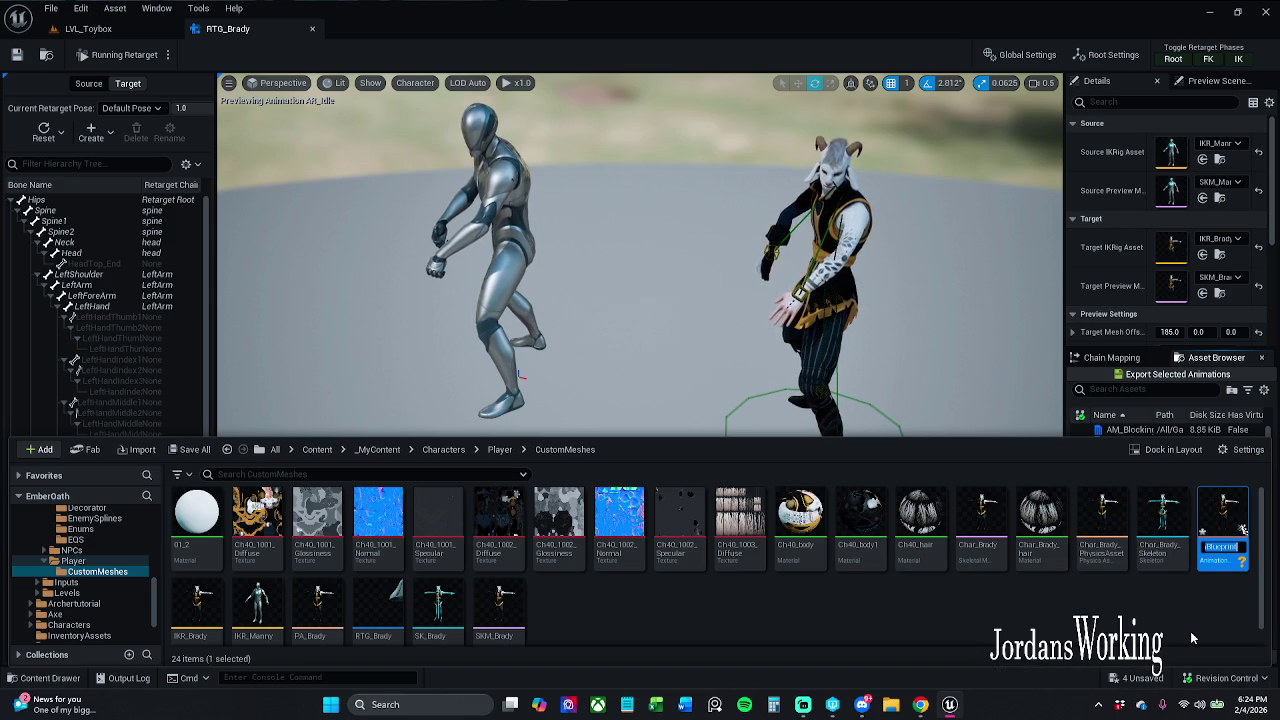
Name the new animation blueprint ABP_Brady.
type("Char_Brady_Sk")
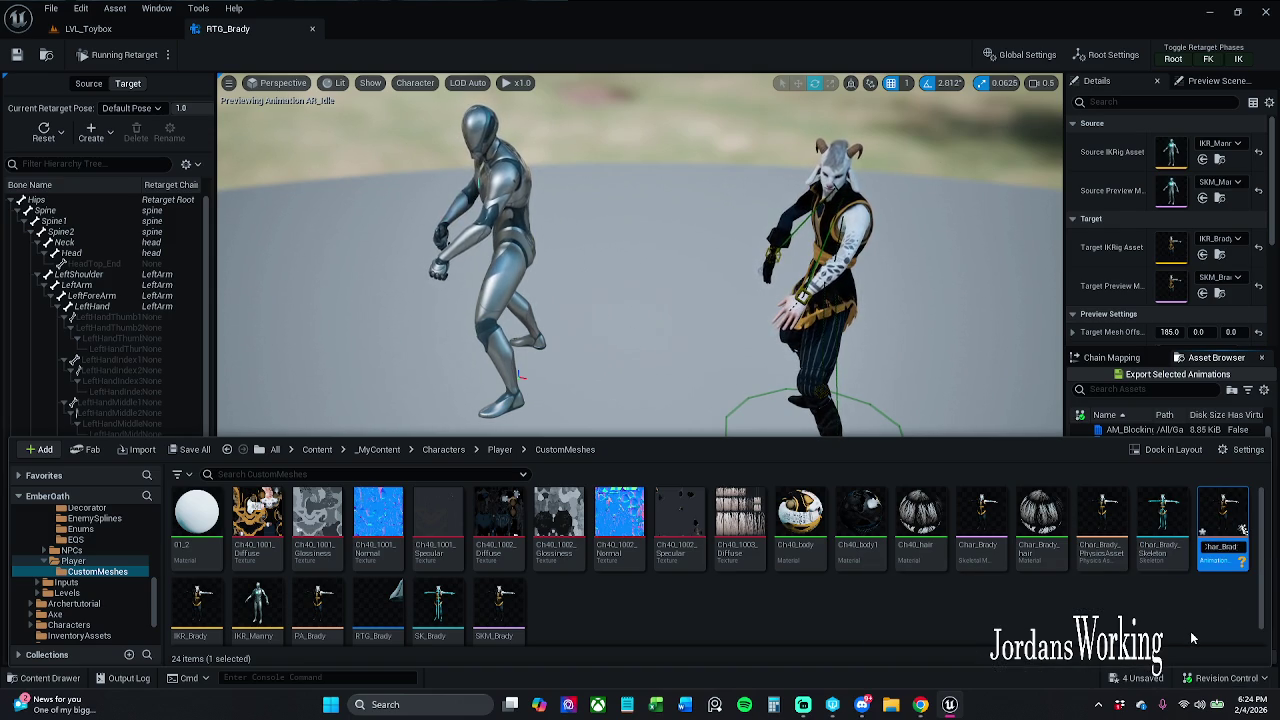
type("eleton_A")
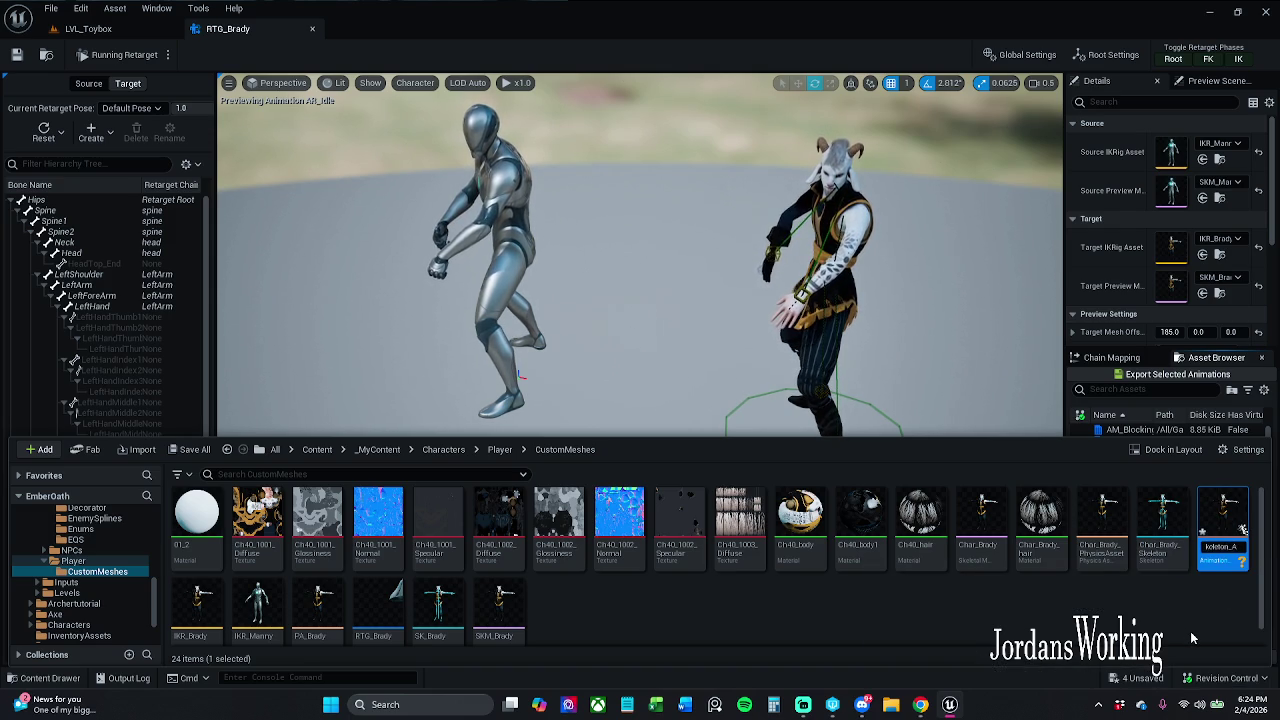
type("nimBlueprint")
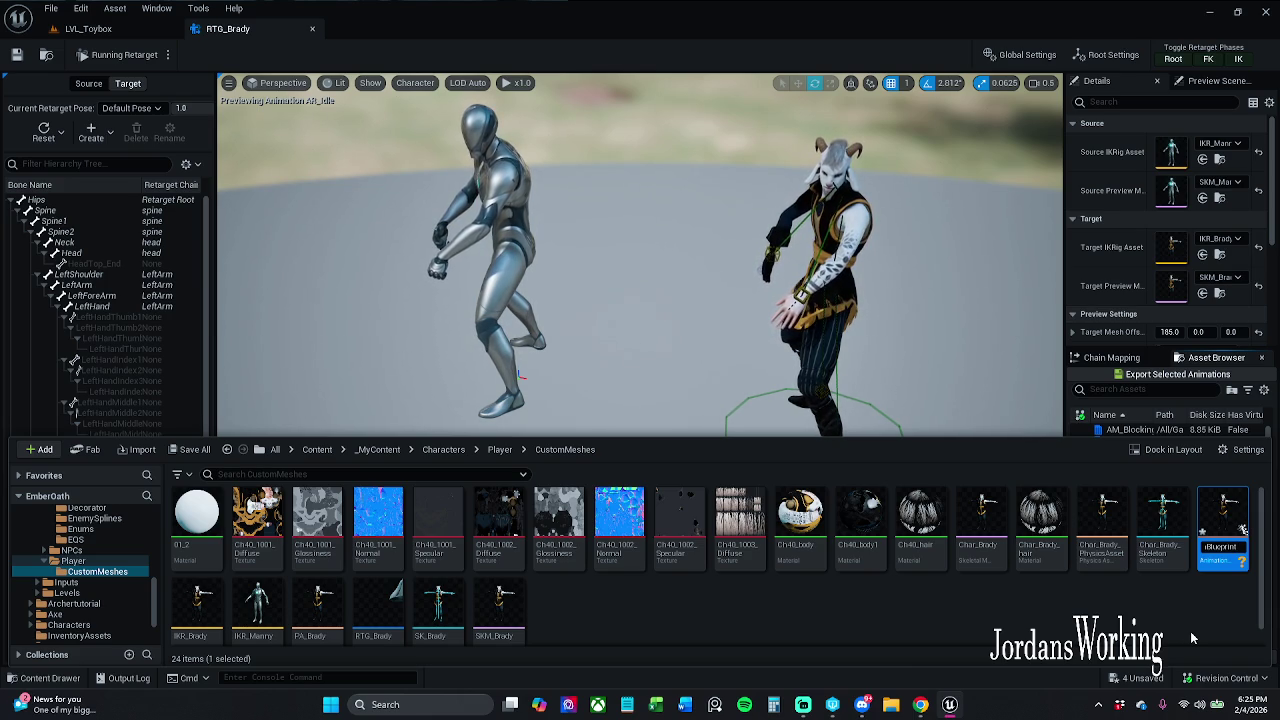
key("ctrl+a")
type("C")
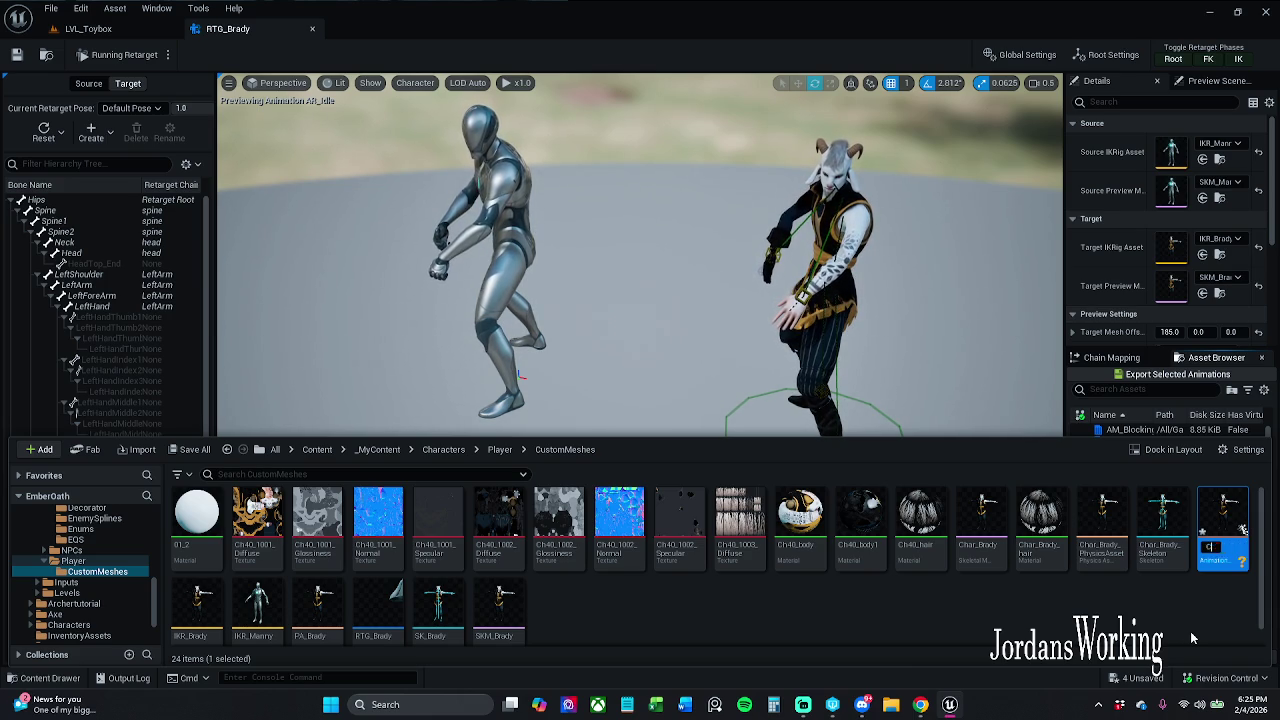
key("BackSpace")
type("A")
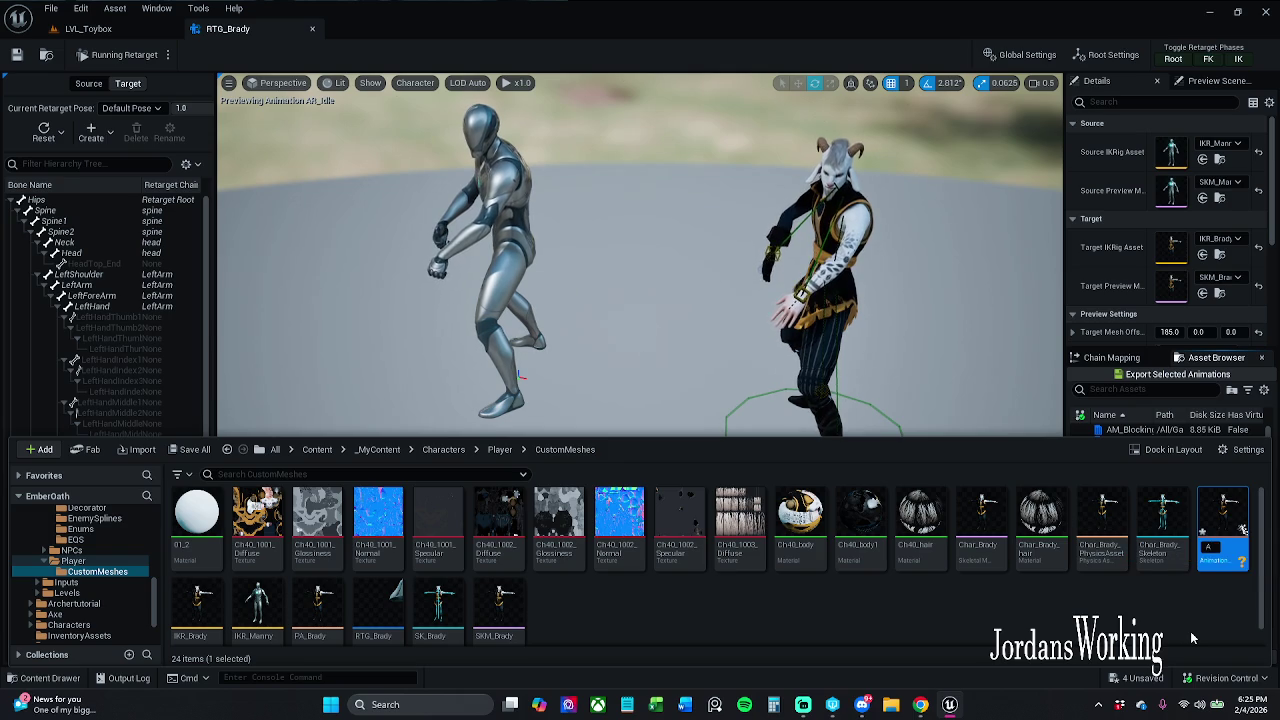
type("VP")
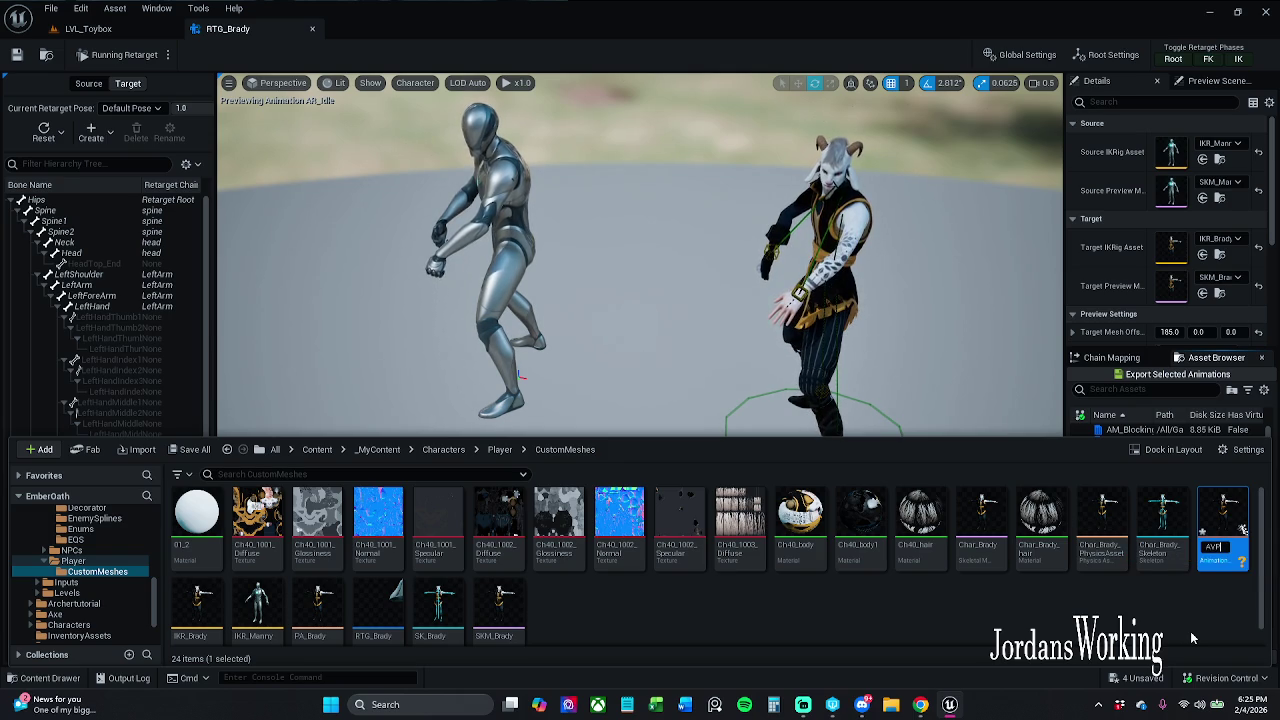
key("BackSpace")
key("BackSpace")
type("BP_Brady")
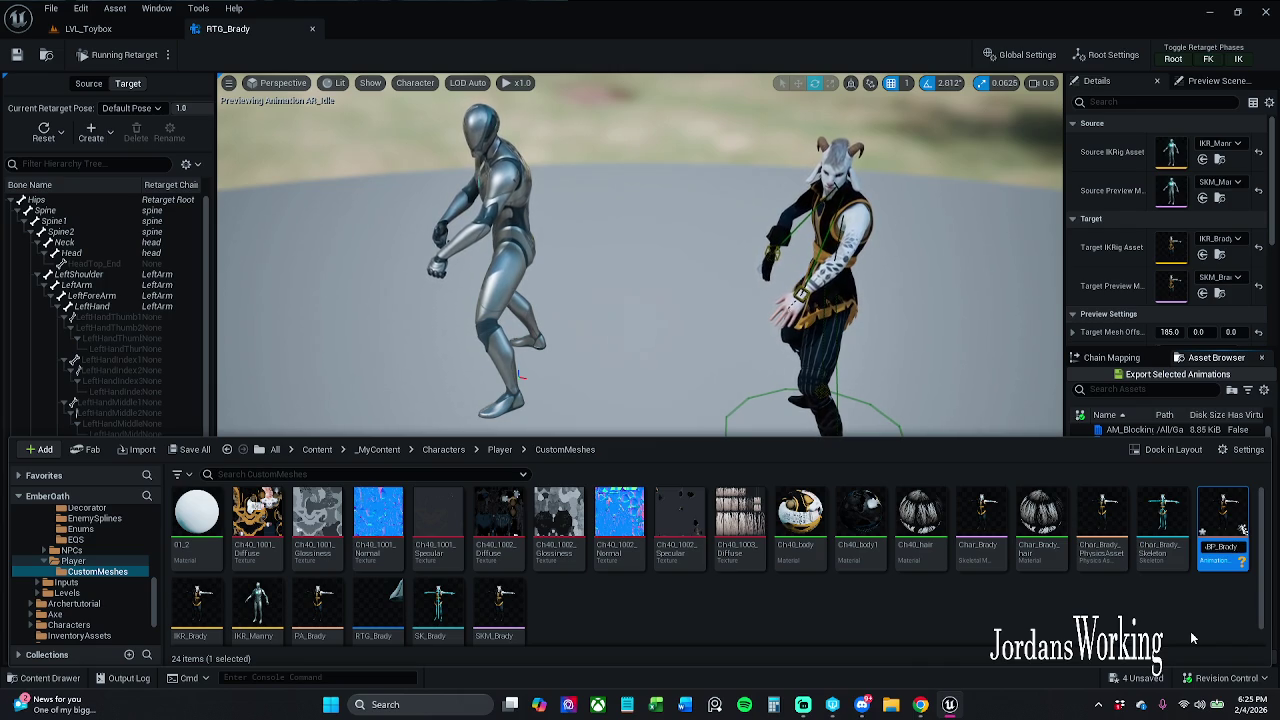
key("Return")
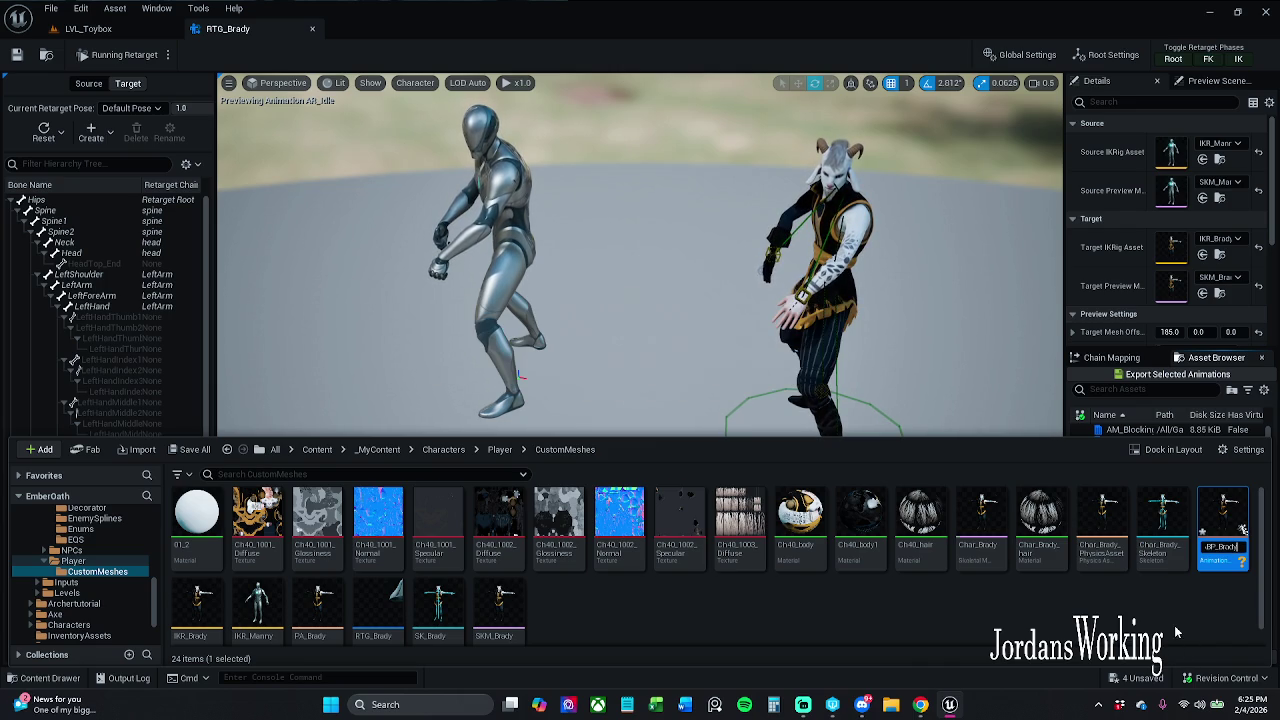
Start adding an SM prefix to Char_Brady, then cancel, keeping its name unchanged.
left_click(628, 615)
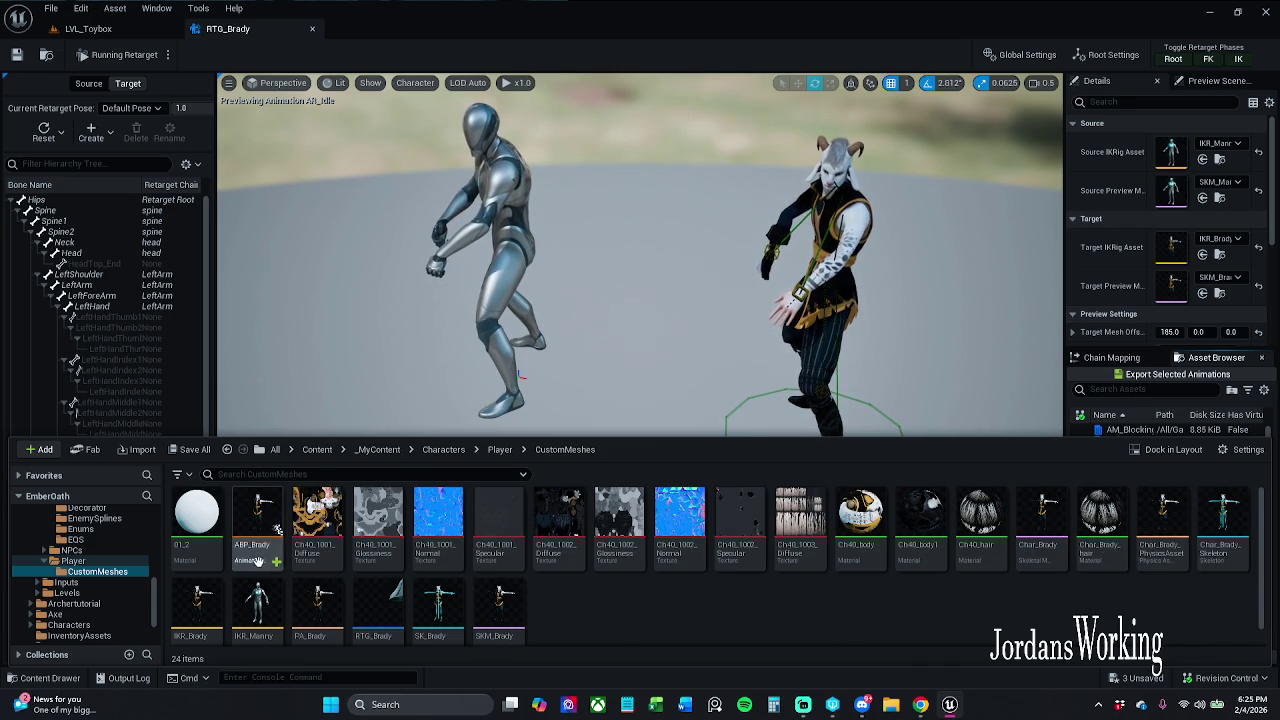
left_click(1038, 530)
key("F2")
key("Home")
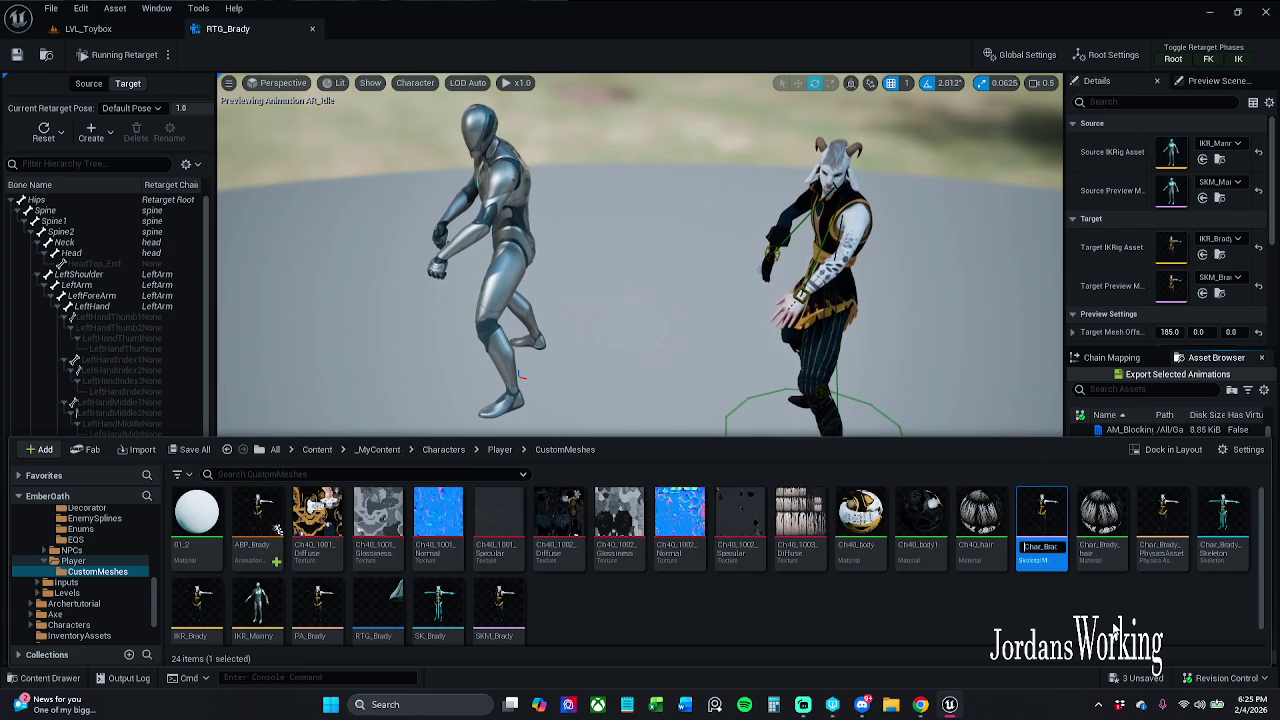
type("SM")
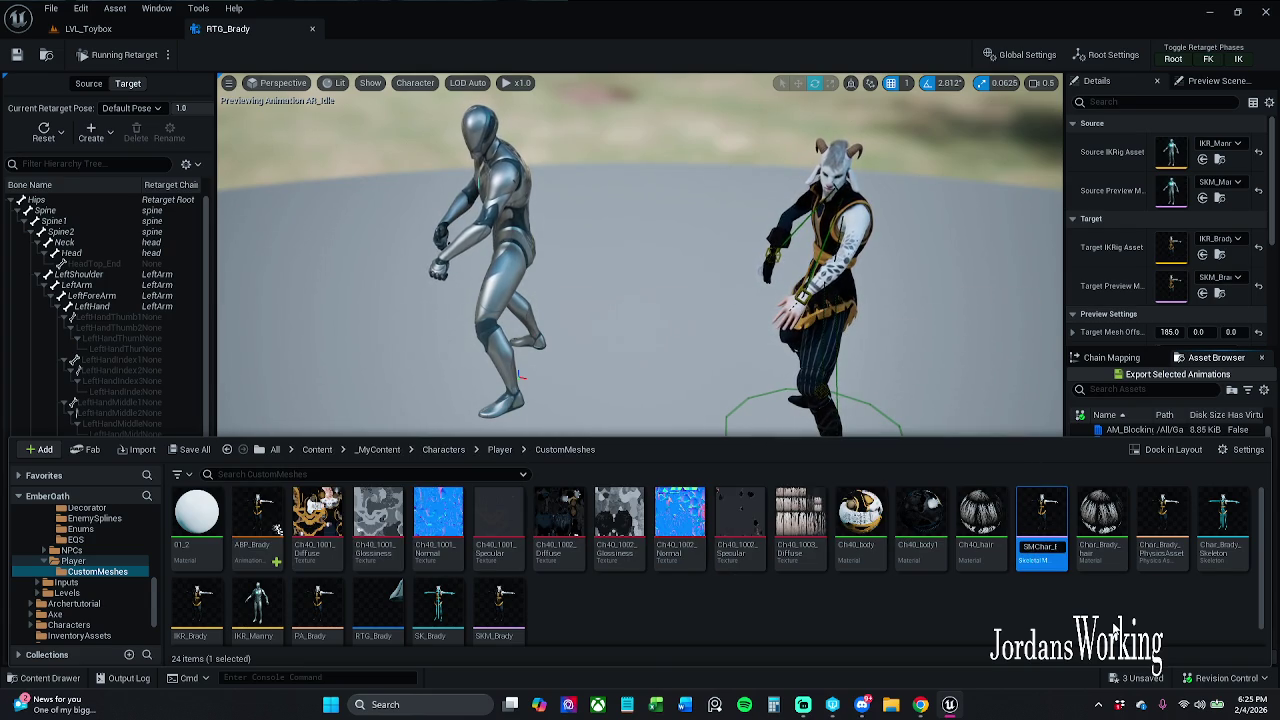
key("Escape")
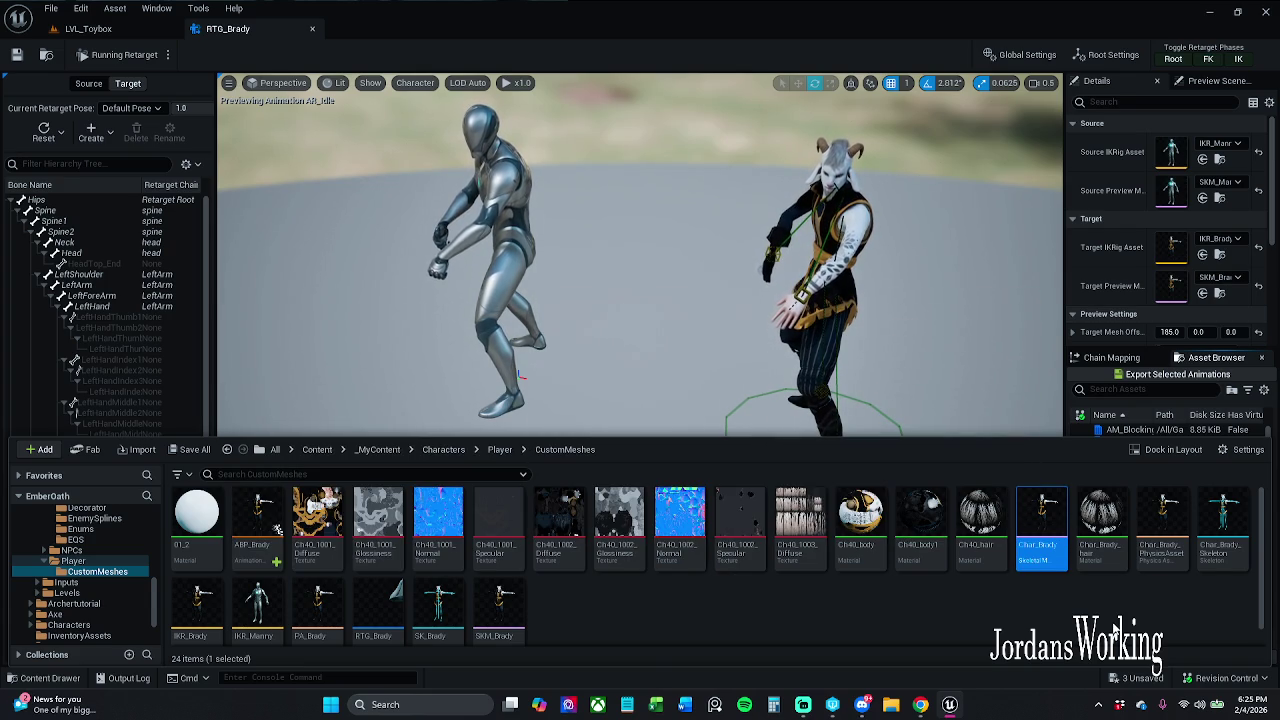
Open ABP_Brady for editing.
left_click(258, 560)
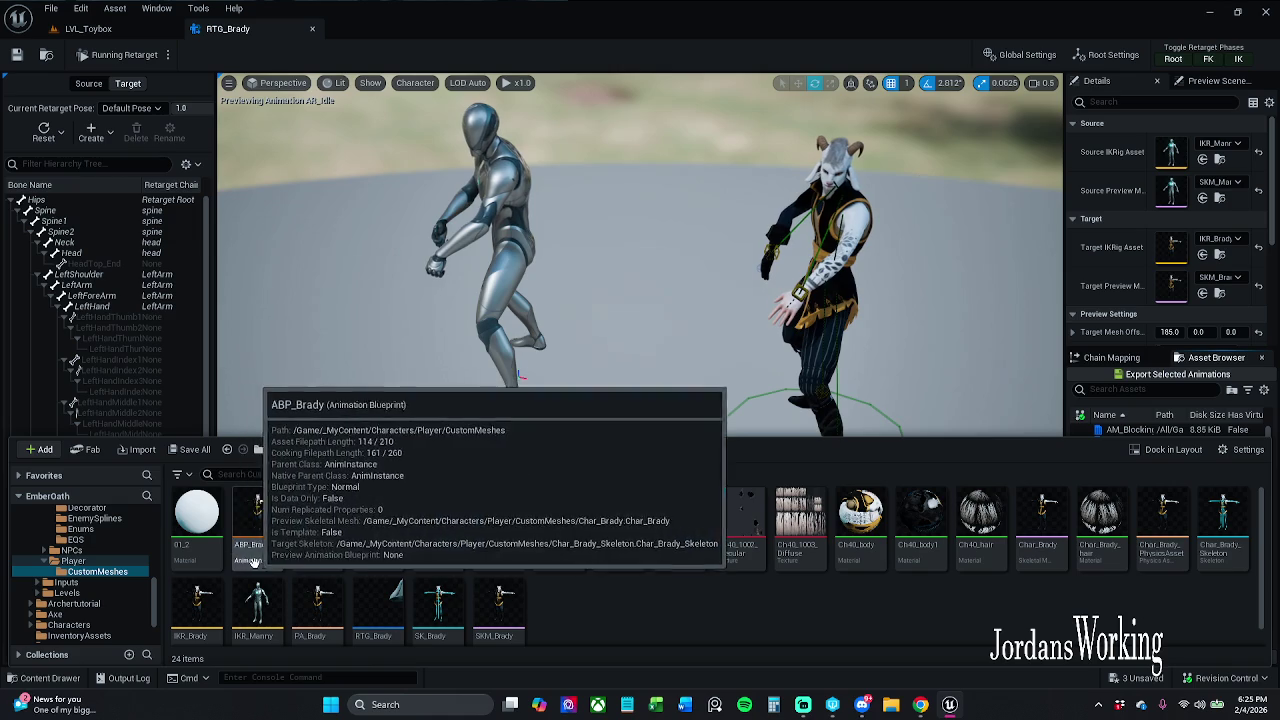
left_click(398, 572)
double_click(258, 520)
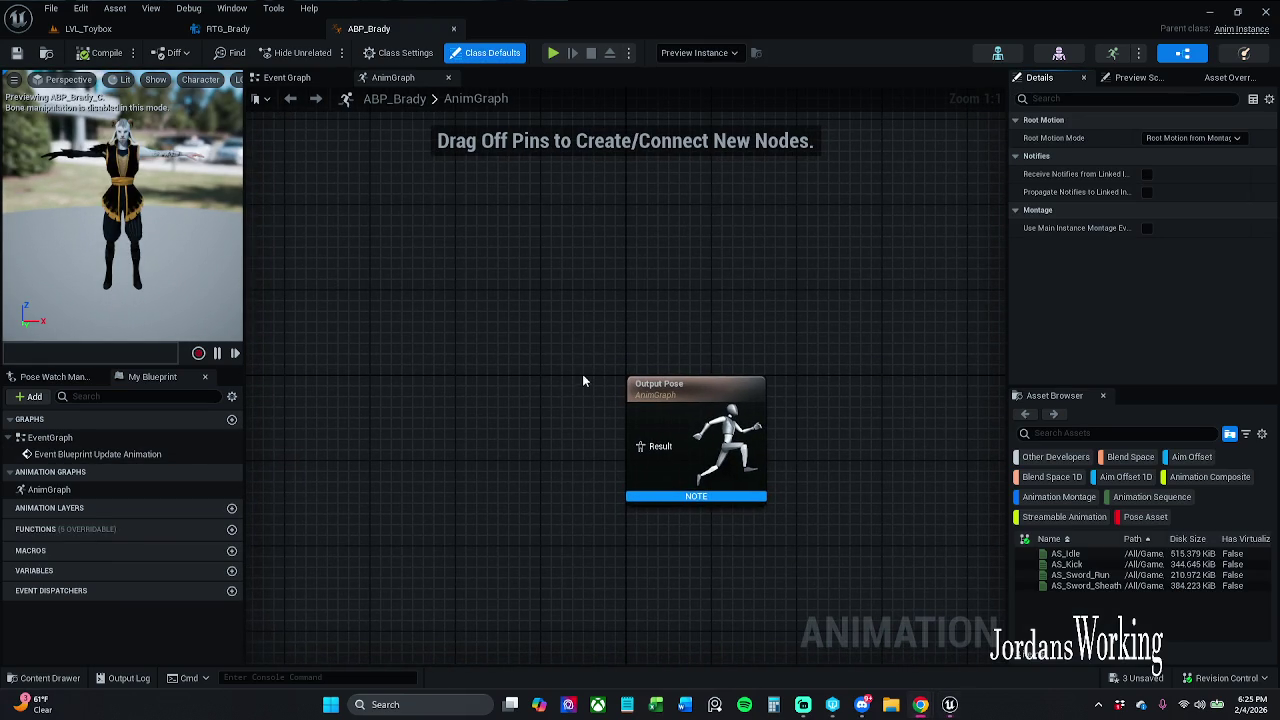
Add a Retarget Pose From Mesh node feeding Output Pose and compile.
left_click_drag(600, 364, 525, 373)
type("retarget")
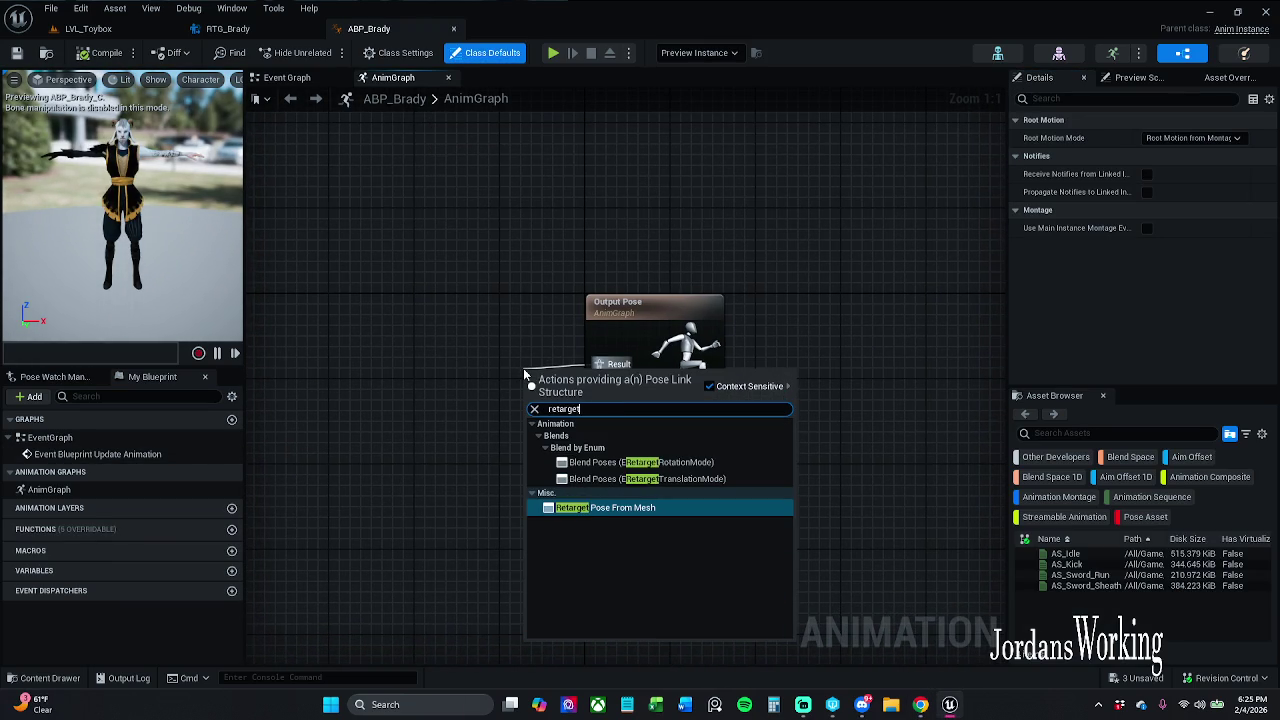
key("Return")
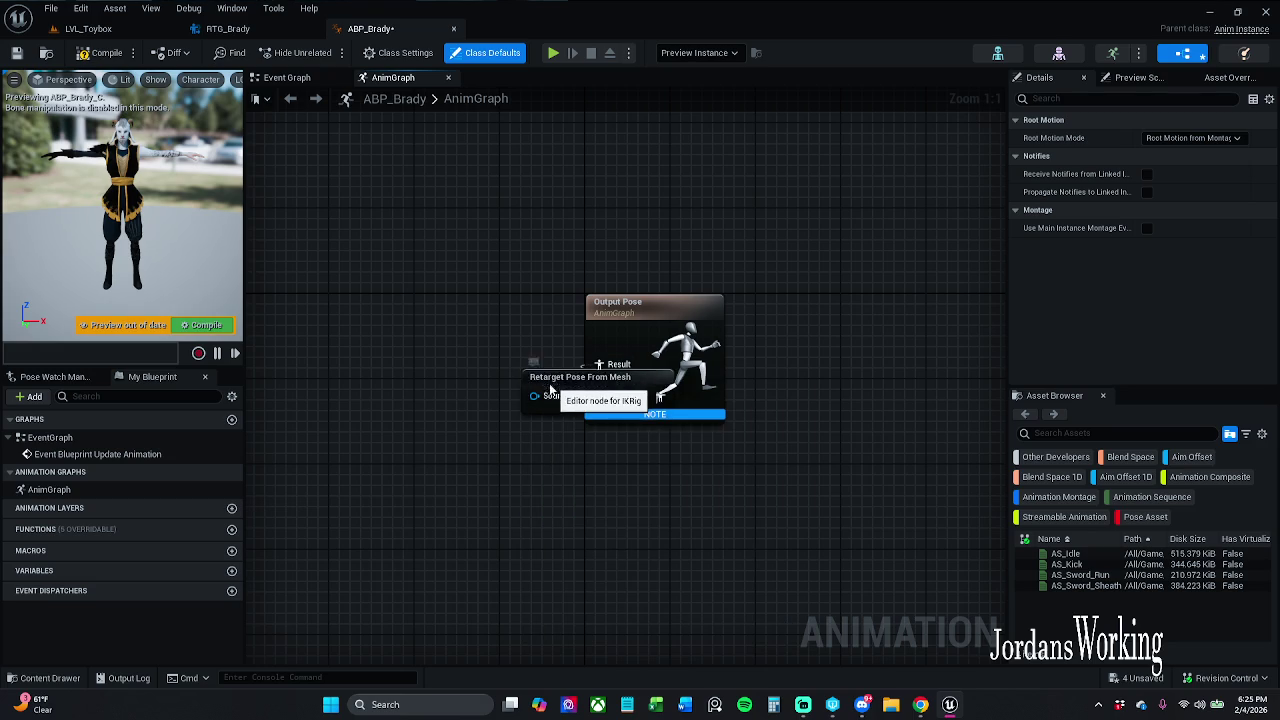
left_click_drag(552, 388, 381, 324)
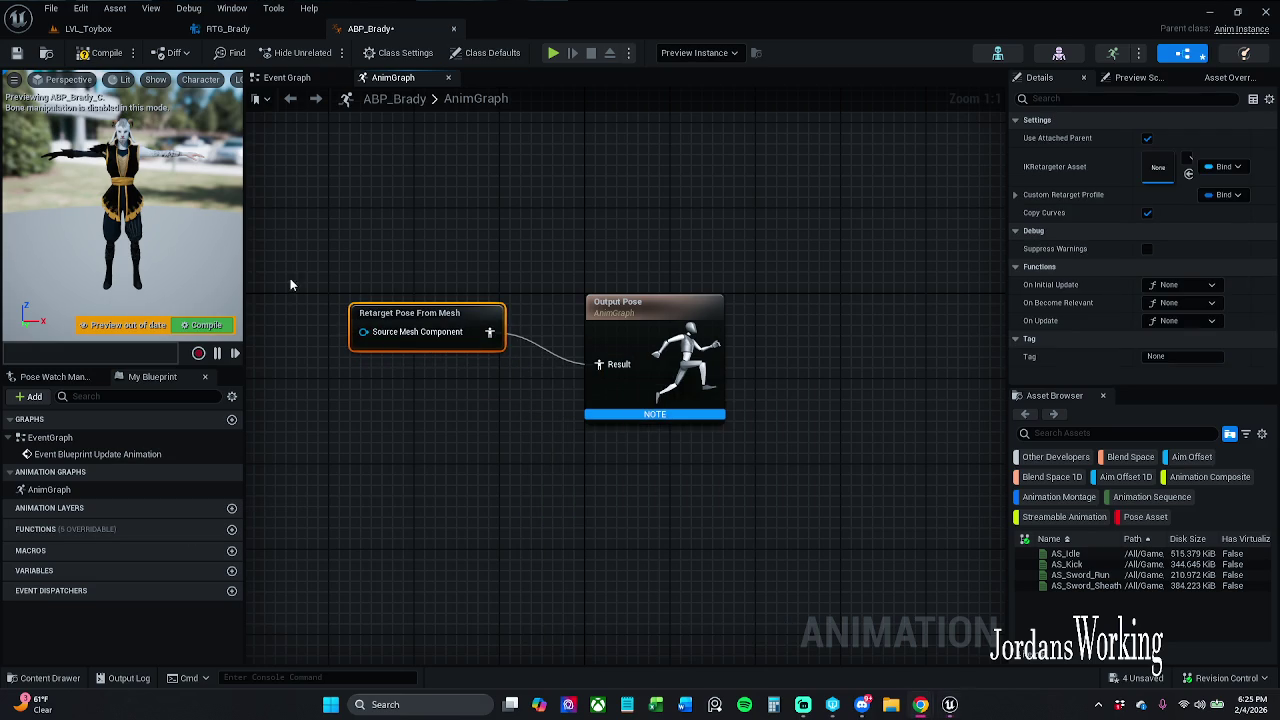
left_click_drag(415, 319, 415, 350)
left_click(612, 410)
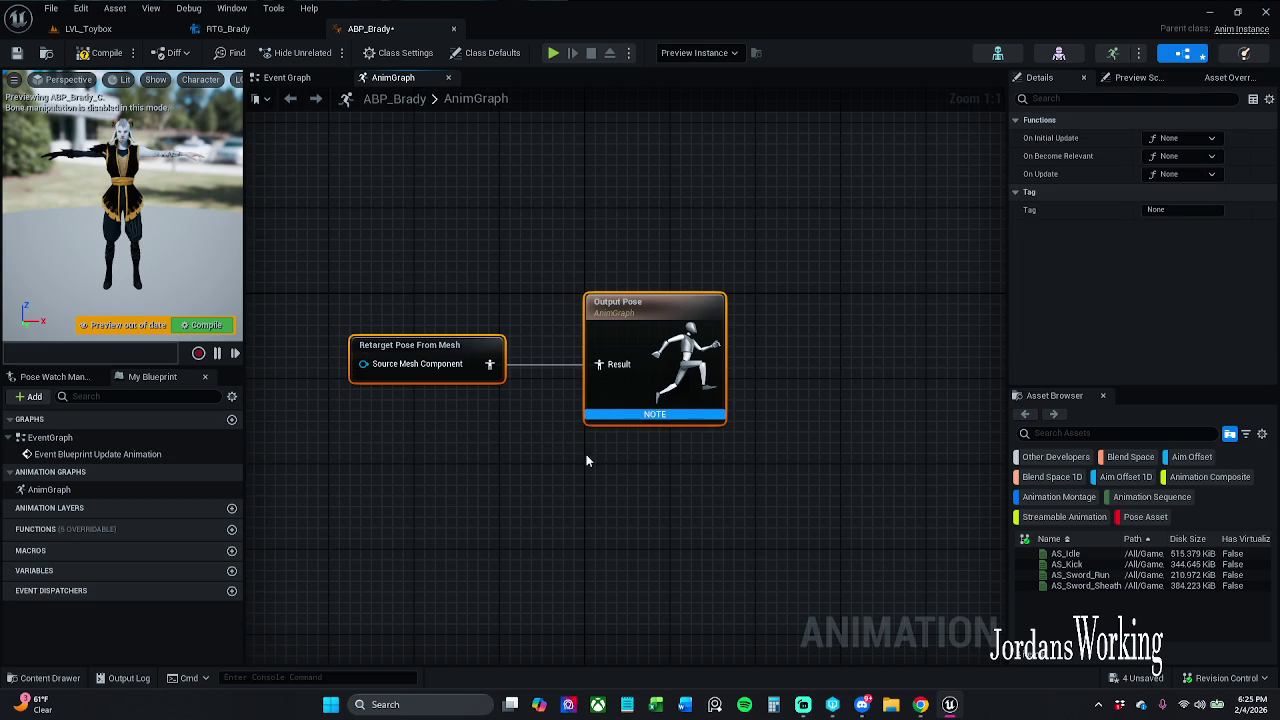
left_click(100, 52)
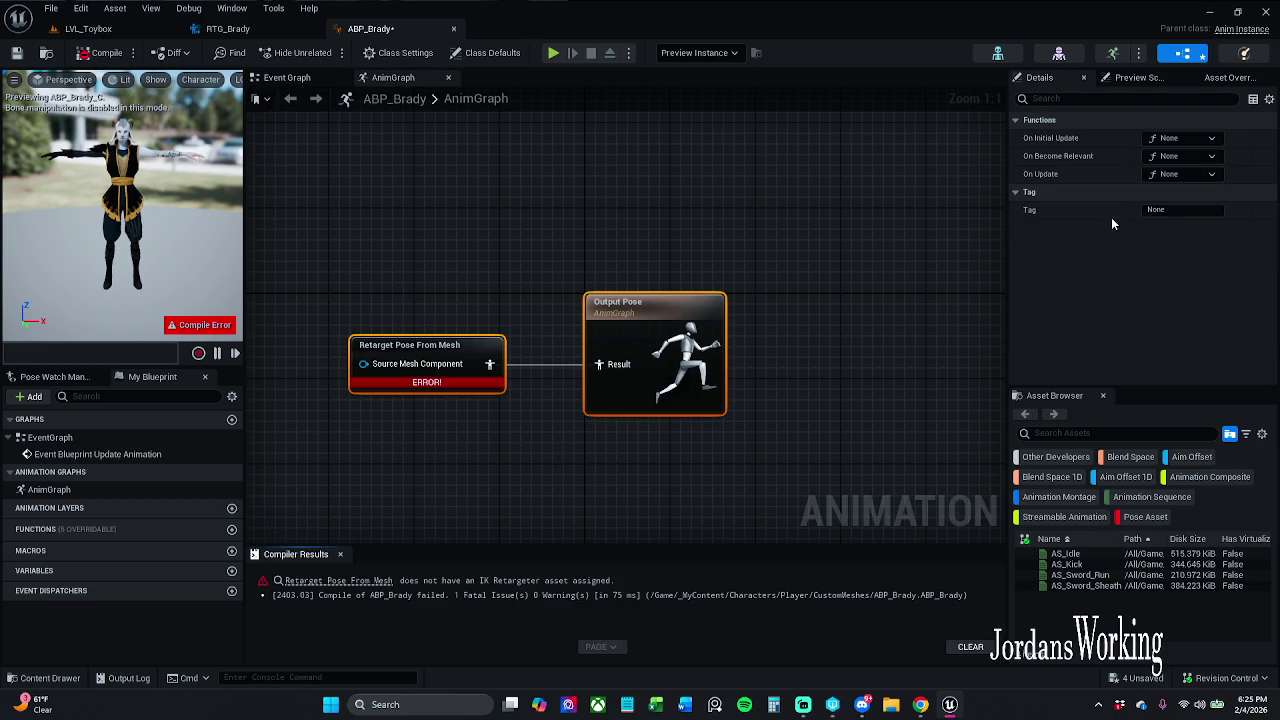
Set the node's IK Retargeter asset to RTG_Brady and recompile.
left_click_drag(427, 308, 413, 406)
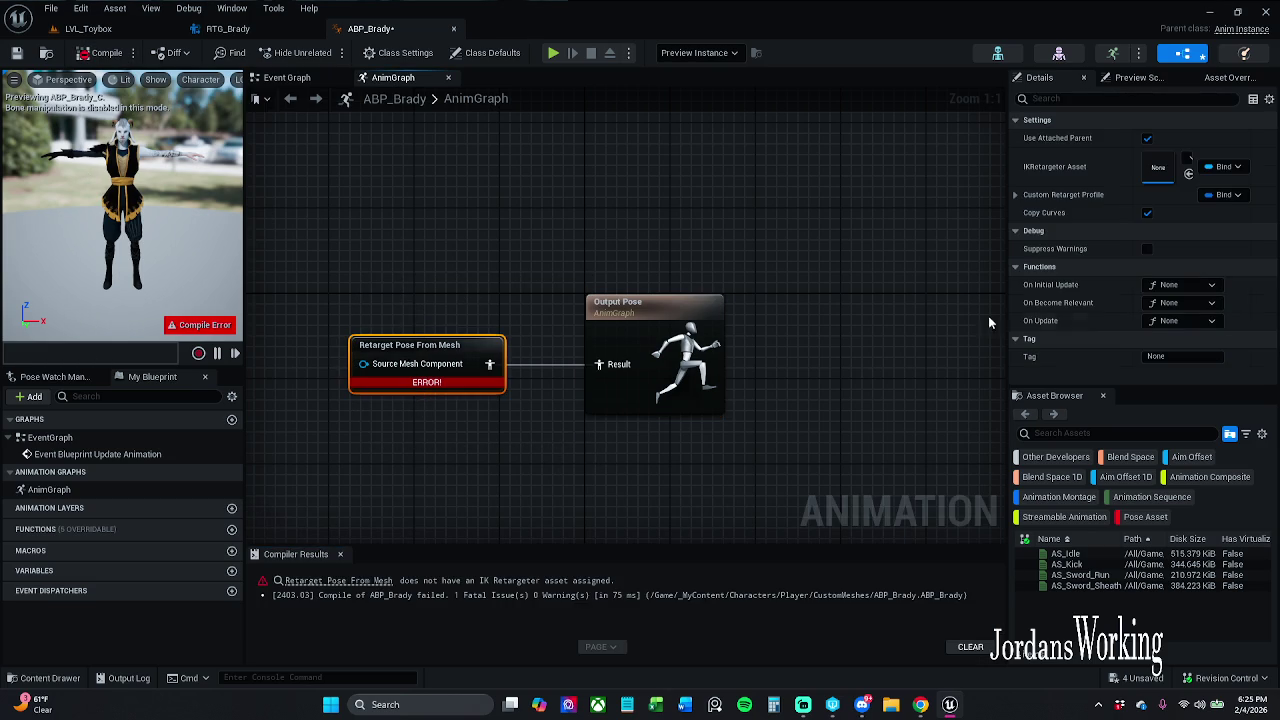
left_click(1189, 160)
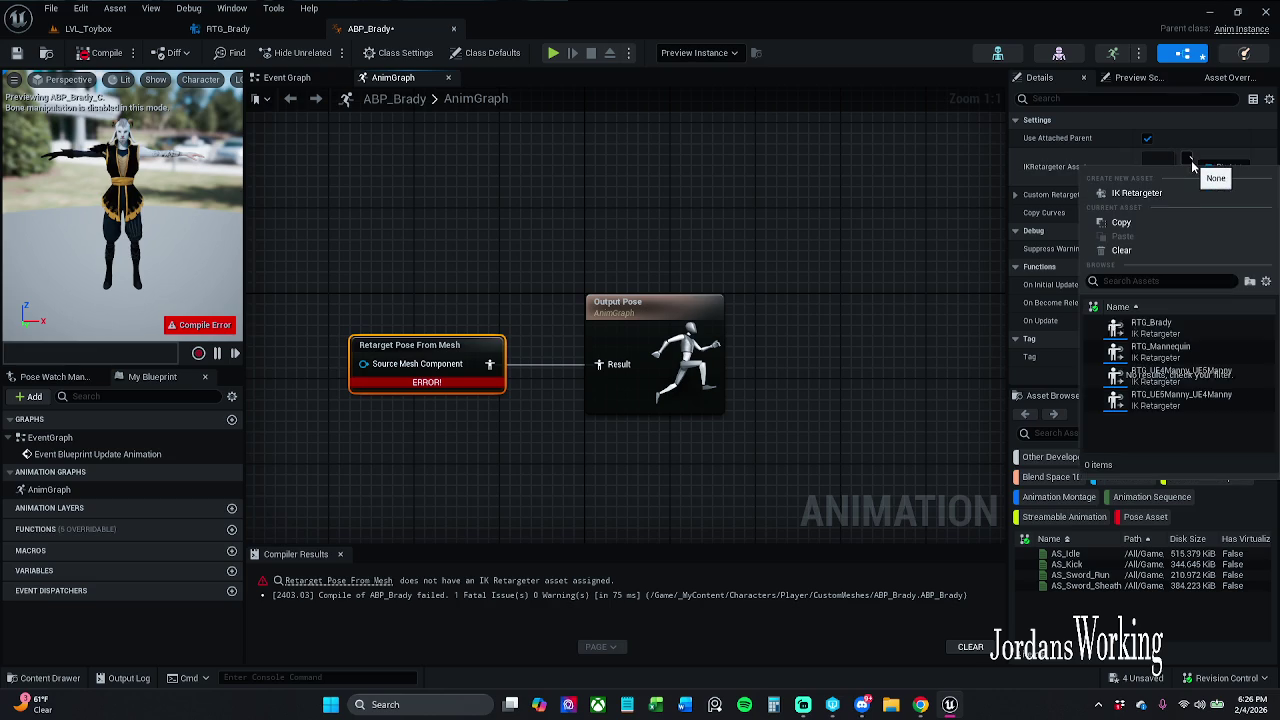
left_click(1197, 325)
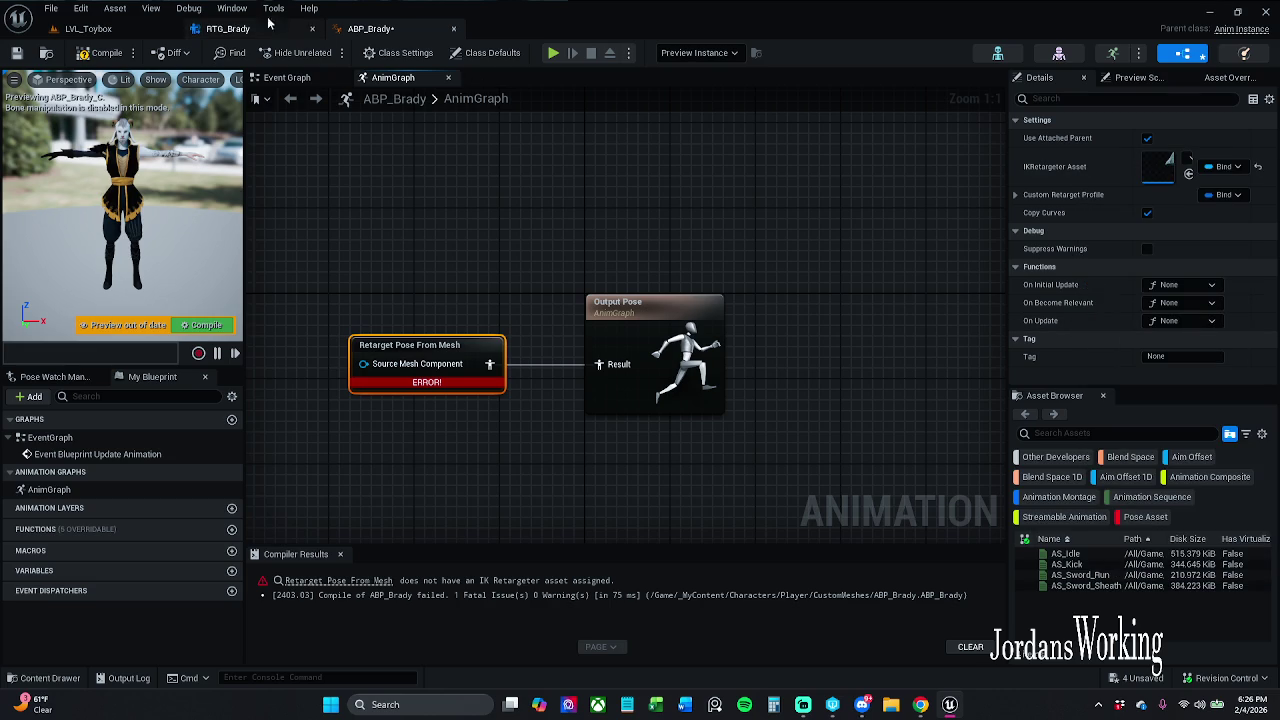
left_click(93, 56)
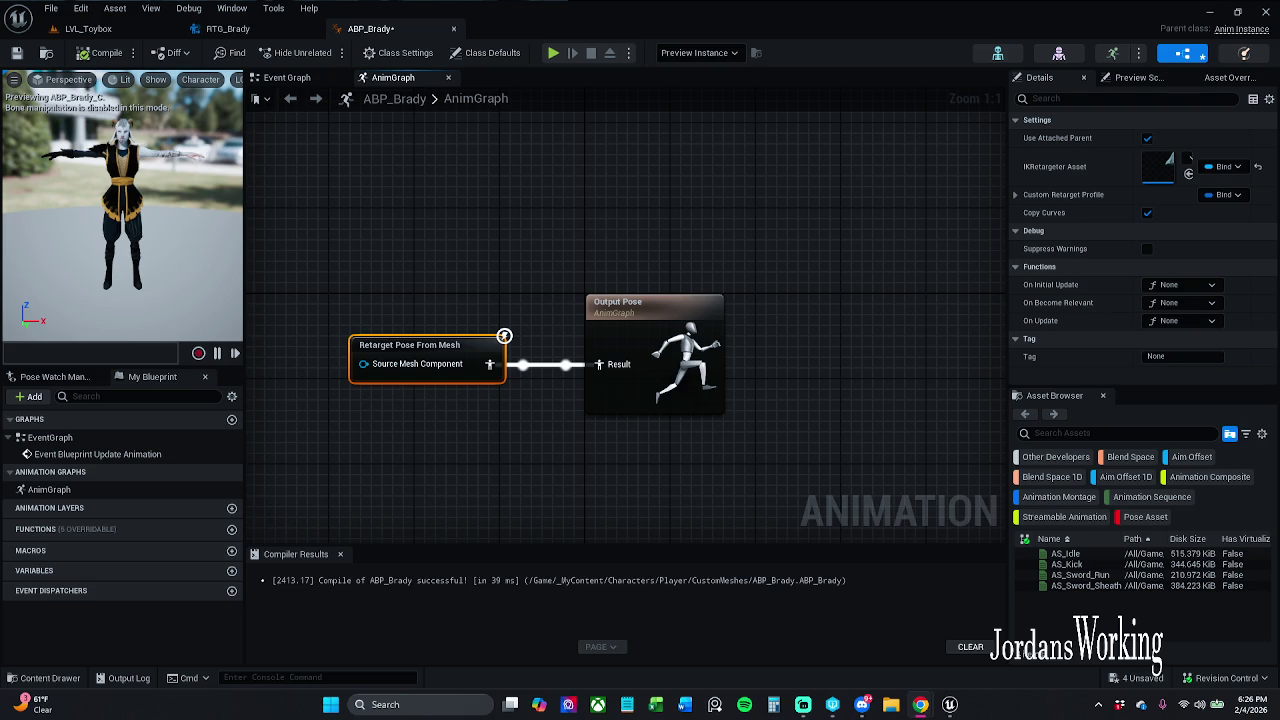
left_click(44, 678)
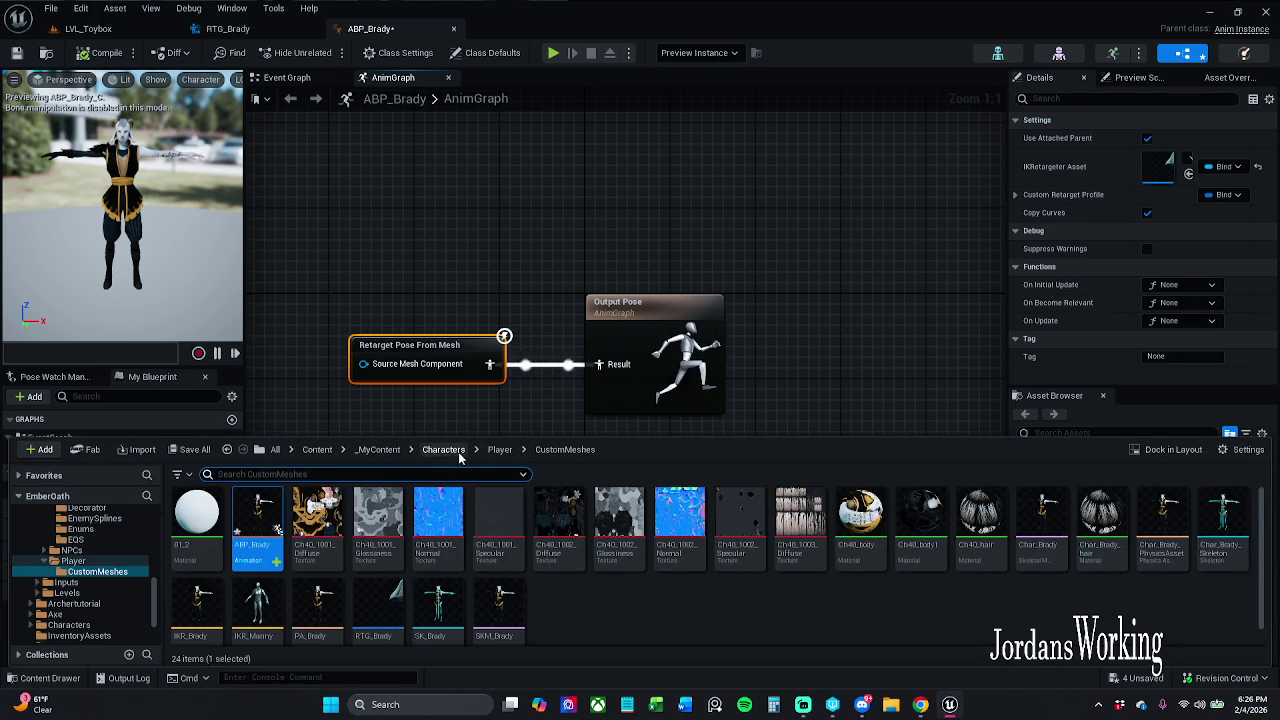
Open Char_Player from Characters > Player and select its Mesh (CharacterMesh0) component.
left_click(443, 449)
double_click(311, 515)
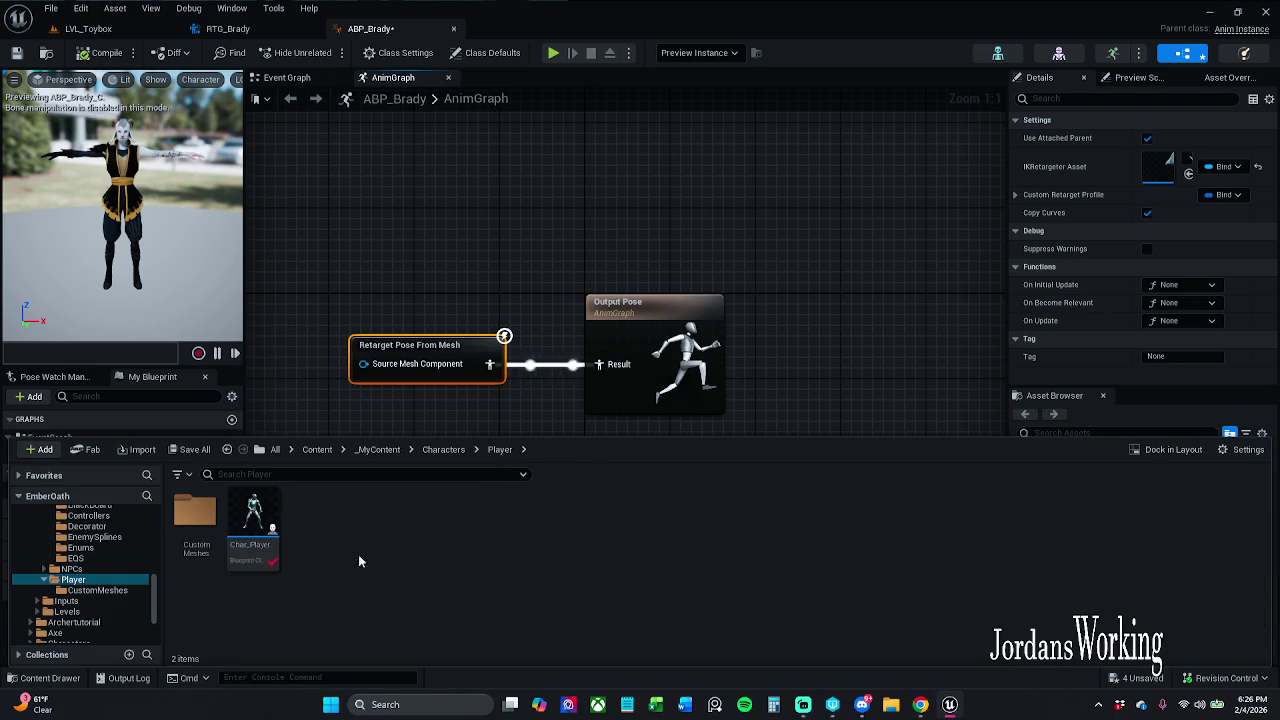
double_click(271, 527)
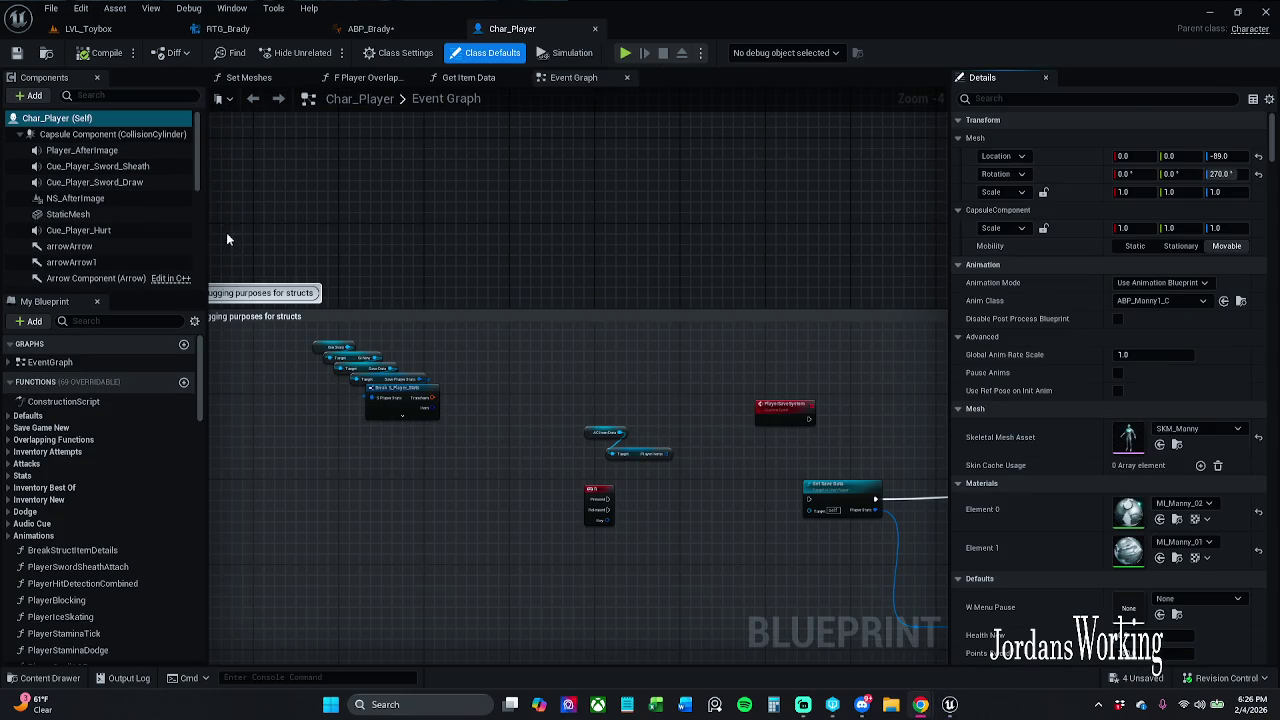
scroll(75, 212, "down", 2)
scroll(77, 208, "down", 2)
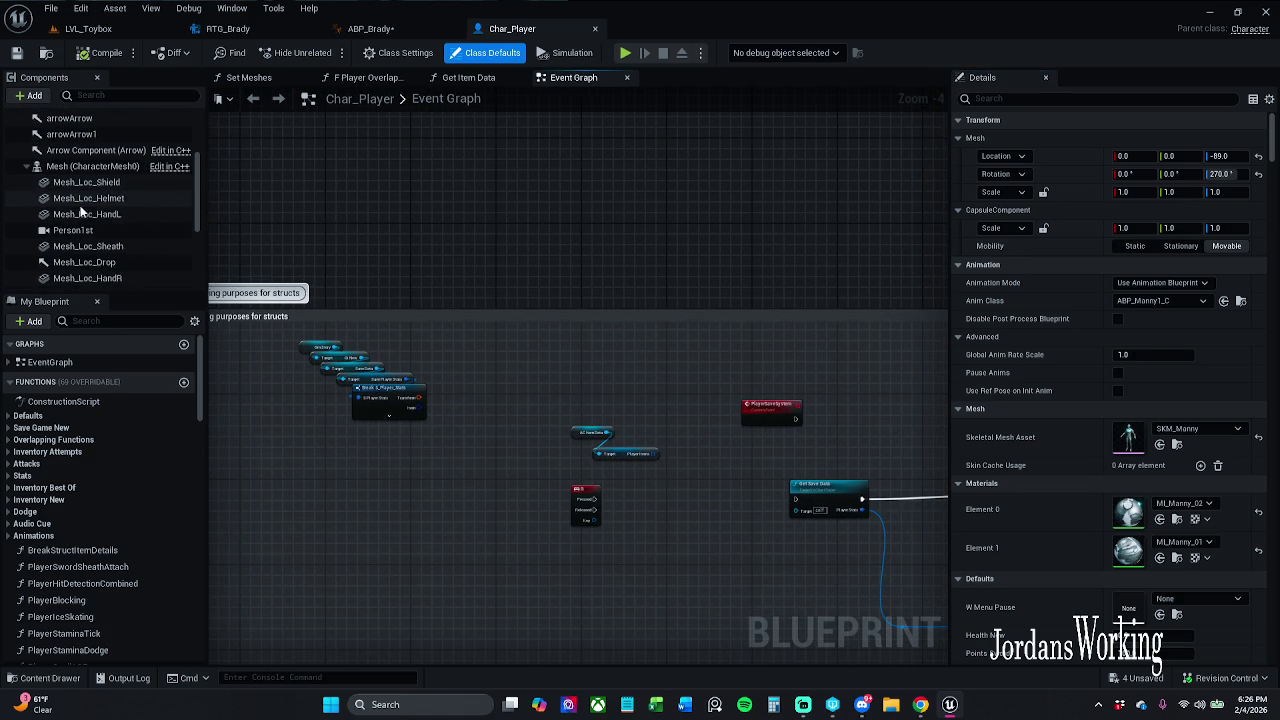
left_click(80, 166)
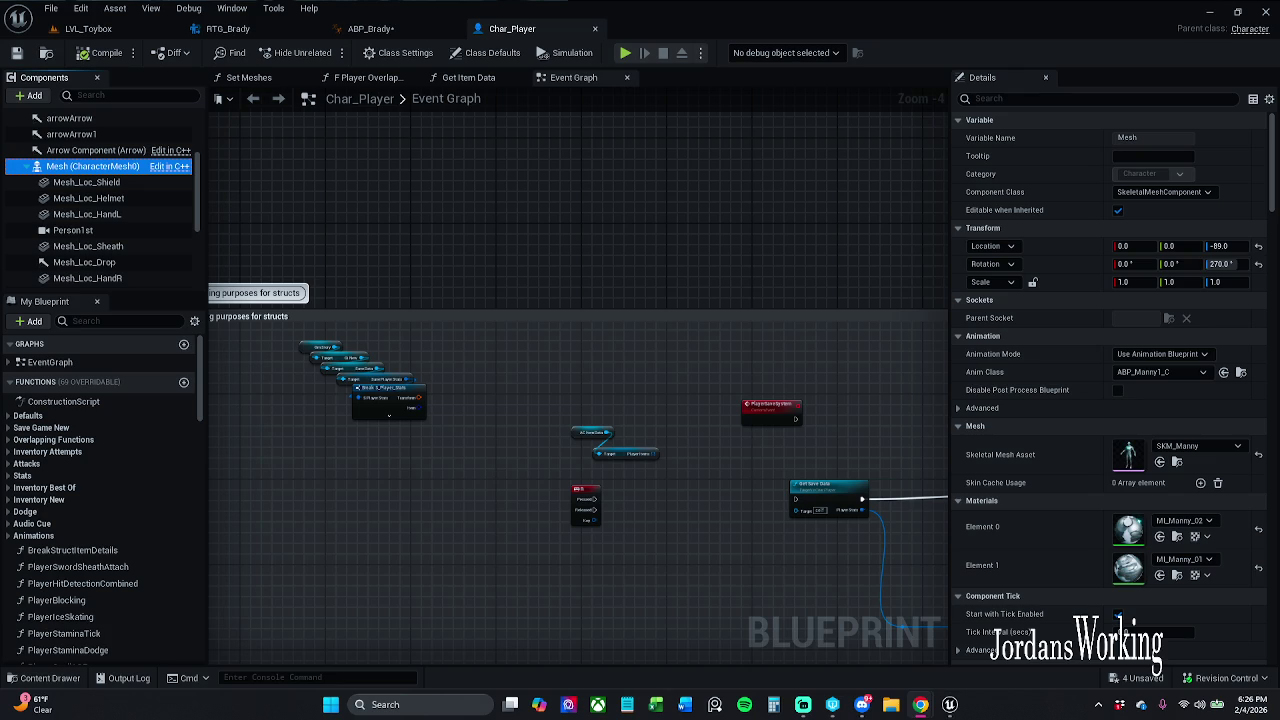
Uncheck Visible on the Mesh component and compile Char_Player.
left_click(1059, 98)
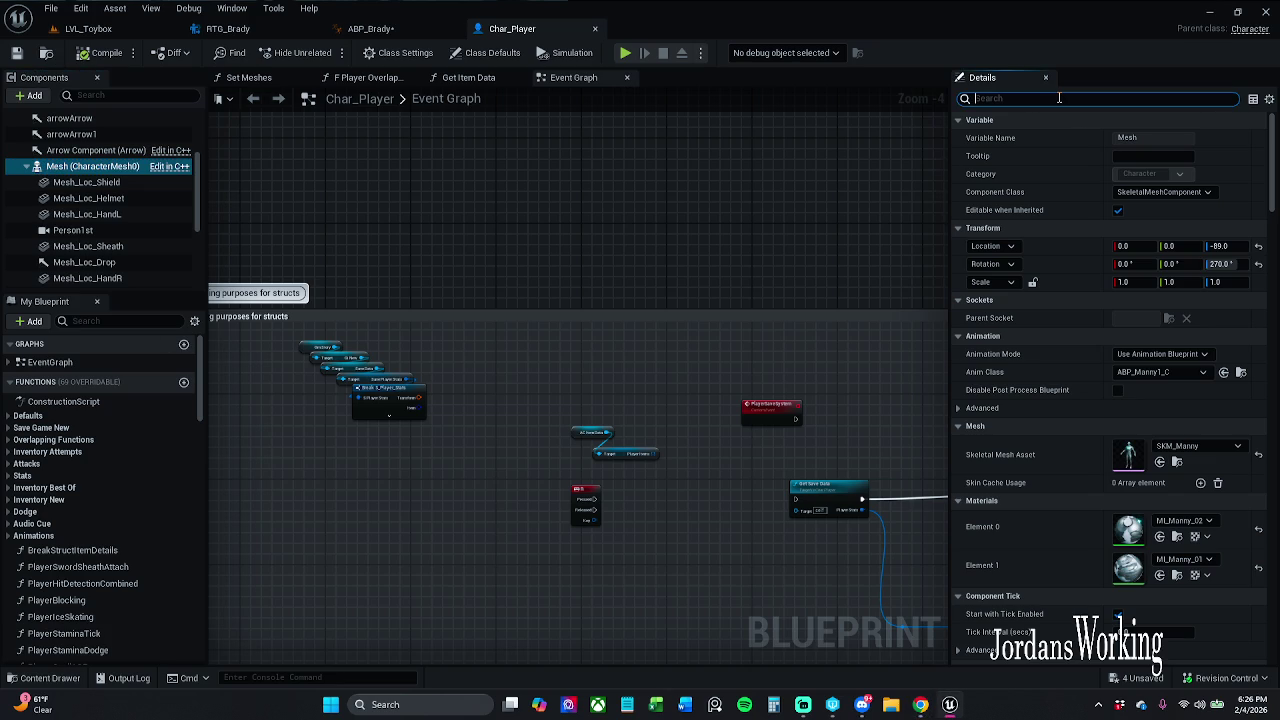
type("visi")
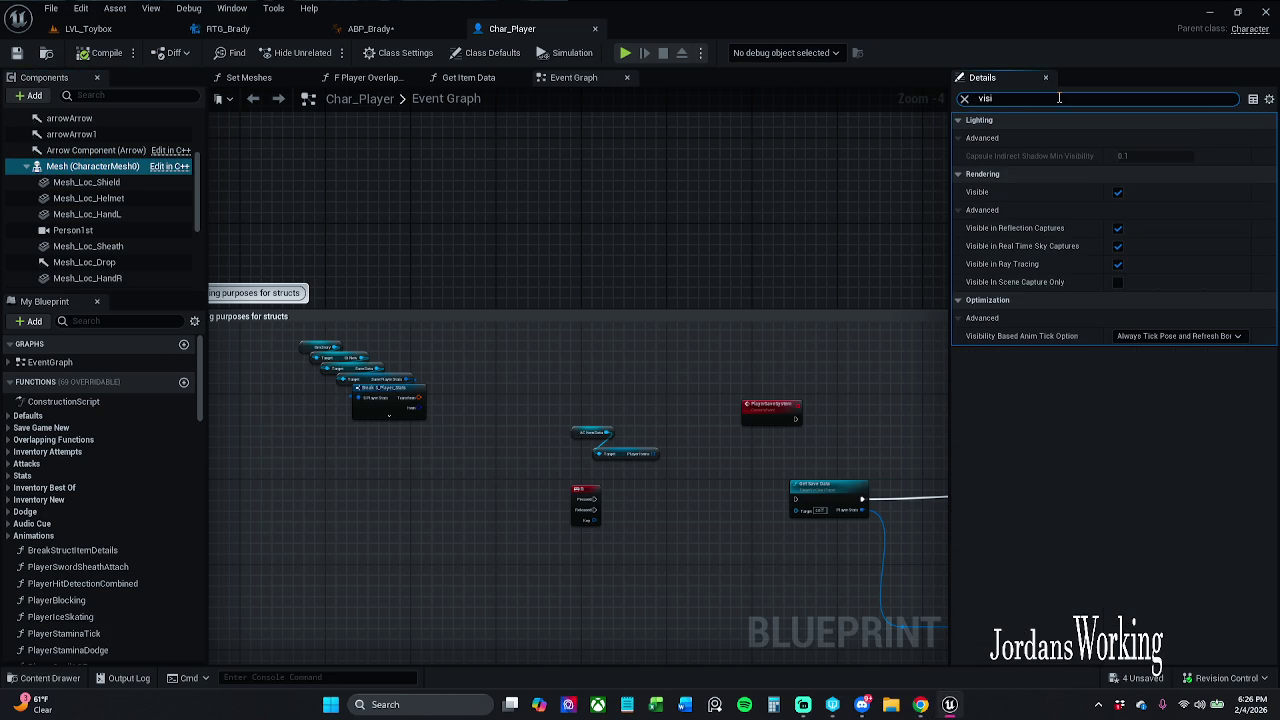
type("ble")
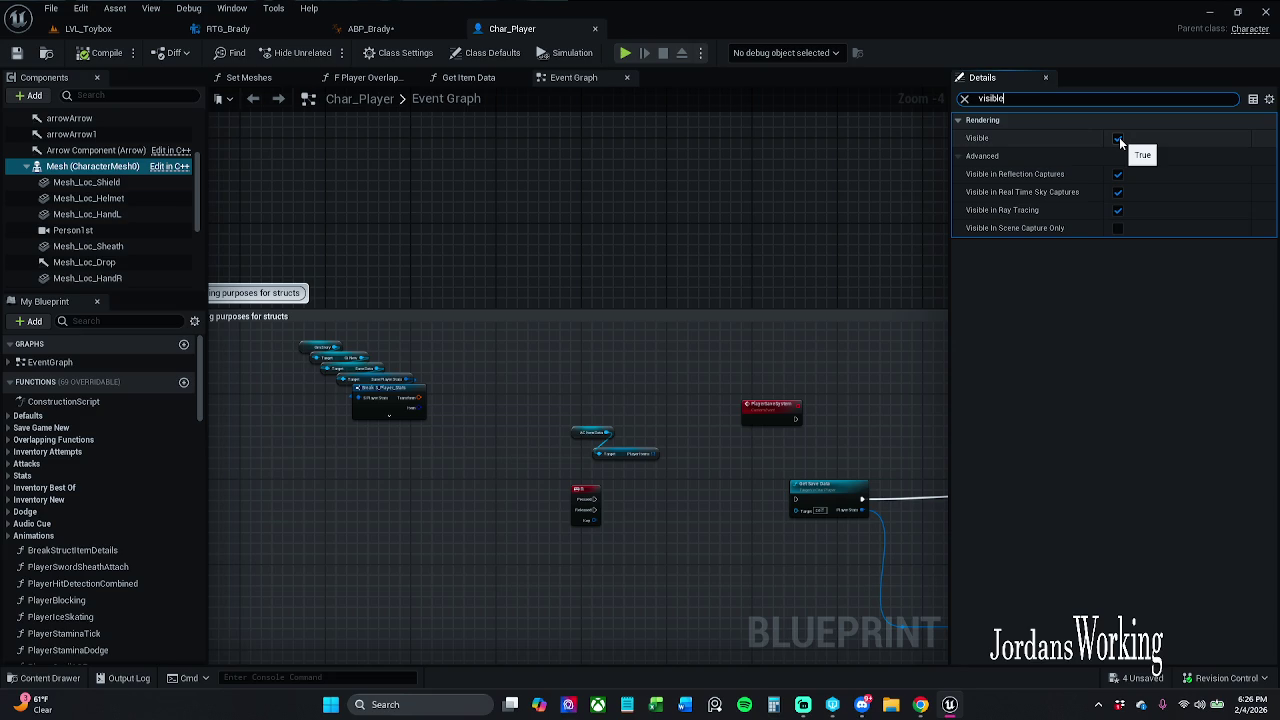
key("BackSpace")
key("BackSpace")
key("BackSpace")
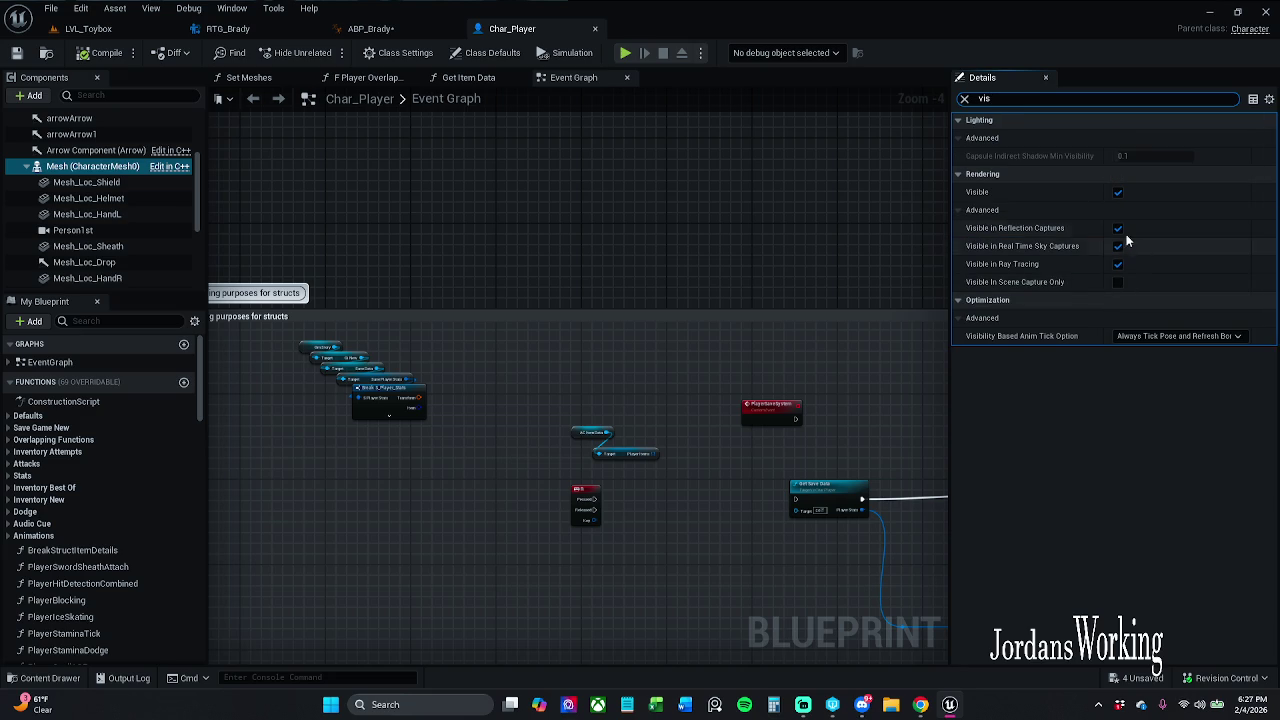
left_click(1117, 192)
left_click(1162, 336)
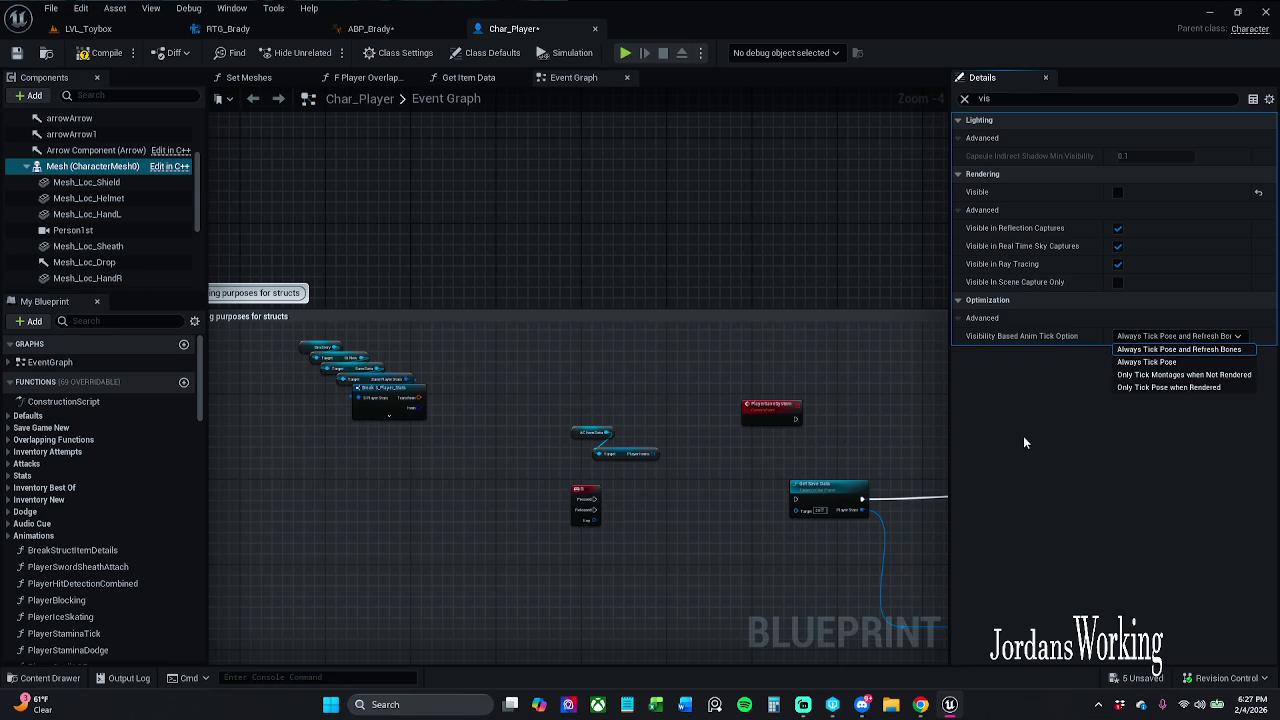
key("Escape")
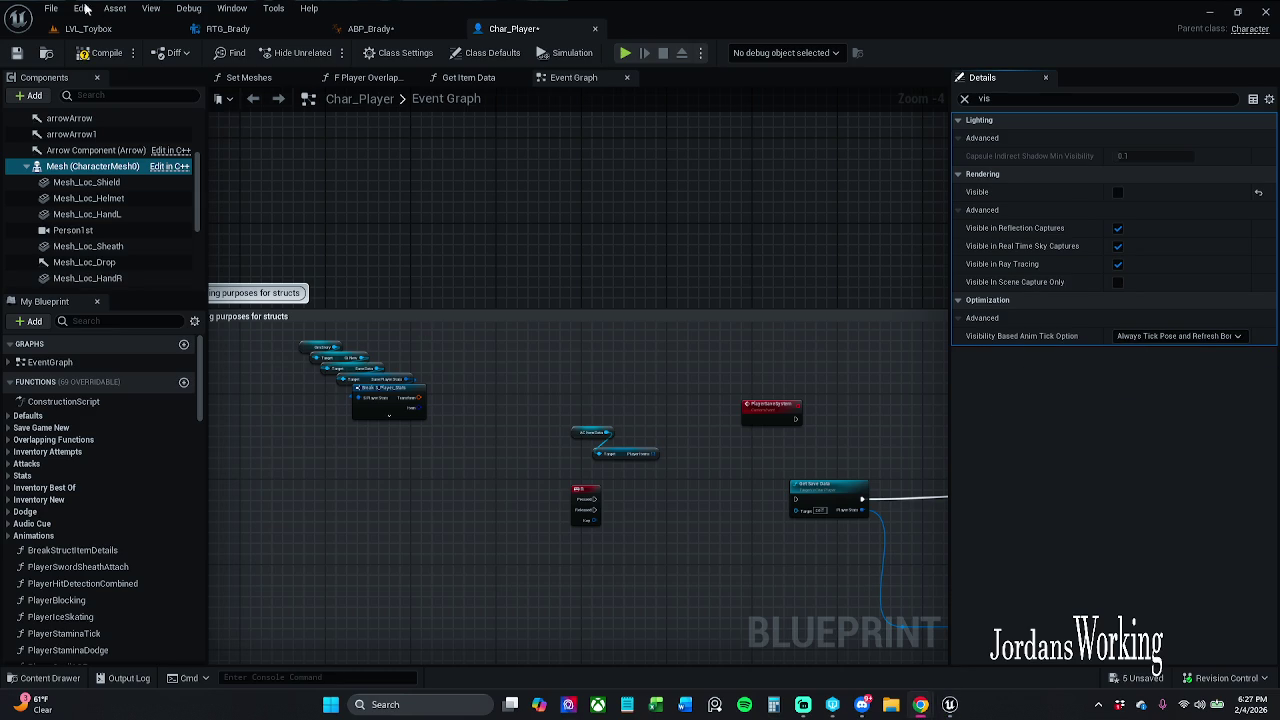
left_click(104, 53)
Add a Skeletal Mesh component under the character's Mesh.
left_click(29, 95)
type("skele")
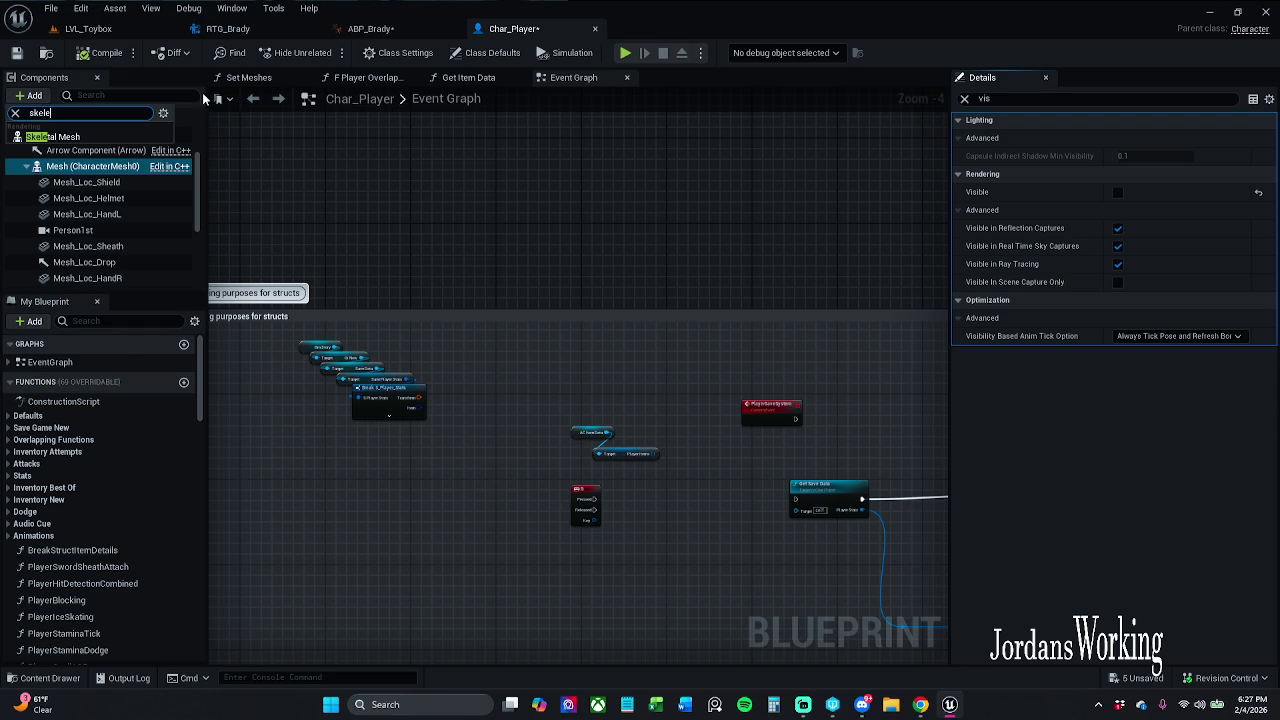
left_click(50, 136)
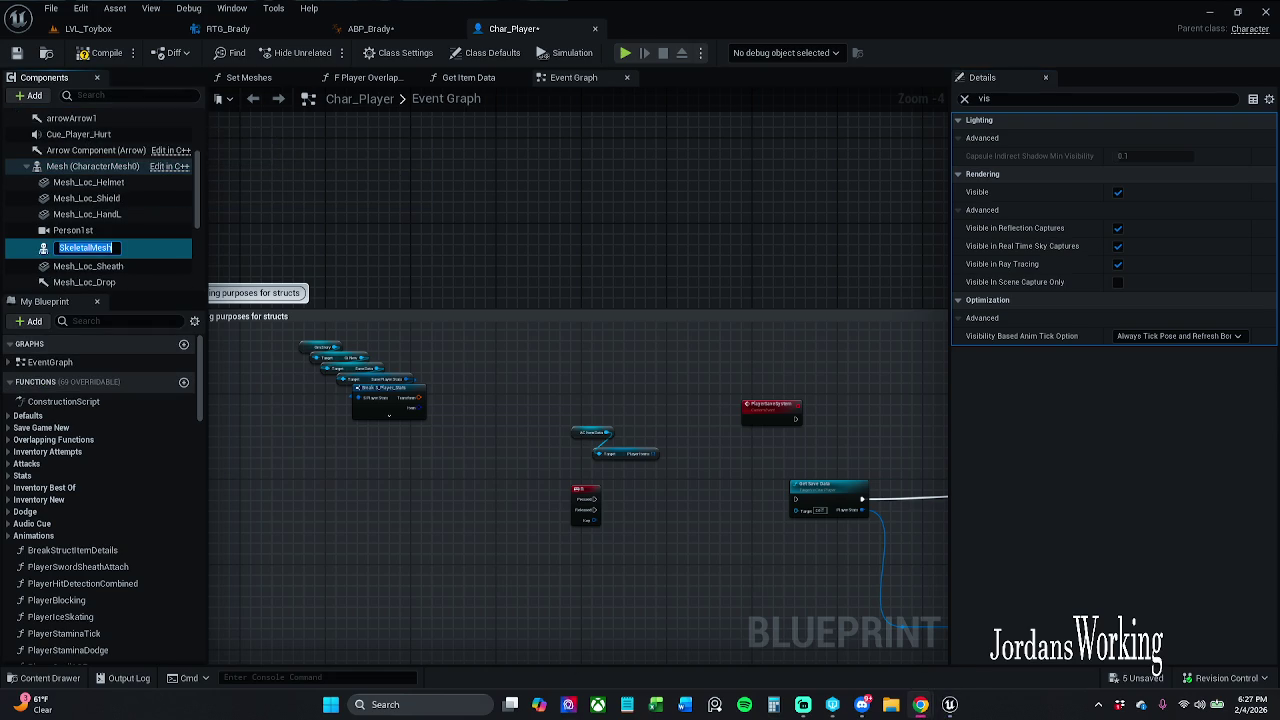
Set the new SkeletalMesh component's Anim Class to ABP_Brady.
left_click(116, 231)
left_click(90, 246)
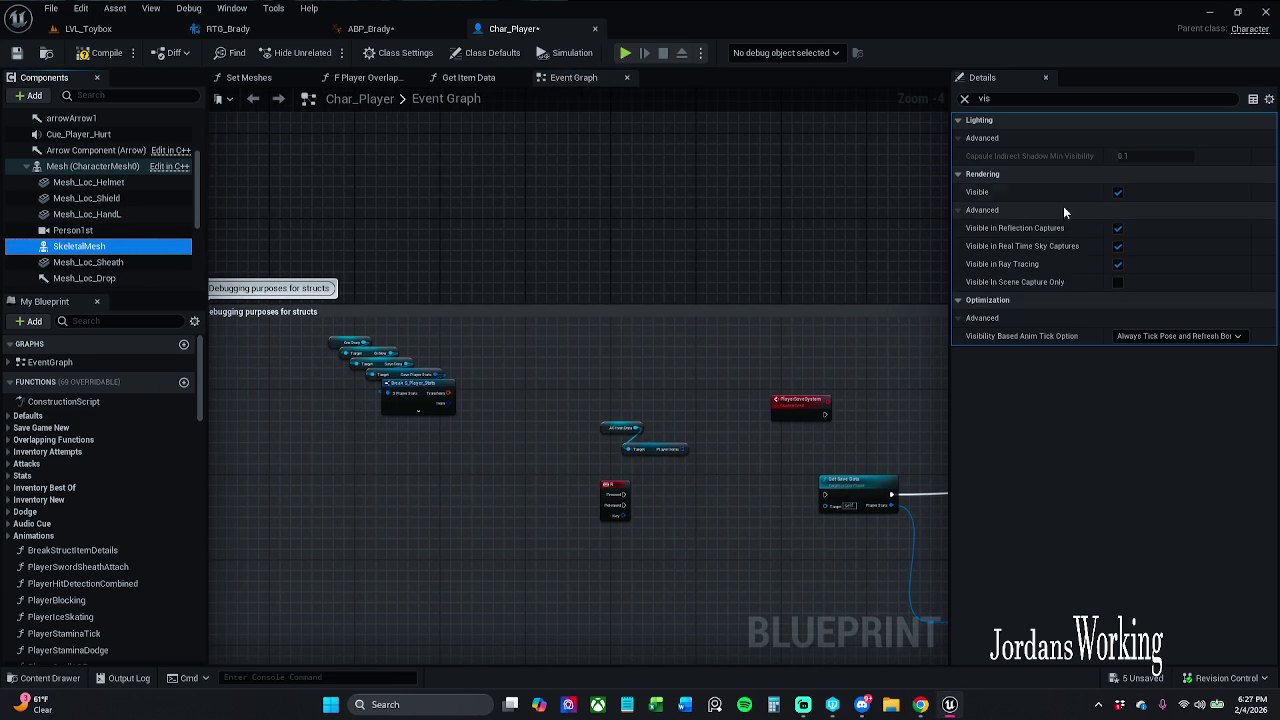
left_click(964, 98)
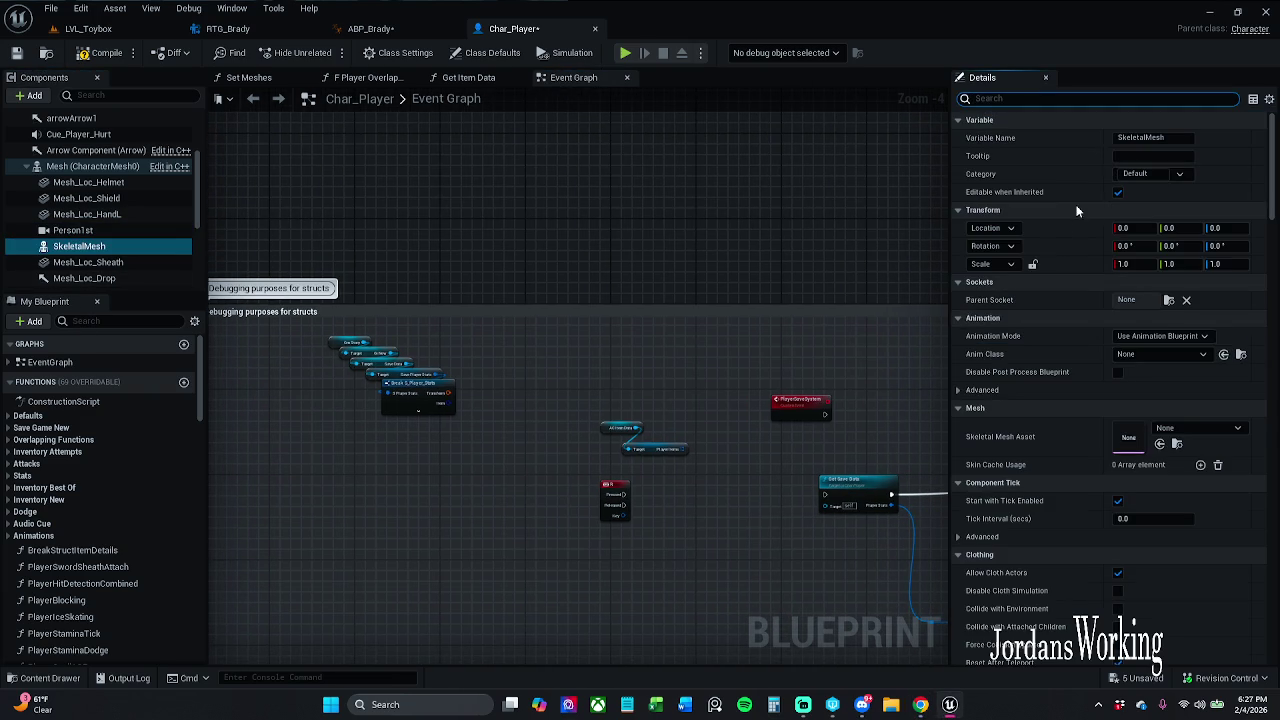
left_click(1180, 356)
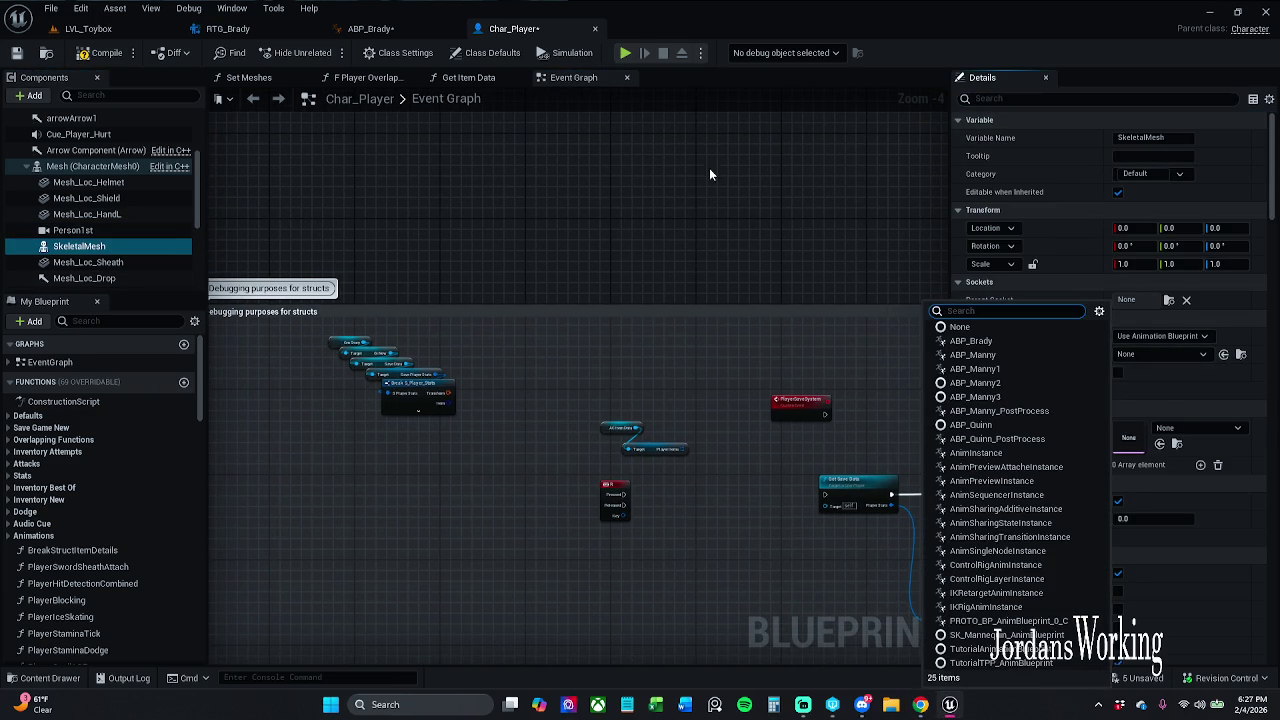
left_click(971, 341)
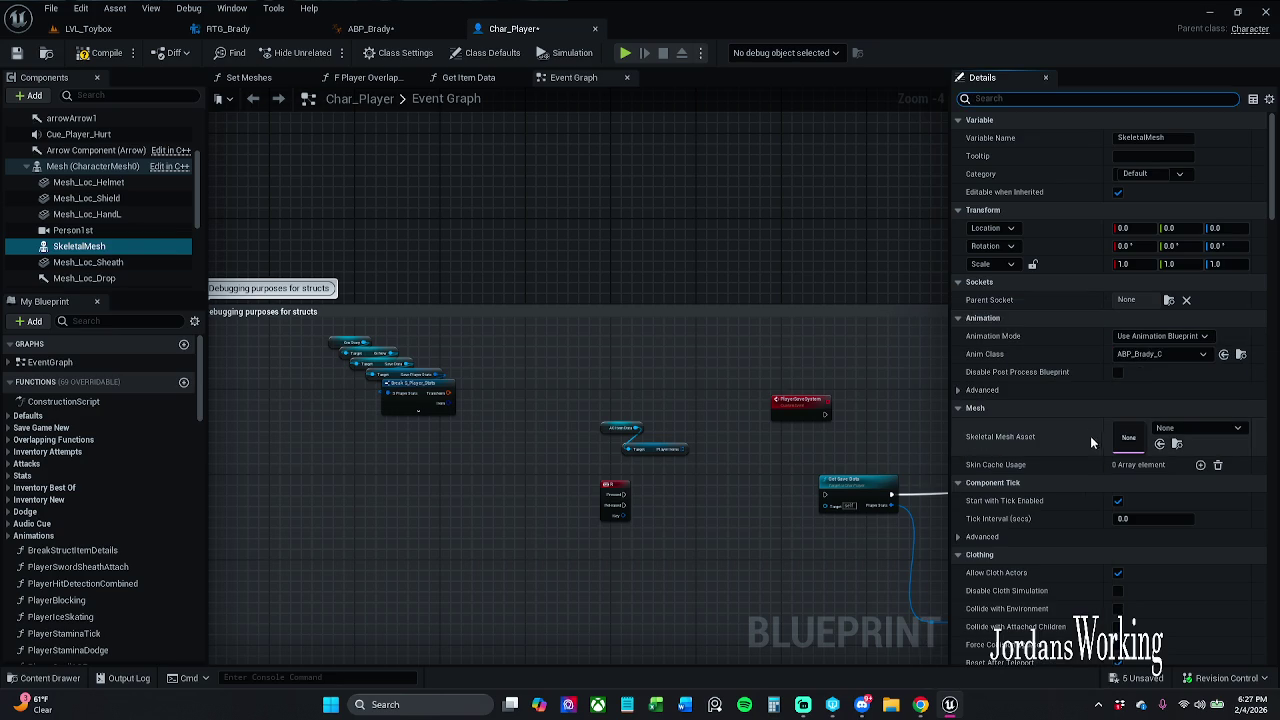
Browse the Skeletal Mesh Asset choices for the new component.
left_click(1200, 429)
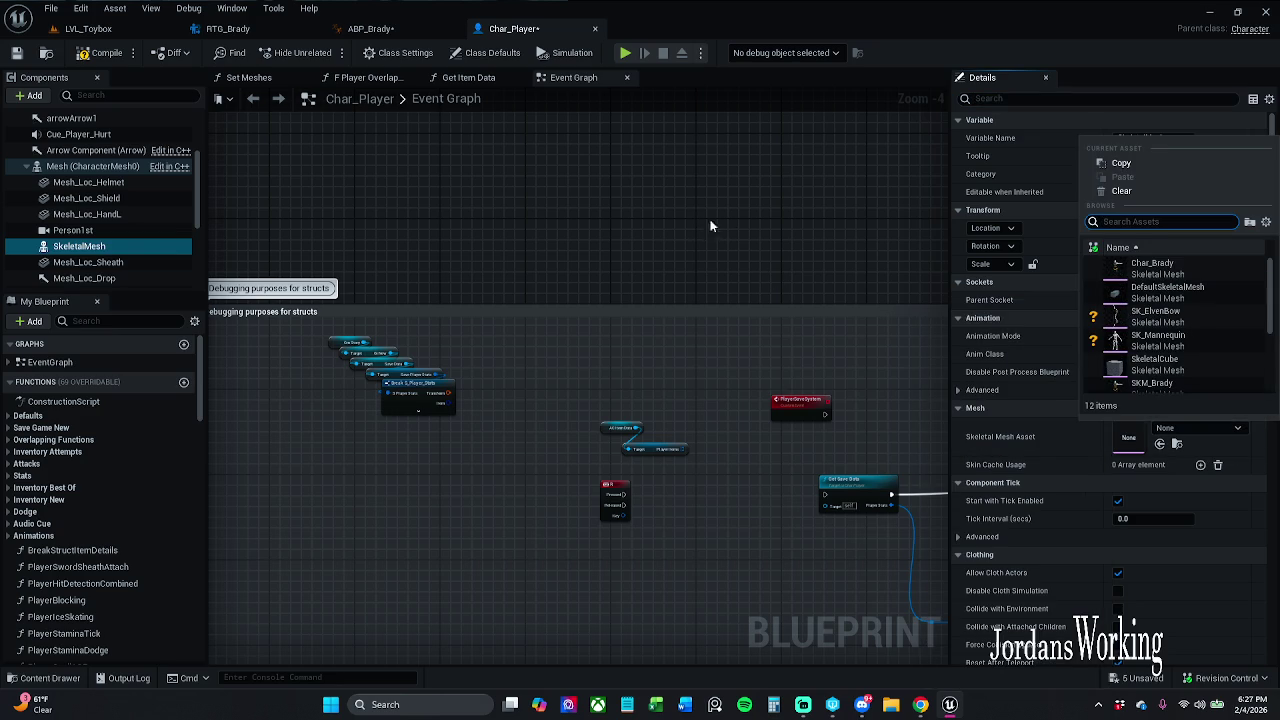
scroll(1180, 360, "down", 1)
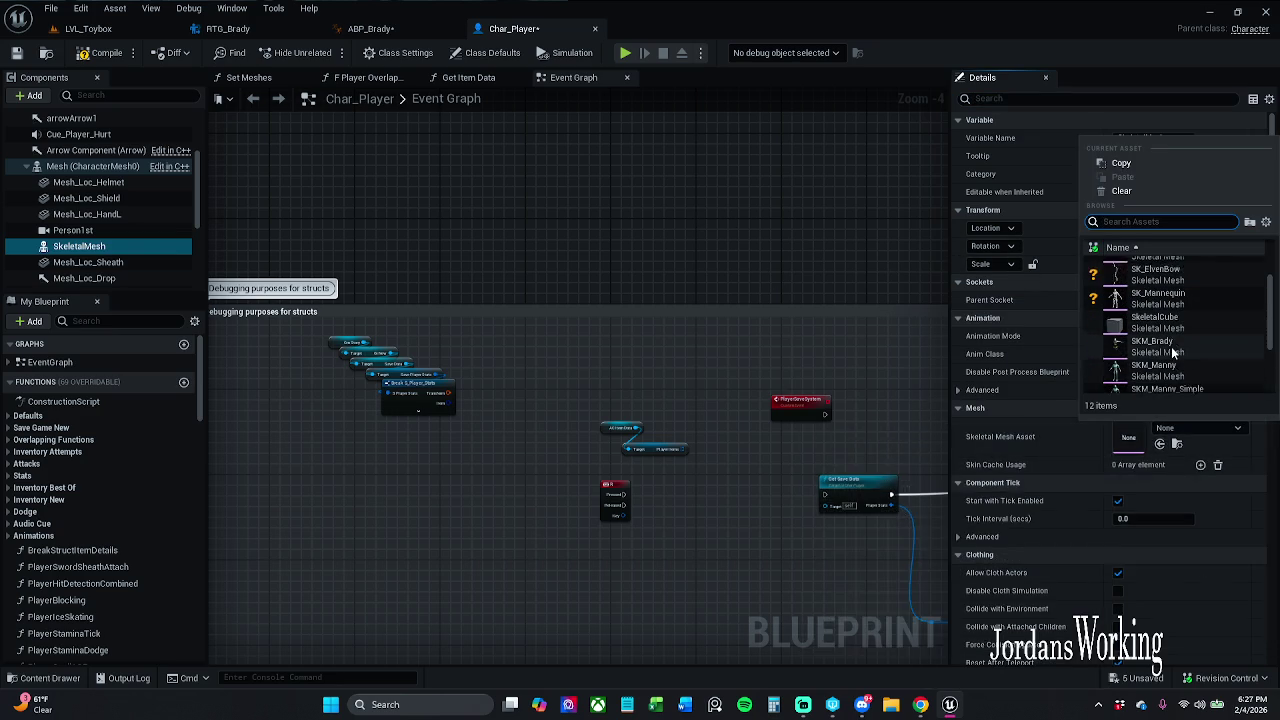
scroll(1181, 330, "down", 3)
scroll(1182, 330, "up", 3)
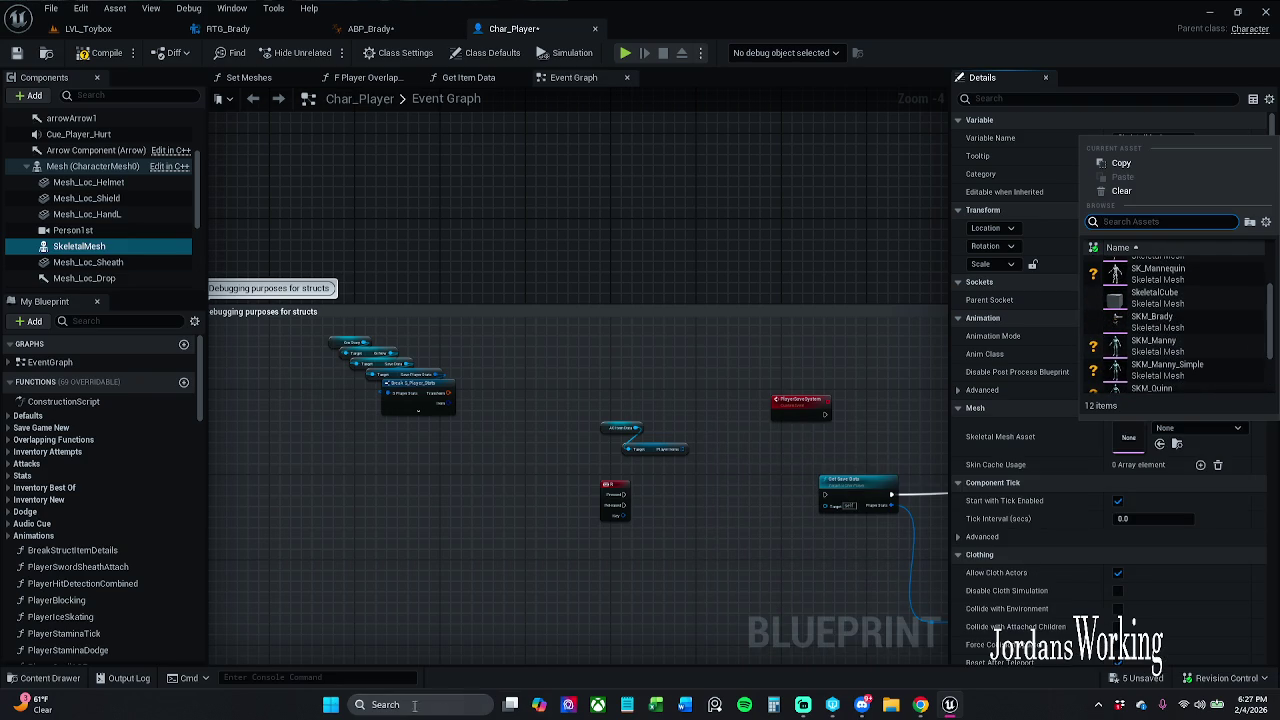
left_click(44, 678)
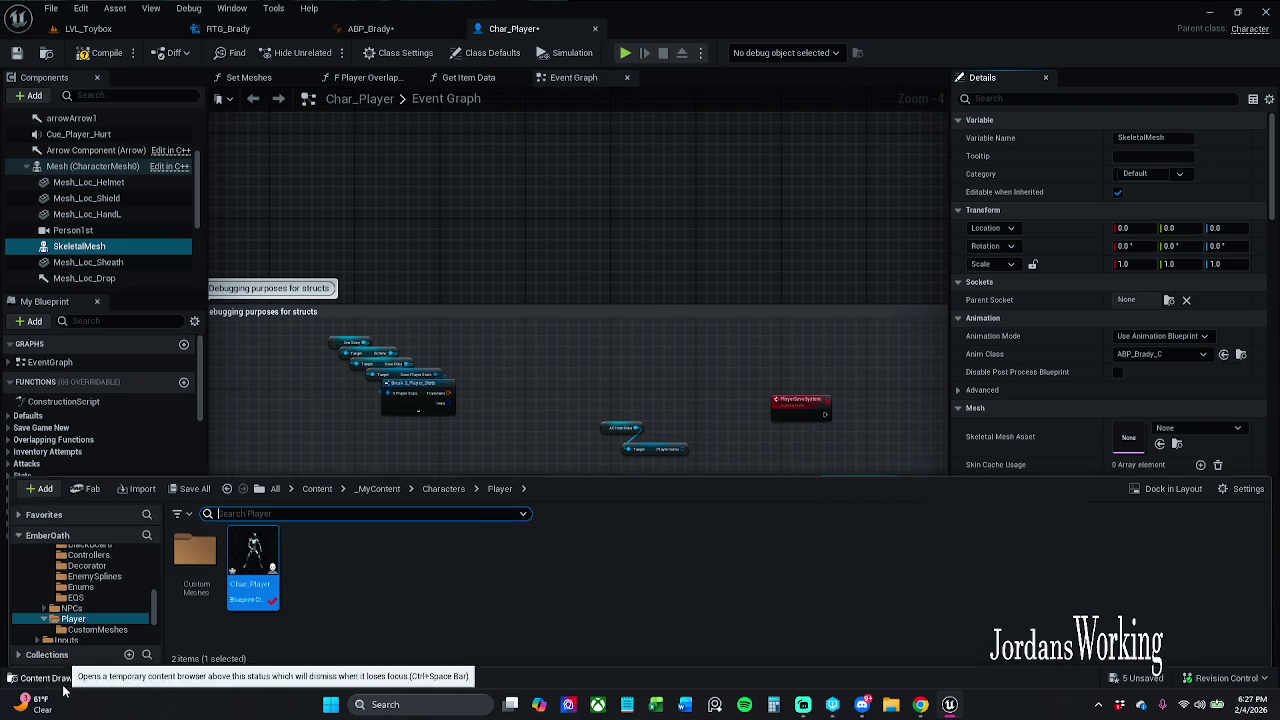
Navigate the Content Drawer to _MyContent/Characters/Player/CustomMeshes.
left_click(428, 490)
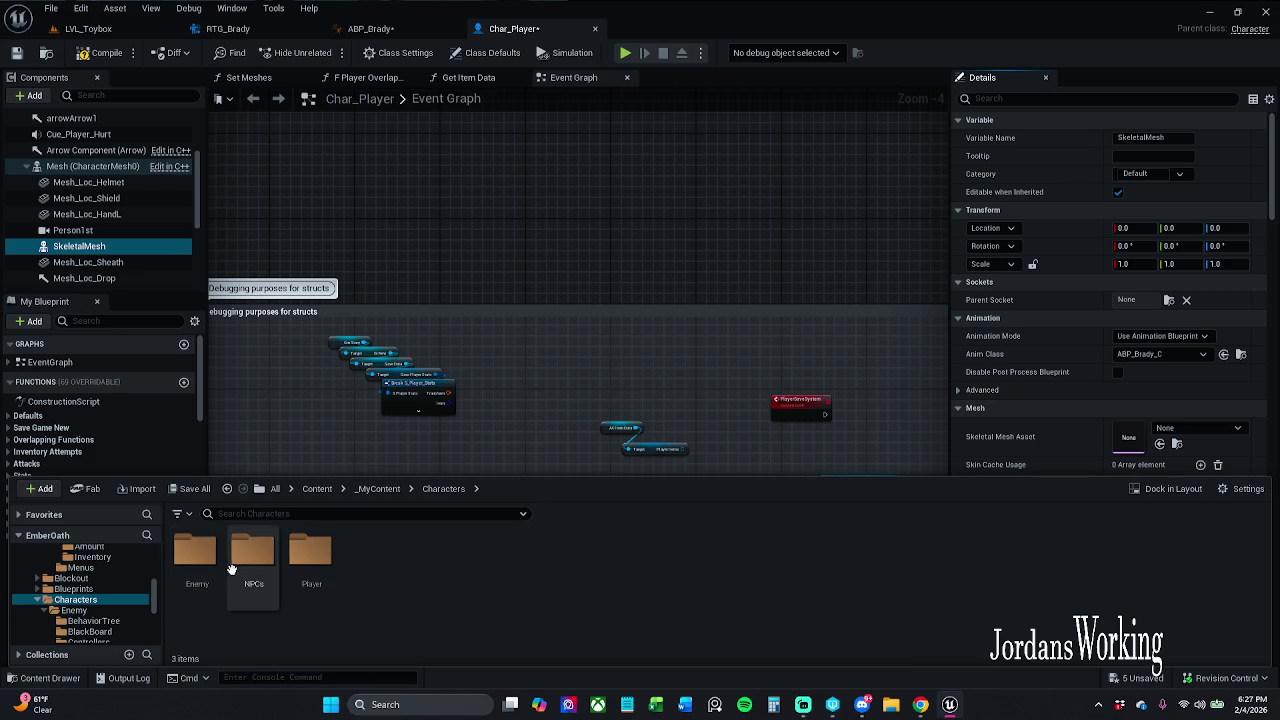
left_click(380, 490)
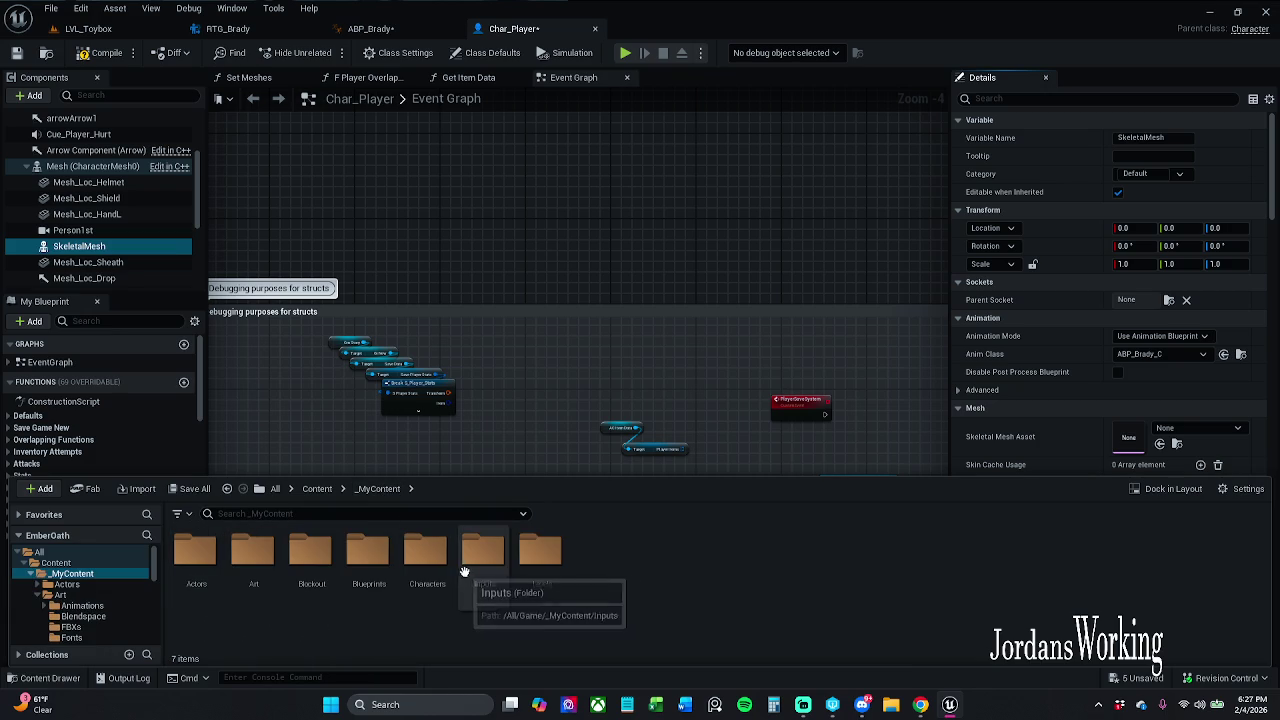
left_click(314, 489)
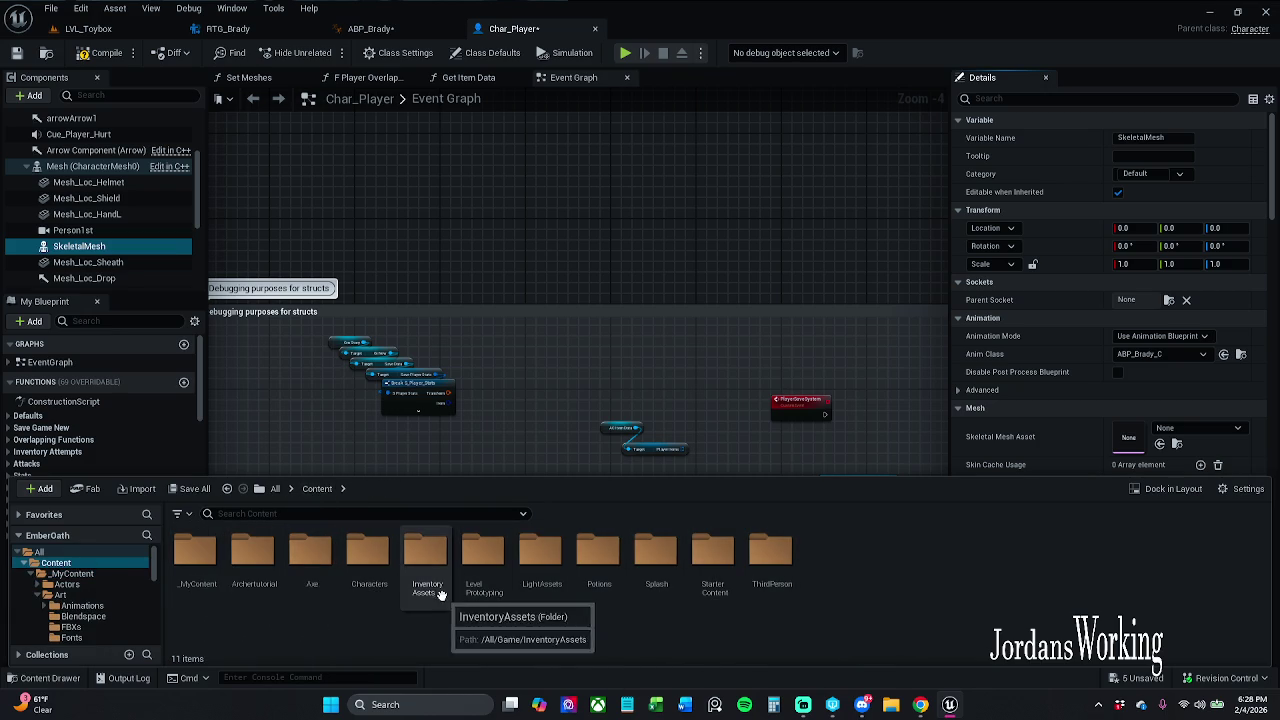
double_click(360, 582)
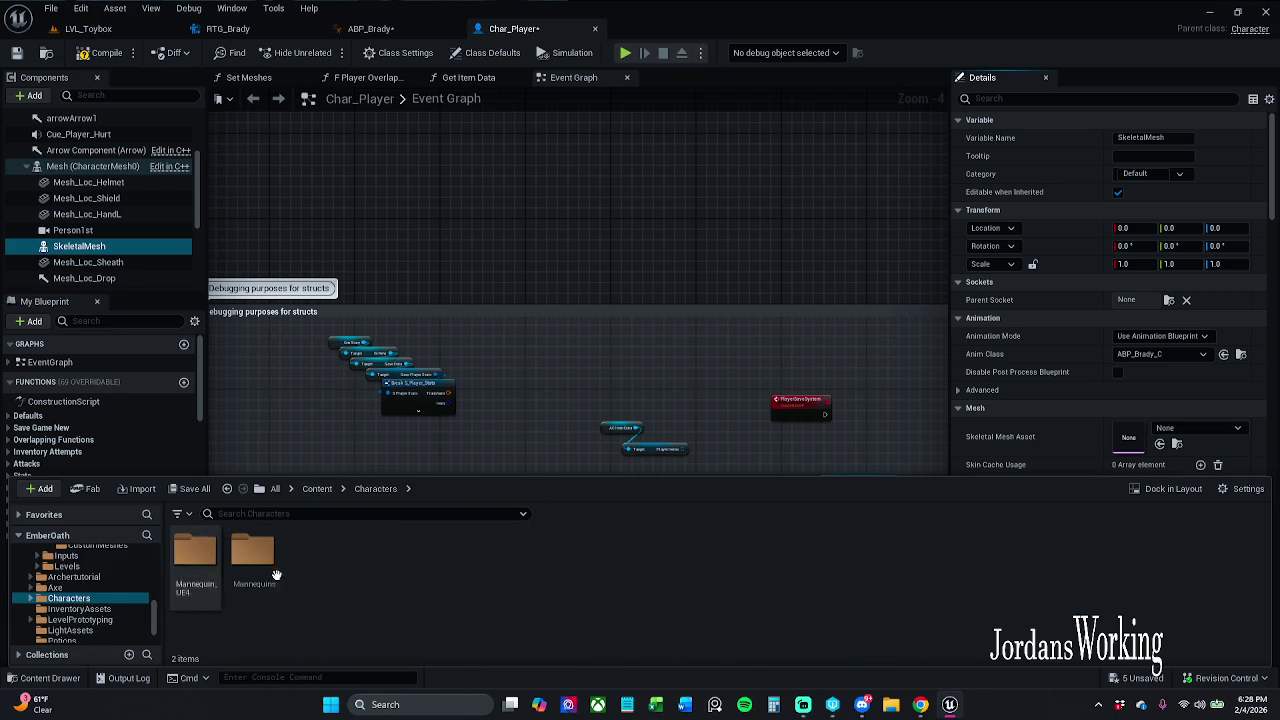
left_click(317, 489)
double_click(200, 568)
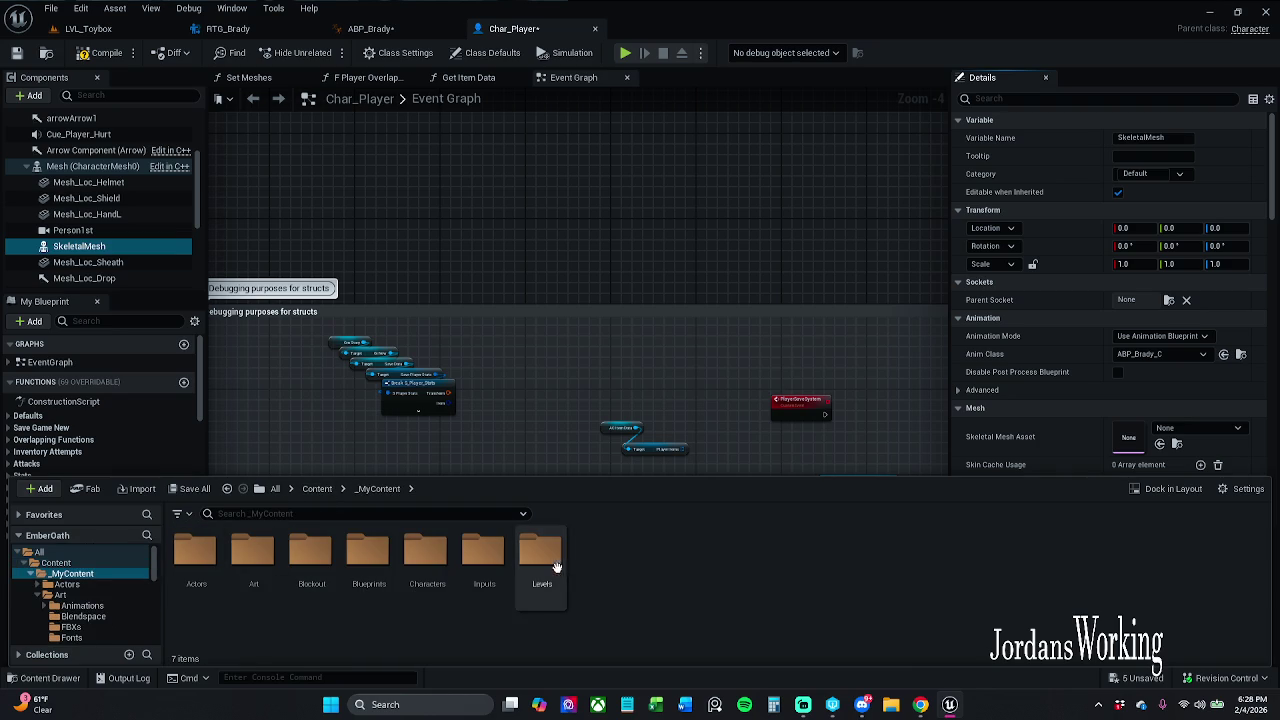
double_click(450, 562)
double_click(297, 562)
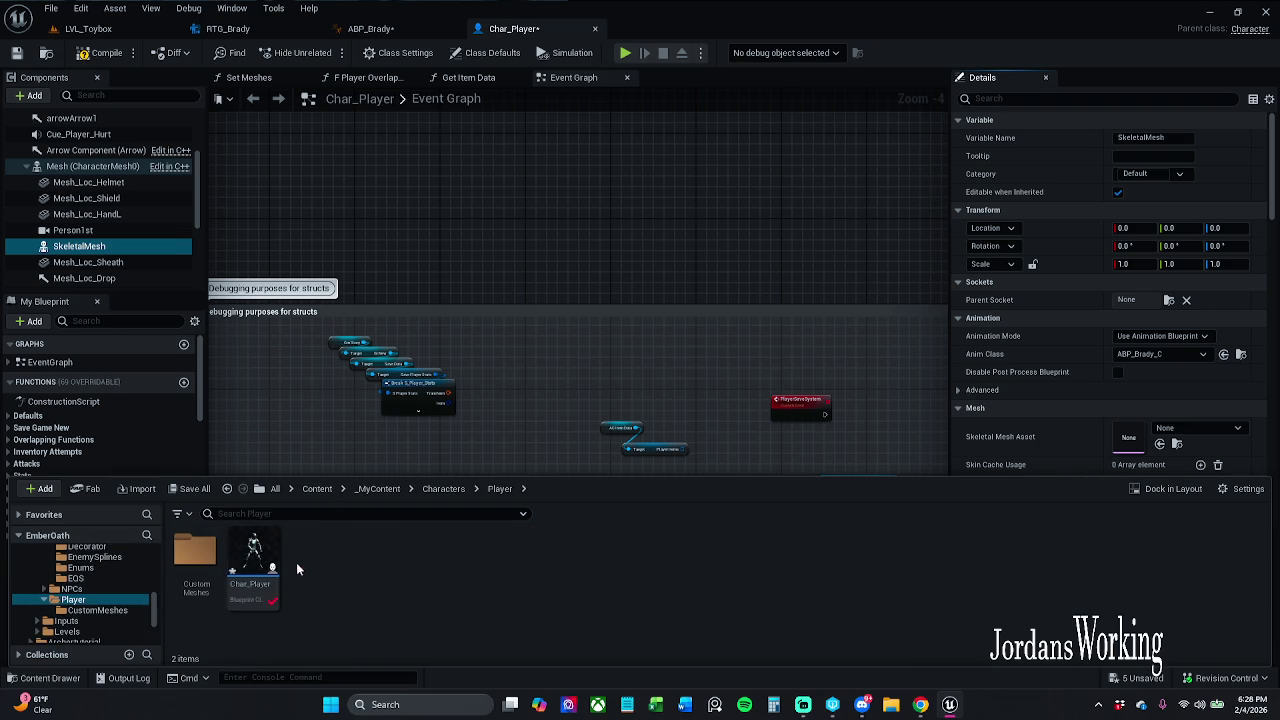
double_click(195, 552)
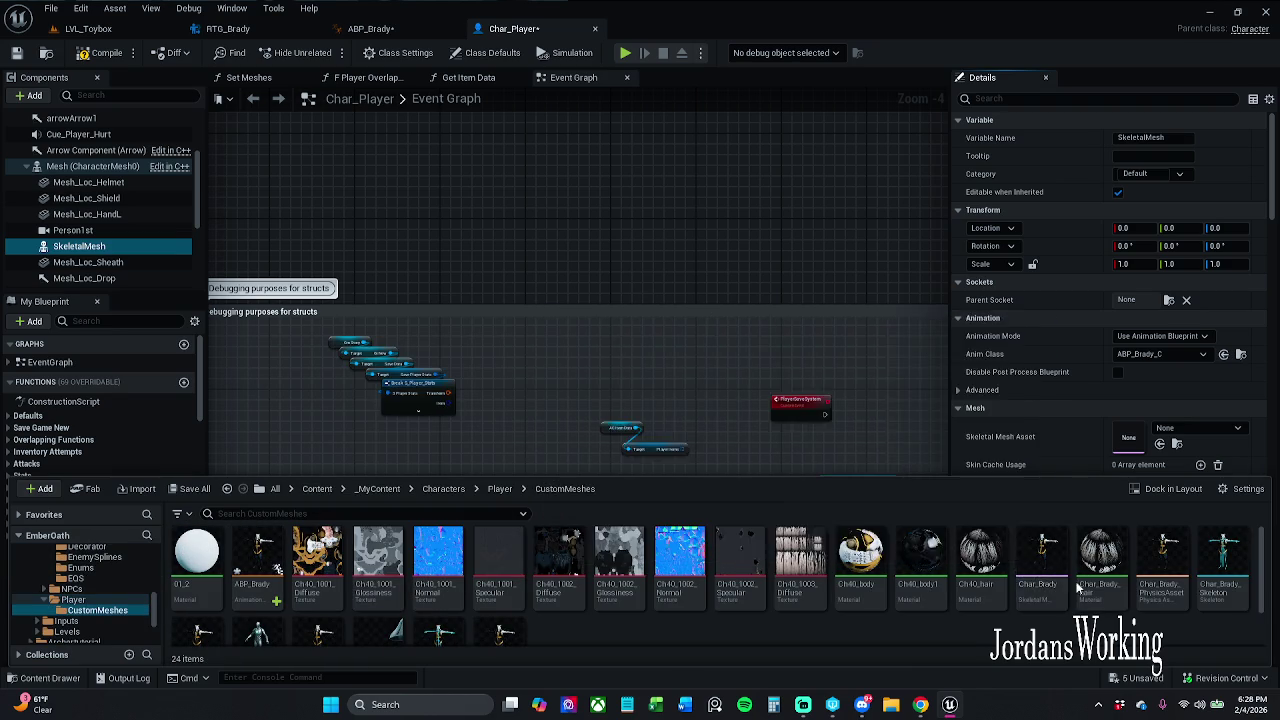
scroll(1050, 578, "down", 2)
scroll(1048, 586, "up", 2)
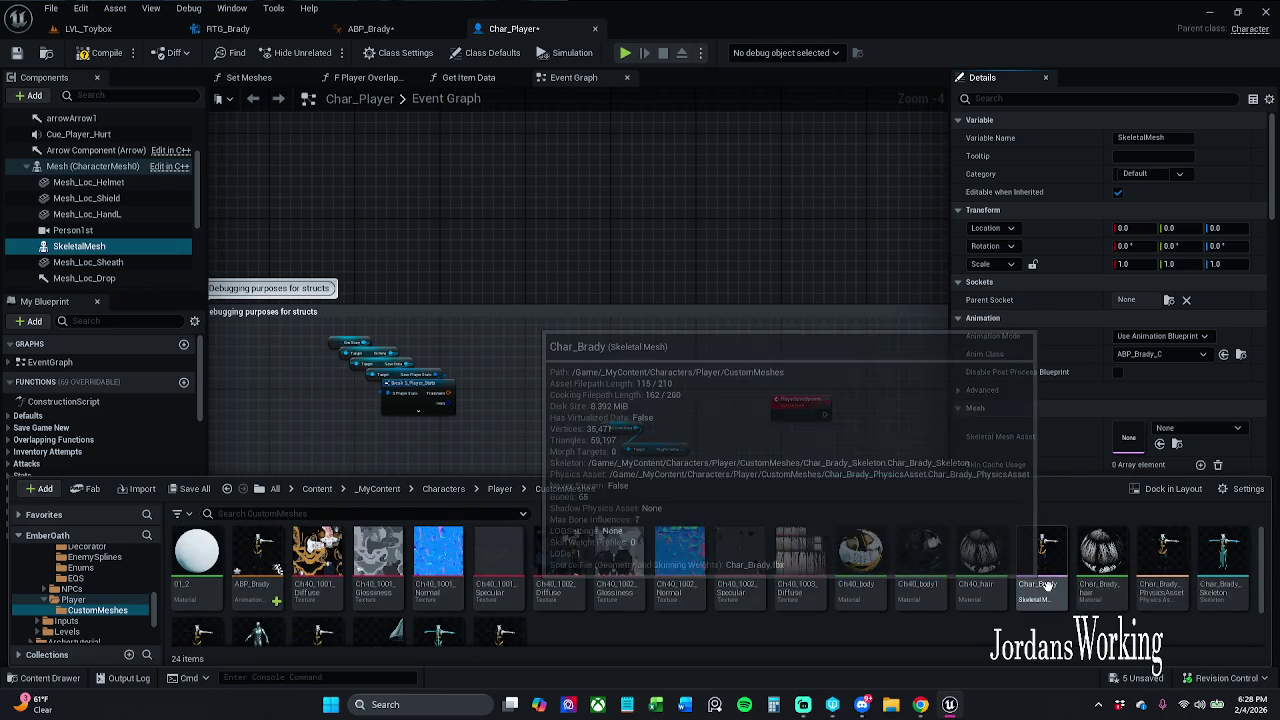
scroll(994, 582, "down", 2)
scroll(609, 599, "up", 2)
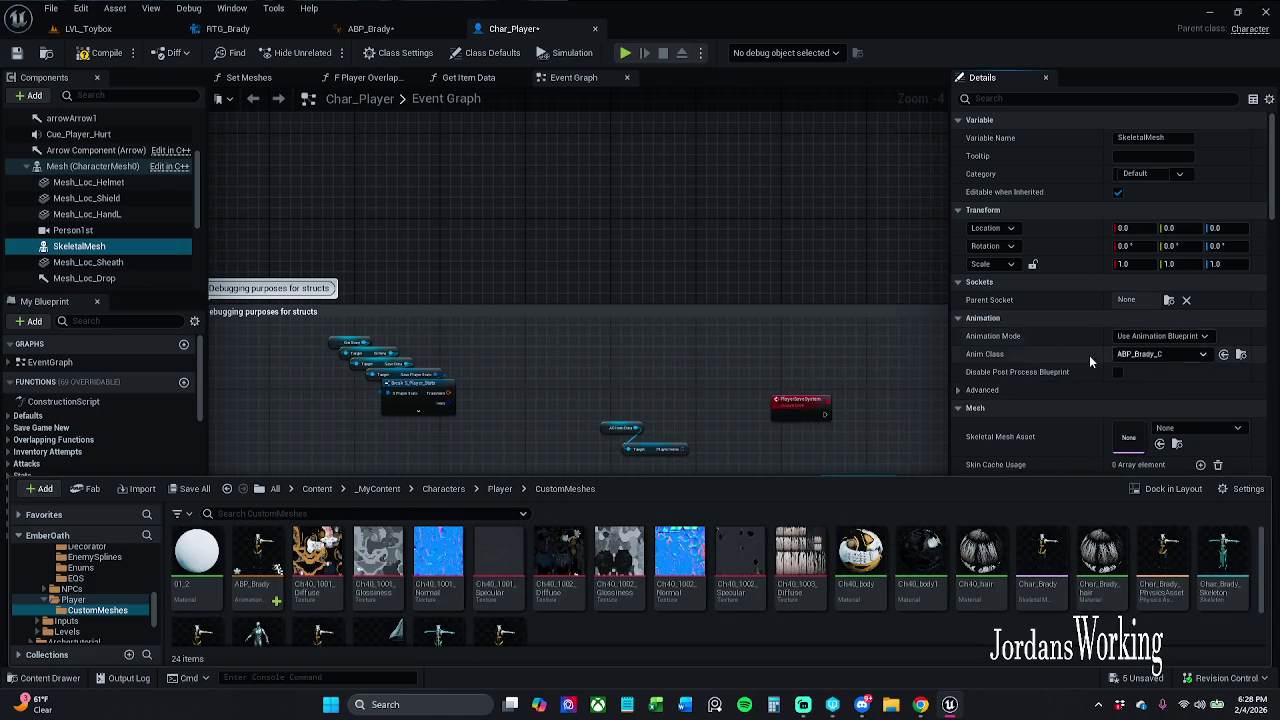
Set the Skeletal Mesh Asset to Char_Brady, compile Char_Player and show the viewport.
left_click(1205, 428)
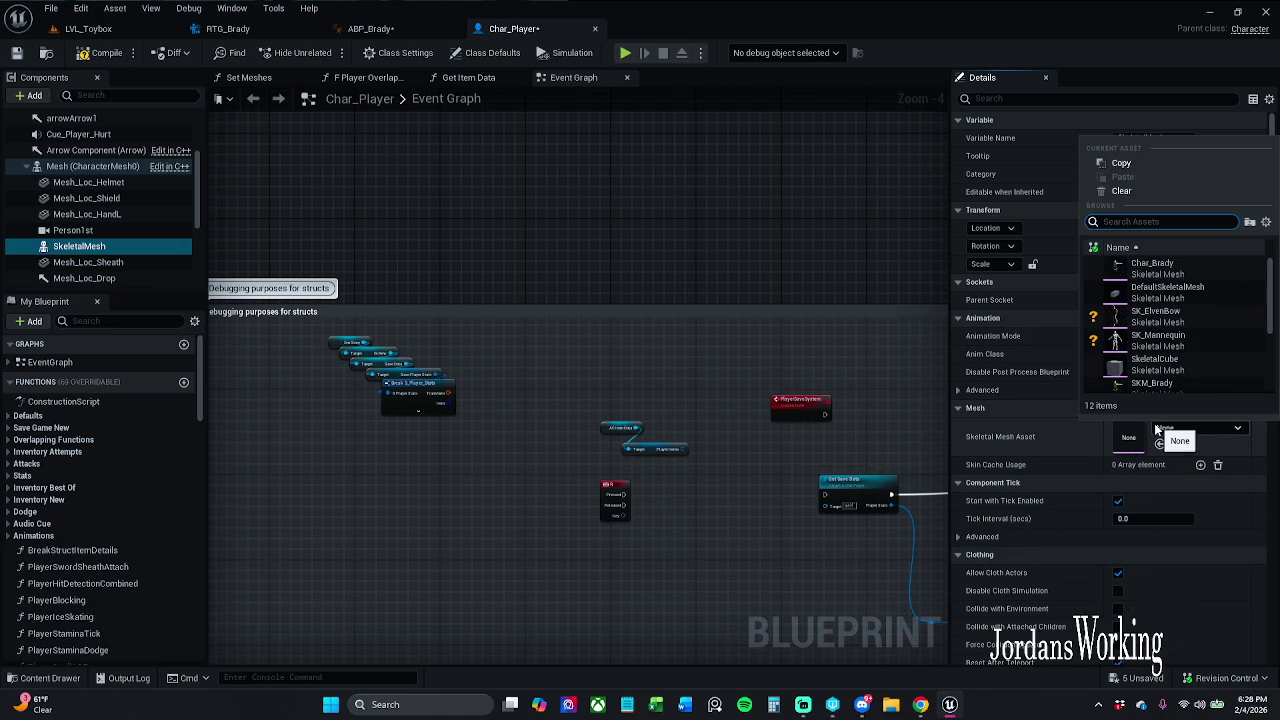
type("char")
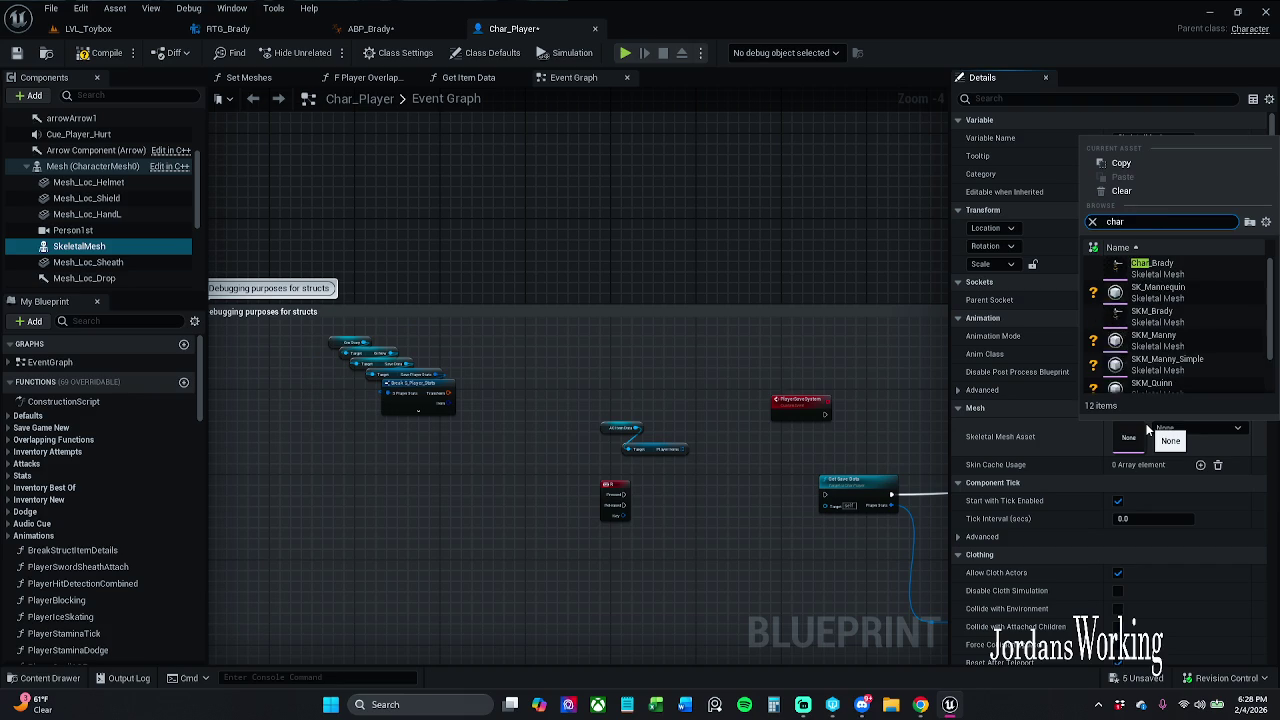
mouse_move(1195, 310)
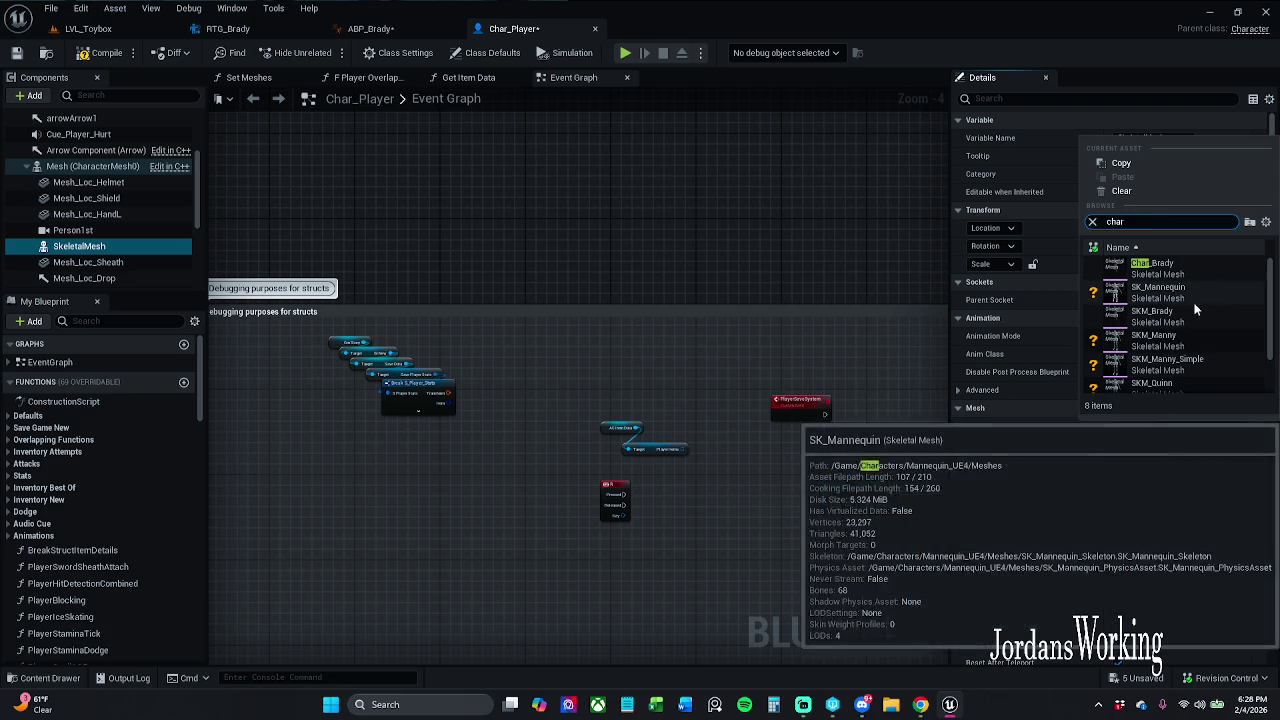
mouse_move(1200, 350)
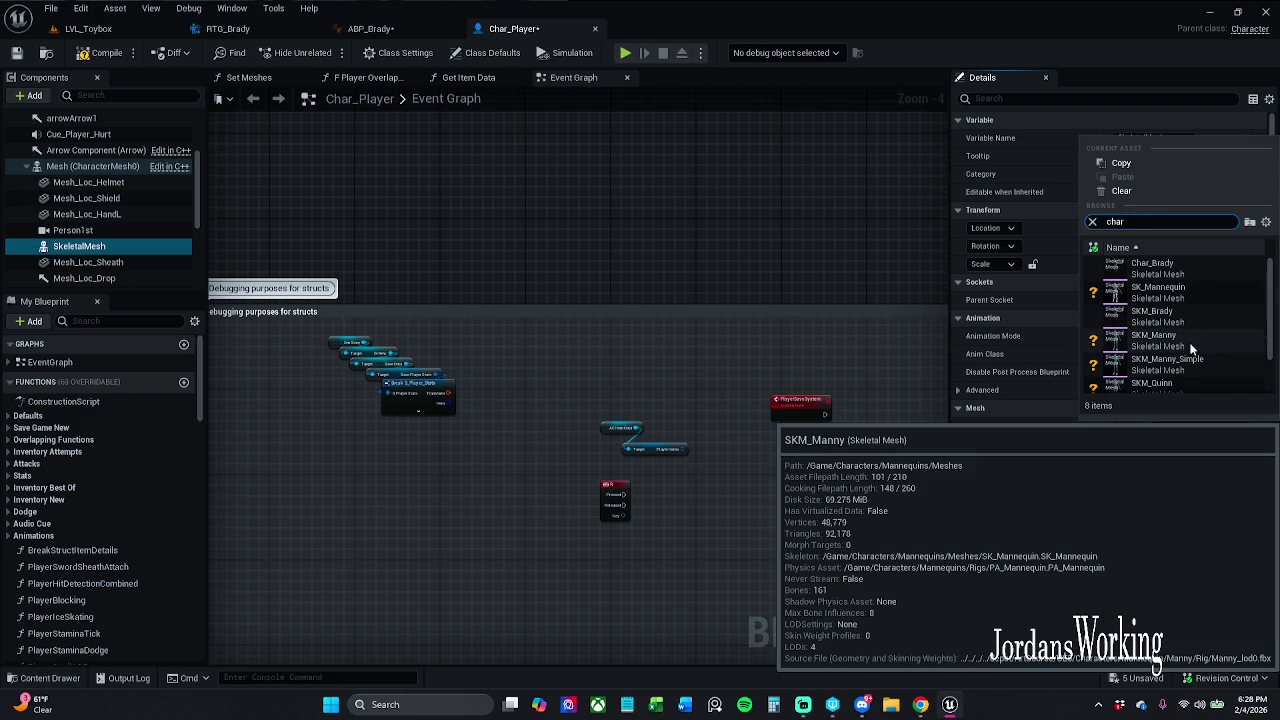
left_click(1160, 267)
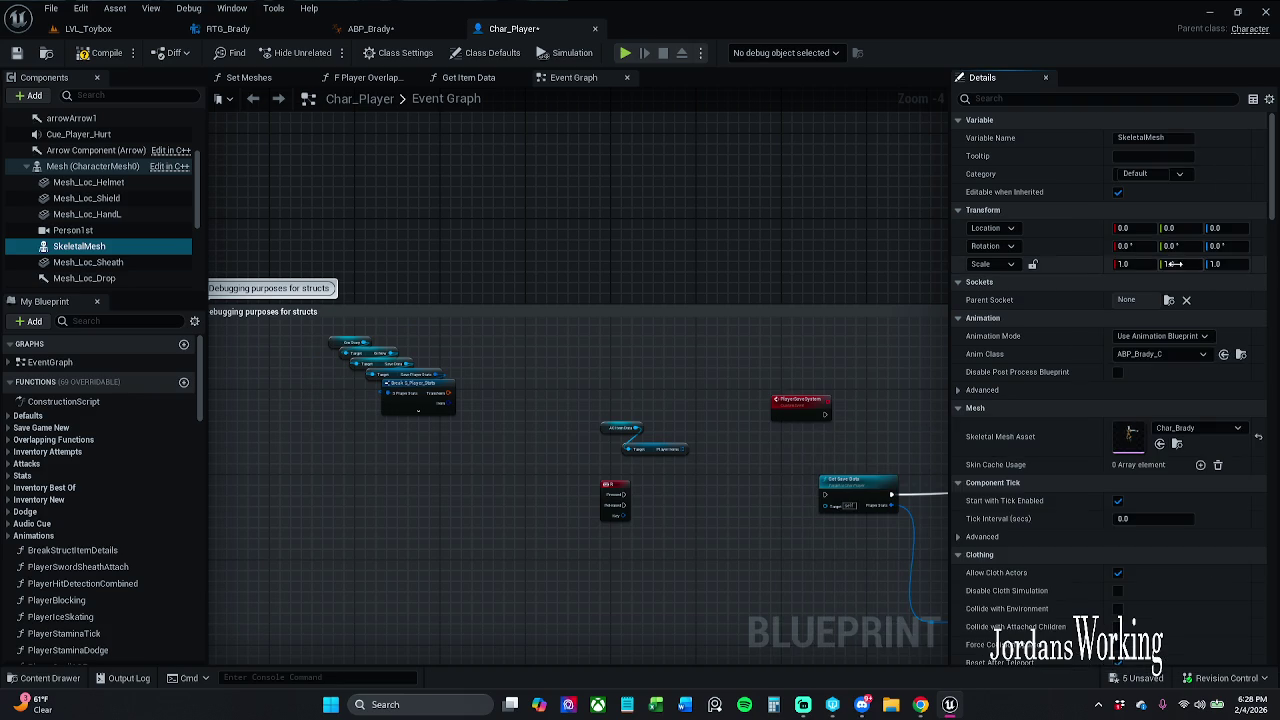
left_click(104, 54)
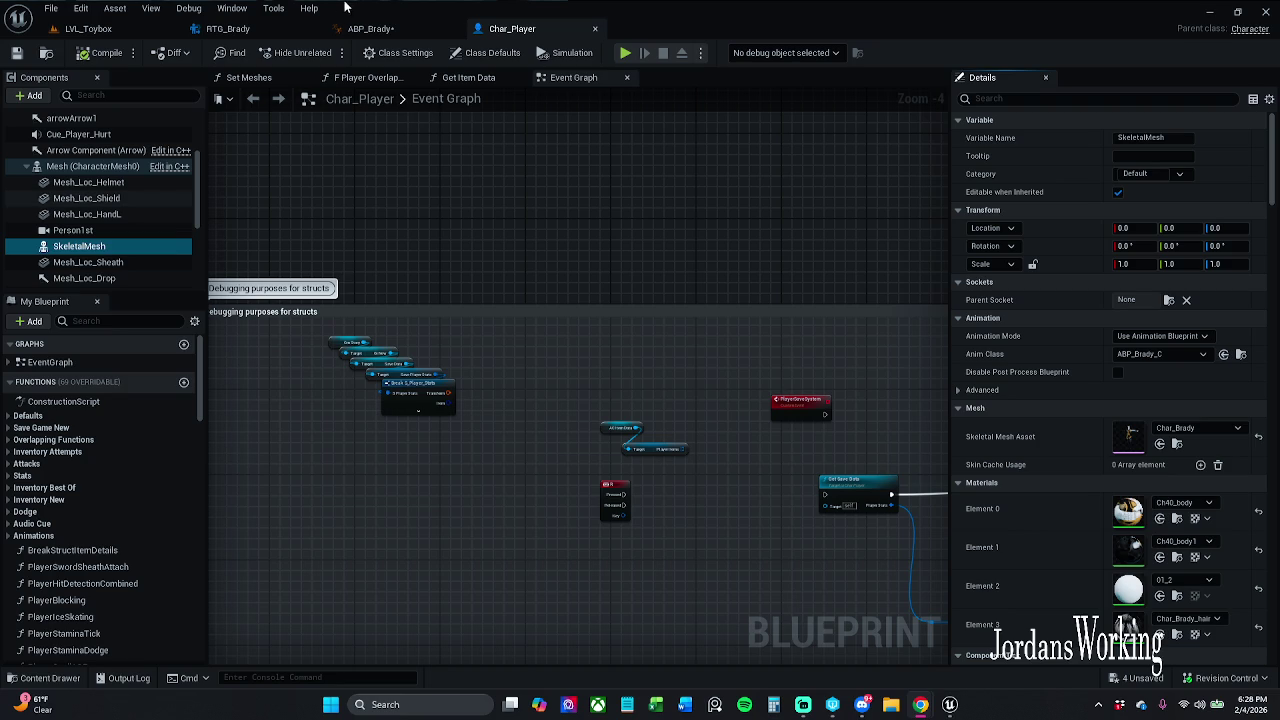
scroll(90, 160, "up", 3)
double_click(107, 119)
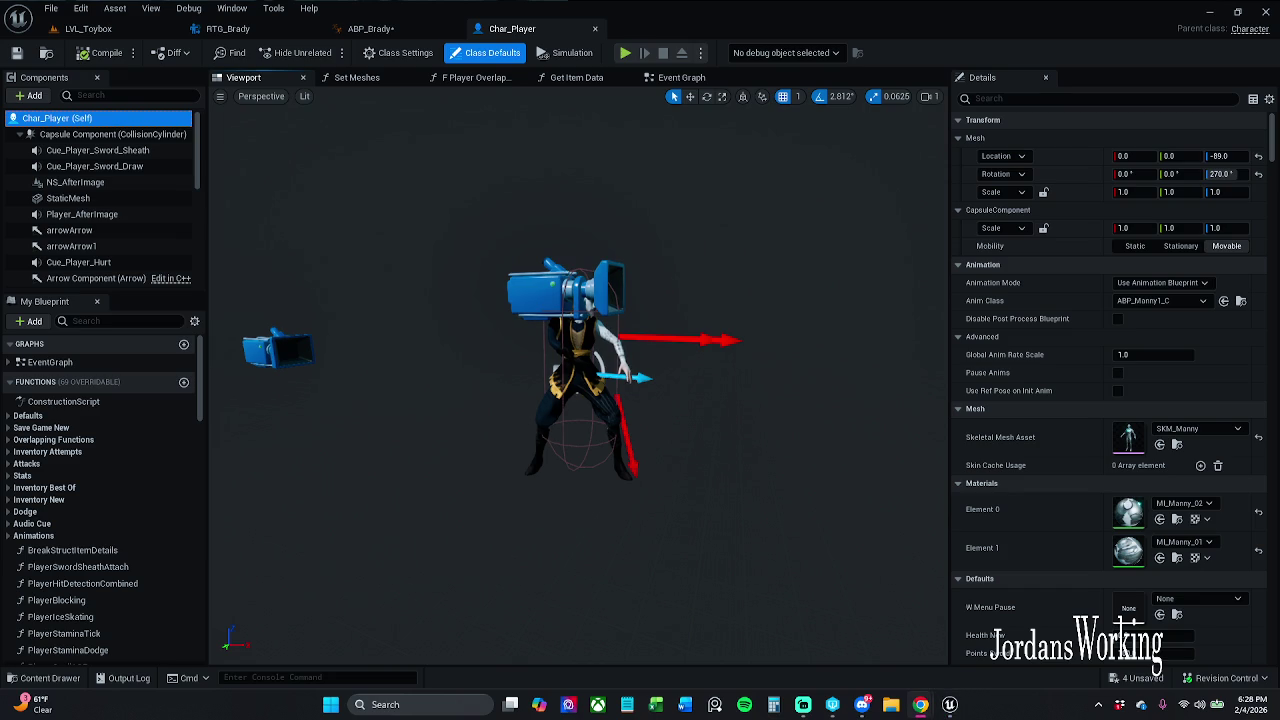
Select the character's skeletal mesh and try different X scale values with proportional scaling.
left_click(603, 348)
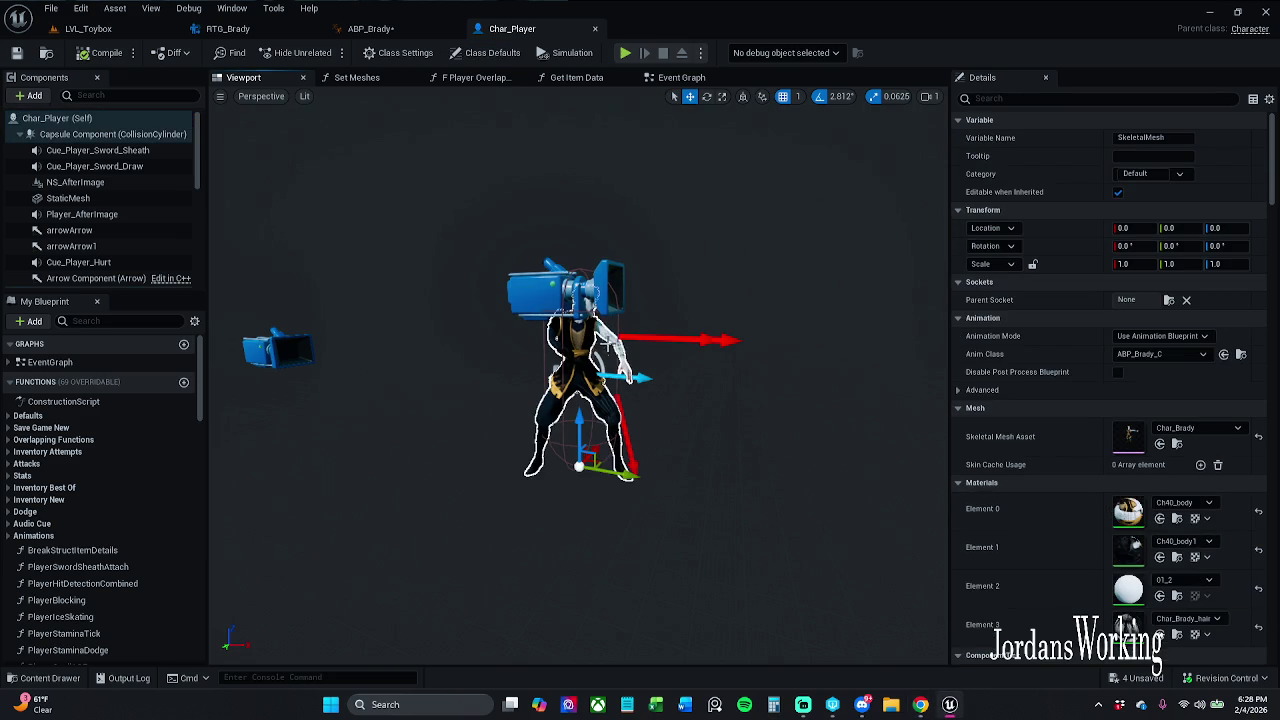
left_click(546, 290)
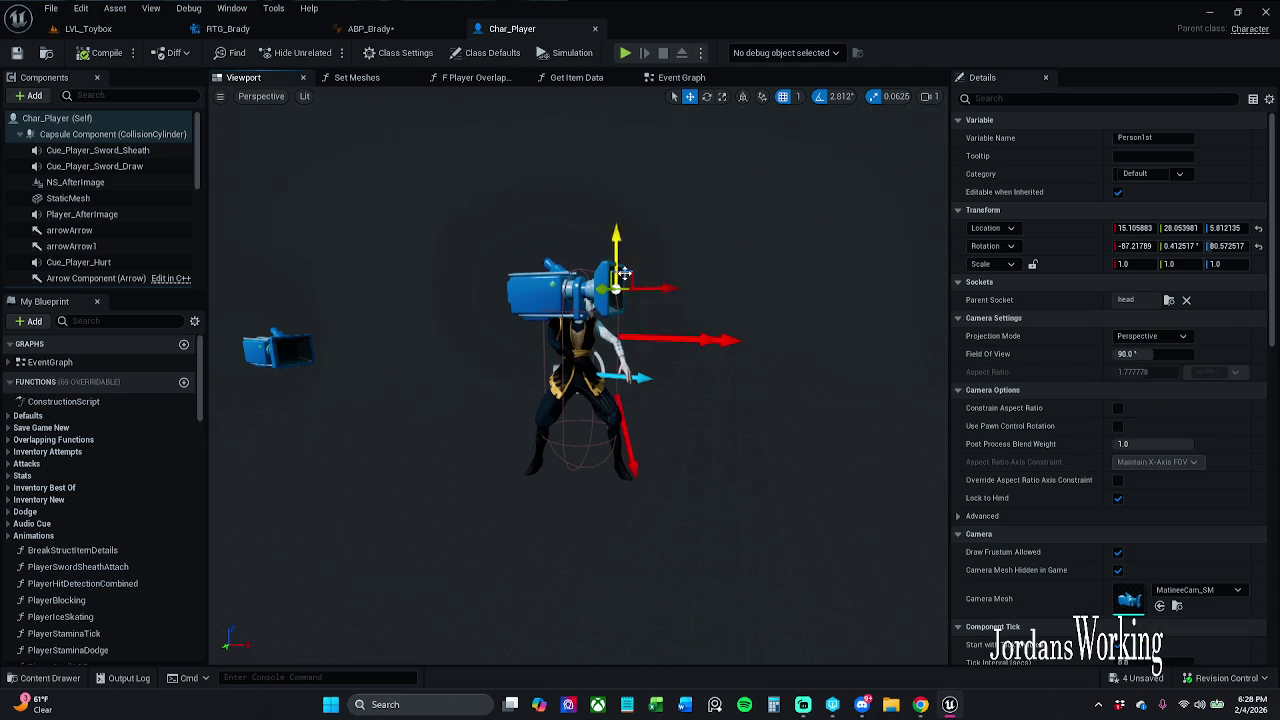
left_click(583, 345)
left_click(1135, 264)
type("1.1")
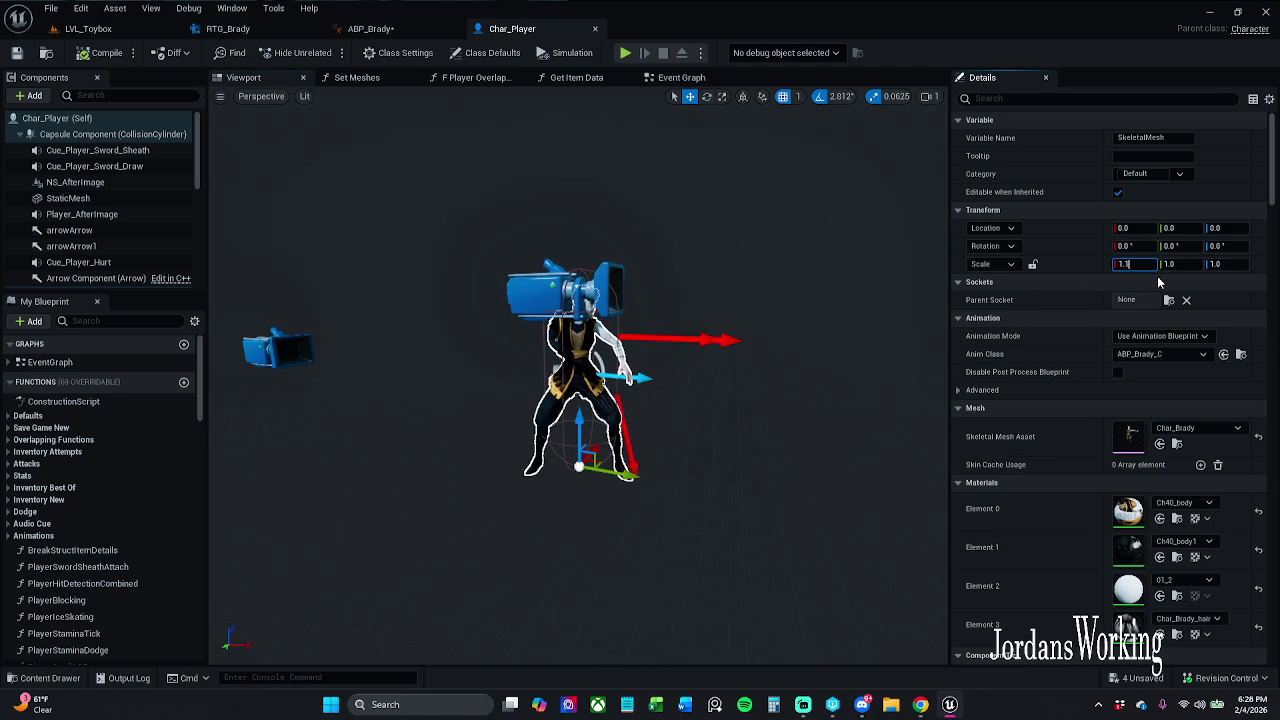
key("Return")
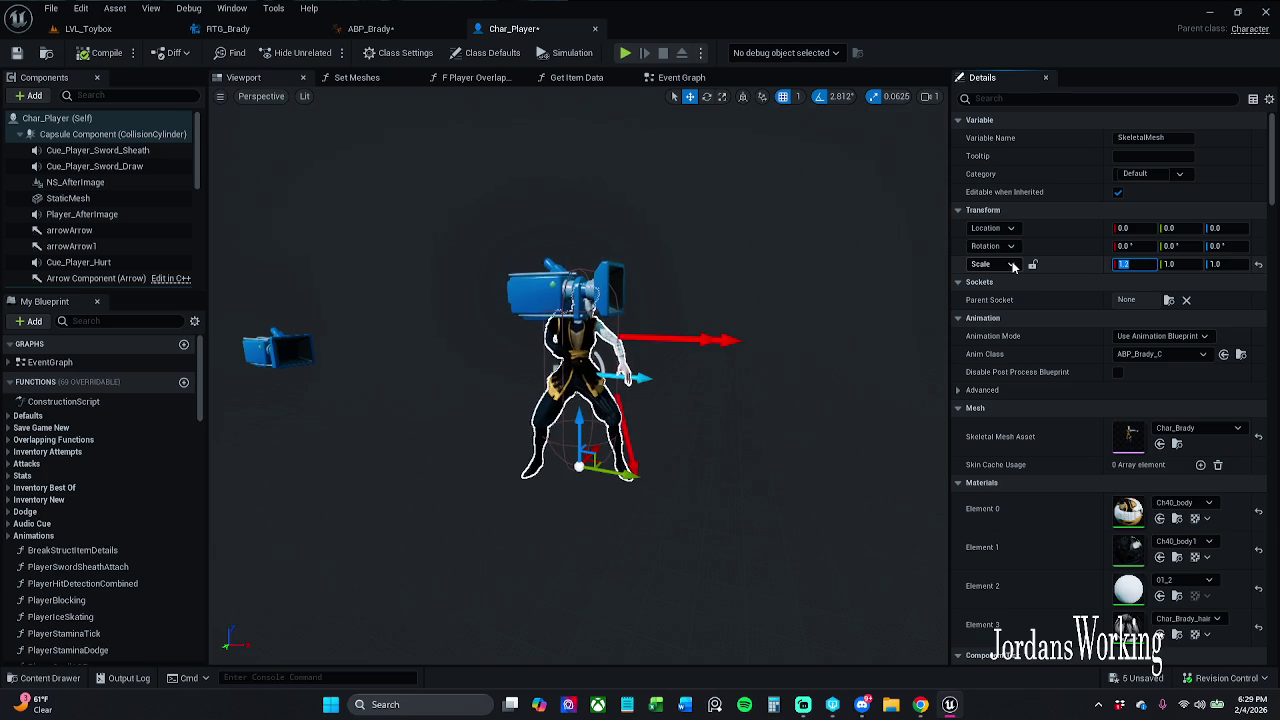
left_click(1032, 264)
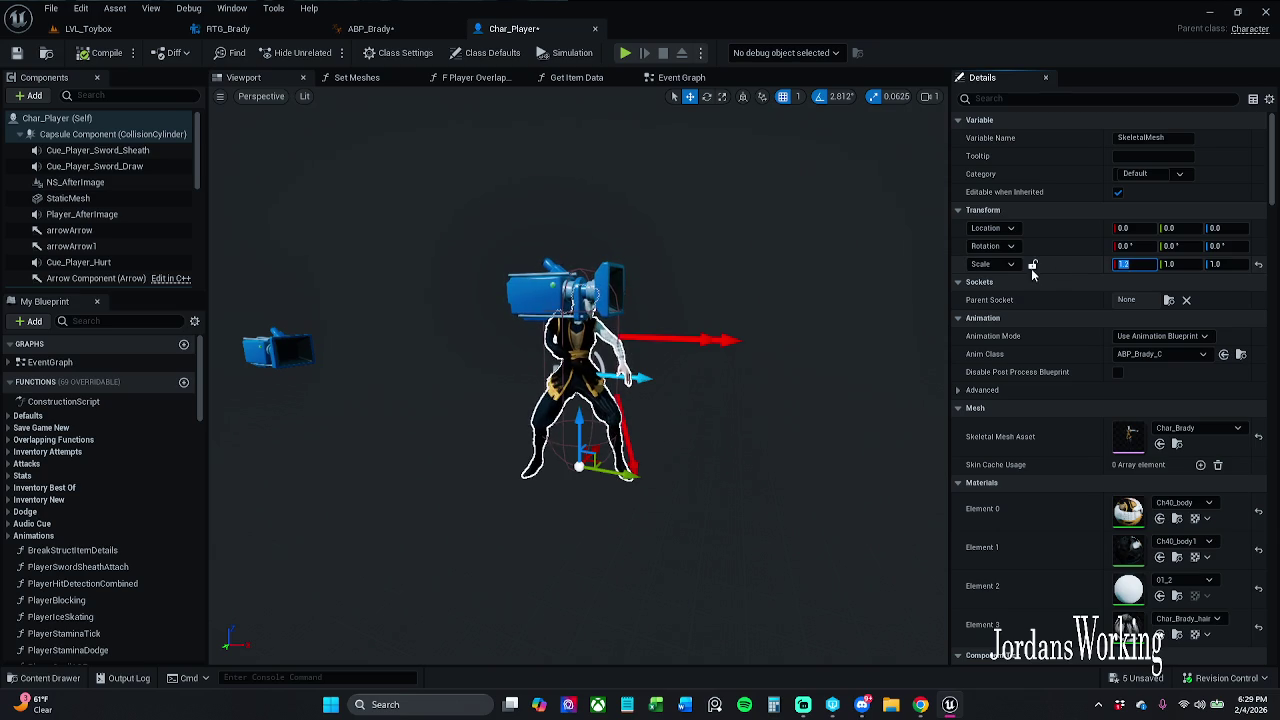
left_click_drag(1132, 265, 1143, 268)
Return the mesh scale to 1.0 on all axes and save Char_Player.
type("1")
key("Return")
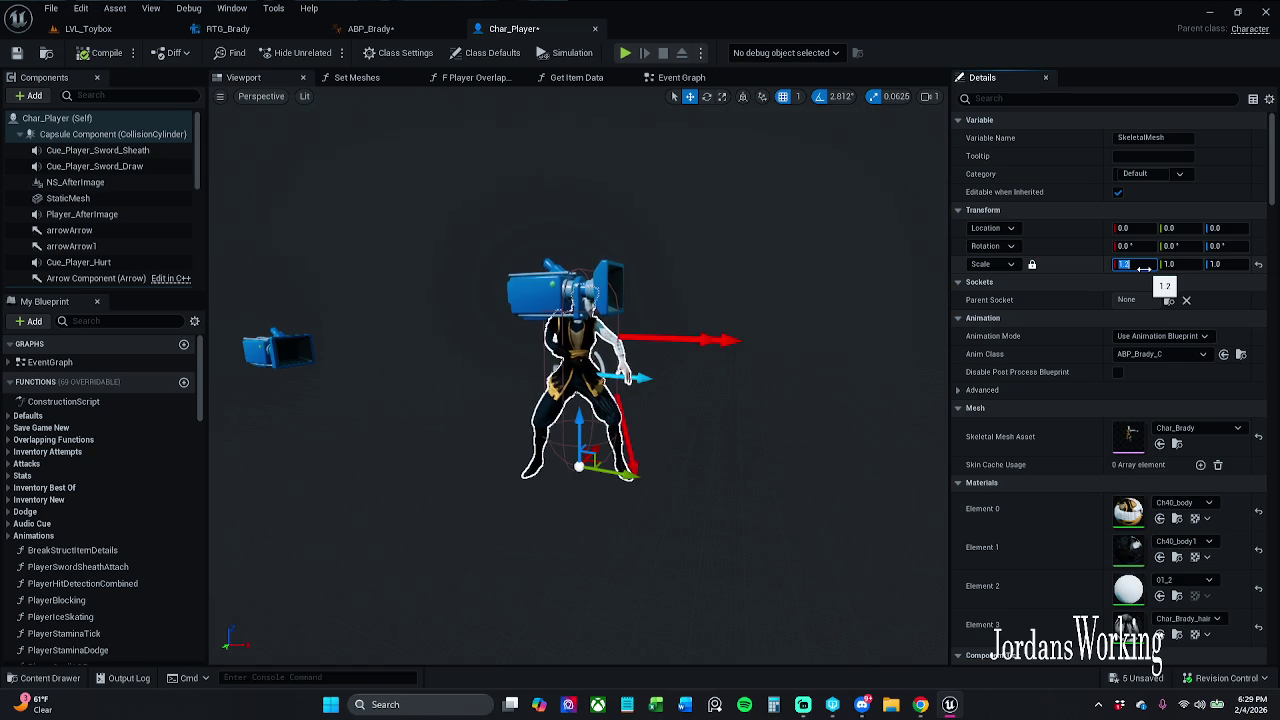
key("Return")
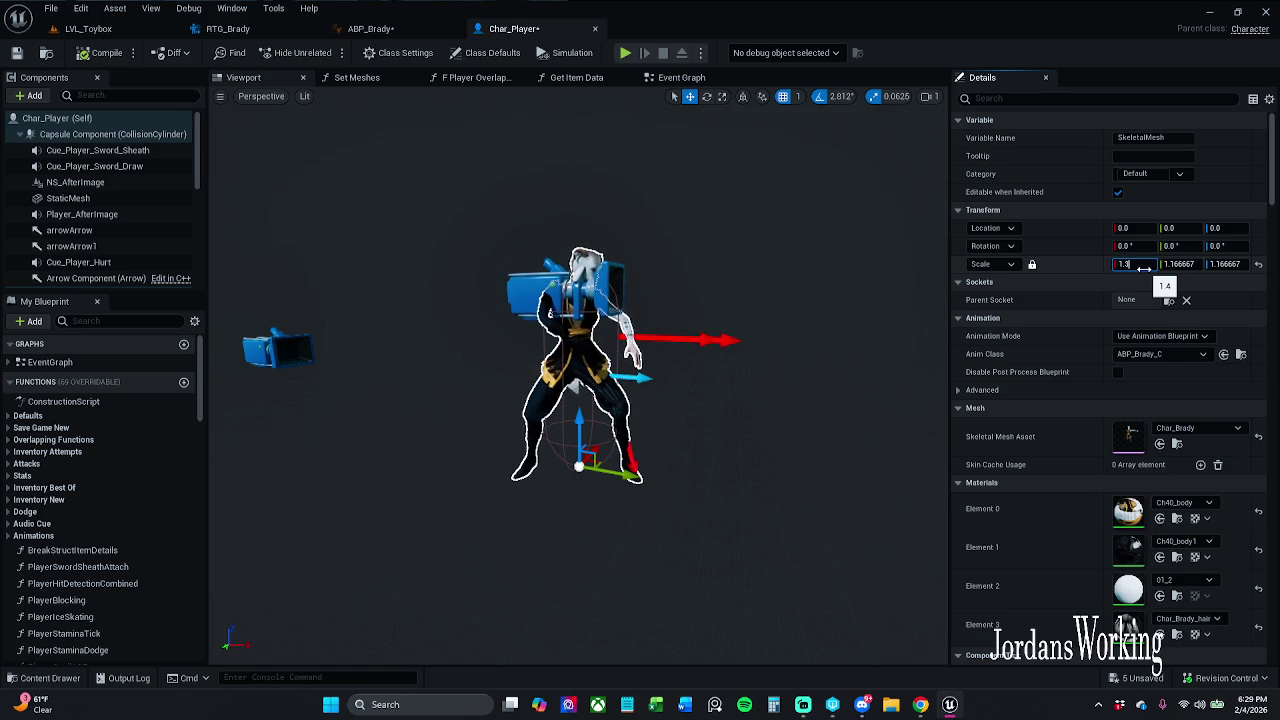
key("Return")
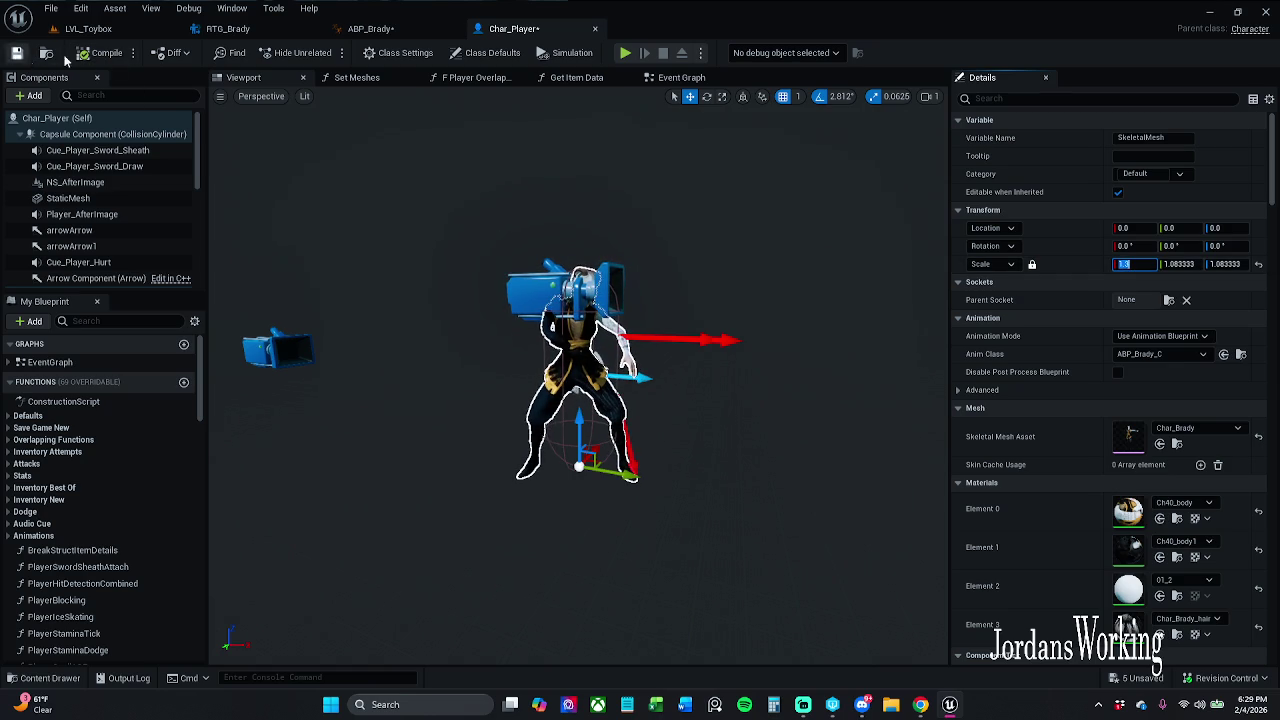
type("1")
key("Return")
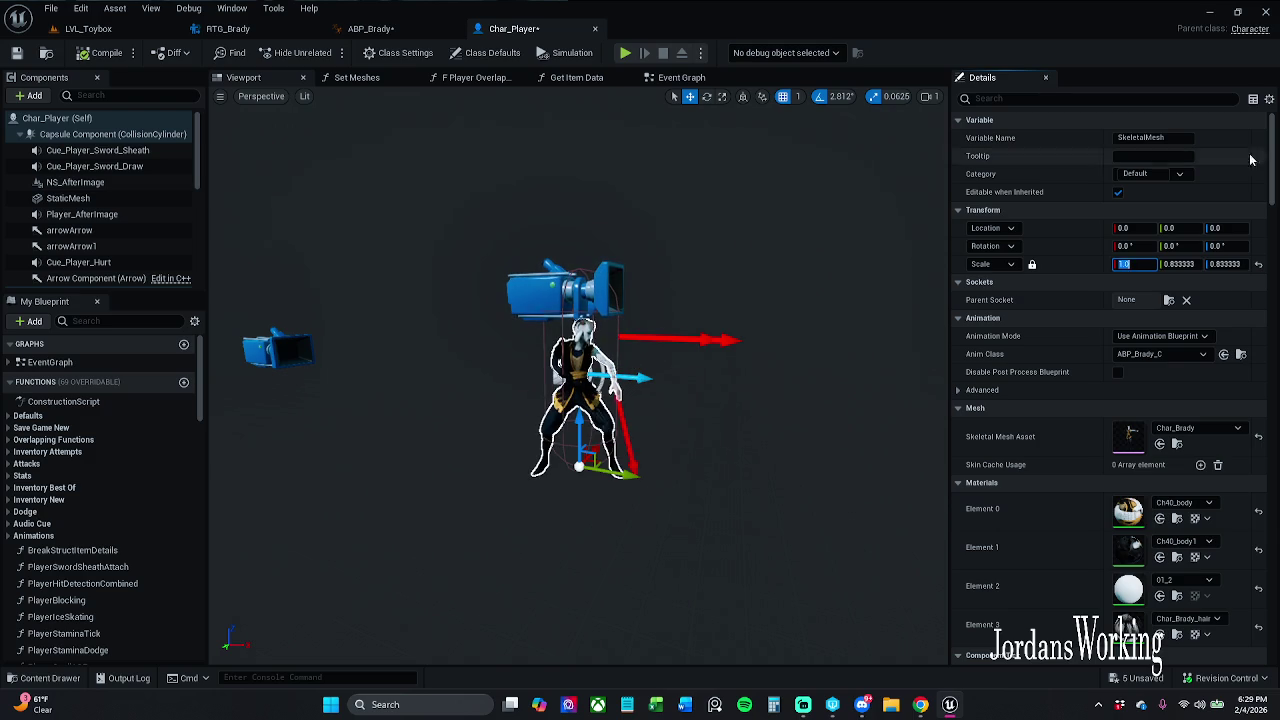
left_click(1257, 266)
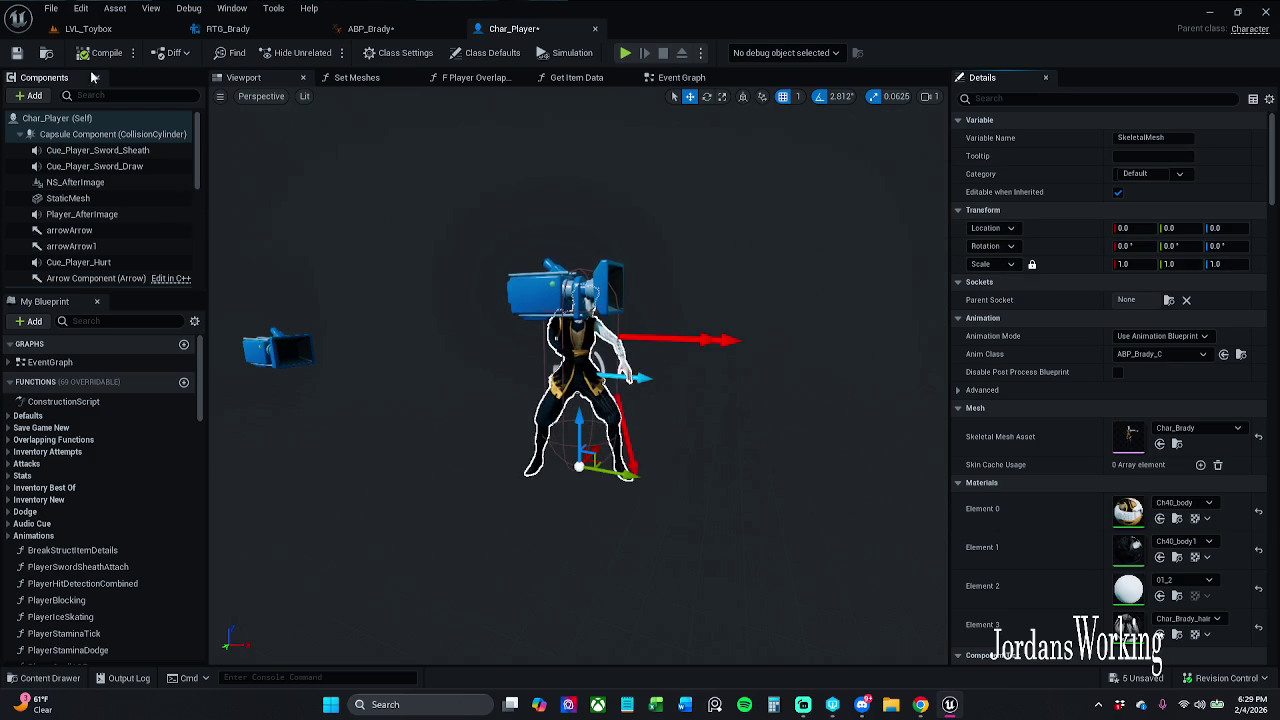
key("ctrl+s")
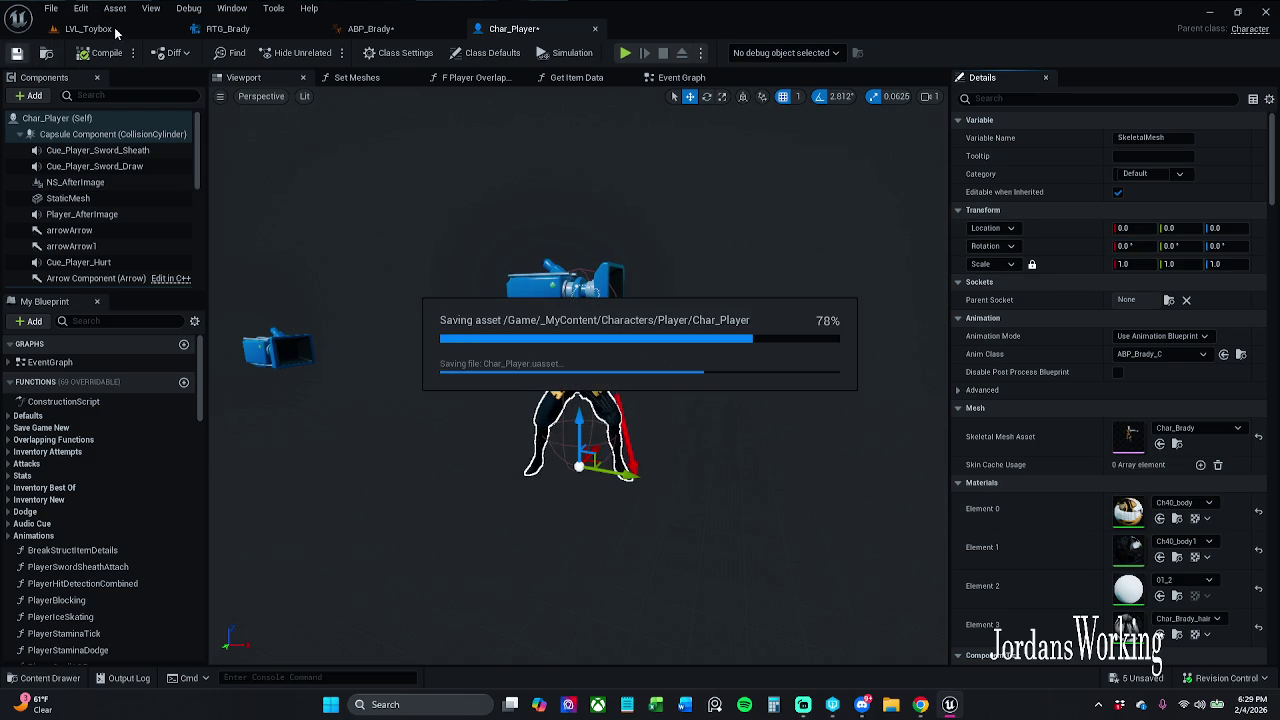
Return to the LVL_Toybox level and start a Play-in-Editor session.
left_click(108, 30)
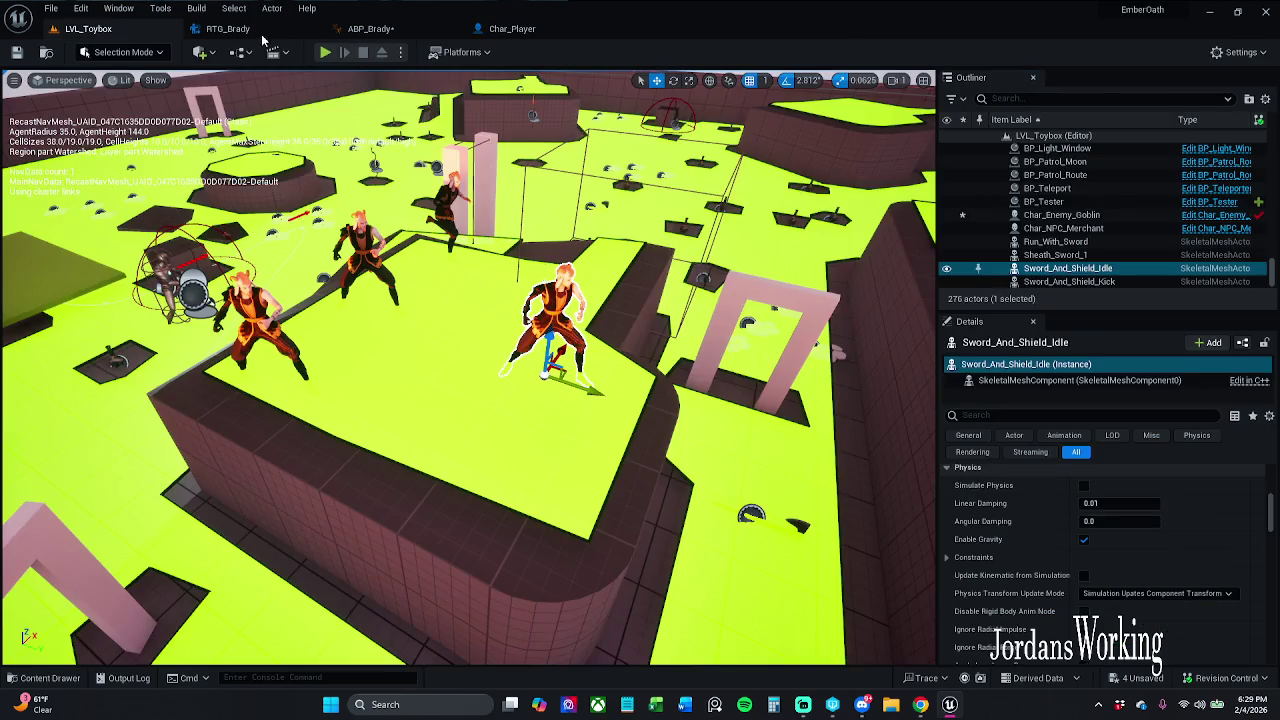
left_click(370, 29)
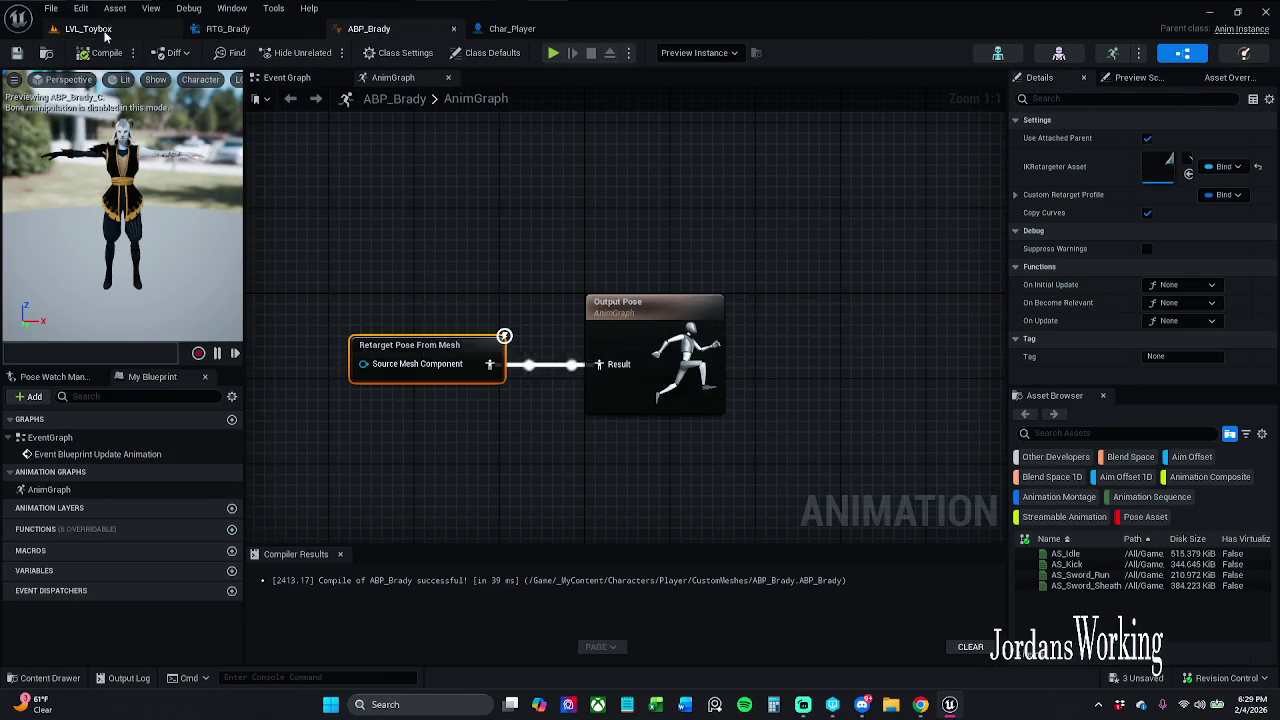
left_click(90, 29)
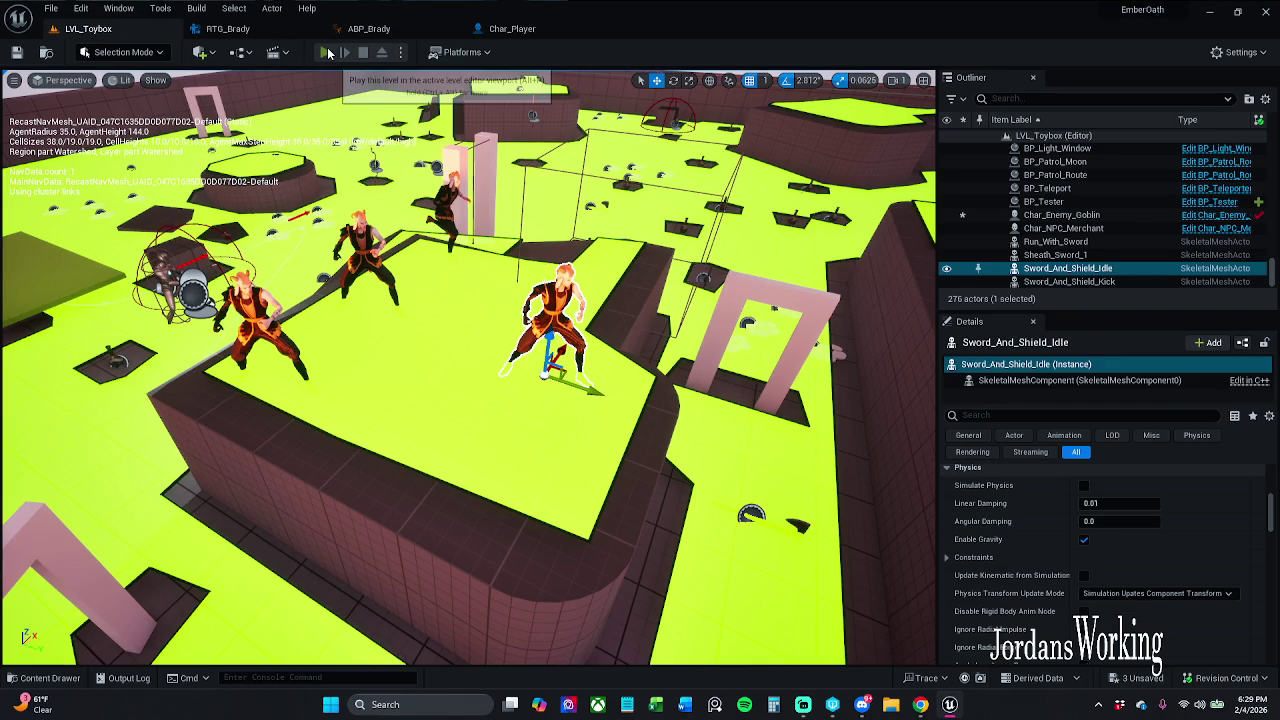
left_click(325, 53)
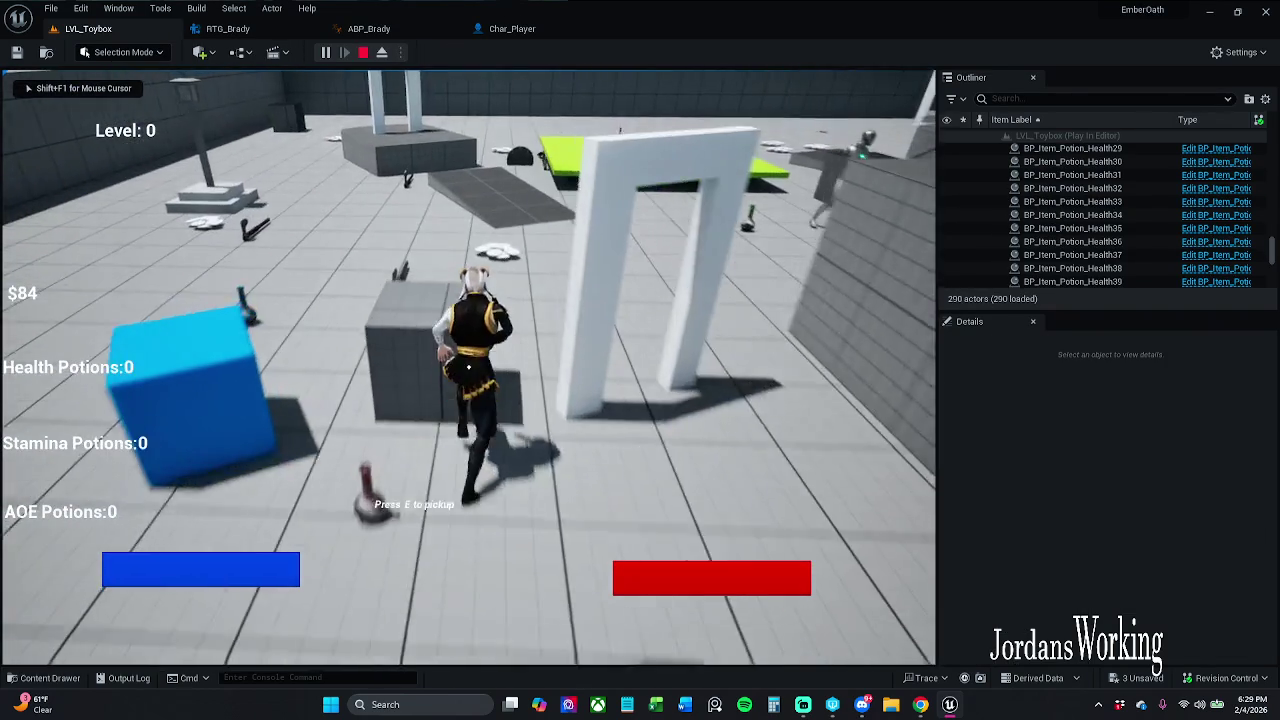
Run through the level collecting pickups and equip the sword from the inventory.
key("w")
key("space")
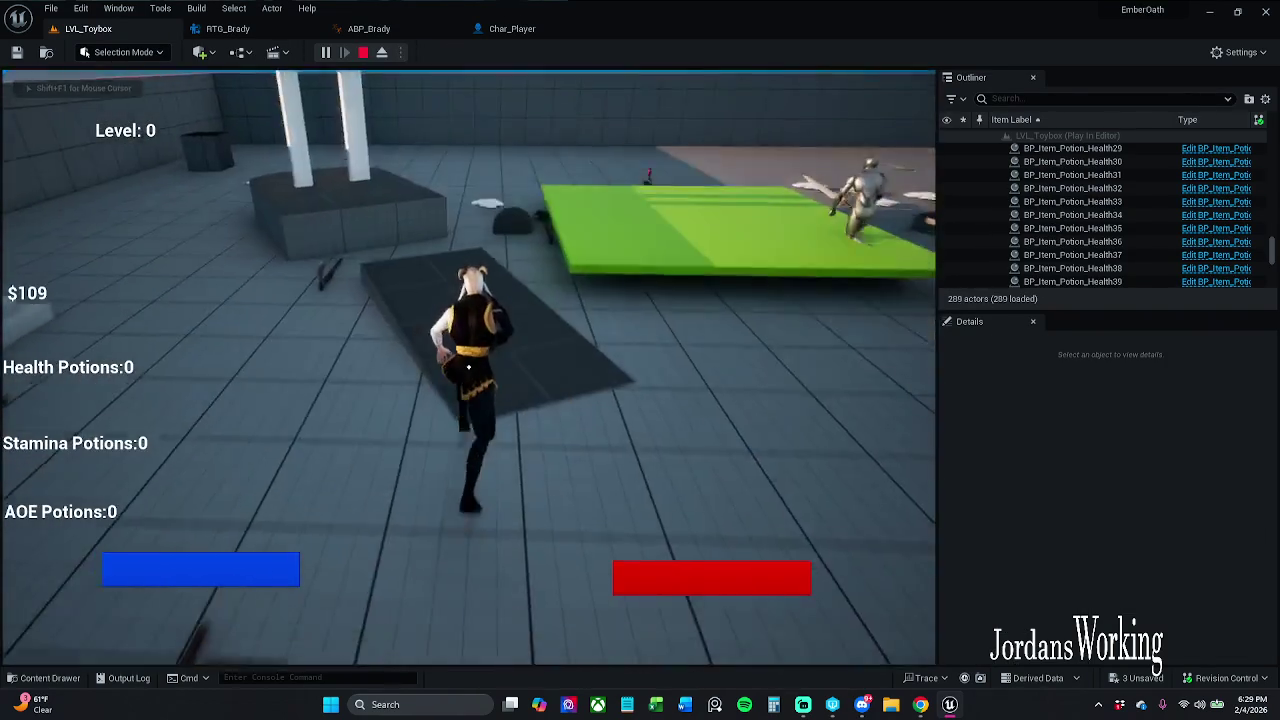
key("w")
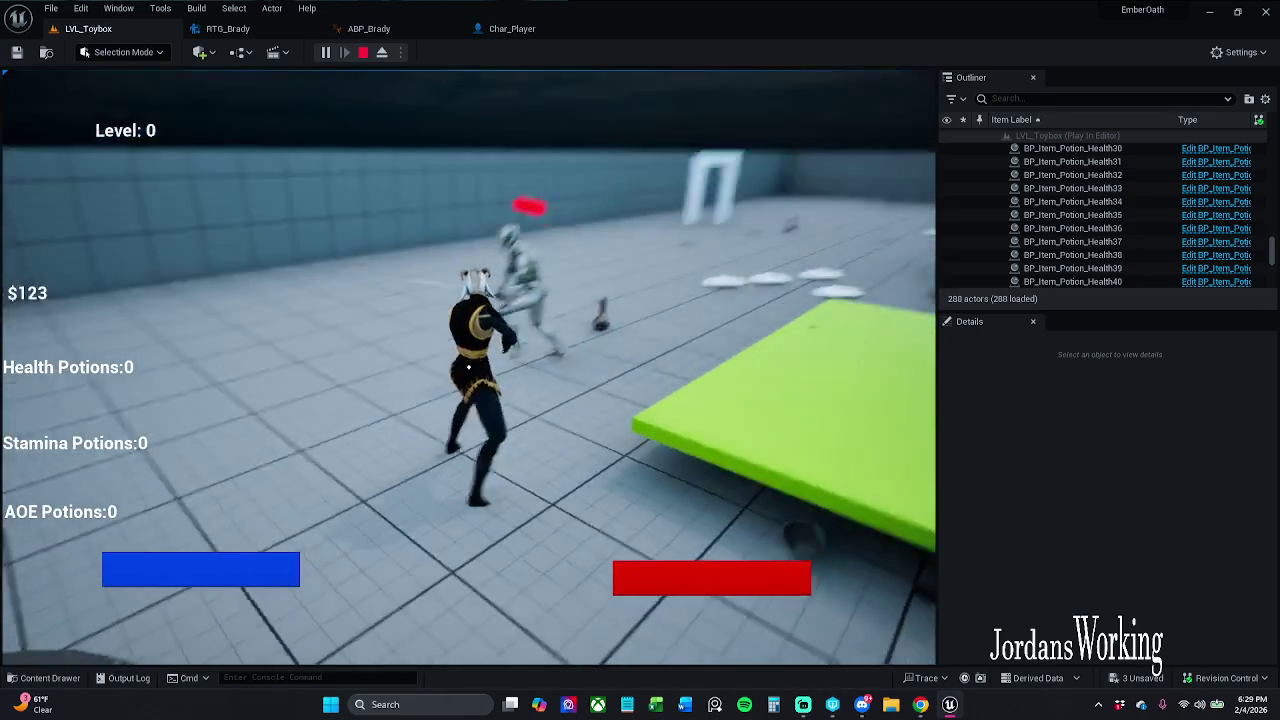
key("w")
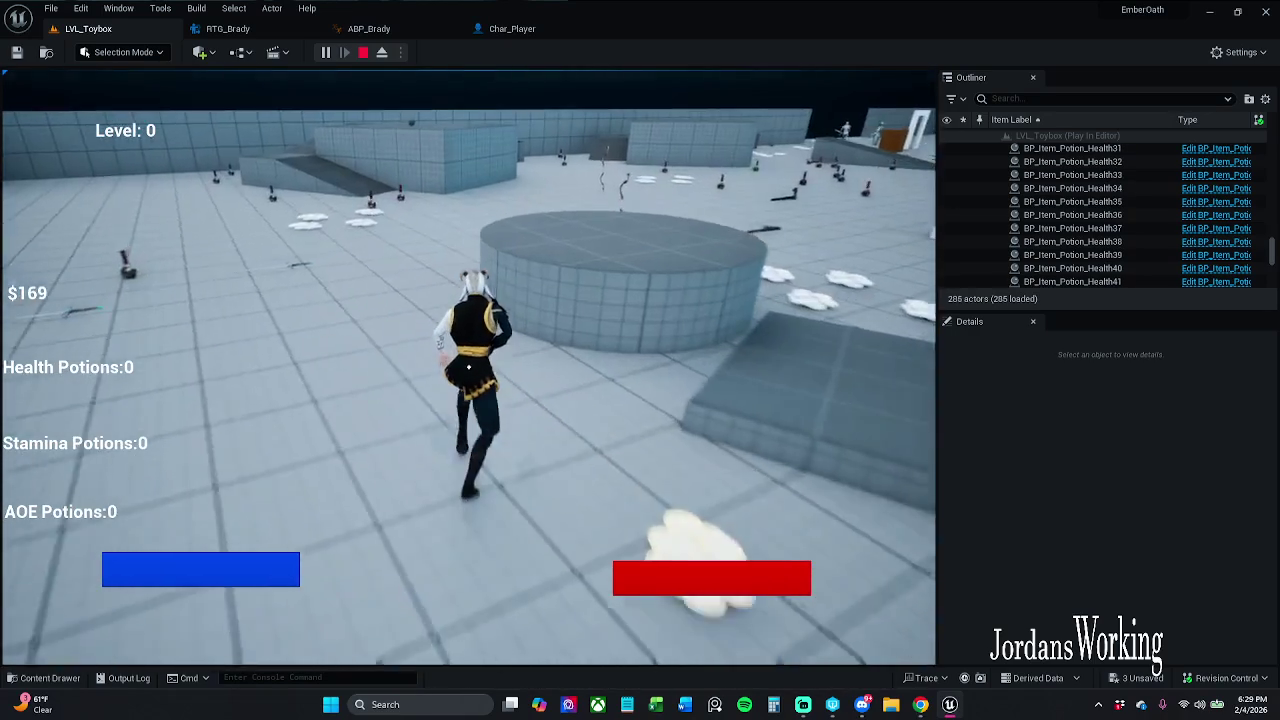
key("w")
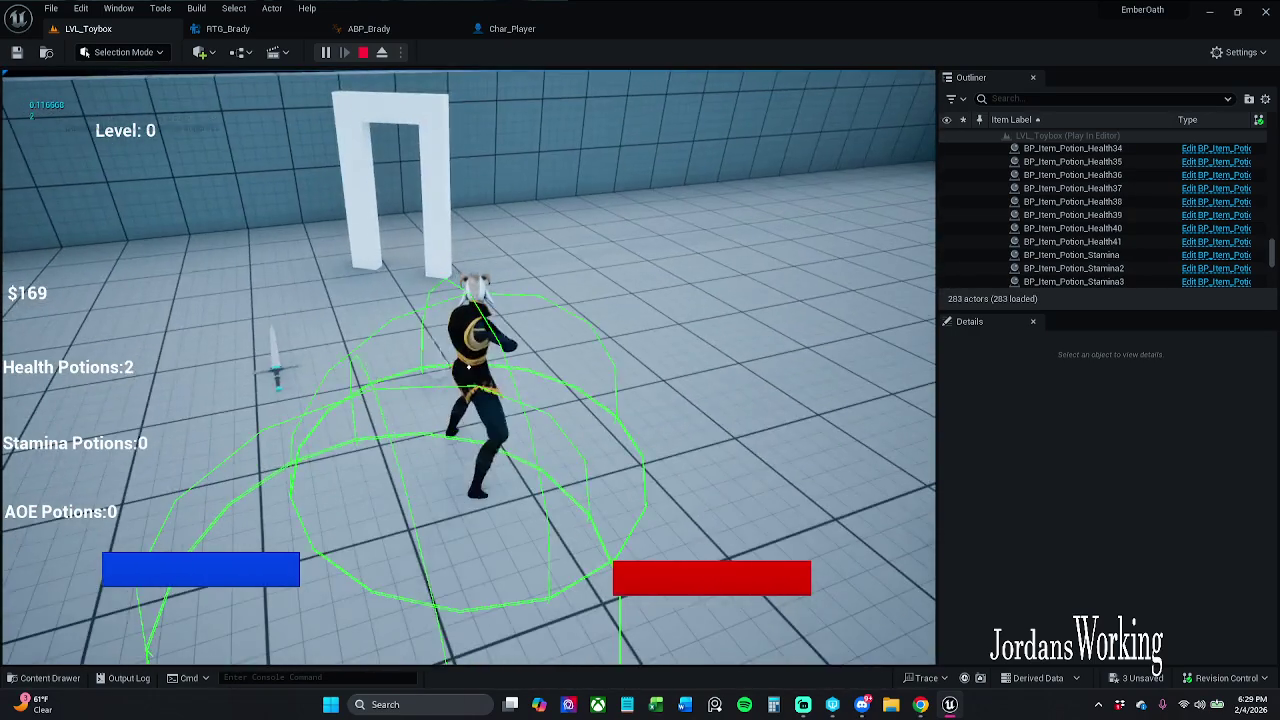
key("w")
key("i")
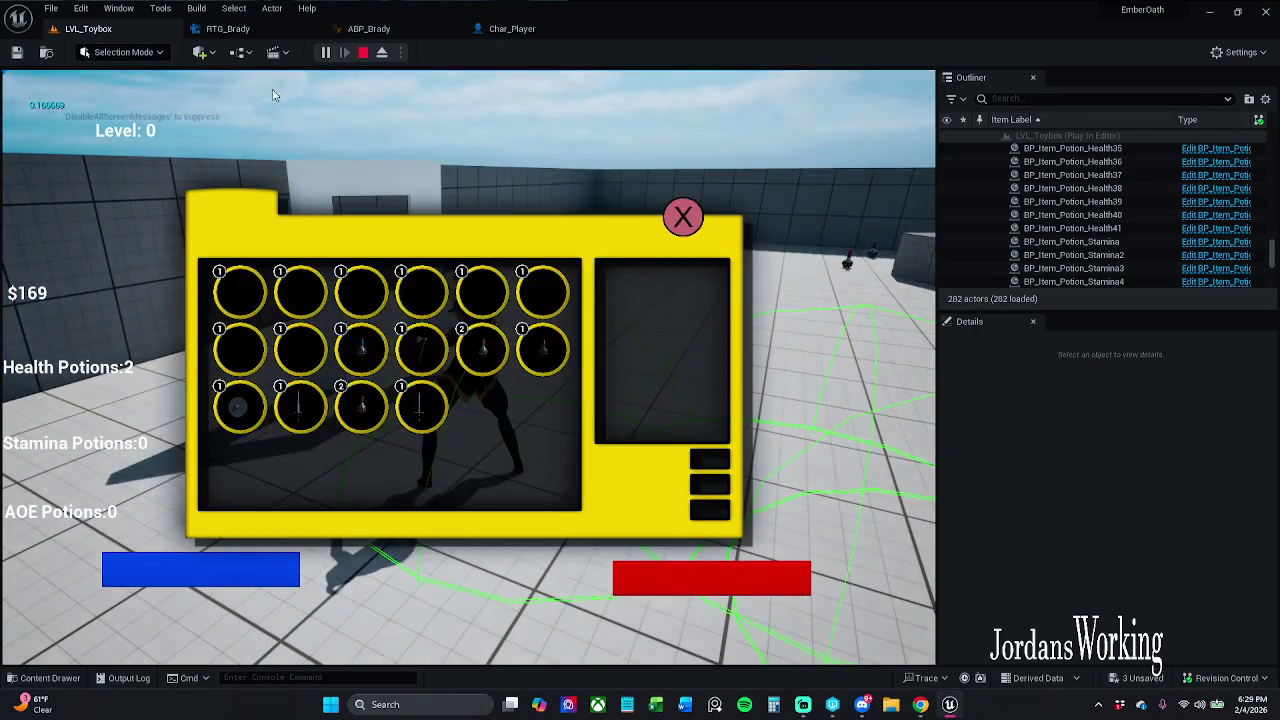
left_click(424, 402)
left_click(694, 230)
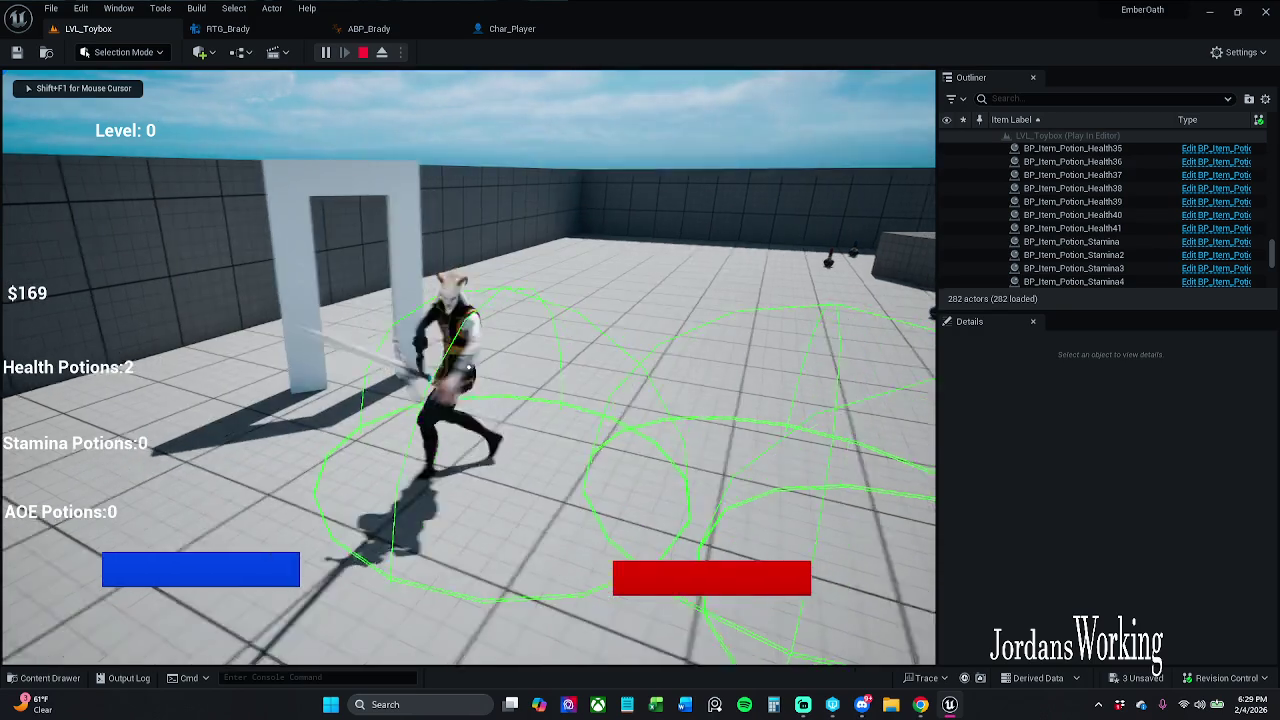
Swing the sword around the arena, then pause and stop the play session.
key("w")
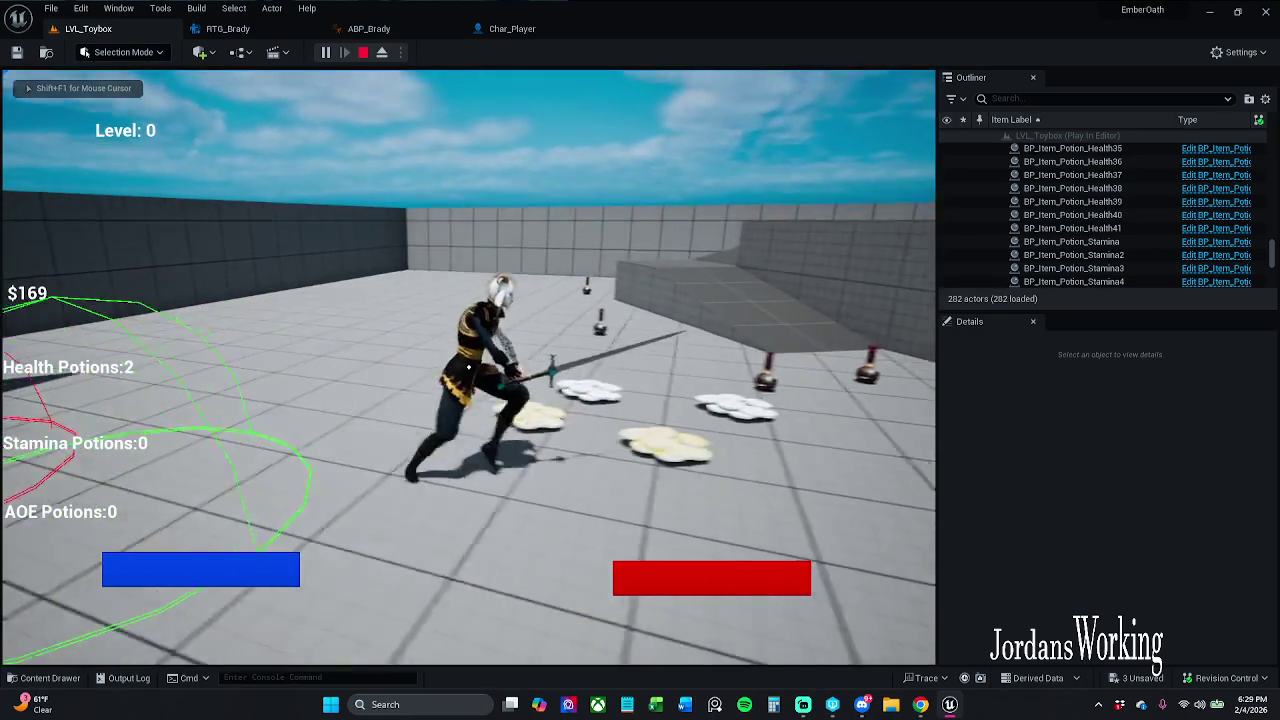
key("w")
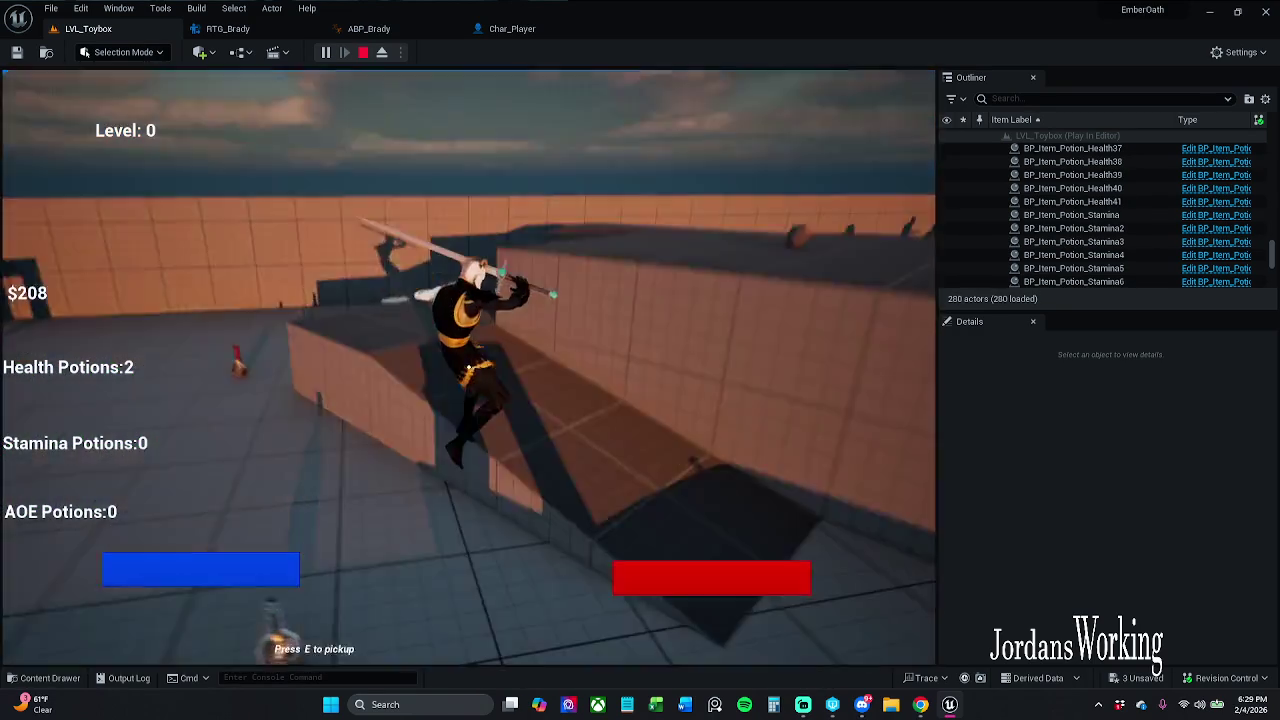
key("w")
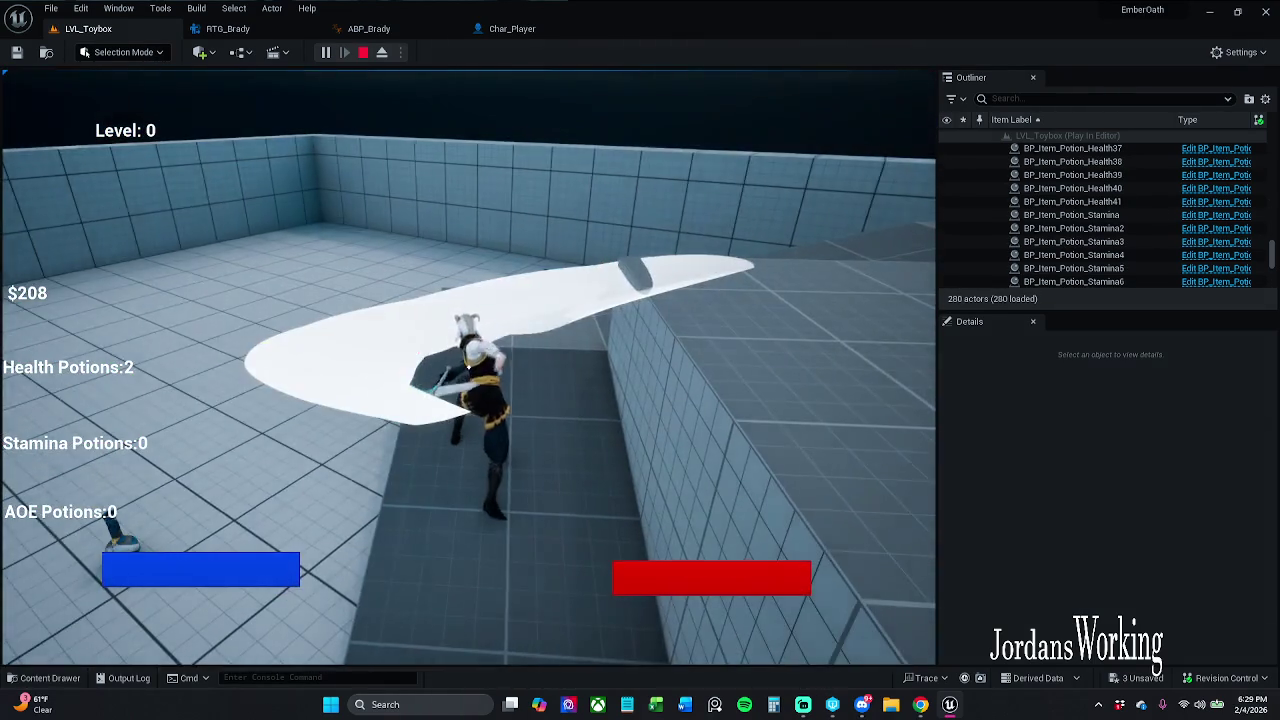
key("w")
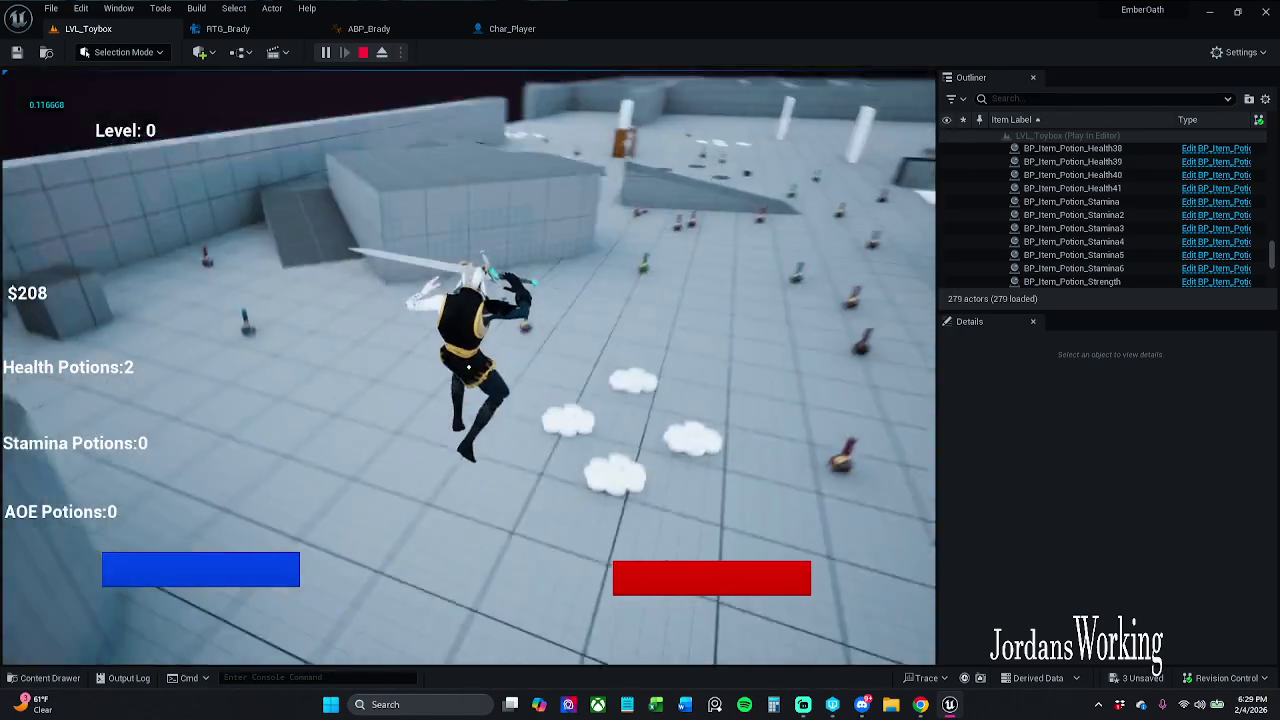
key("i")
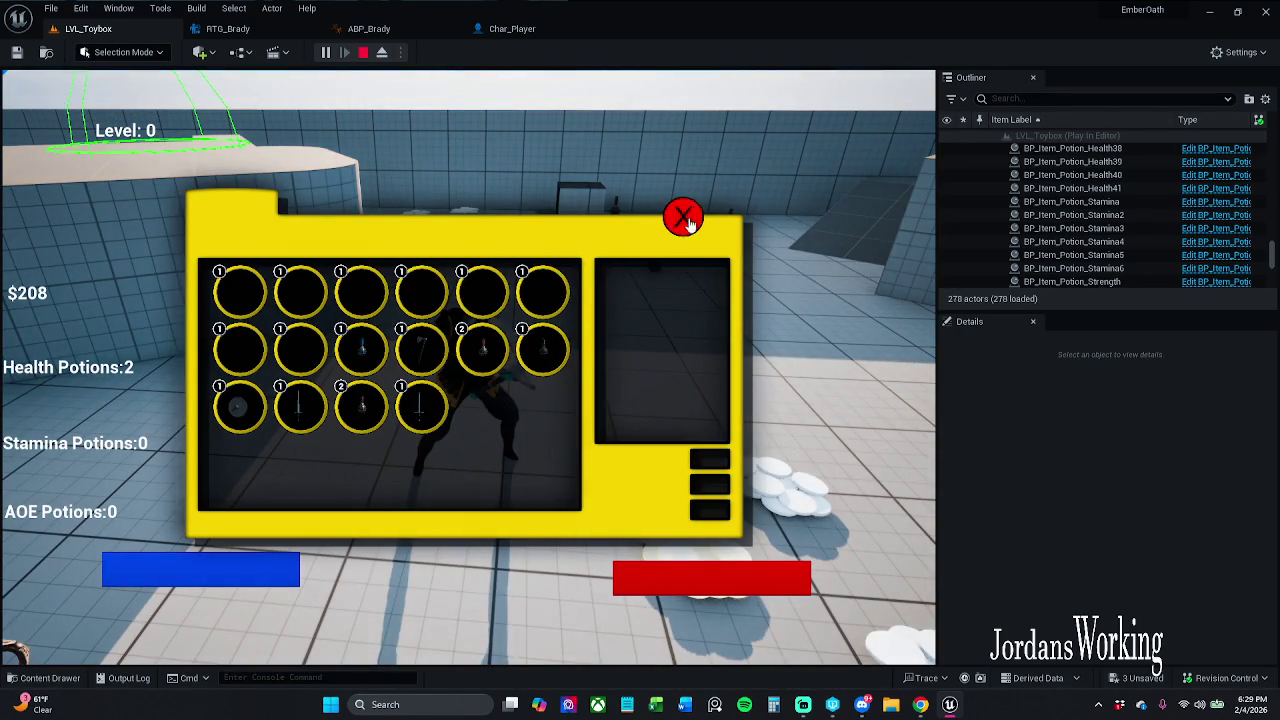
left_click(677, 226)
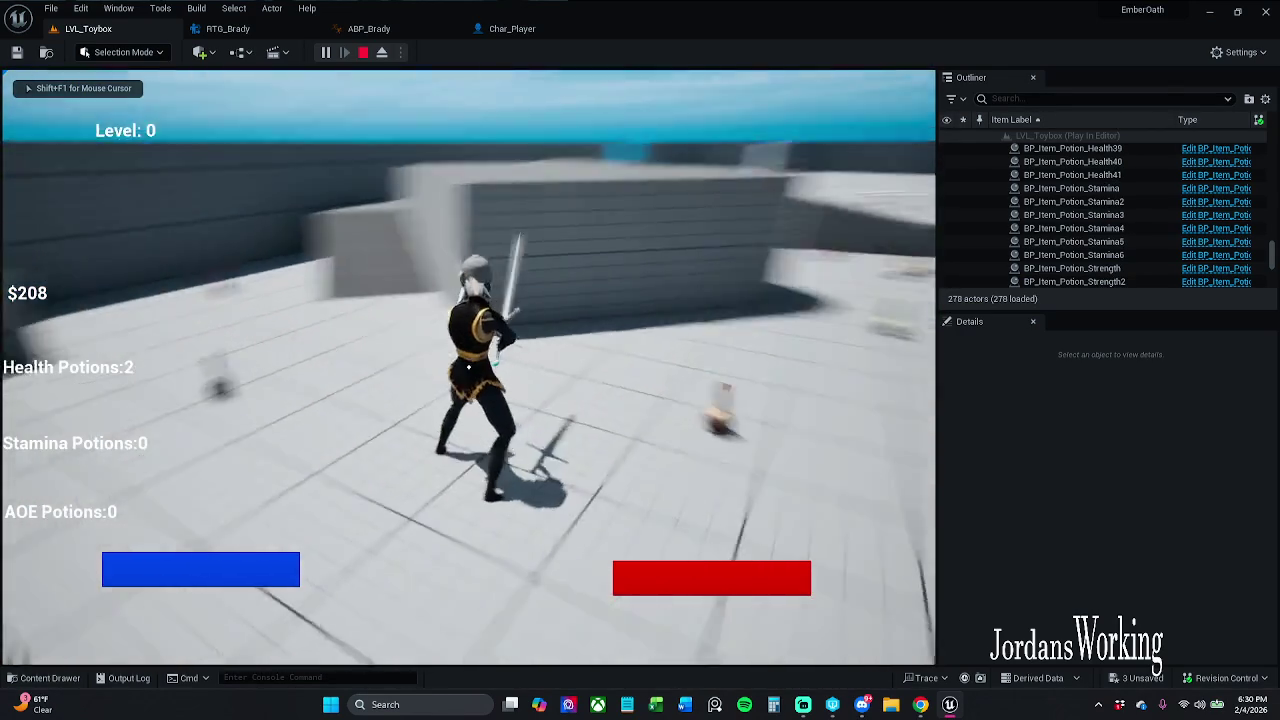
key("w")
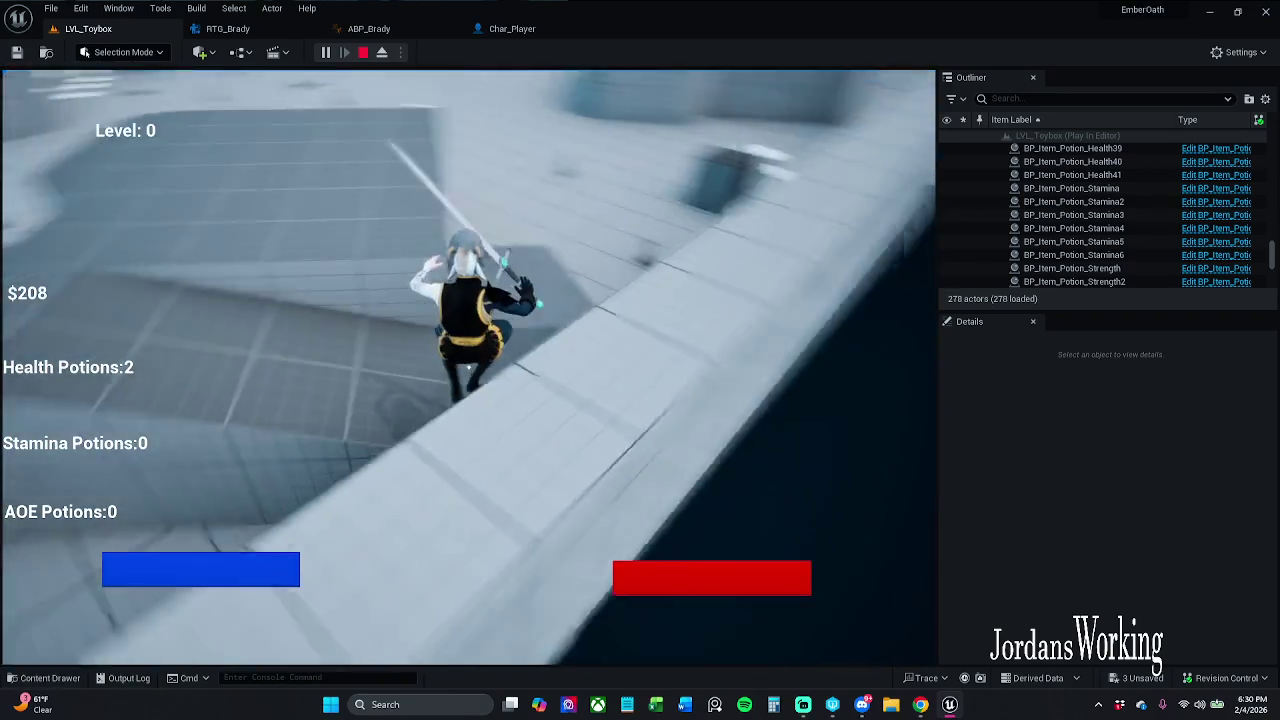
key("Escape")
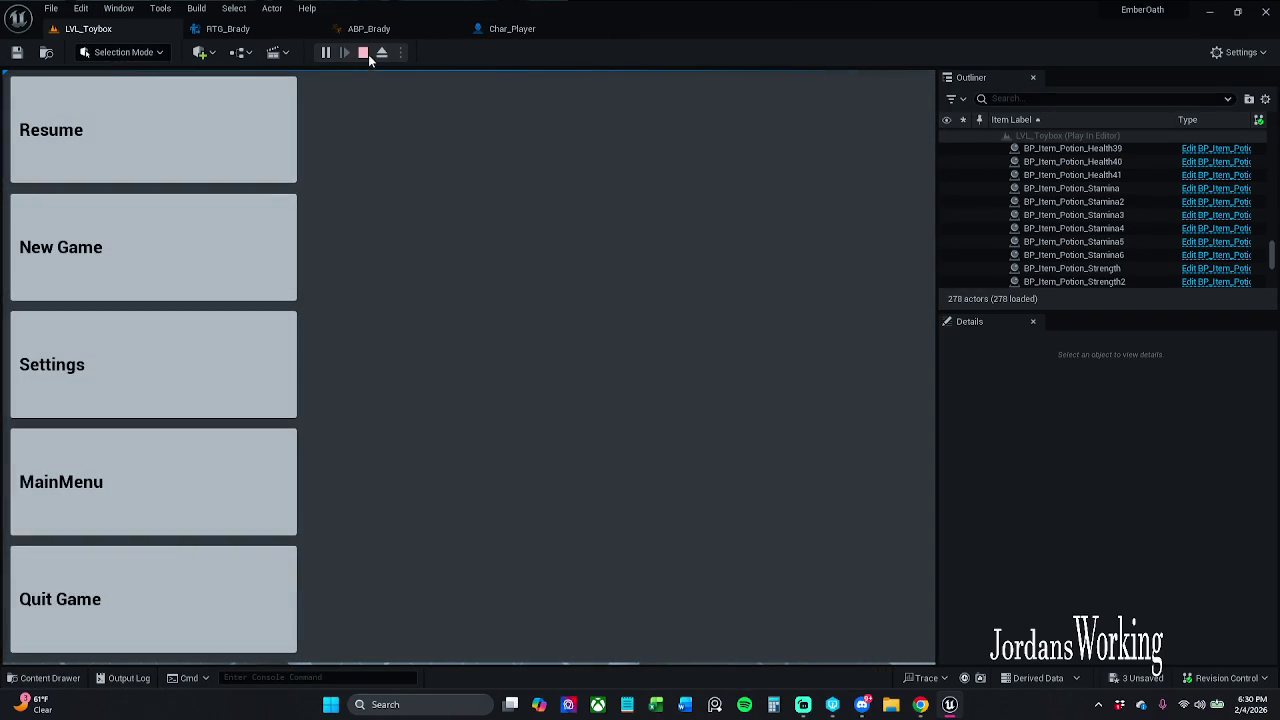
left_click(364, 54)
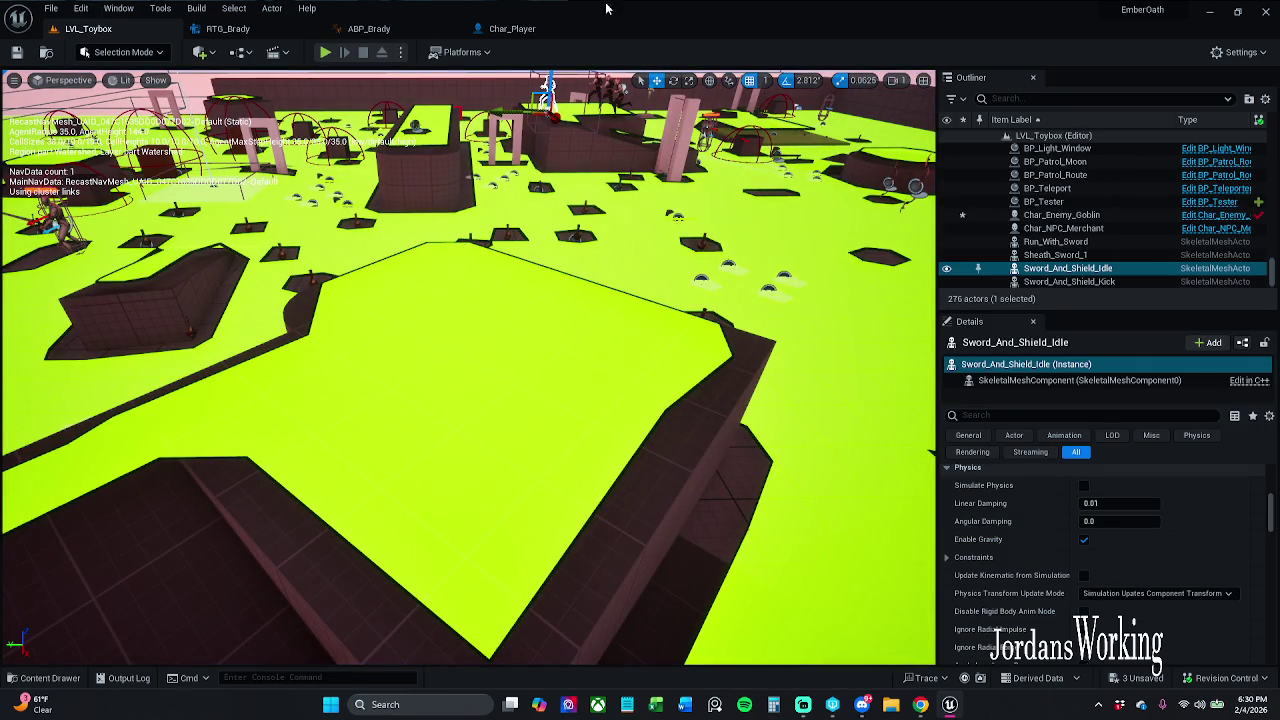
left_click(512, 28)
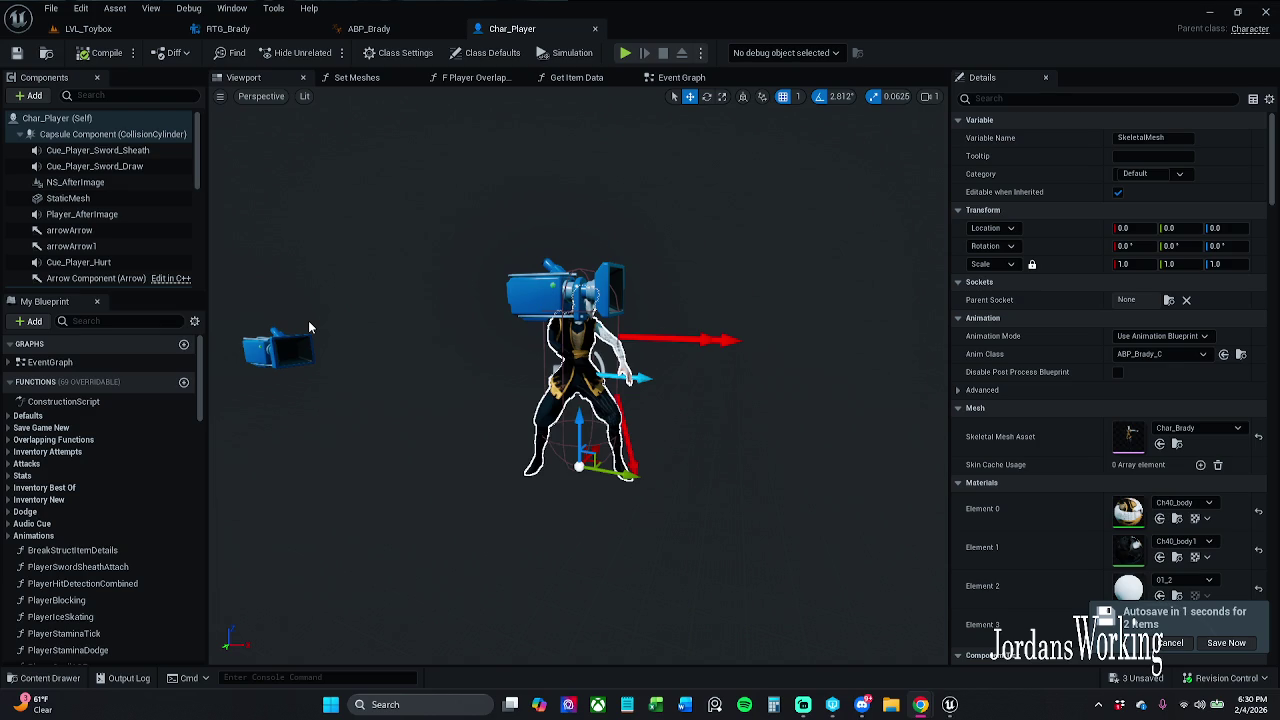
Close the RTG_Brady, ABP_Brady and Char_Player editor tabs, leaving LVL_Toybox open.
left_click(375, 28)
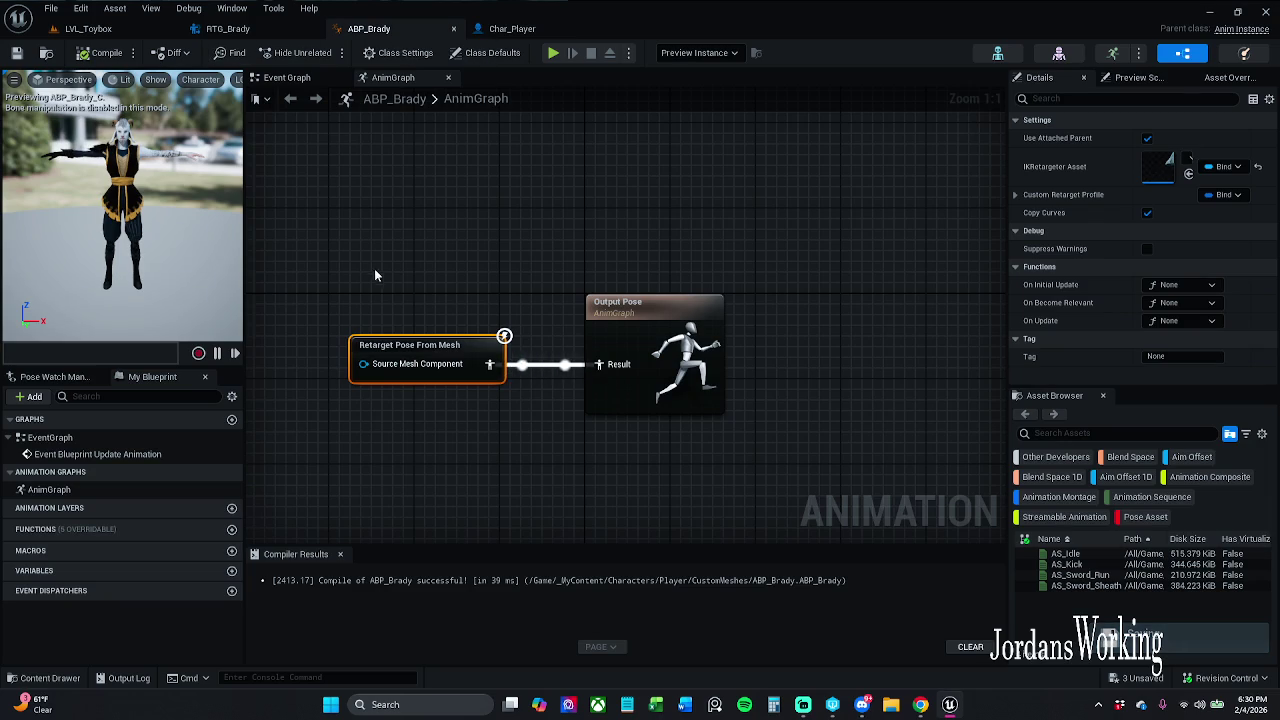
left_click_drag(402, 246, 451, 246)
left_click(339, 553)
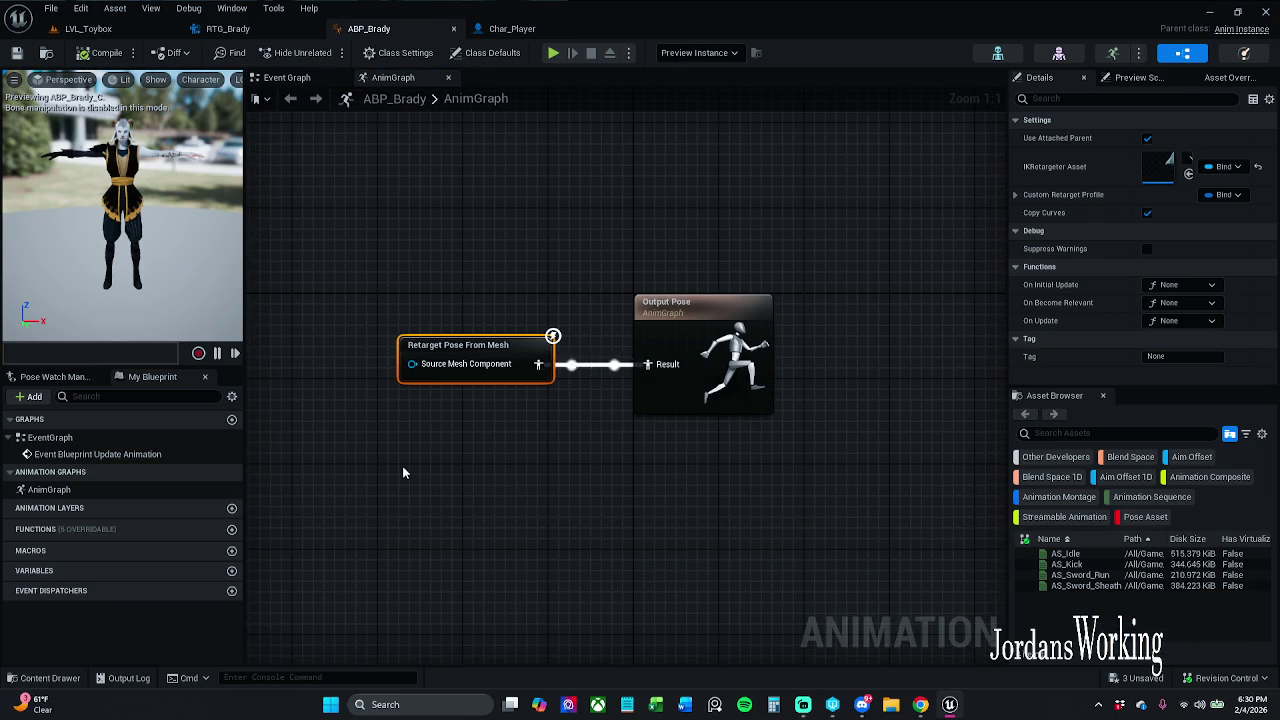
left_click(300, 30)
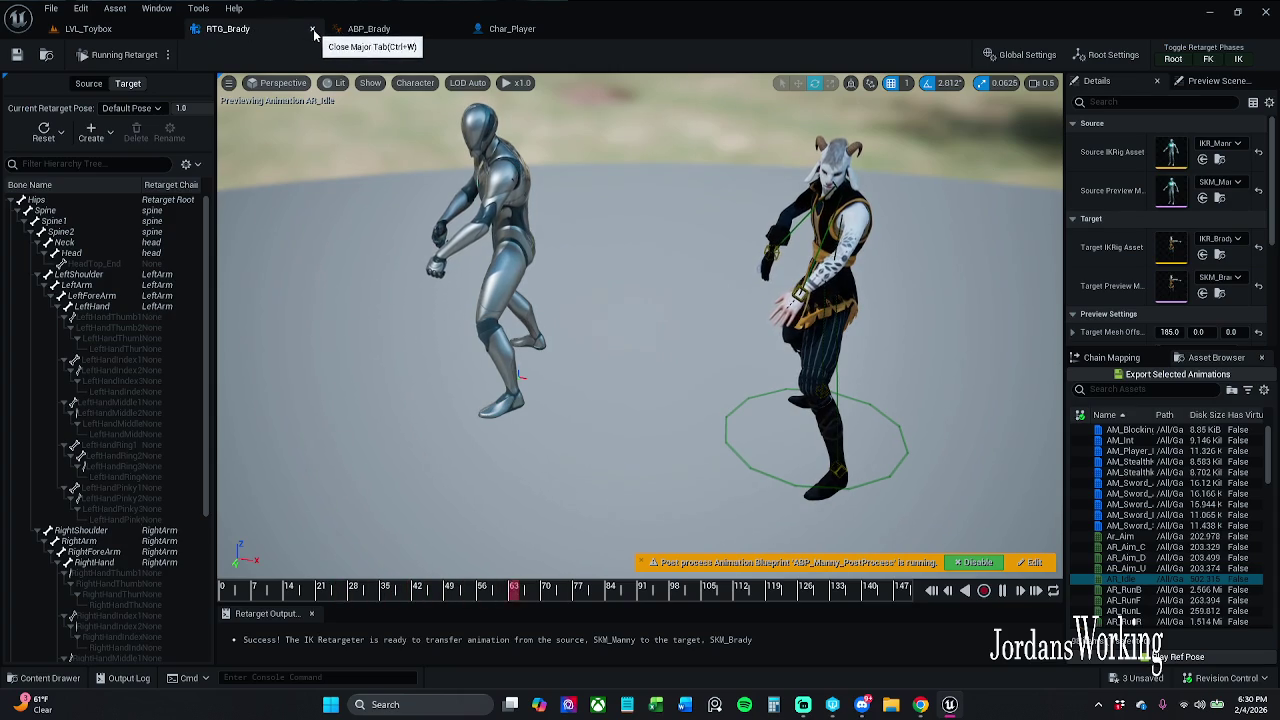
left_click(313, 30)
left_click(313, 30)
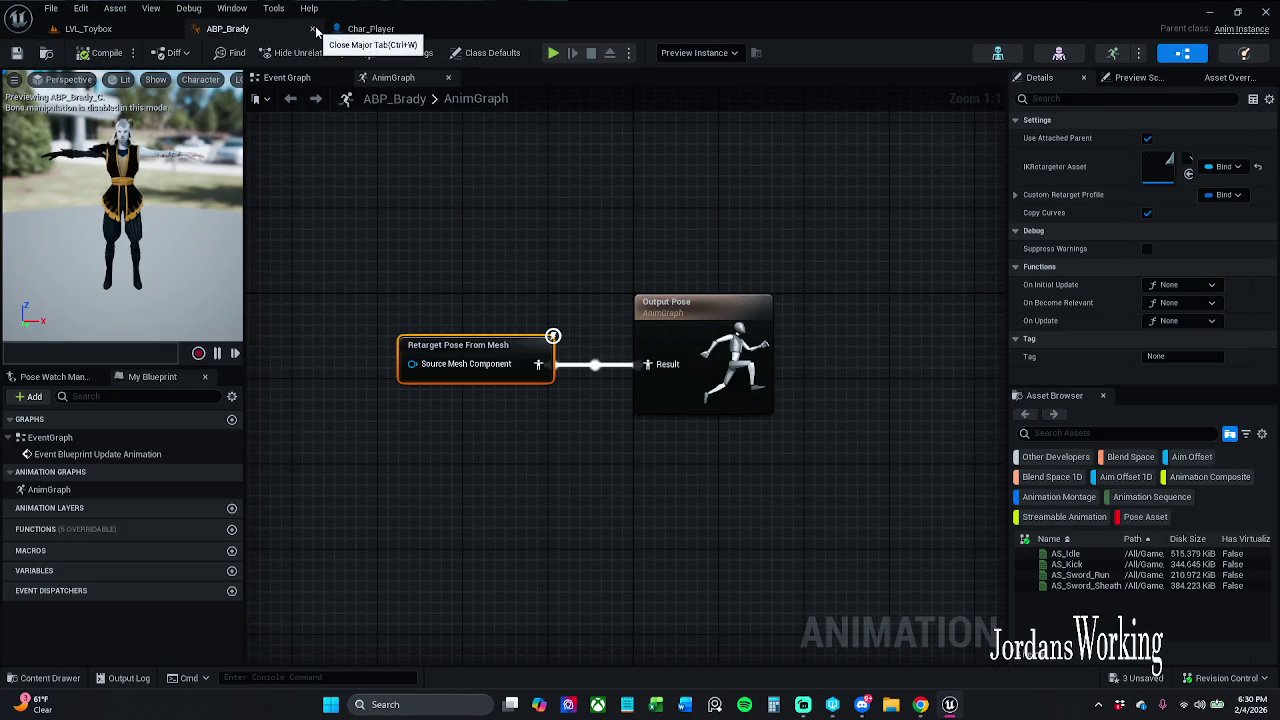
left_click(313, 30)
left_click(273, 31)
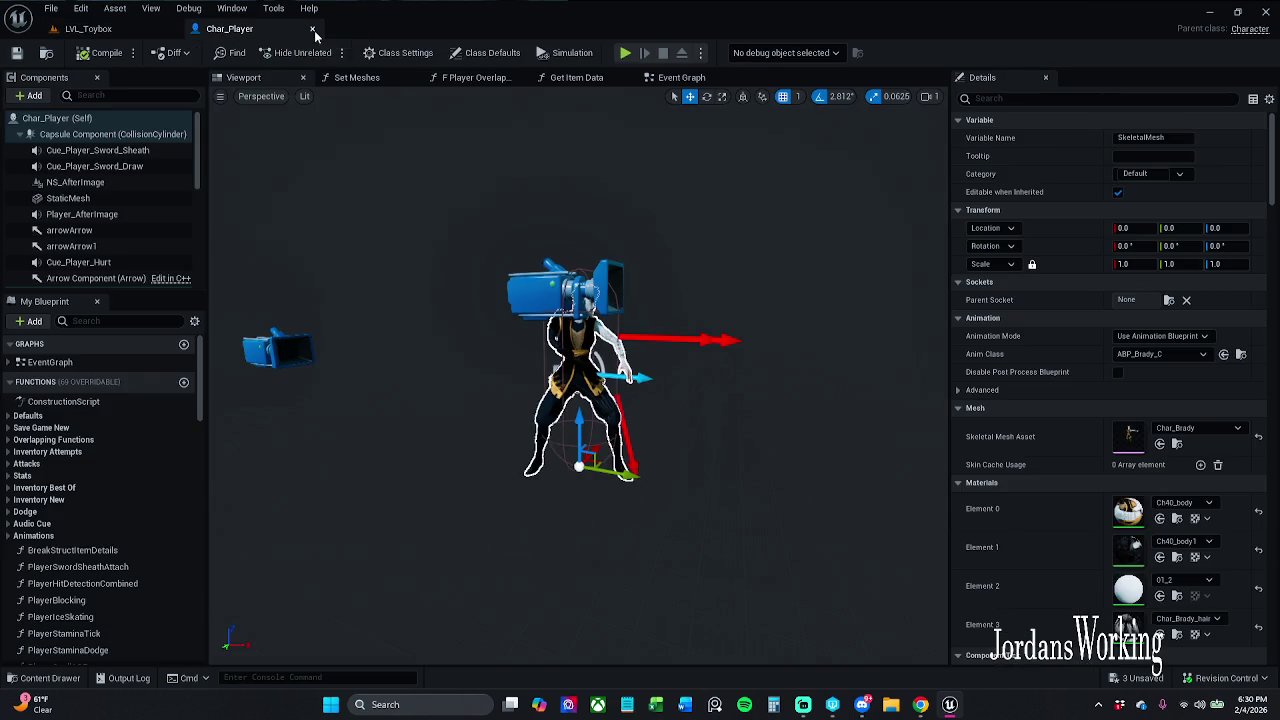
left_click(313, 29)
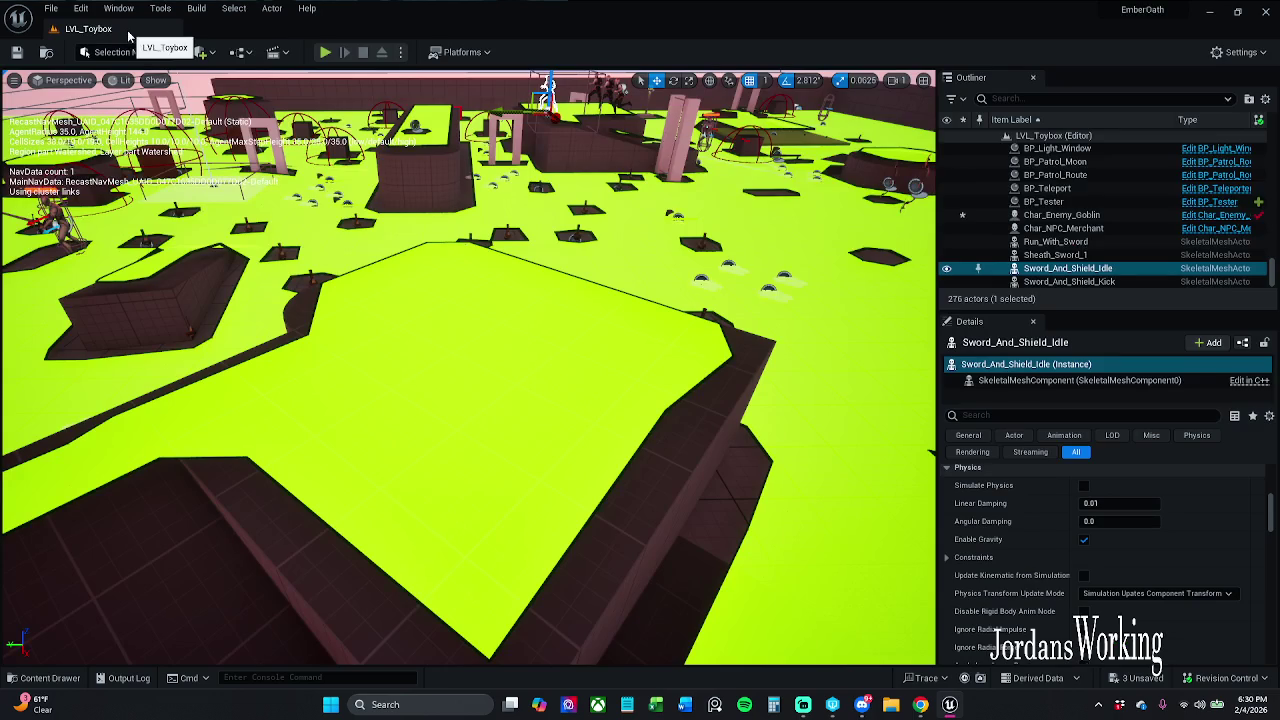
left_click(325, 51)
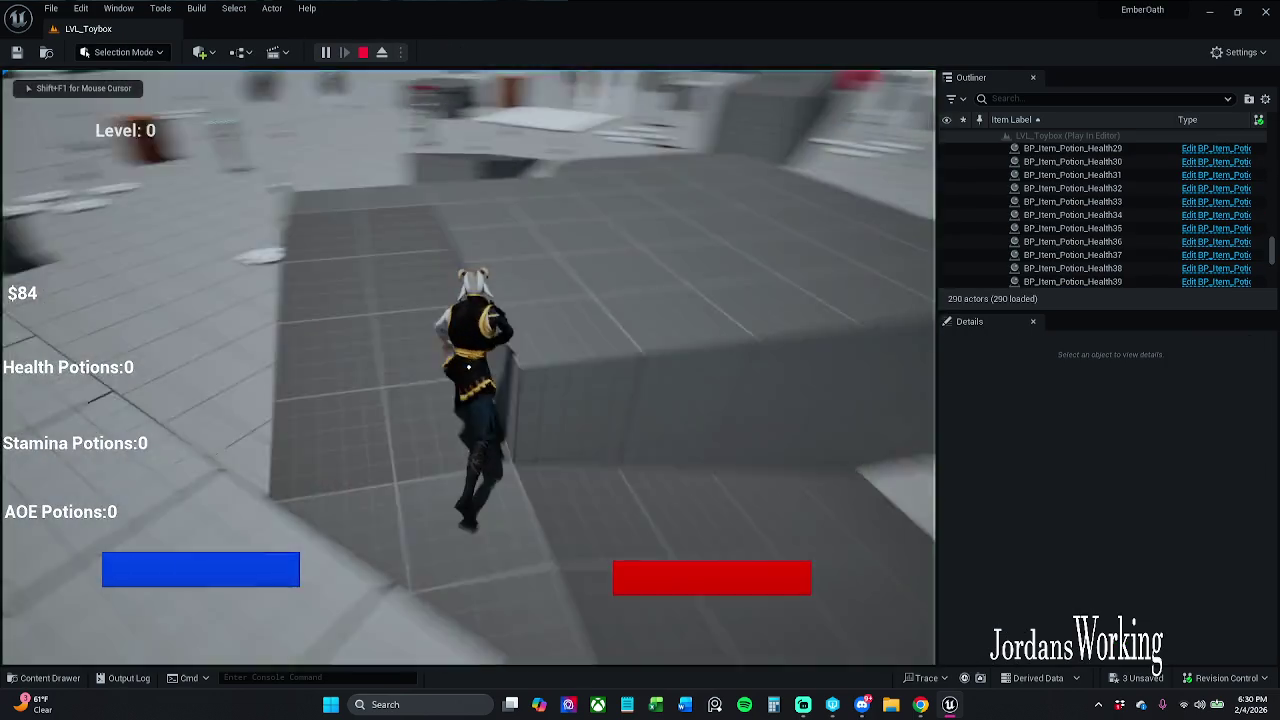
key("w")
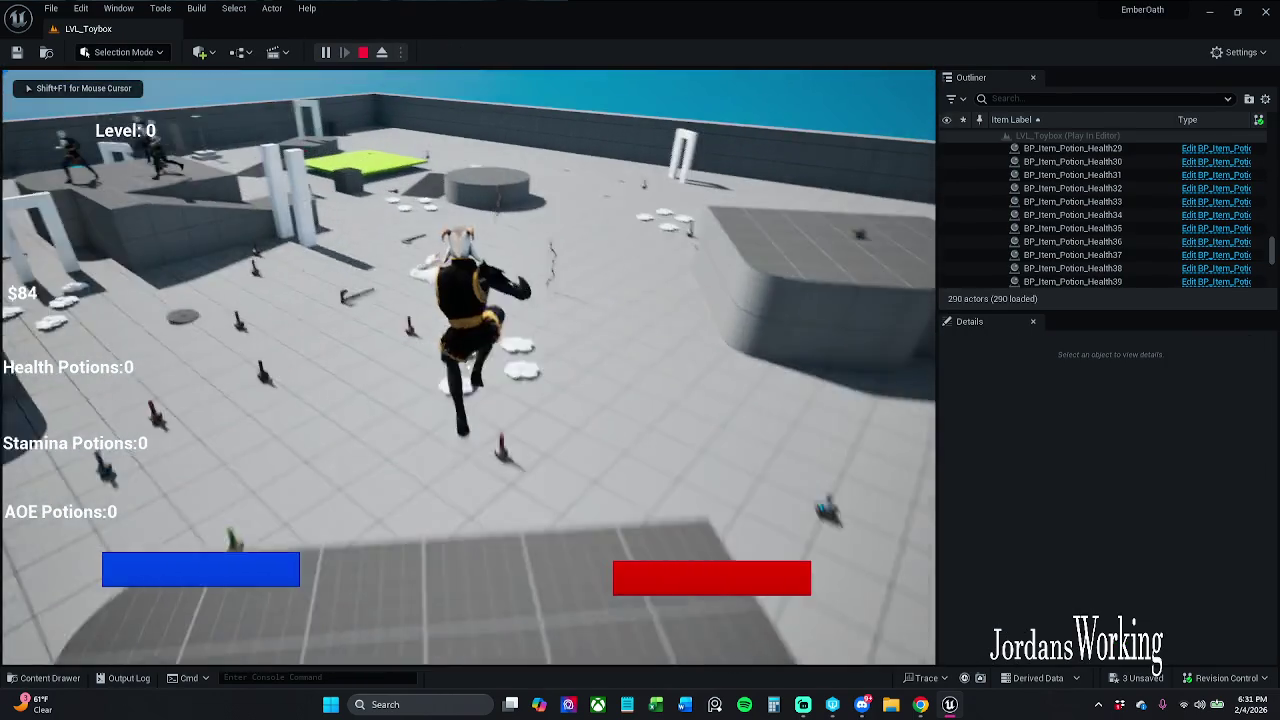
key("w")
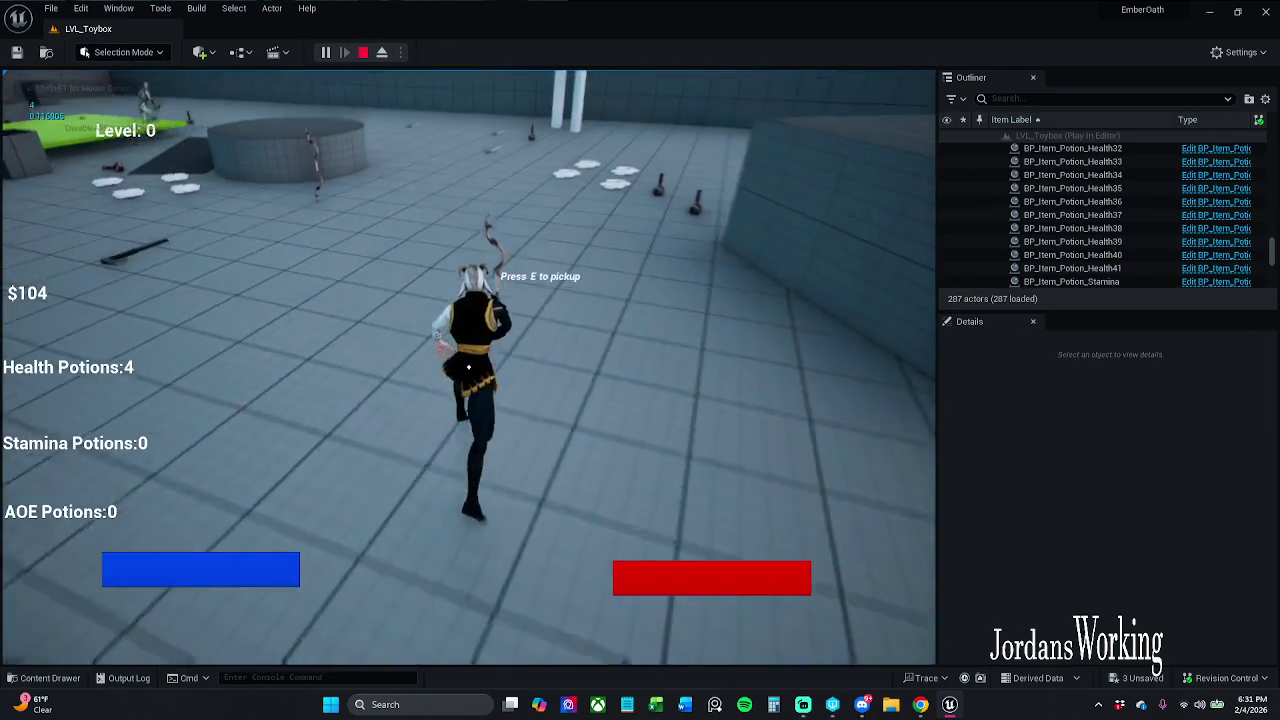
key("i")
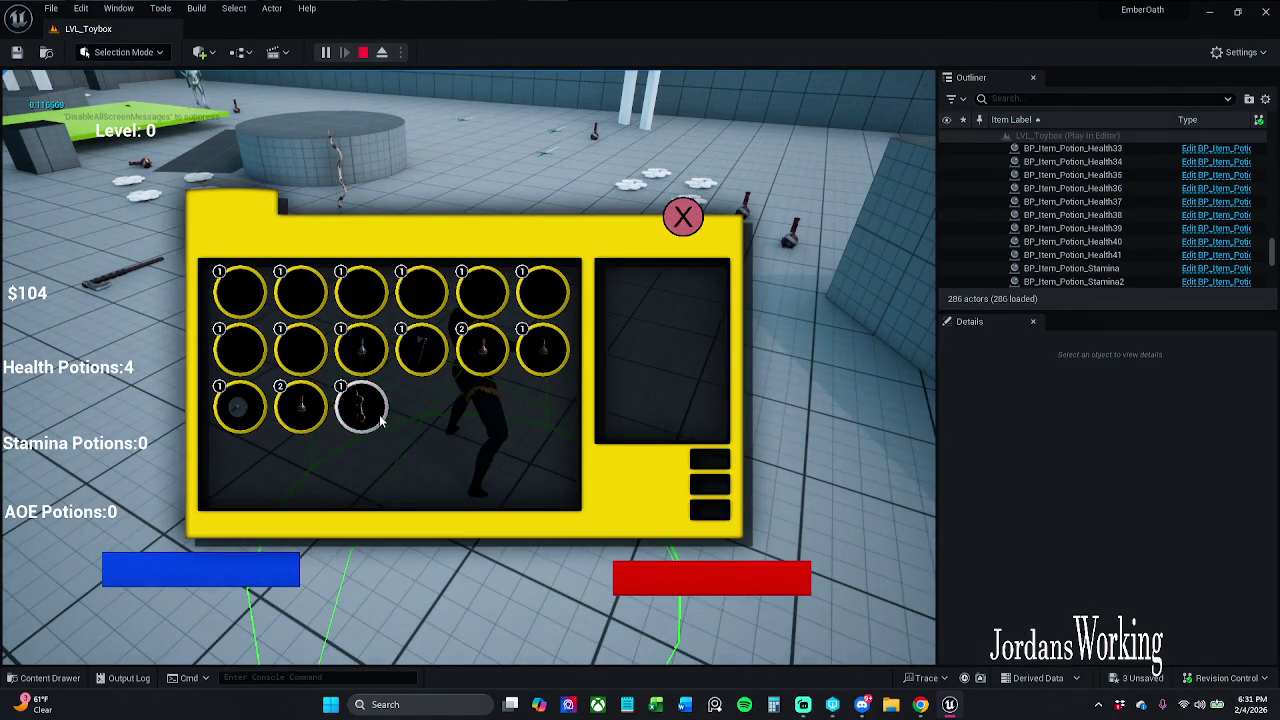
left_click(380, 421)
left_click(684, 222)
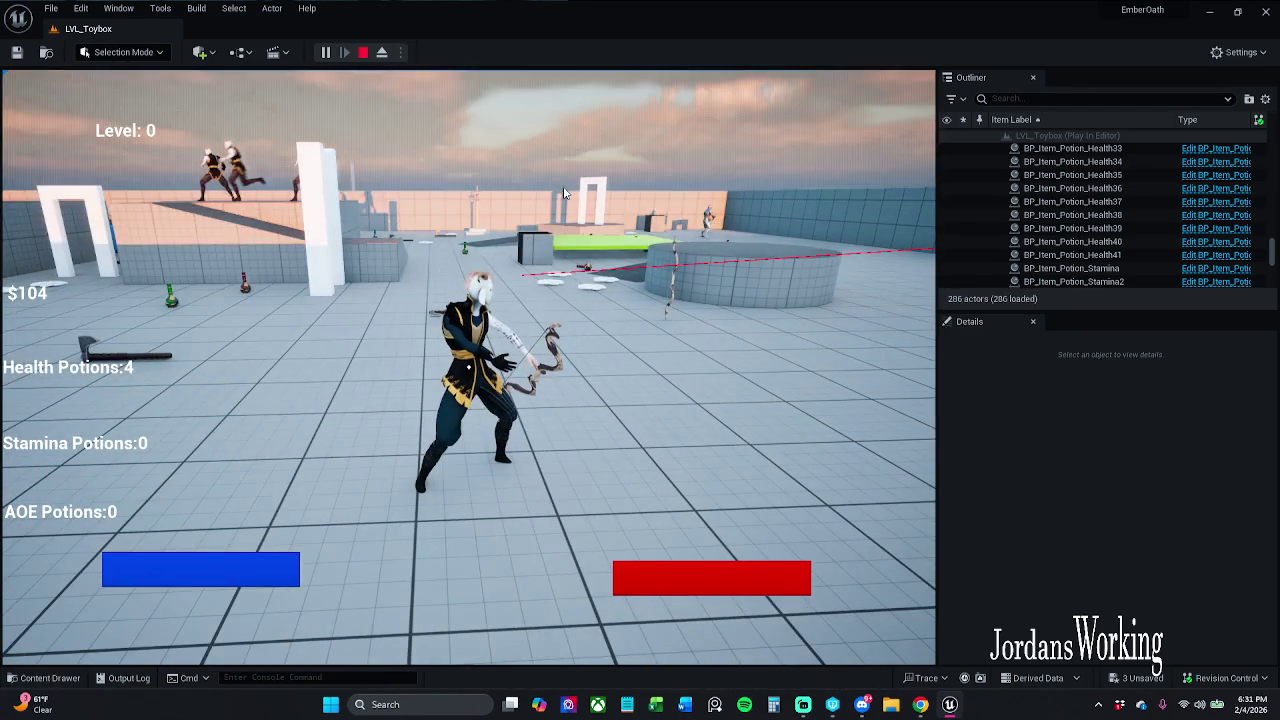
key("Escape")
left_click_drag(197, 104, 225, 175)
left_click_drag(440, 290, 453, 295)
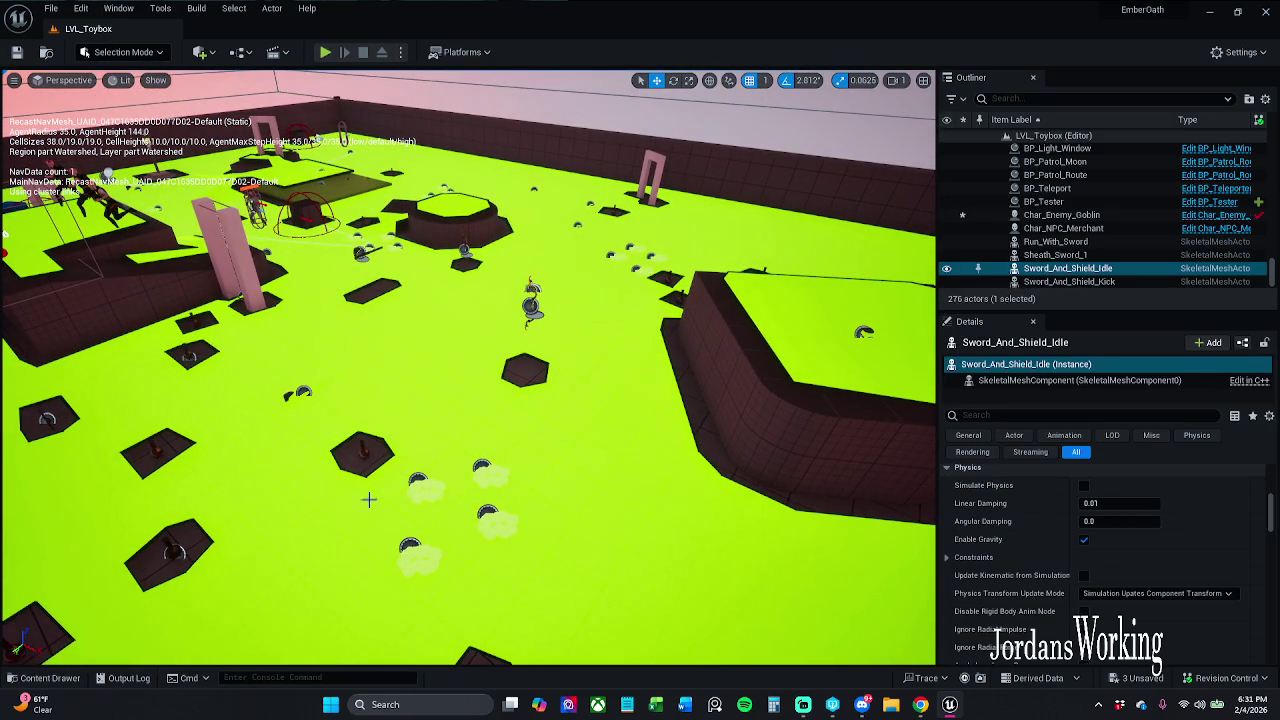
Reopen Char_Player from Characters > Player in its Viewport and pick a mesh for Mesh_Loc_HandL.
left_click(45, 678)
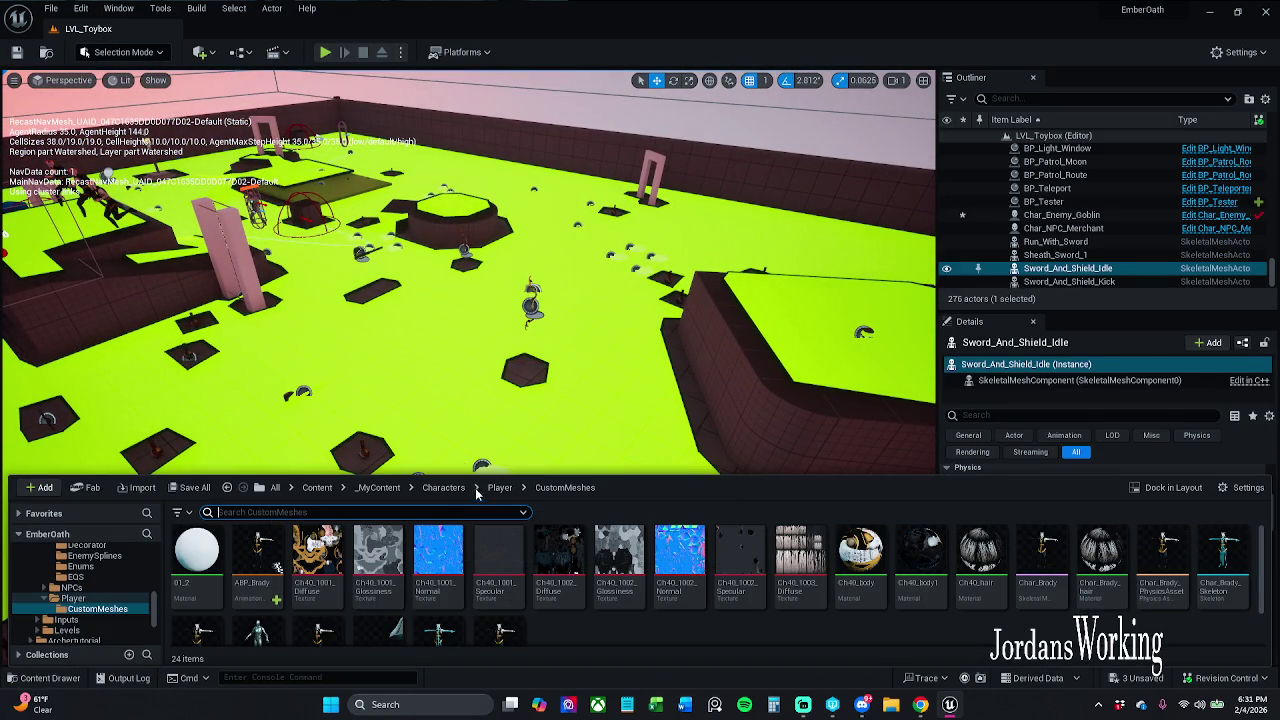
left_click(500, 490)
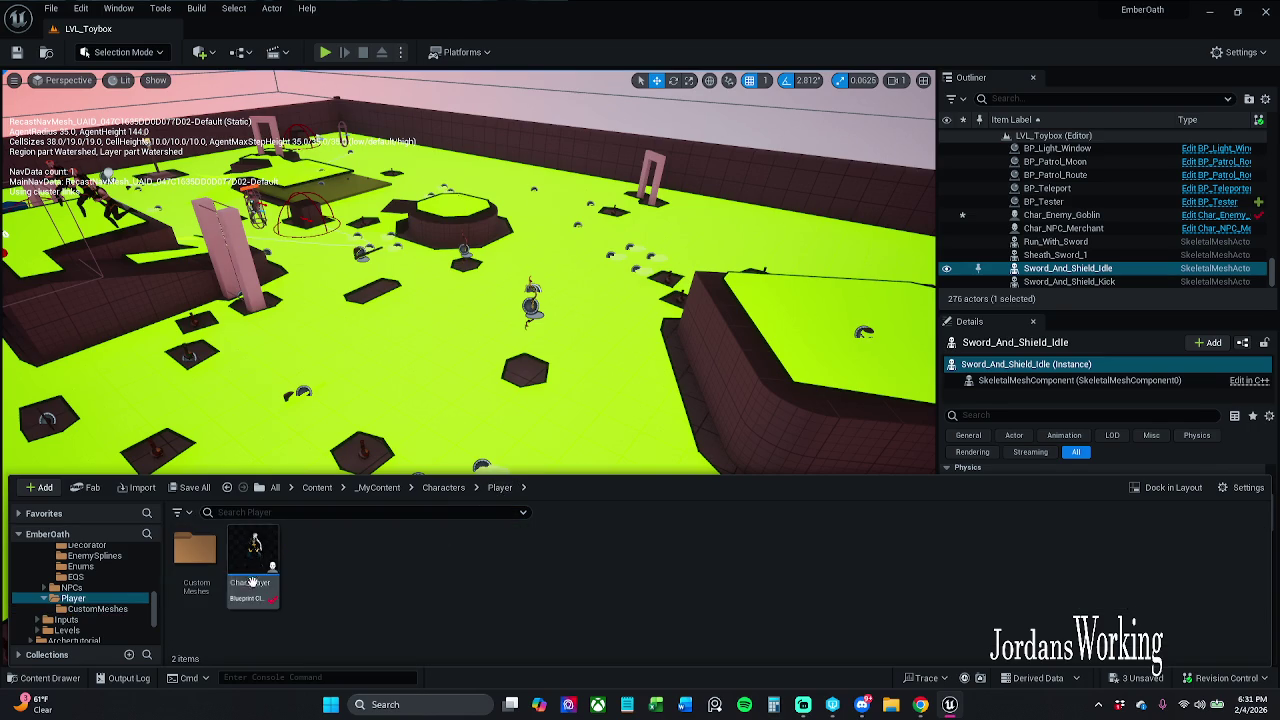
left_click(248, 562)
double_click(248, 562)
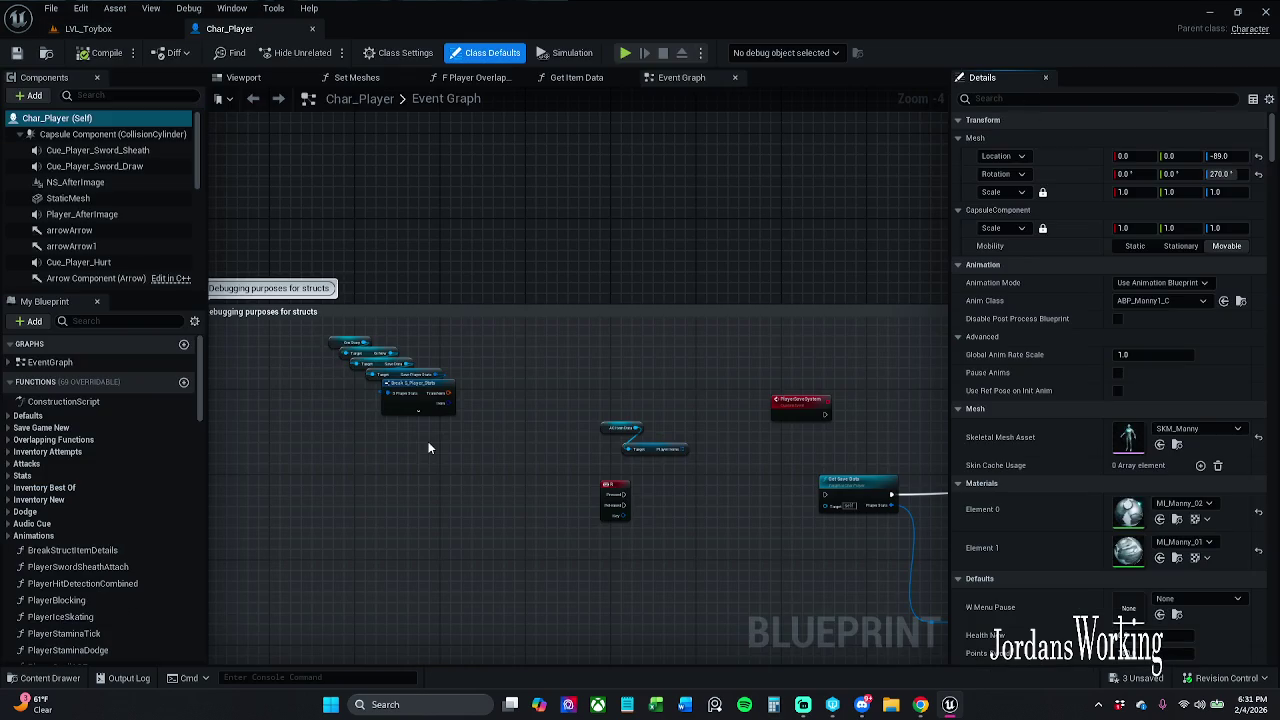
left_click(277, 81)
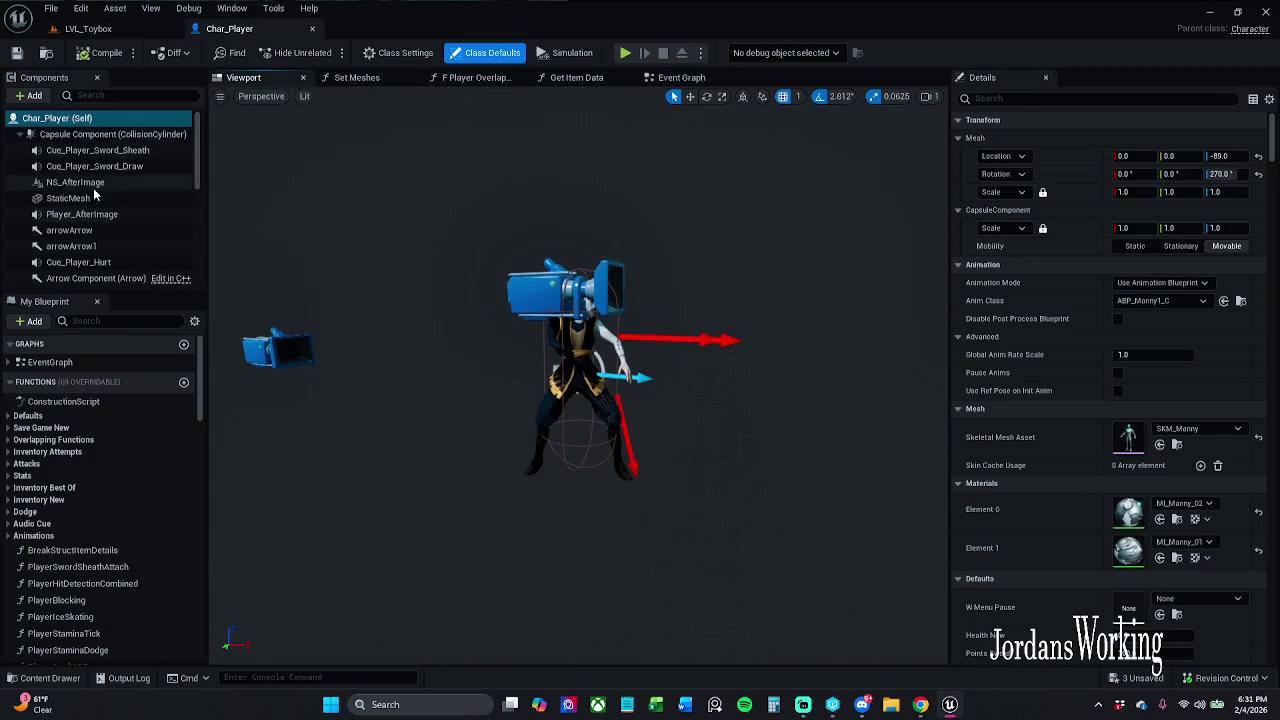
scroll(100, 235, "down", 3)
left_click(87, 214)
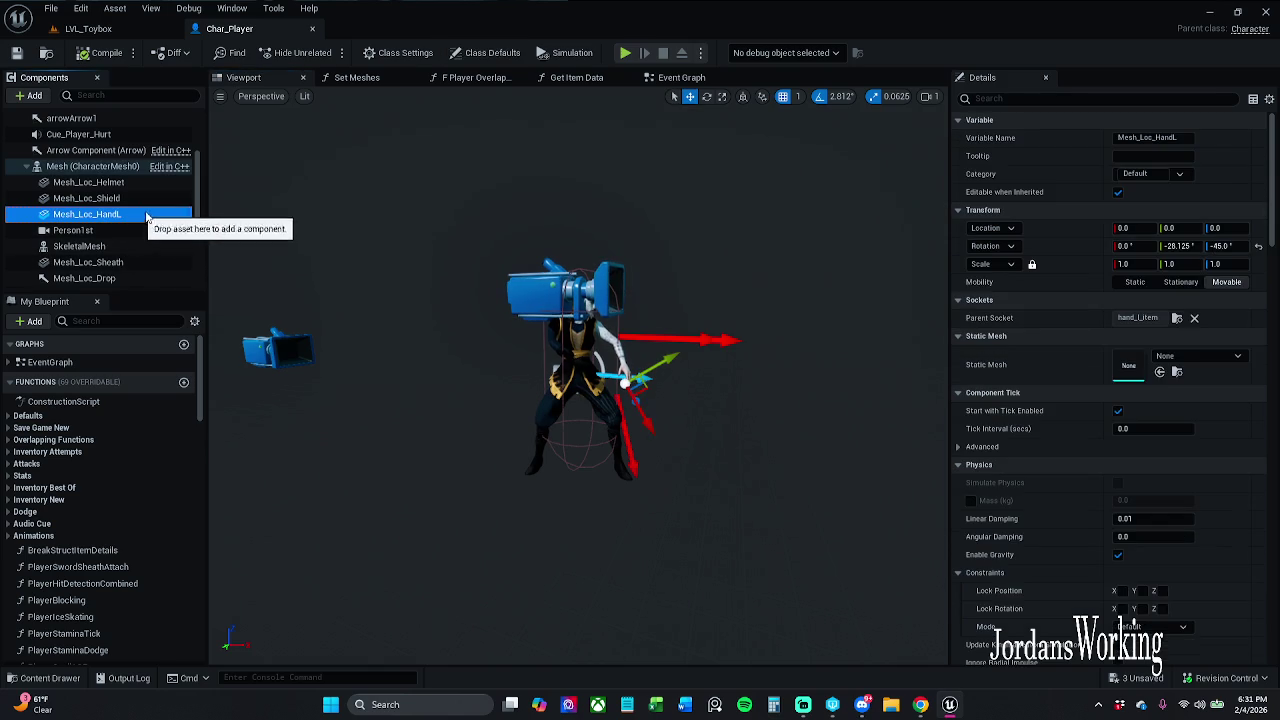
left_click(1237, 356)
type("bow")
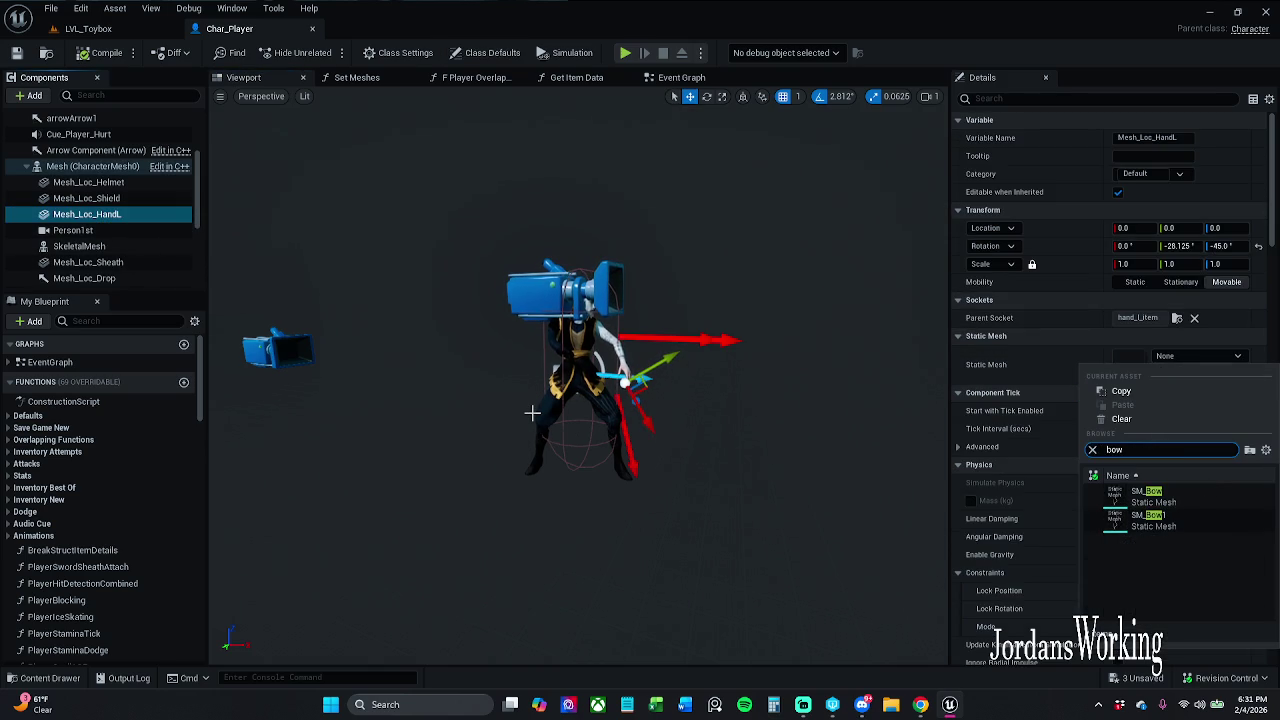
Assign SM_Bow as Mesh_Loc_HandL's Static Mesh and frame the bow in the preview.
left_click(1189, 496)
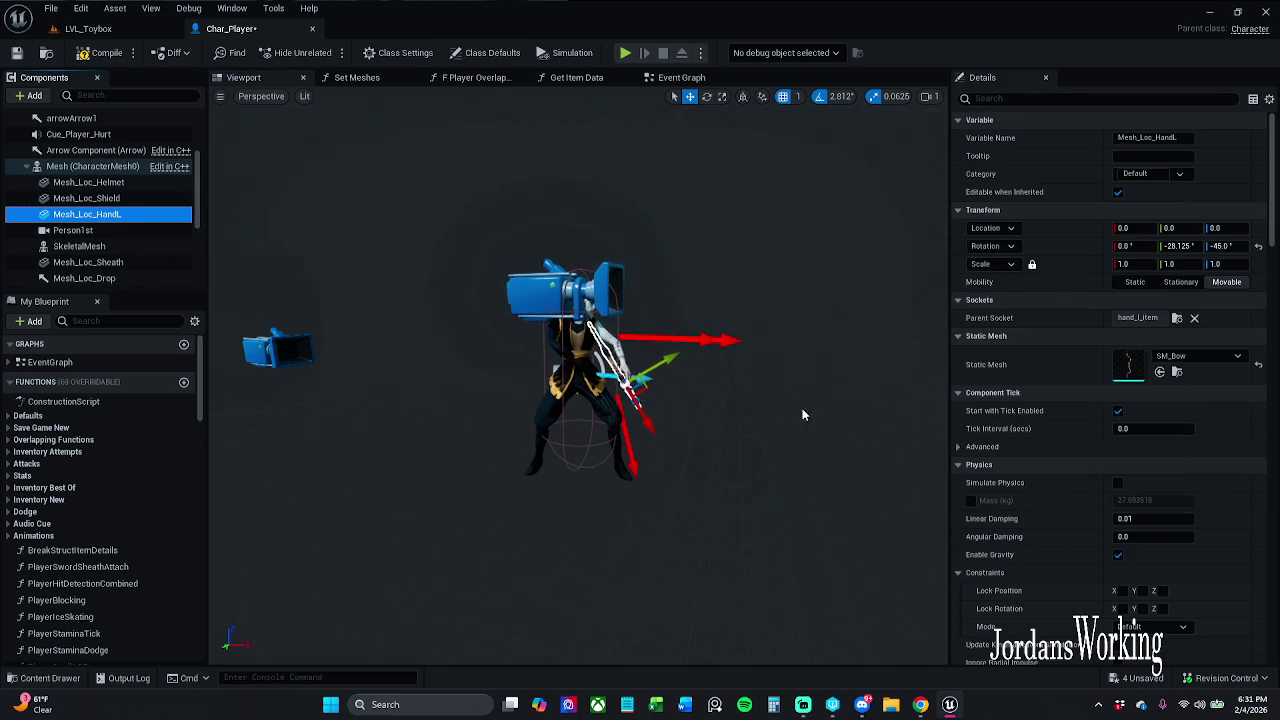
scroll(802, 407, "up", 10)
key("f")
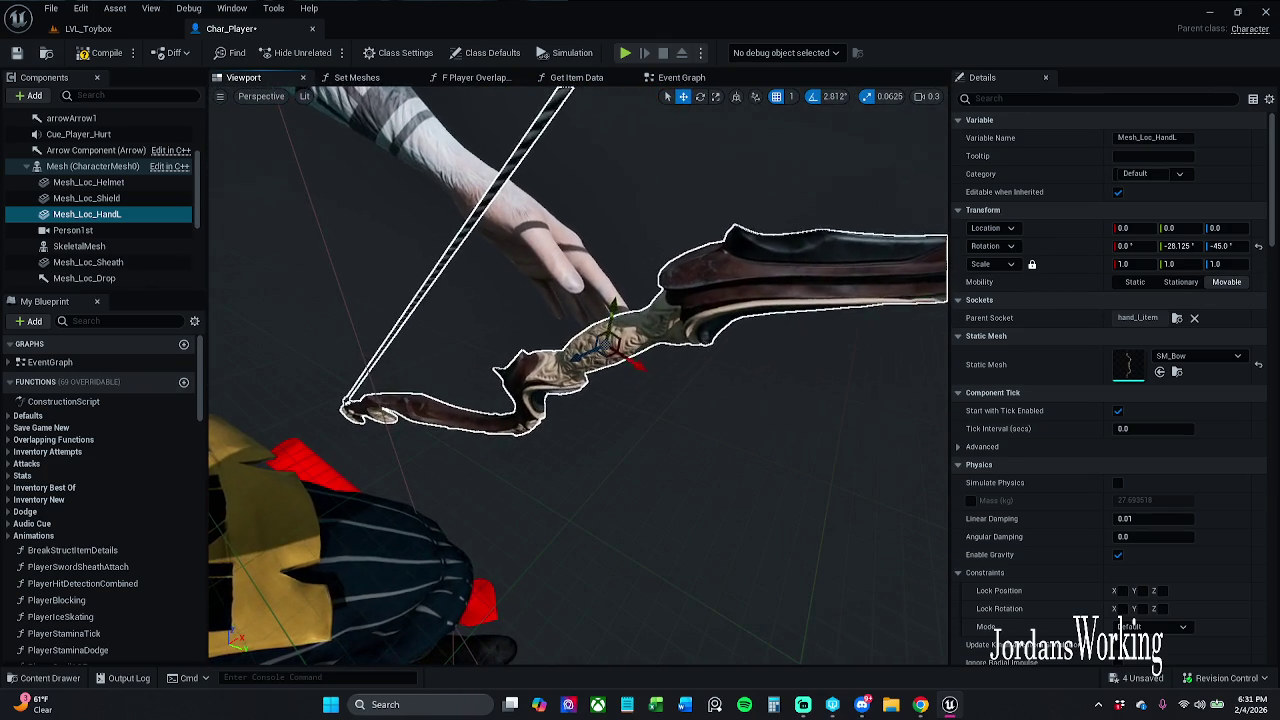
left_click(44, 678)
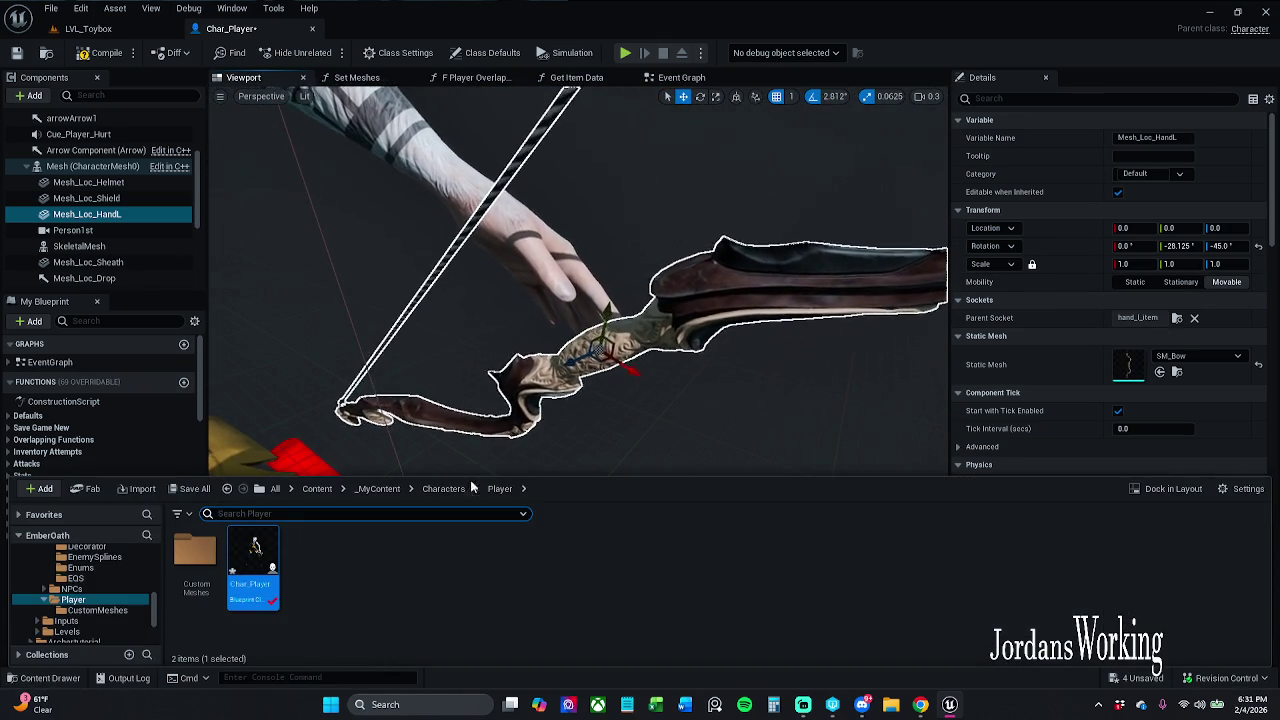
Open BP_Item_Bow from _MyContent > Actors > _Inventory and inspect its Adjust Weapon node.
left_click(374, 490)
double_click(208, 565)
double_click(196, 555)
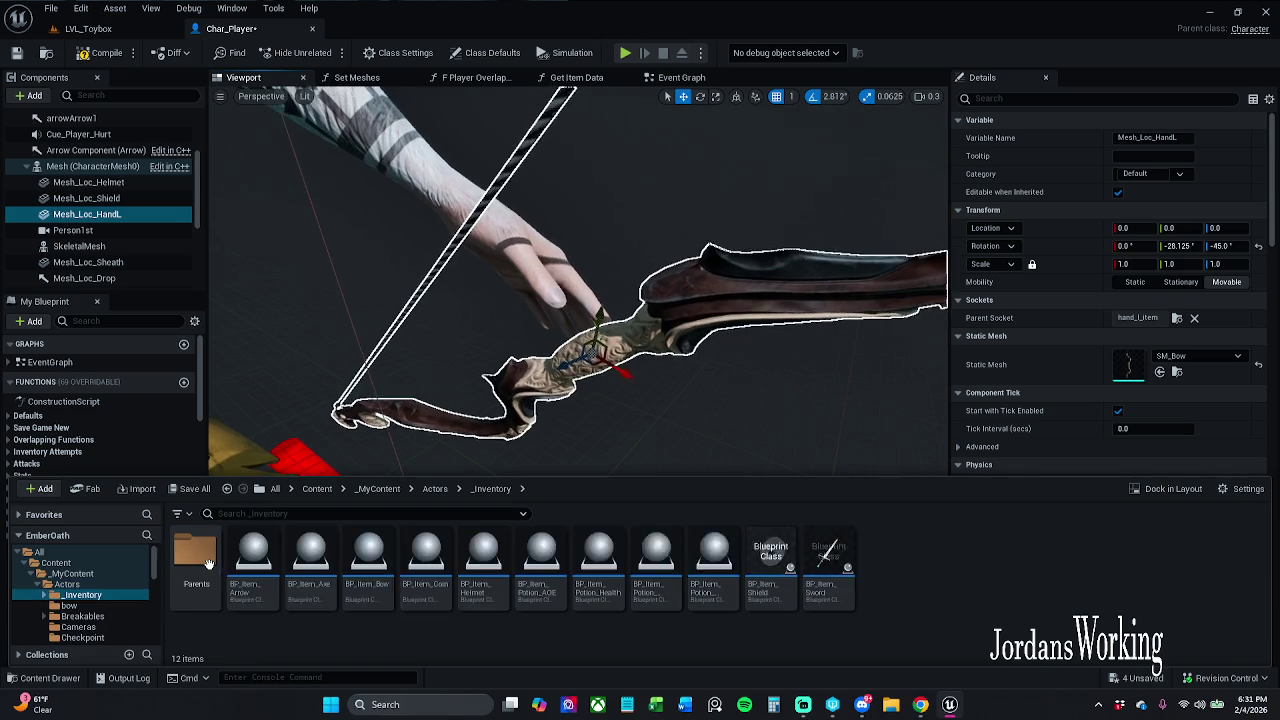
double_click(370, 560)
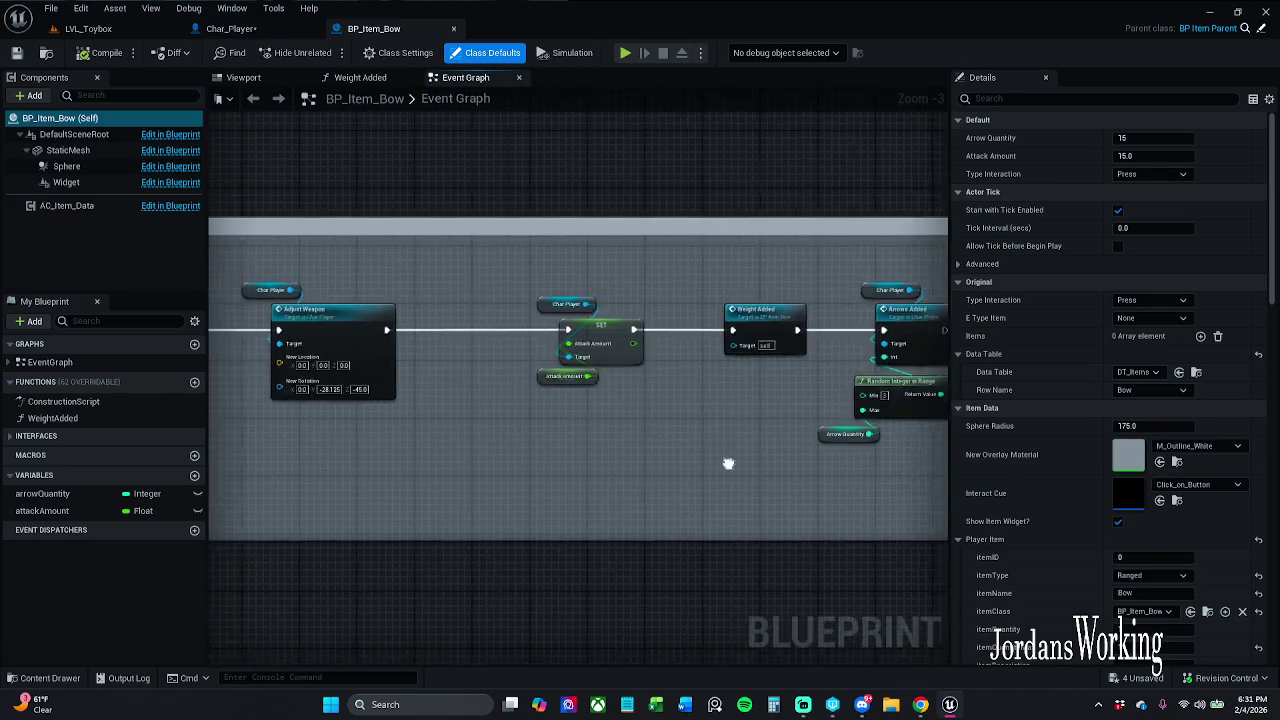
scroll(526, 350, "up", 4)
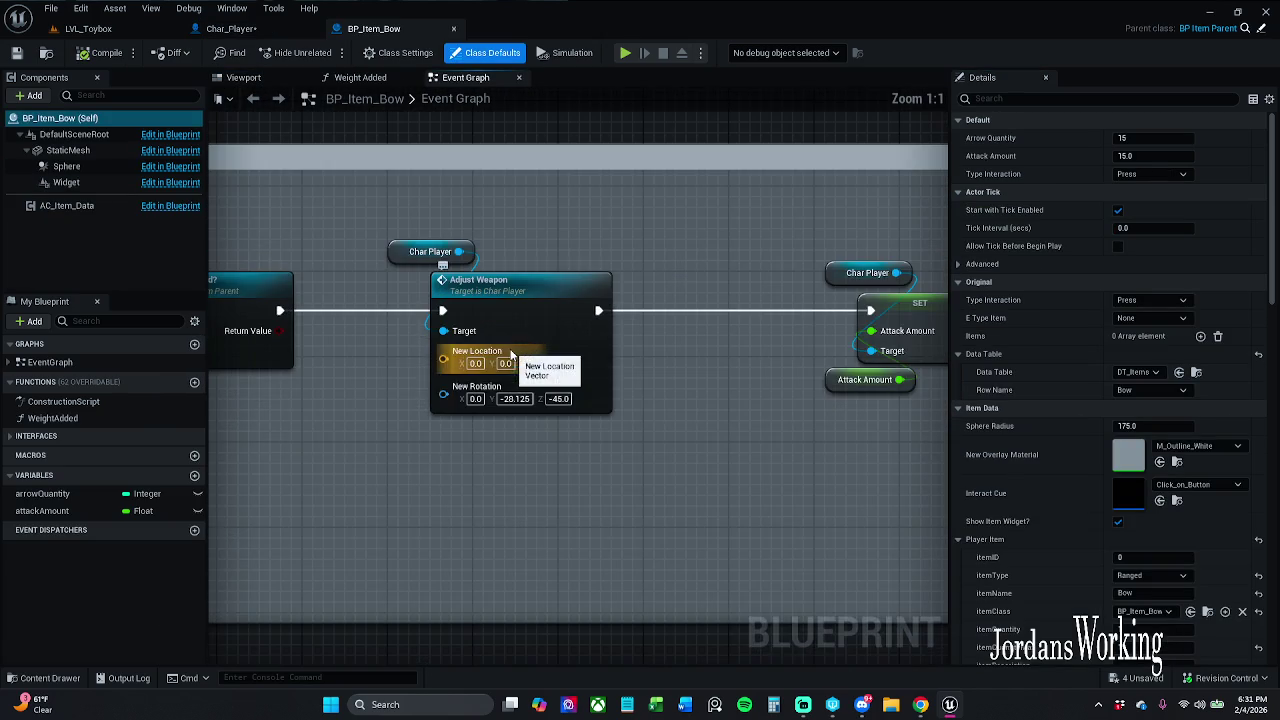
left_click_drag(624, 441, 584, 410)
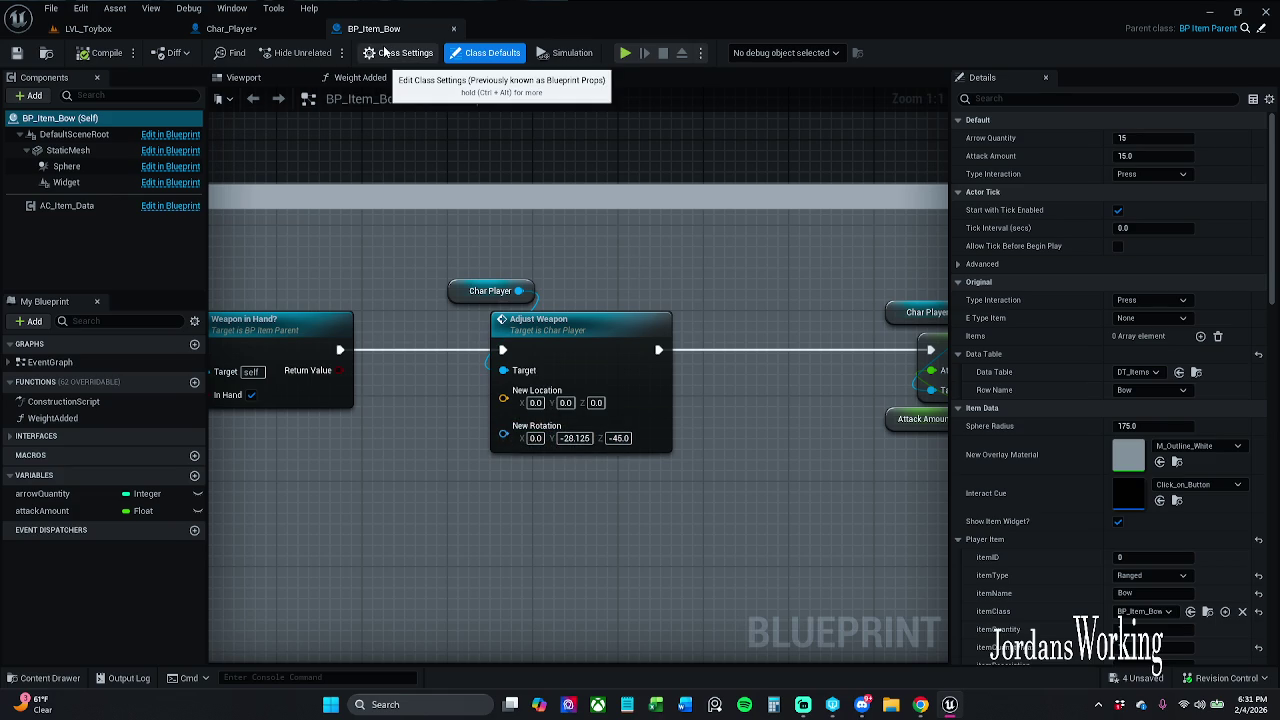
left_click(231, 28)
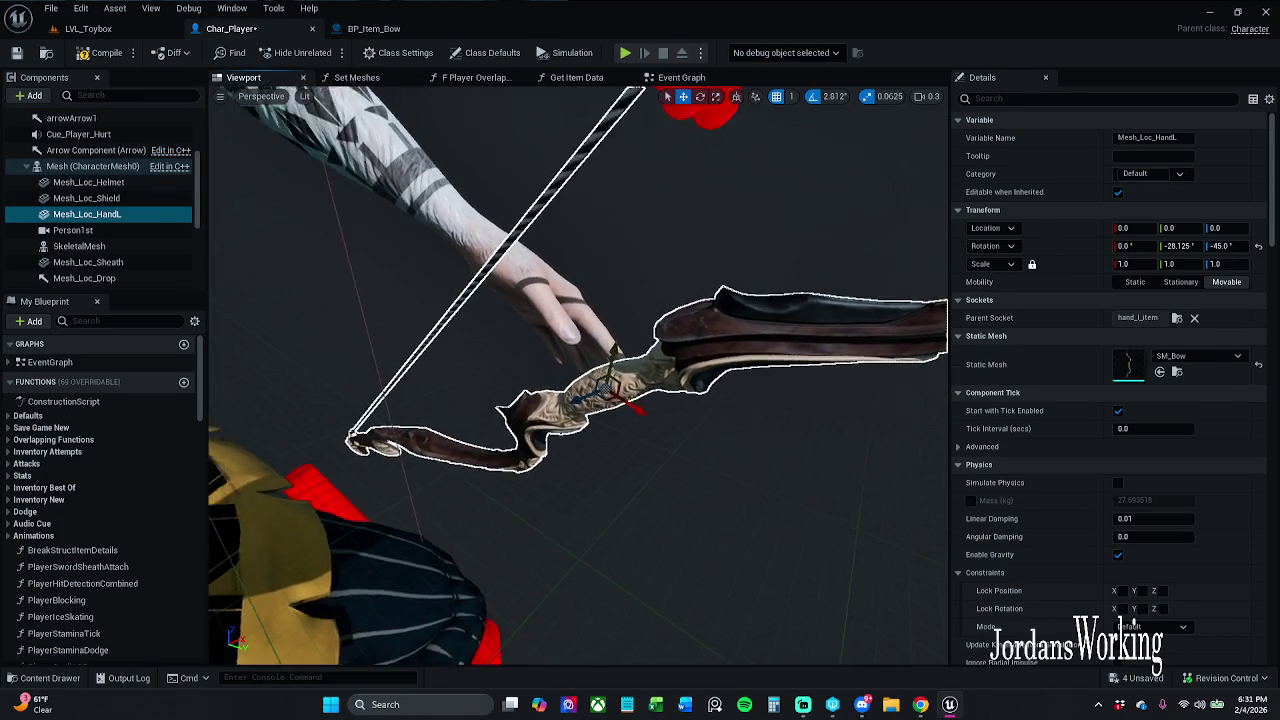
Filter Details for 'pause', enable Pause Anims on the character Mesh, and save Char_Player.
left_click(300, 202)
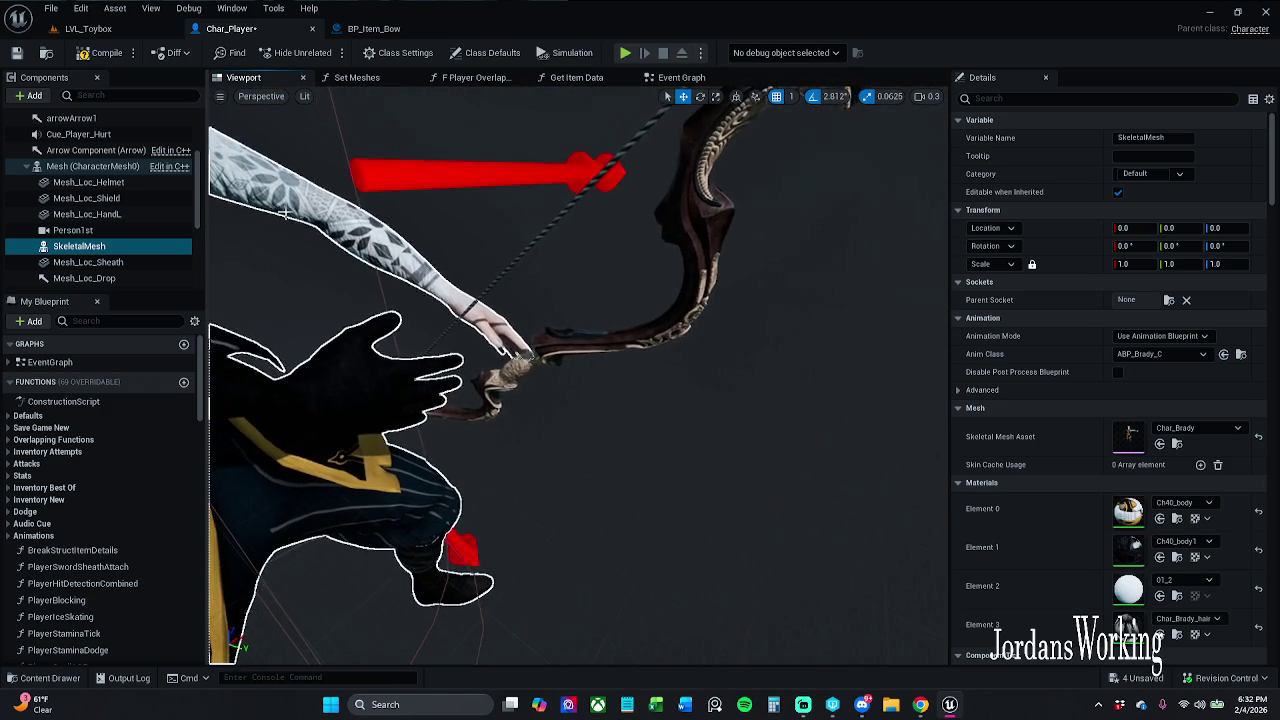
left_click(1159, 100)
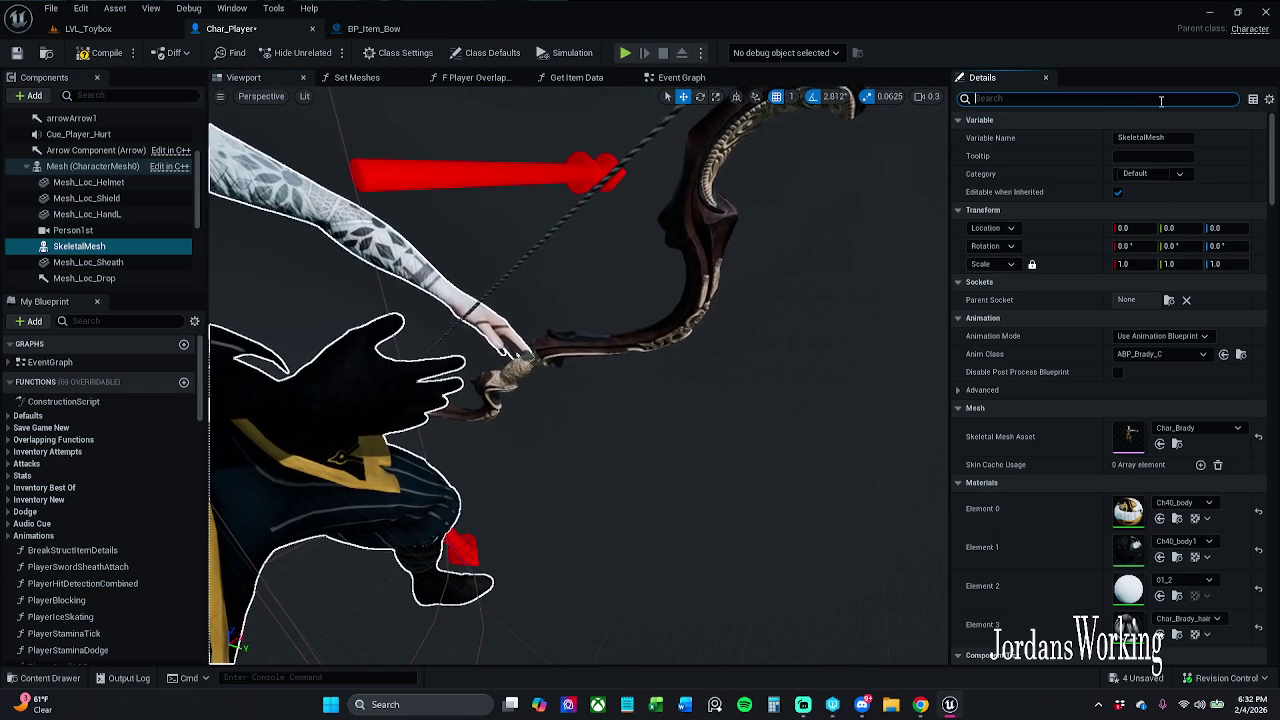
type("pause")
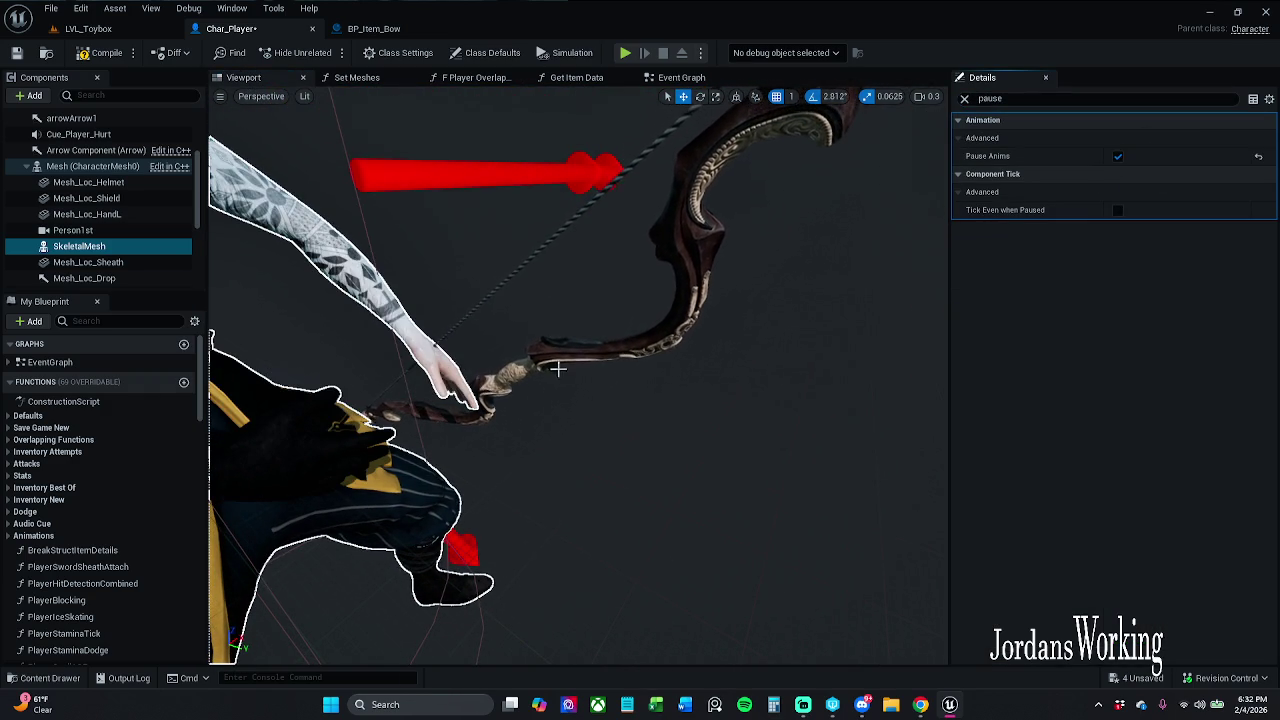
left_click(705, 200)
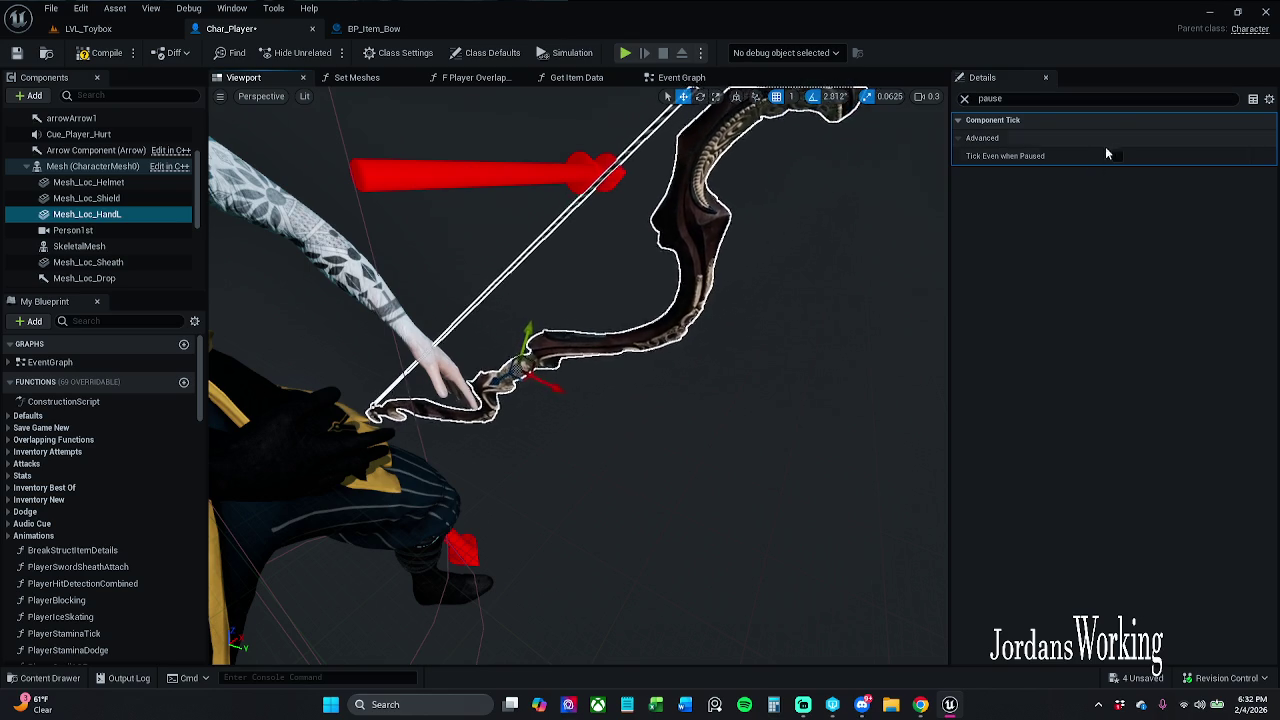
left_click(1116, 157)
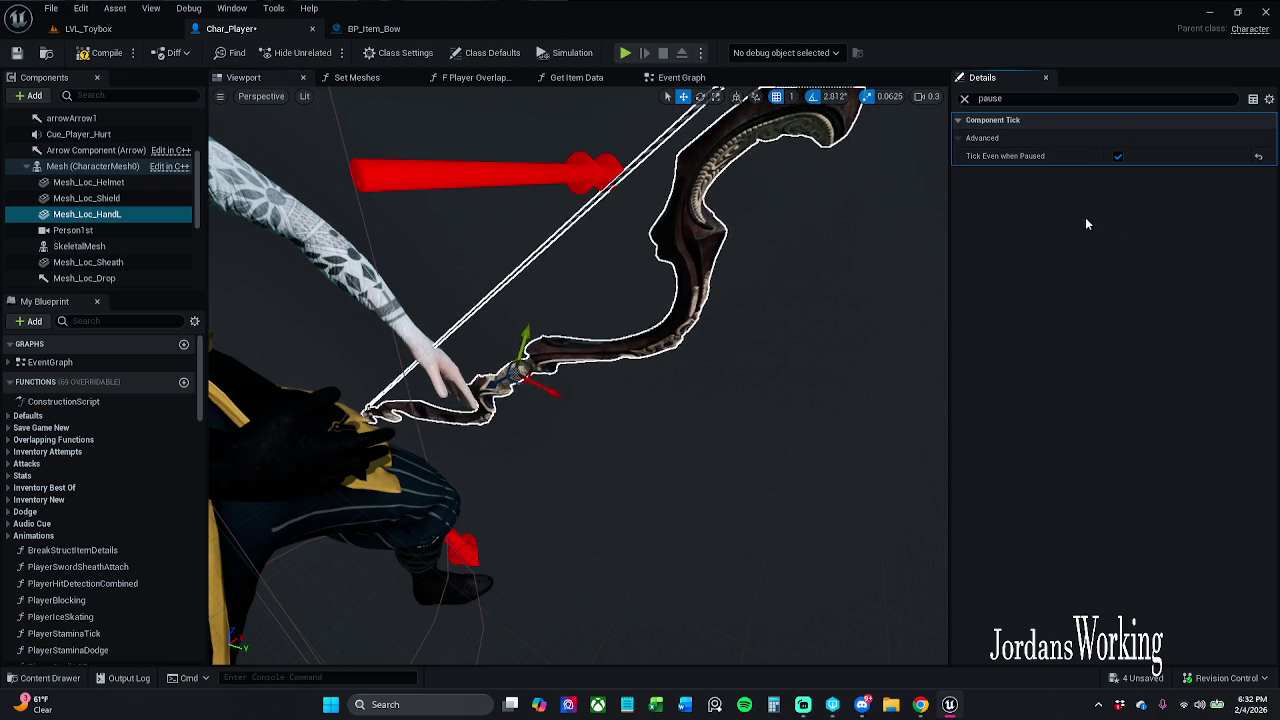
left_click(1117, 156)
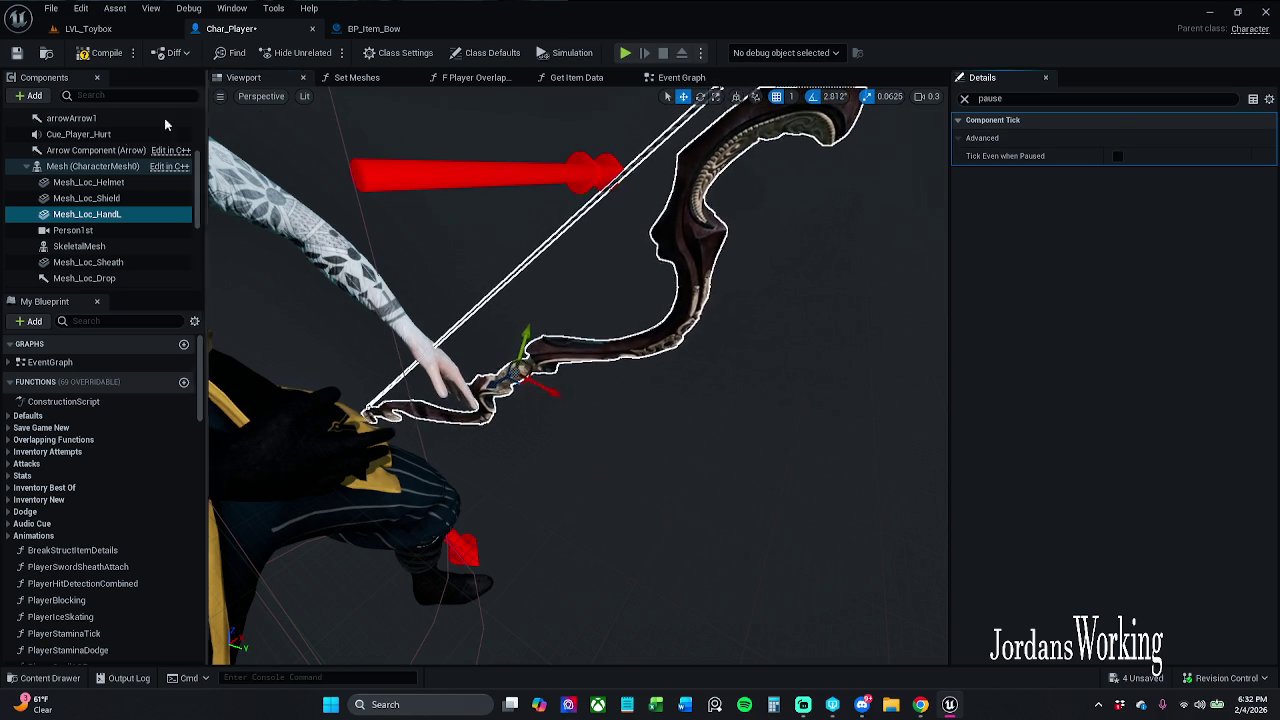
left_click(145, 166)
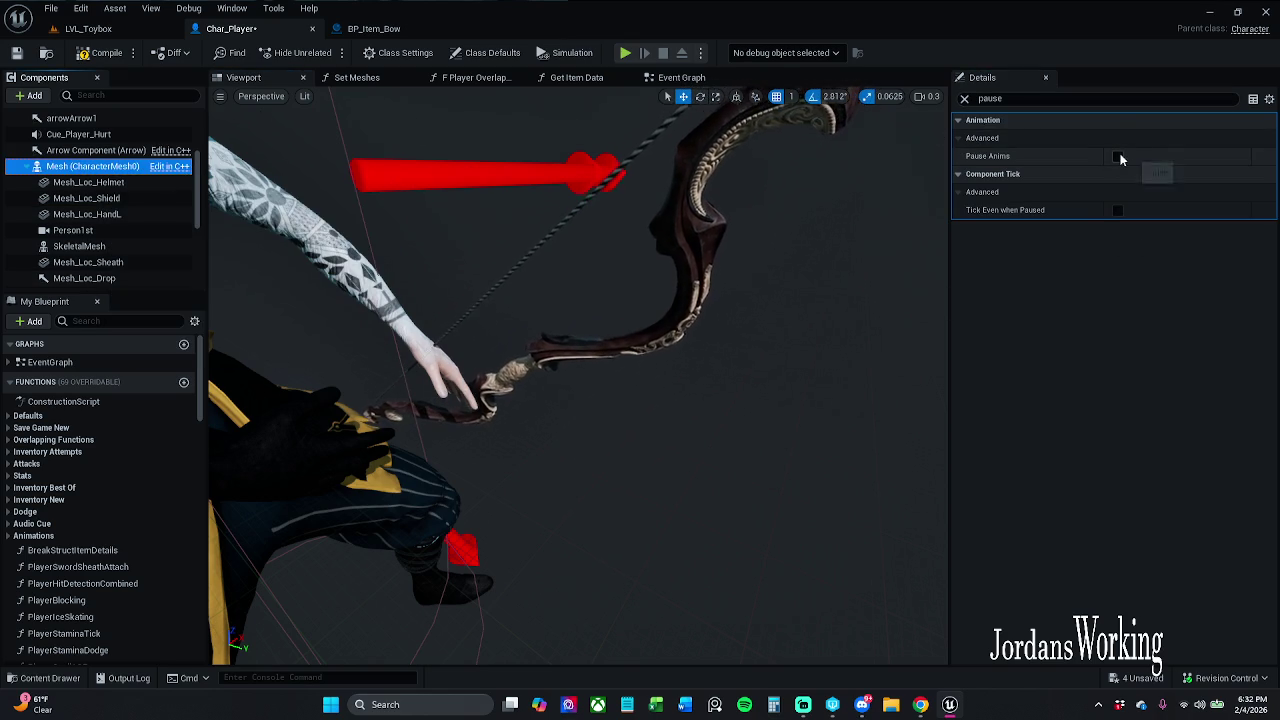
left_click(1117, 156)
left_click(570, 347)
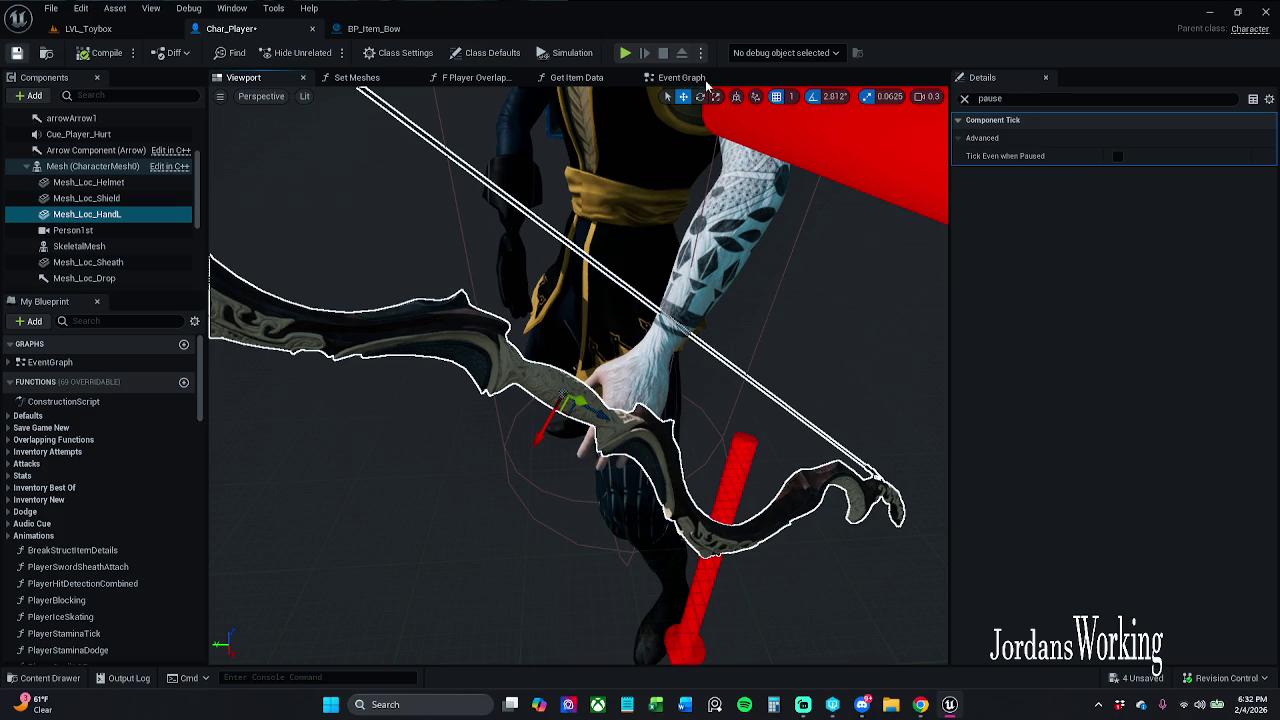
key("ctrl+s")
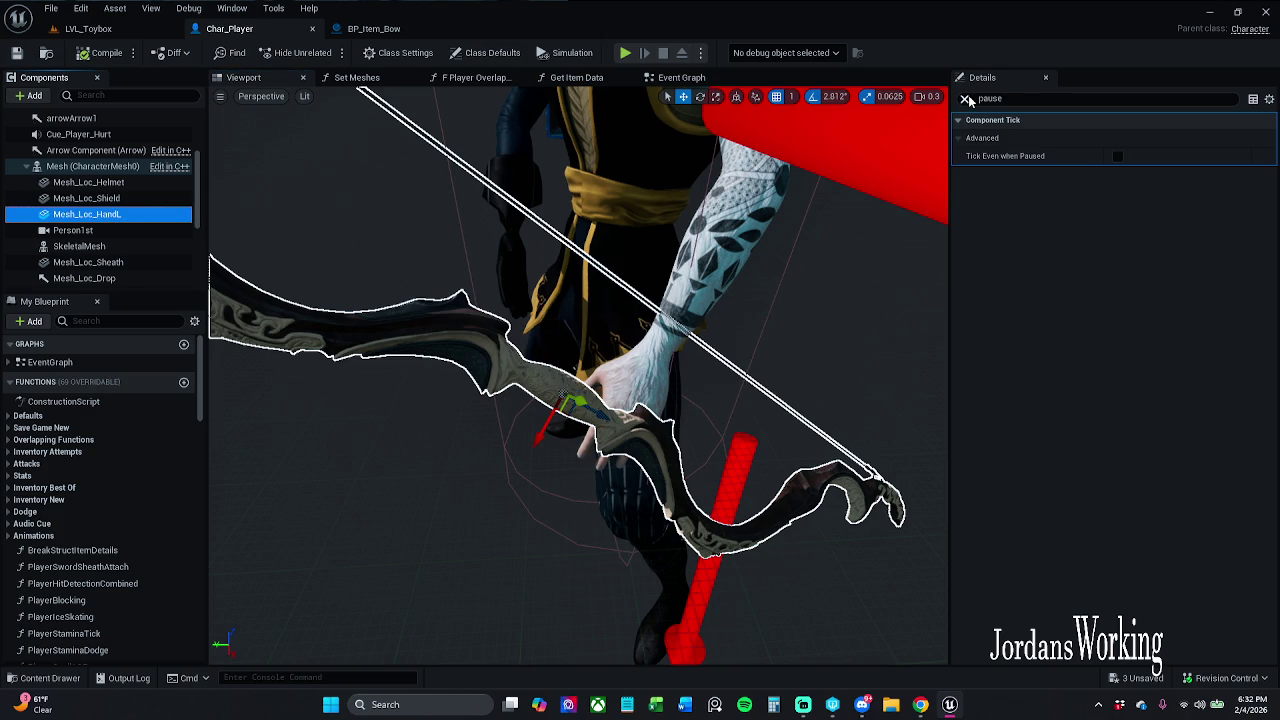
left_click(966, 99)
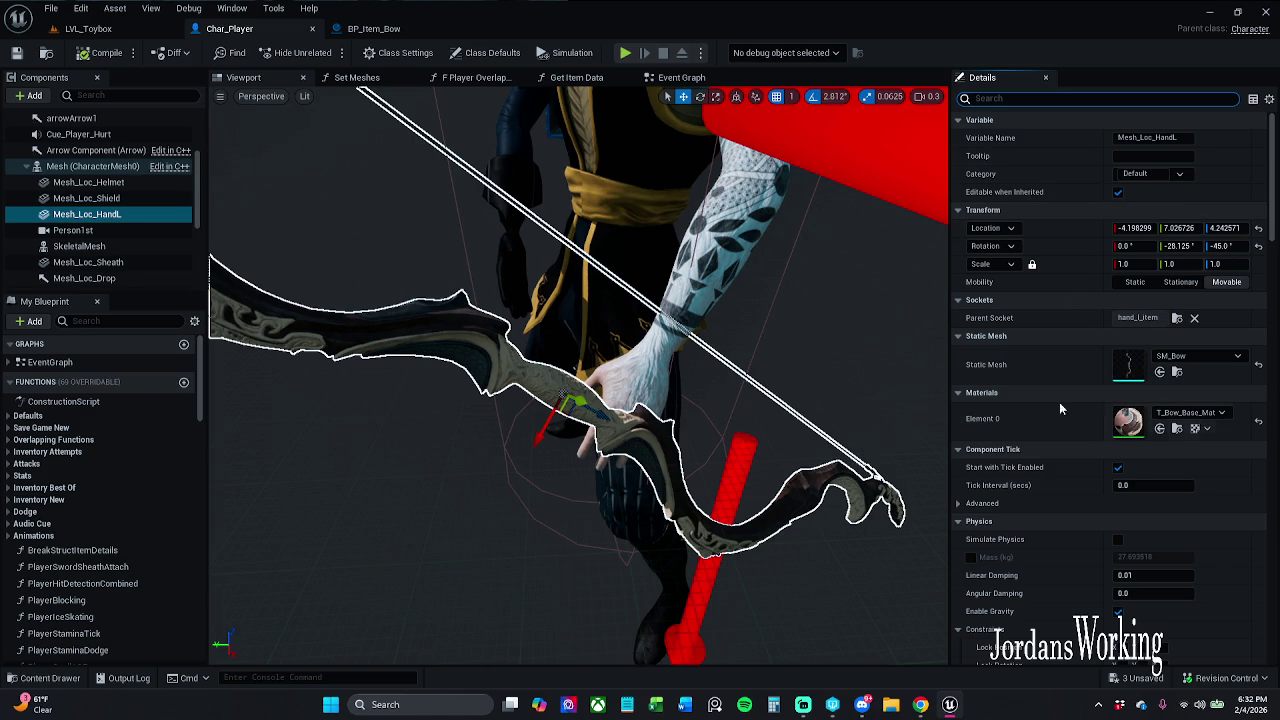
Copy the bow mount's rotation into a new widened comment in BP_Item_Bow's graph.
right_click(1078, 246)
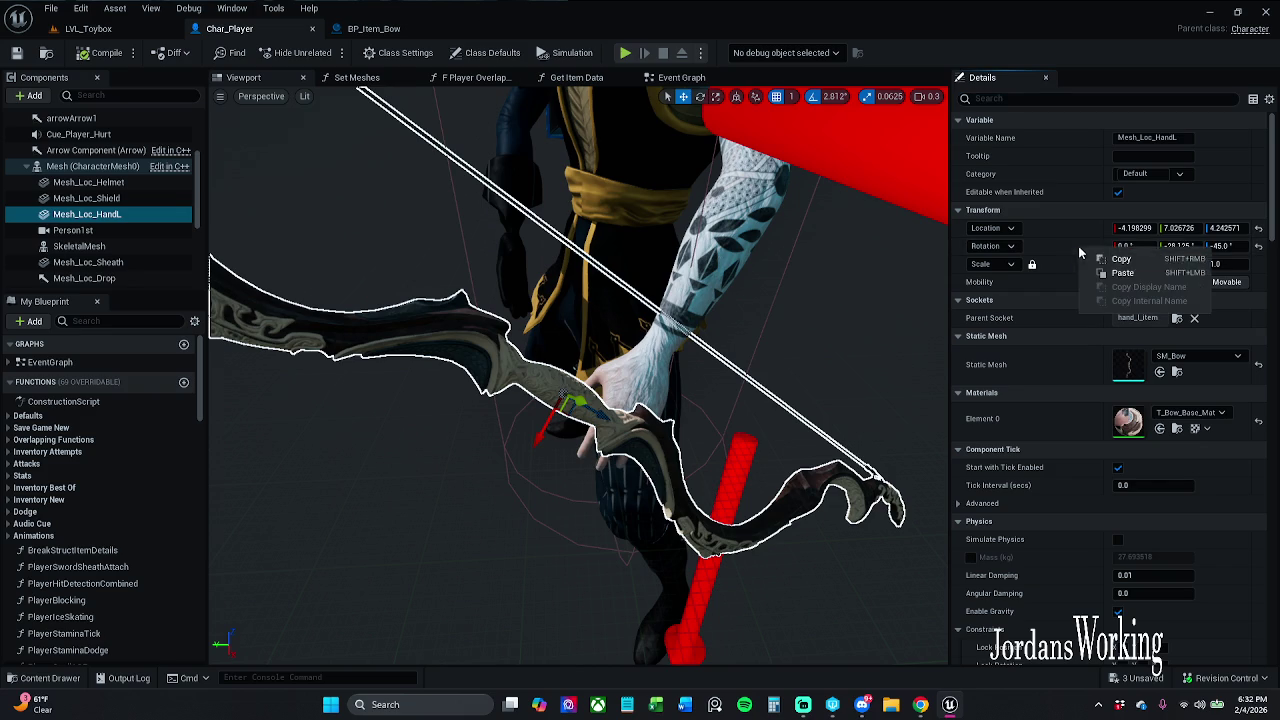
left_click(1136, 258)
left_click(400, 28)
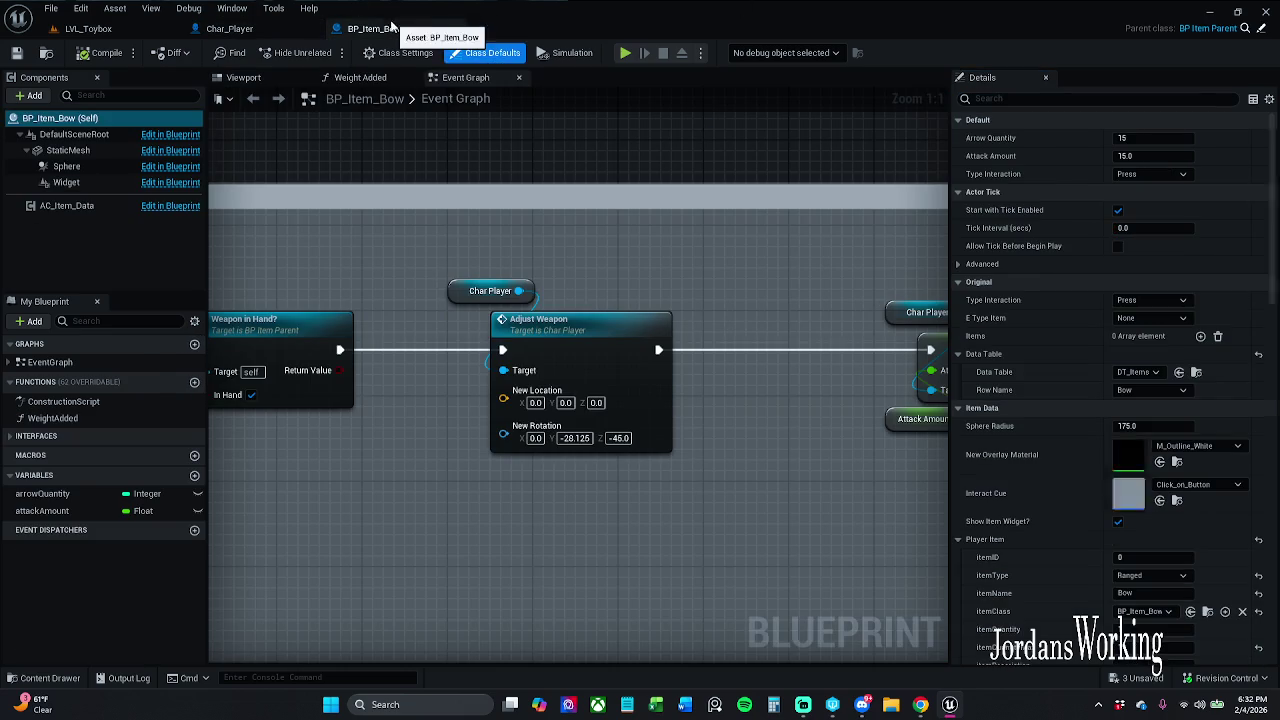
scroll(560, 300, "down", 1)
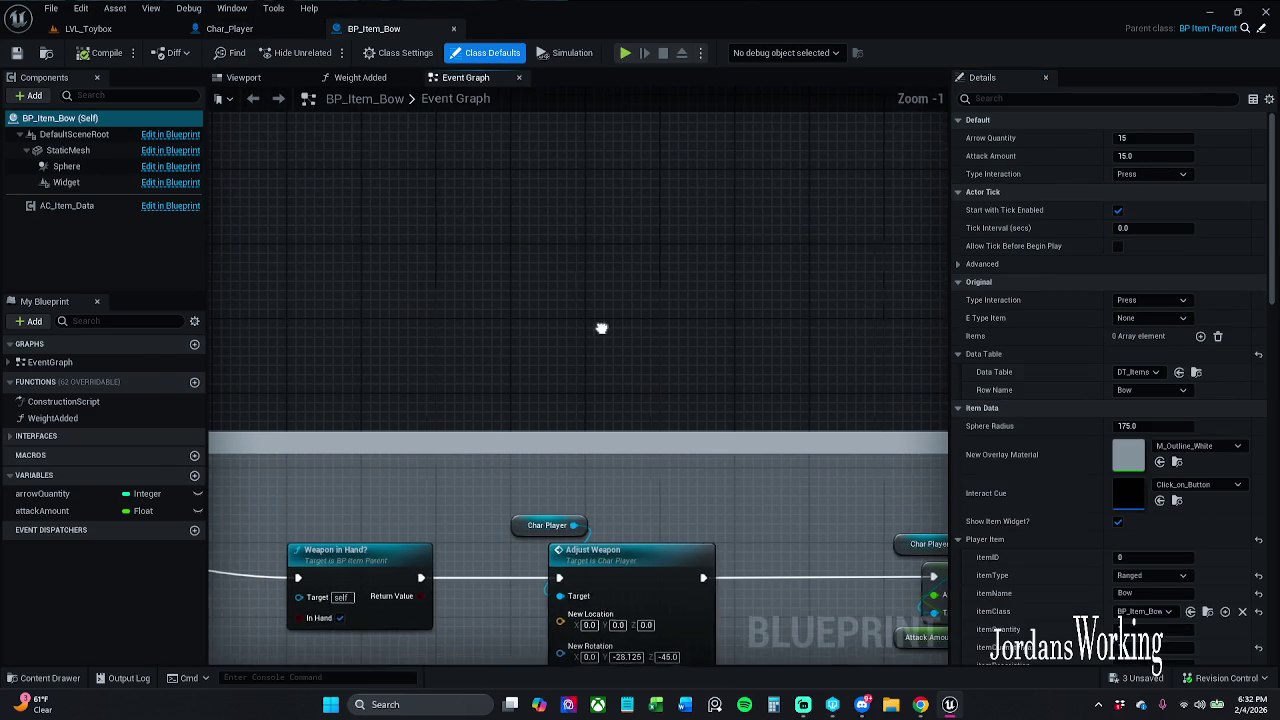
key("c")
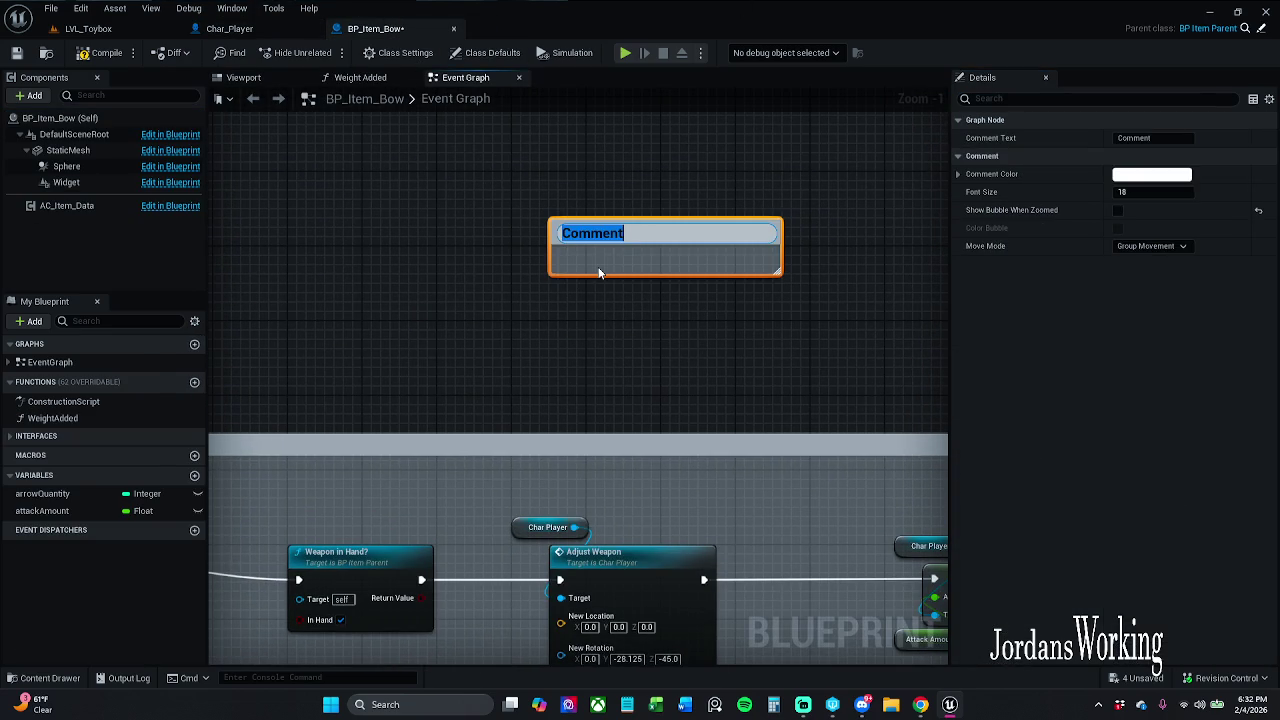
type("(Pitch=-28.125000,Yaw=-45.000000,Roll=0.000000)")
key("Return")
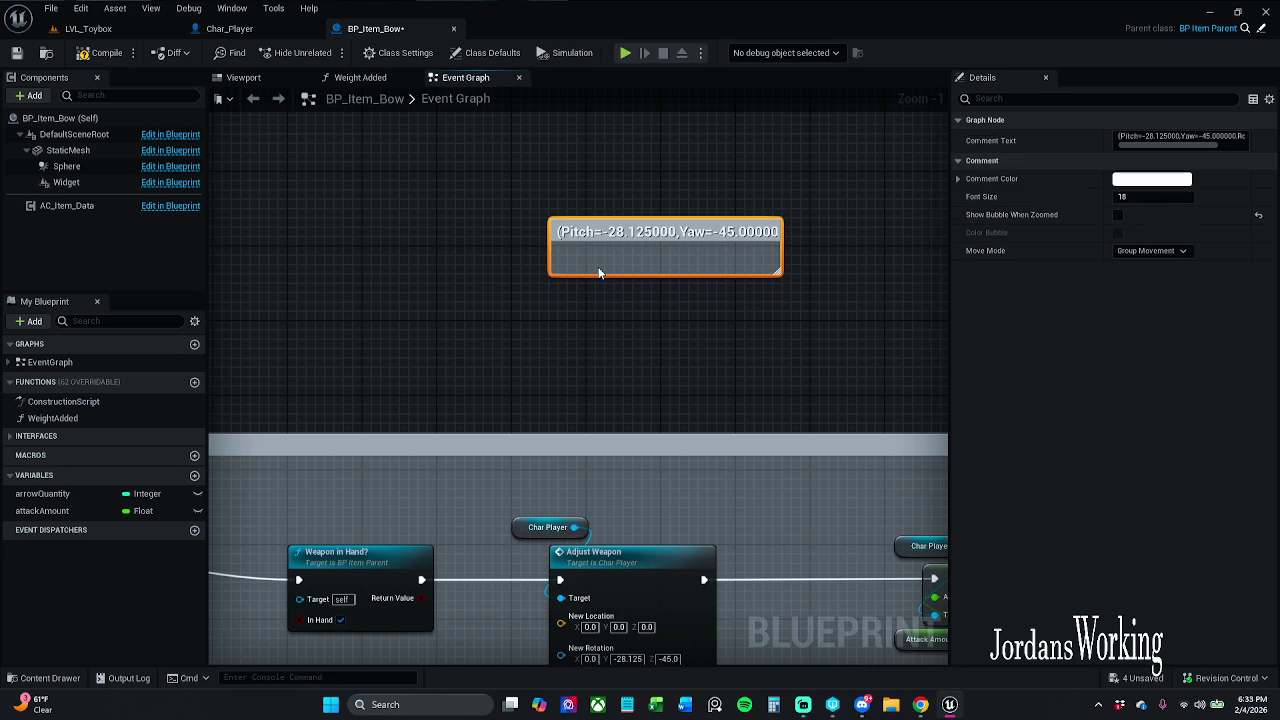
left_click_drag(780, 273, 947, 310)
left_click(229, 28)
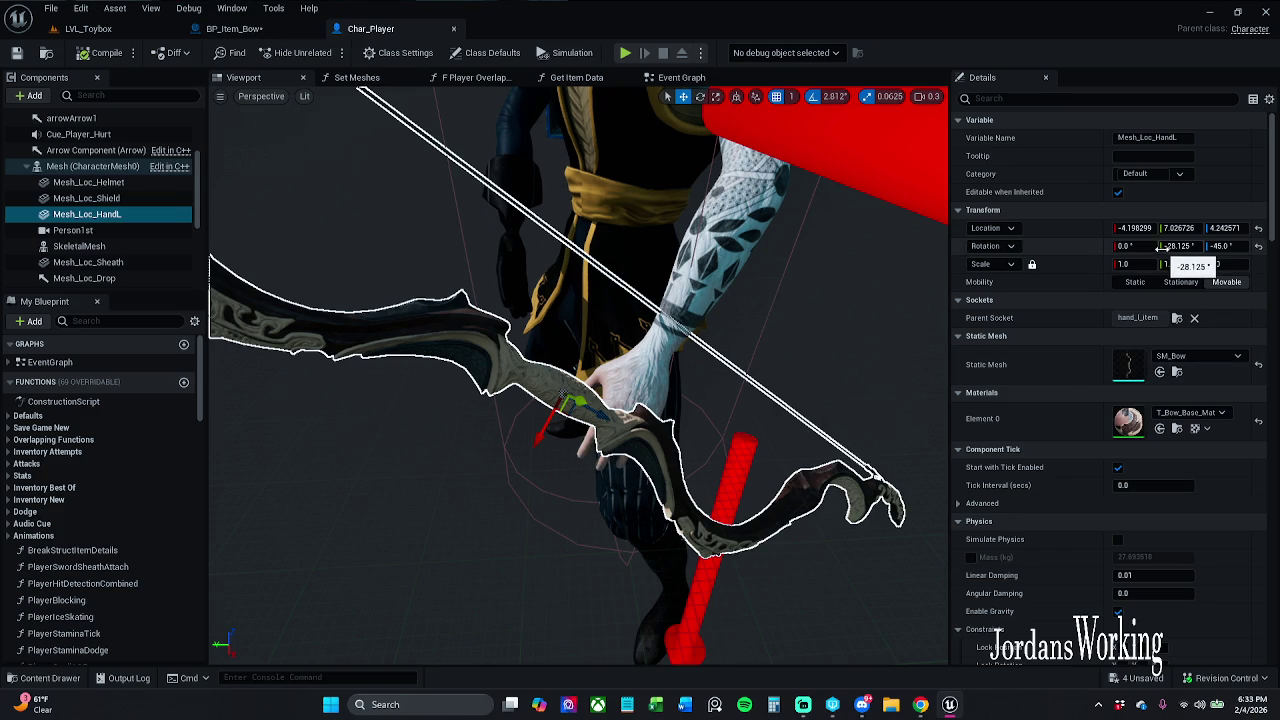
left_click(234, 28)
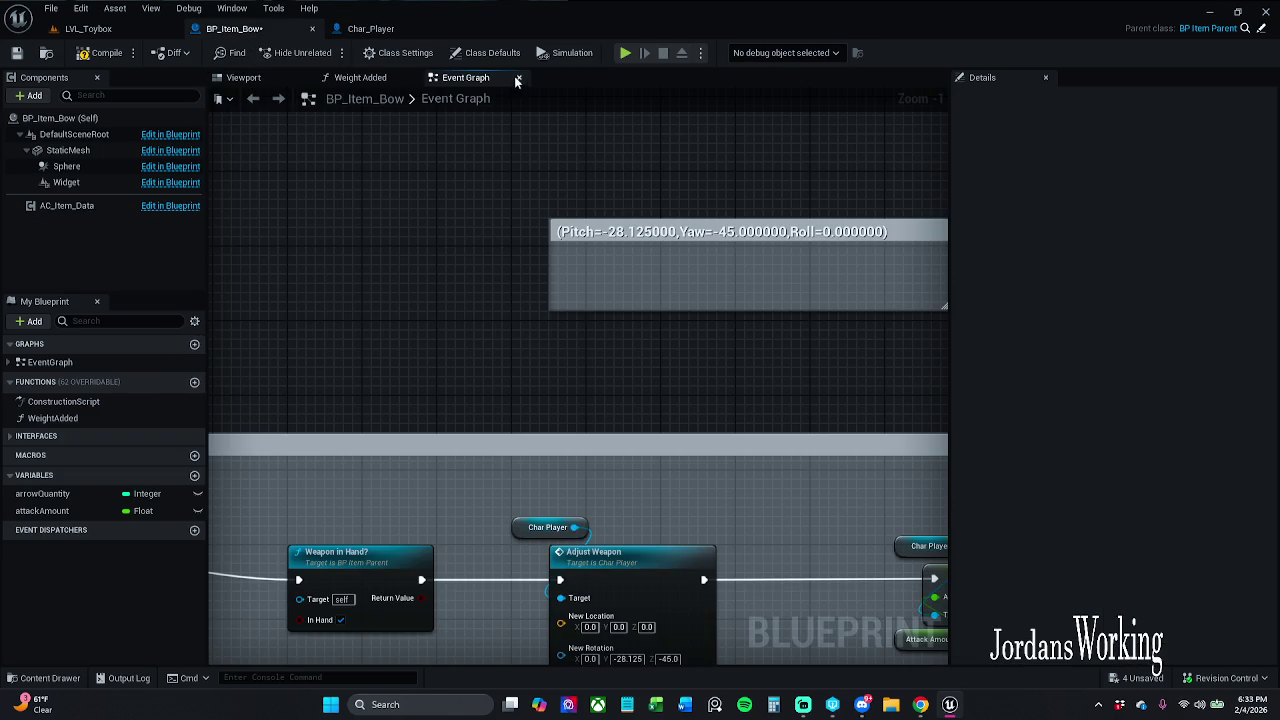
Copy the bow mount's location into a second resized comment in BP_Item_Bow.
left_click(370, 28)
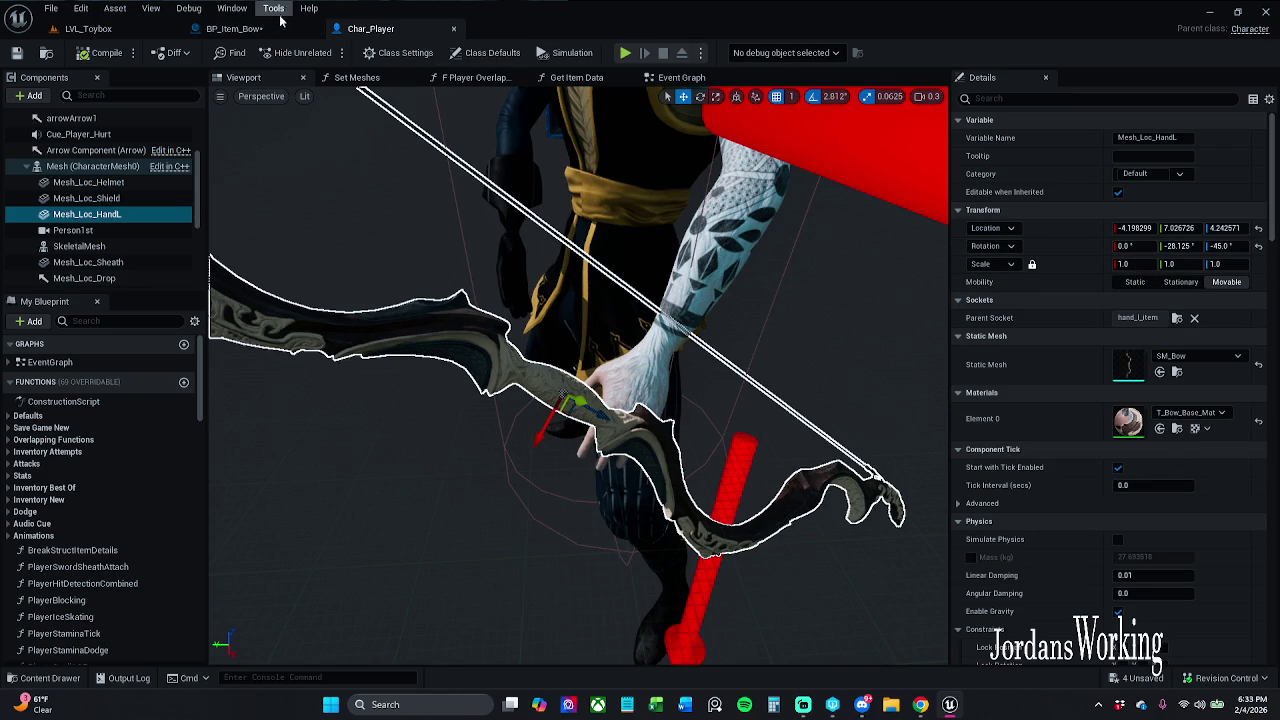
right_click(1094, 234)
left_click(1130, 246)
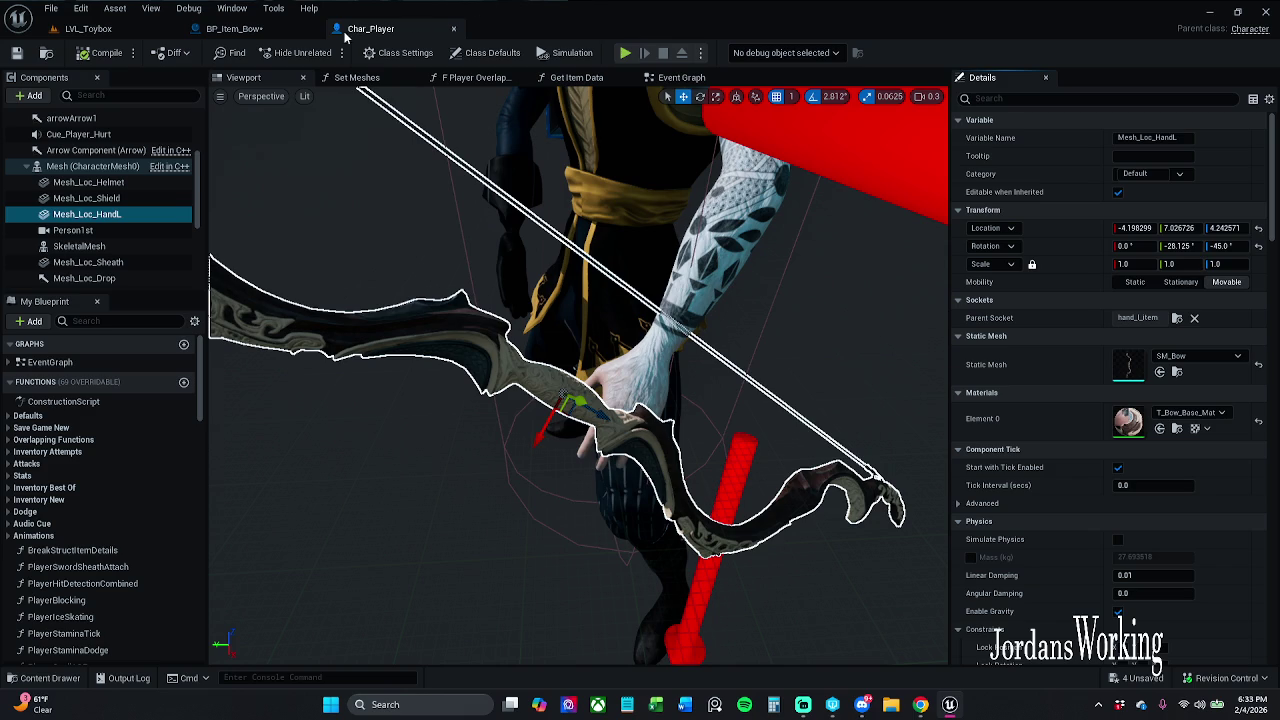
left_click_drag(774, 218, 791, 316)
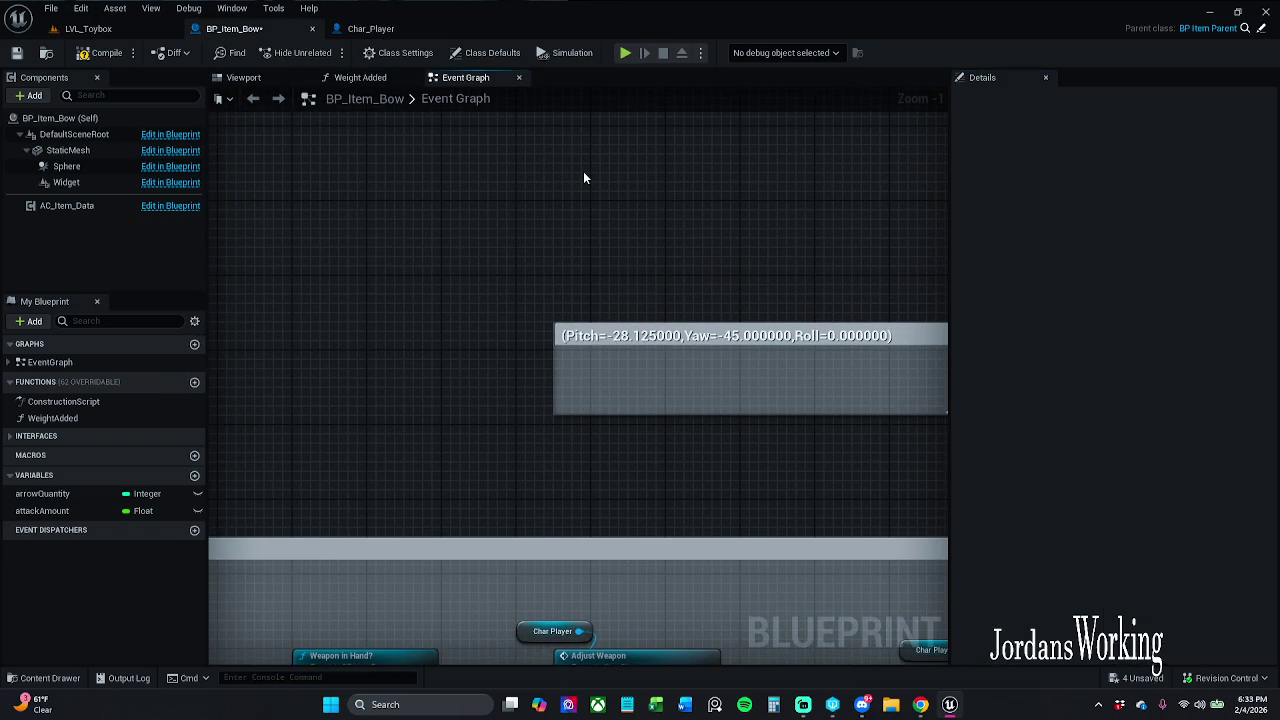
key("c")
key("ctrl+v")
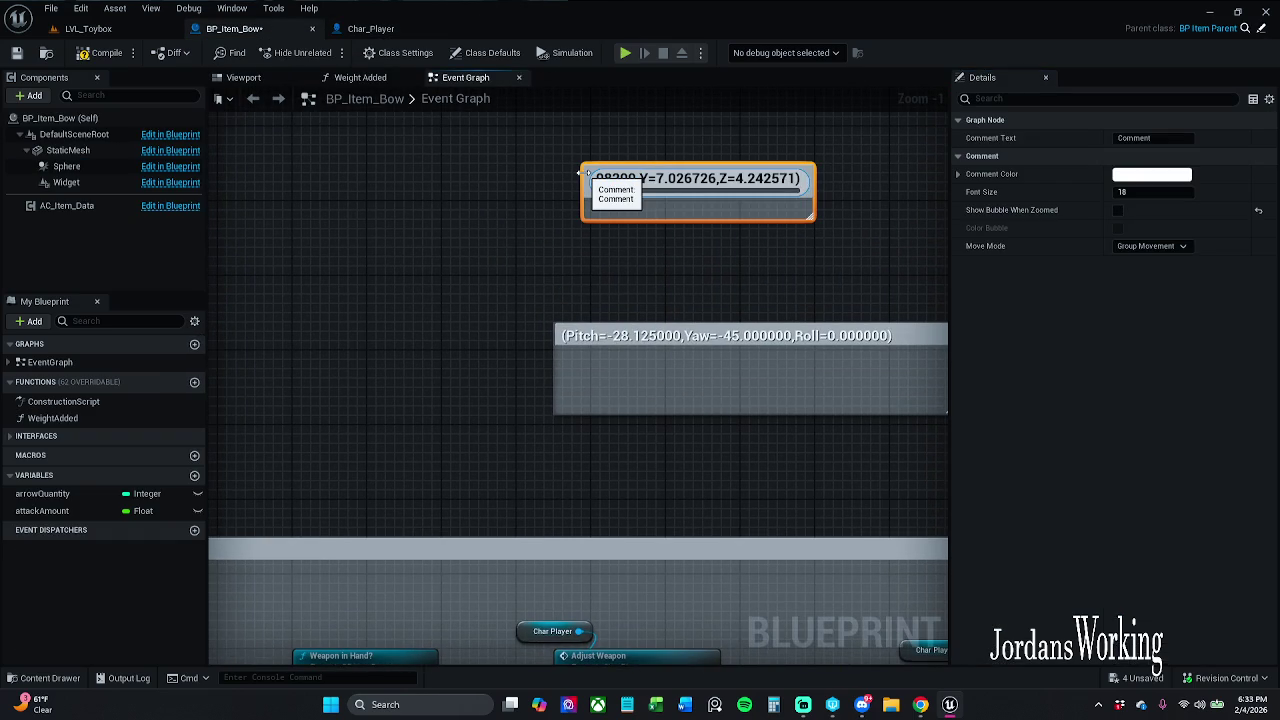
key("Return")
left_click(808, 228)
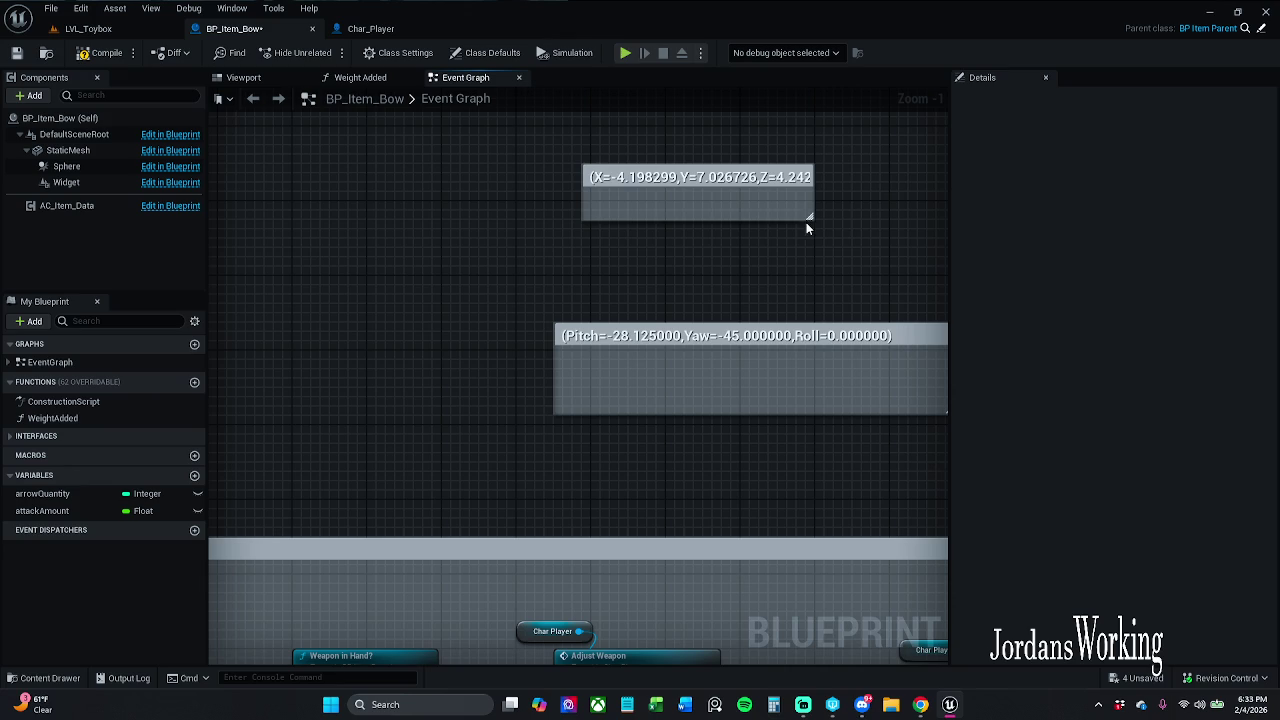
left_click_drag(812, 218, 882, 236)
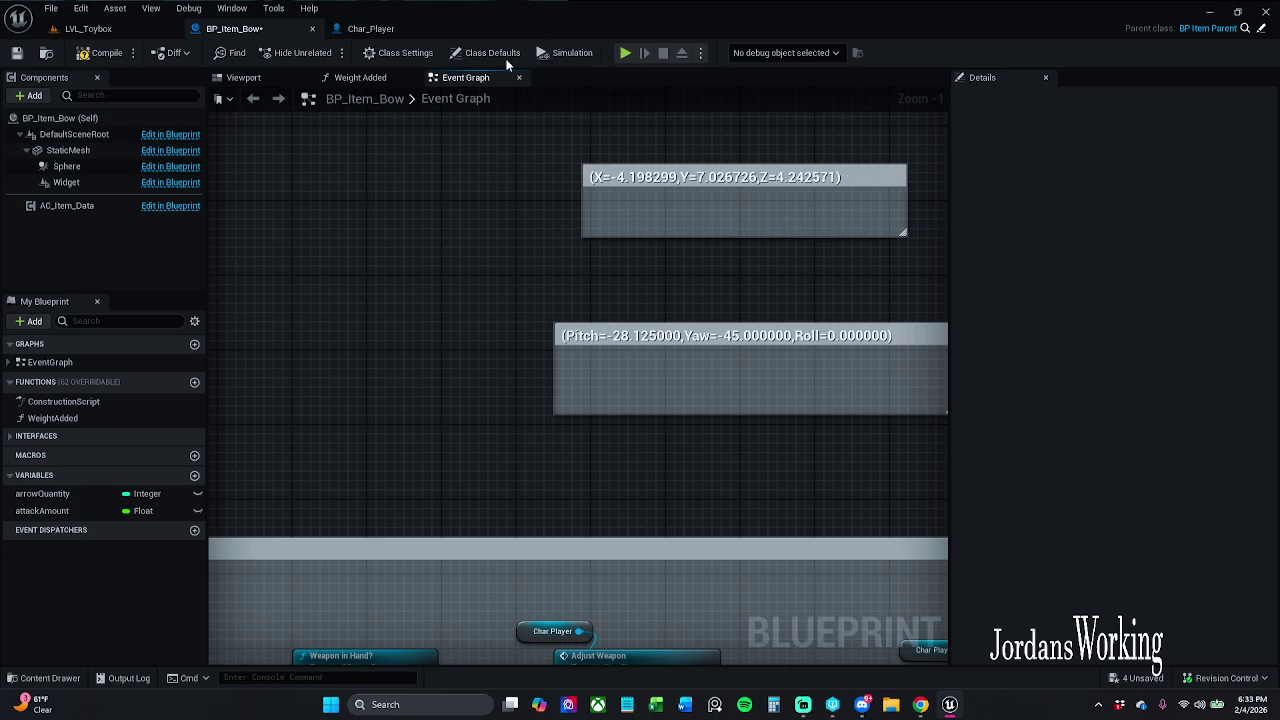
left_click(368, 29)
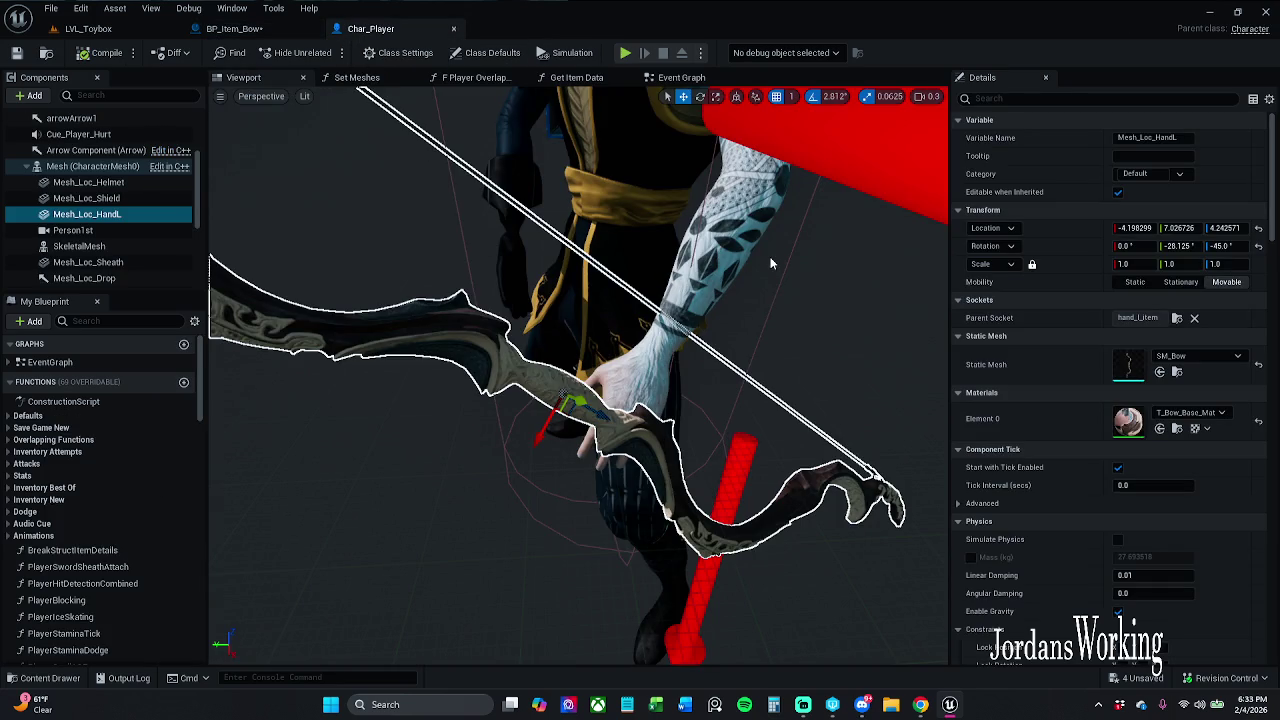
left_click(234, 28)
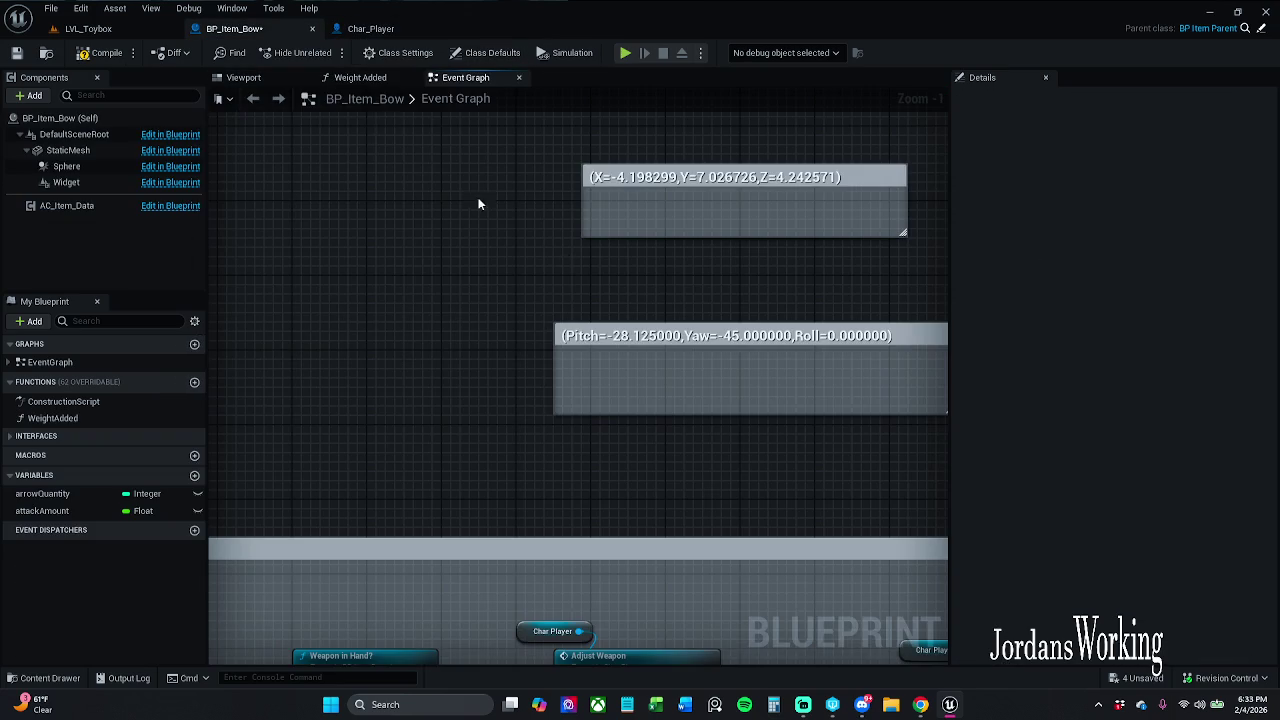
Add a Get Bone Transform node off Char Player's skeletal mesh, near the Adjust Weapon chain.
scroll(737, 522, "down", 1)
scroll(737, 516, "down", 1)
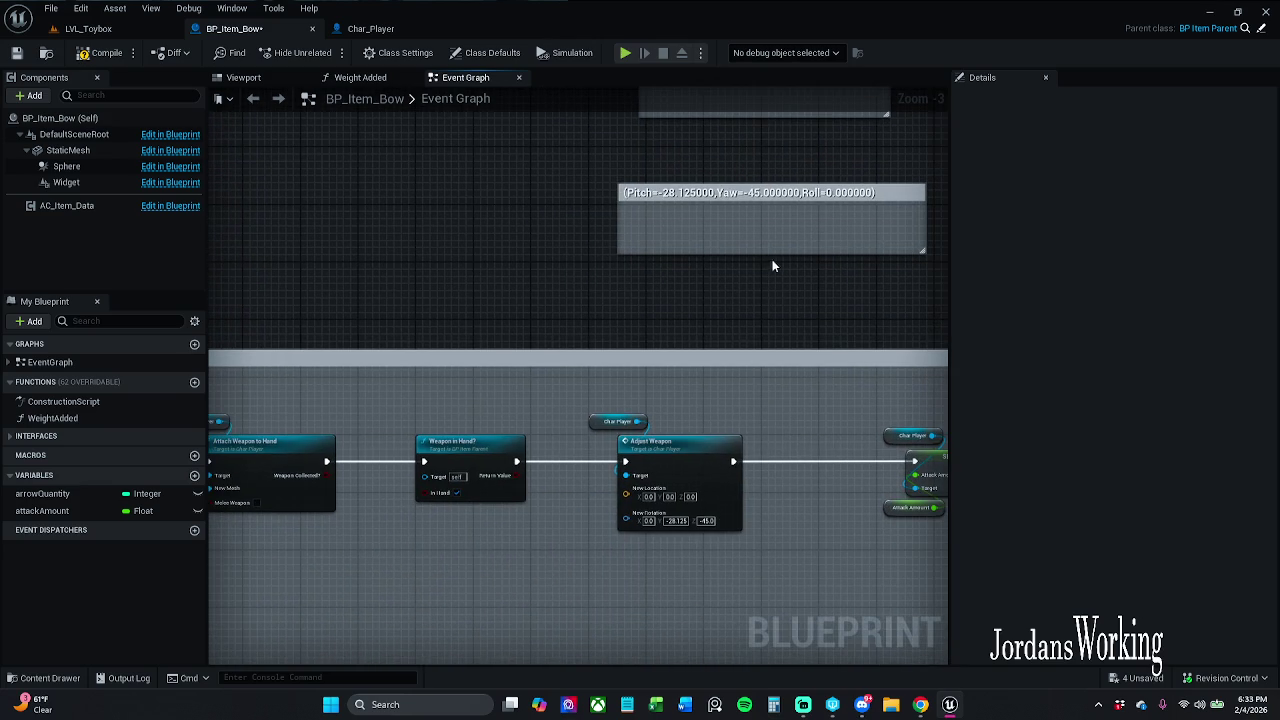
left_click_drag(772, 265, 742, 276)
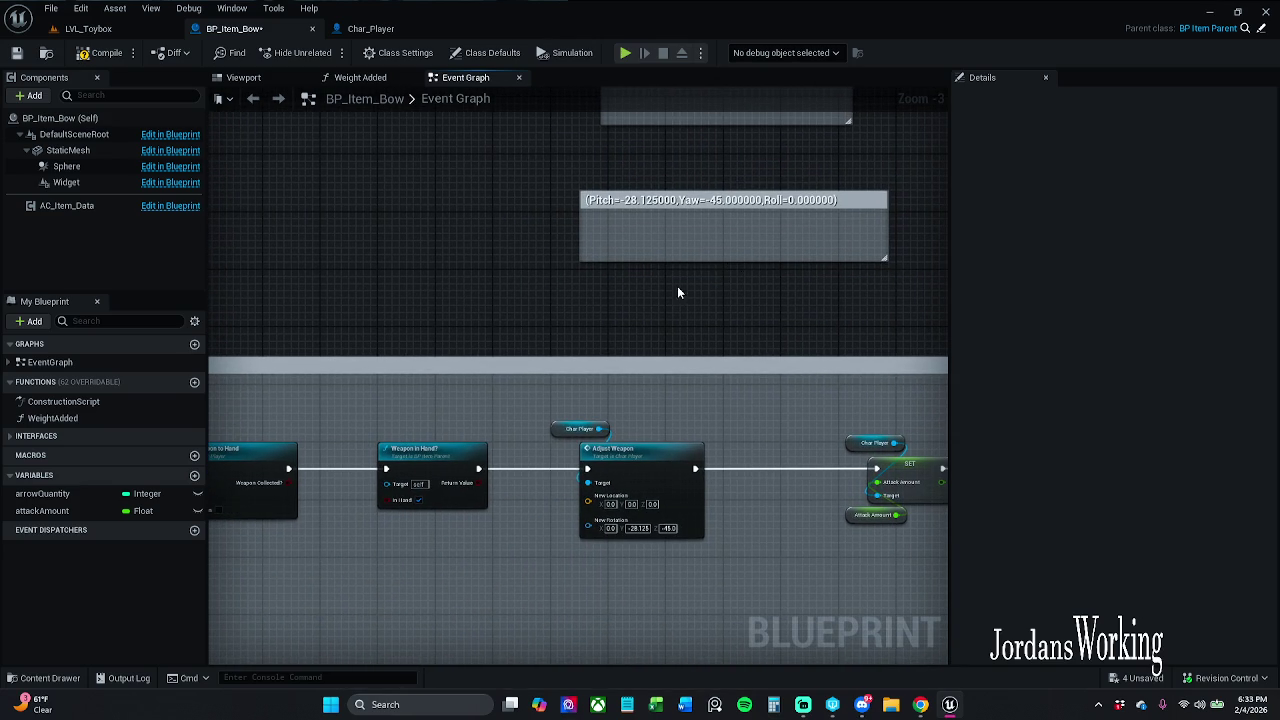
left_click_drag(599, 362, 622, 306)
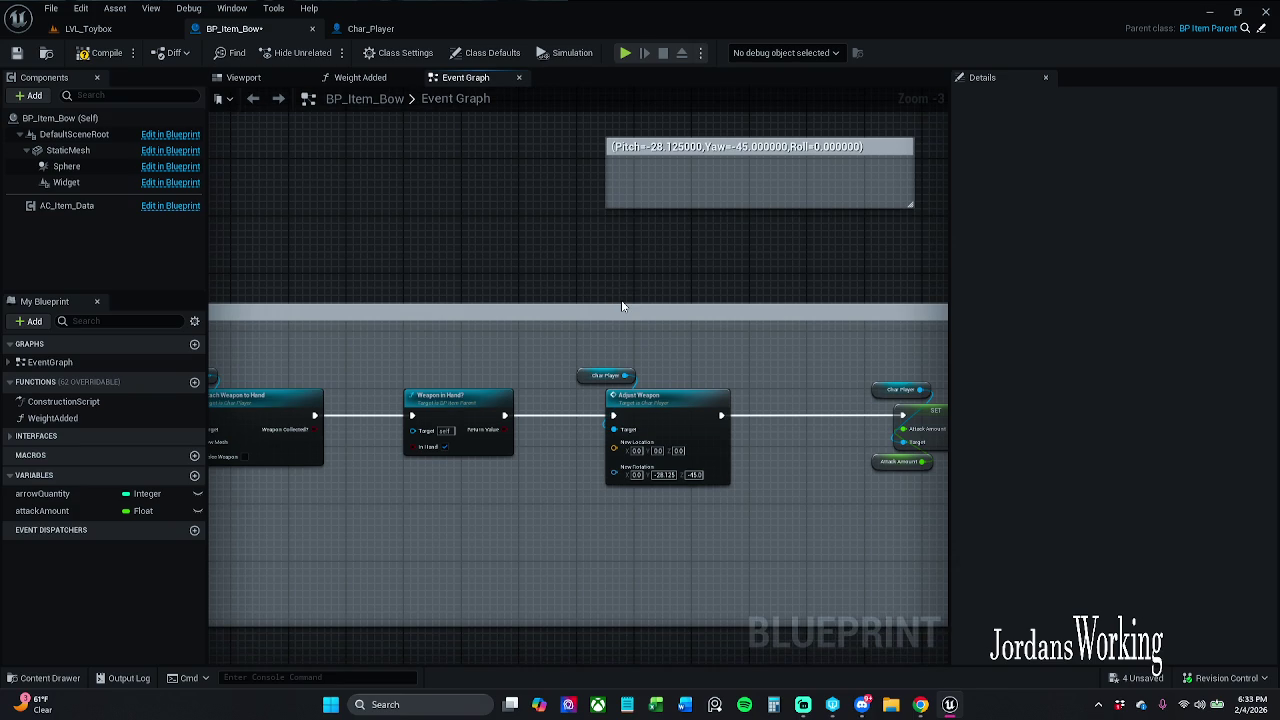
mouse_move(441, 527)
left_mouse_down()
mouse_move(449, 537)
mouse_move(460, 514)
left_mouse_up()
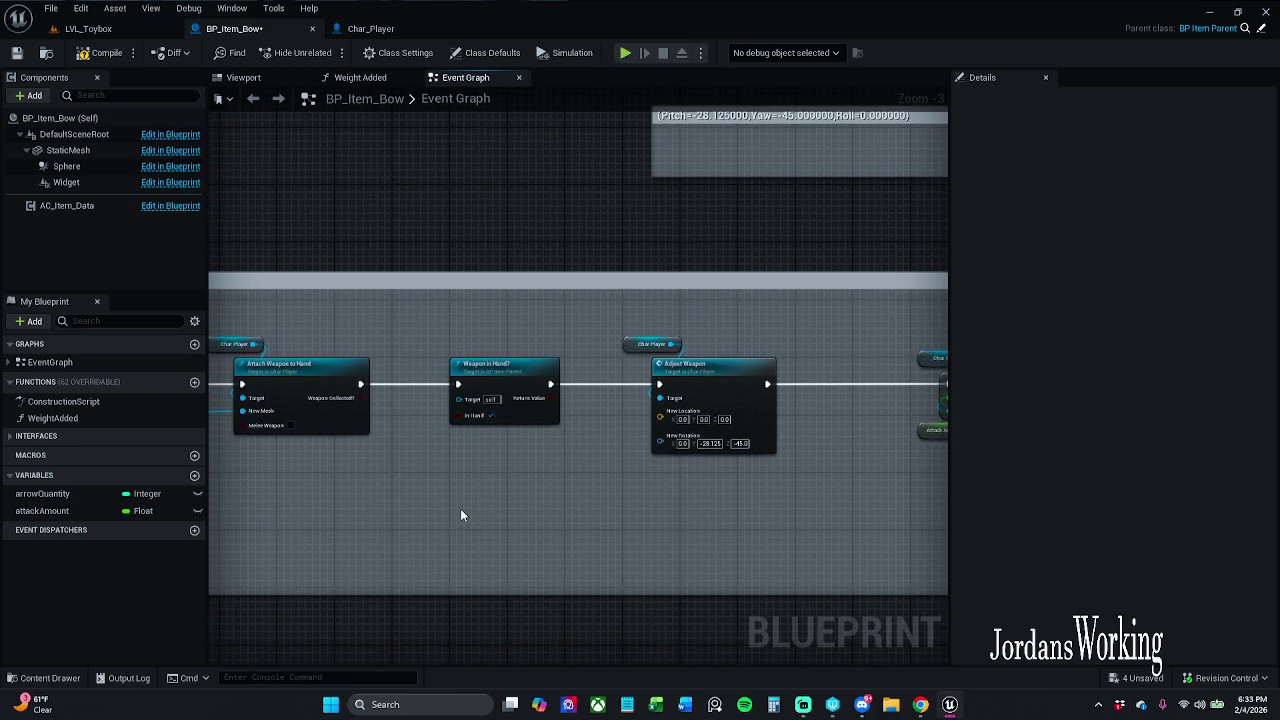
right_click(460, 508)
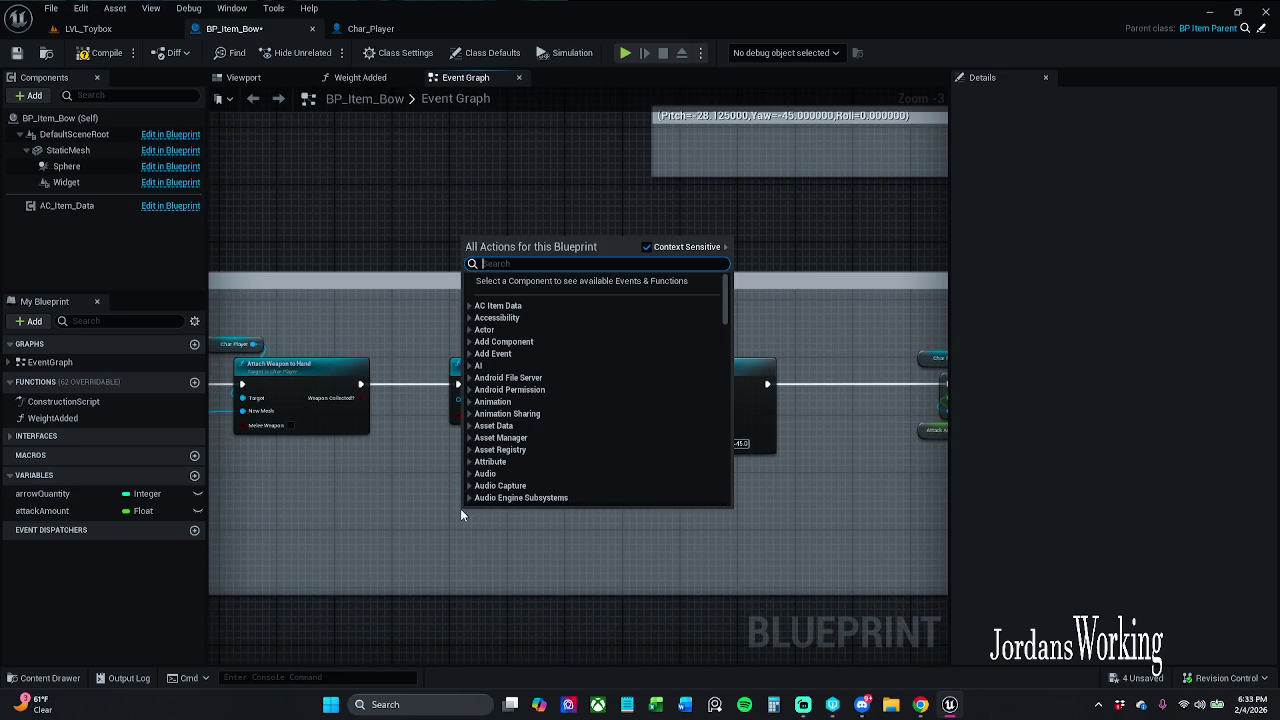
left_click(570, 501)
left_click_drag(570, 501, 569, 541)
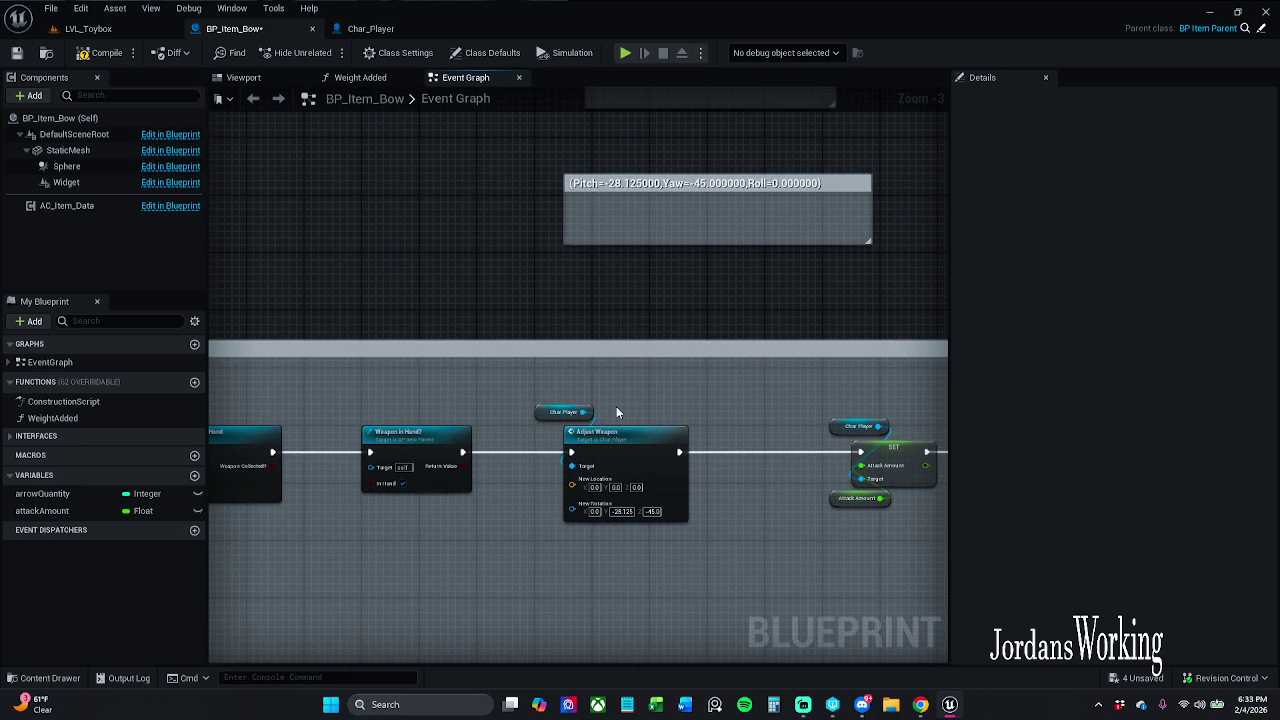
scroll(540, 425, "up", 3)
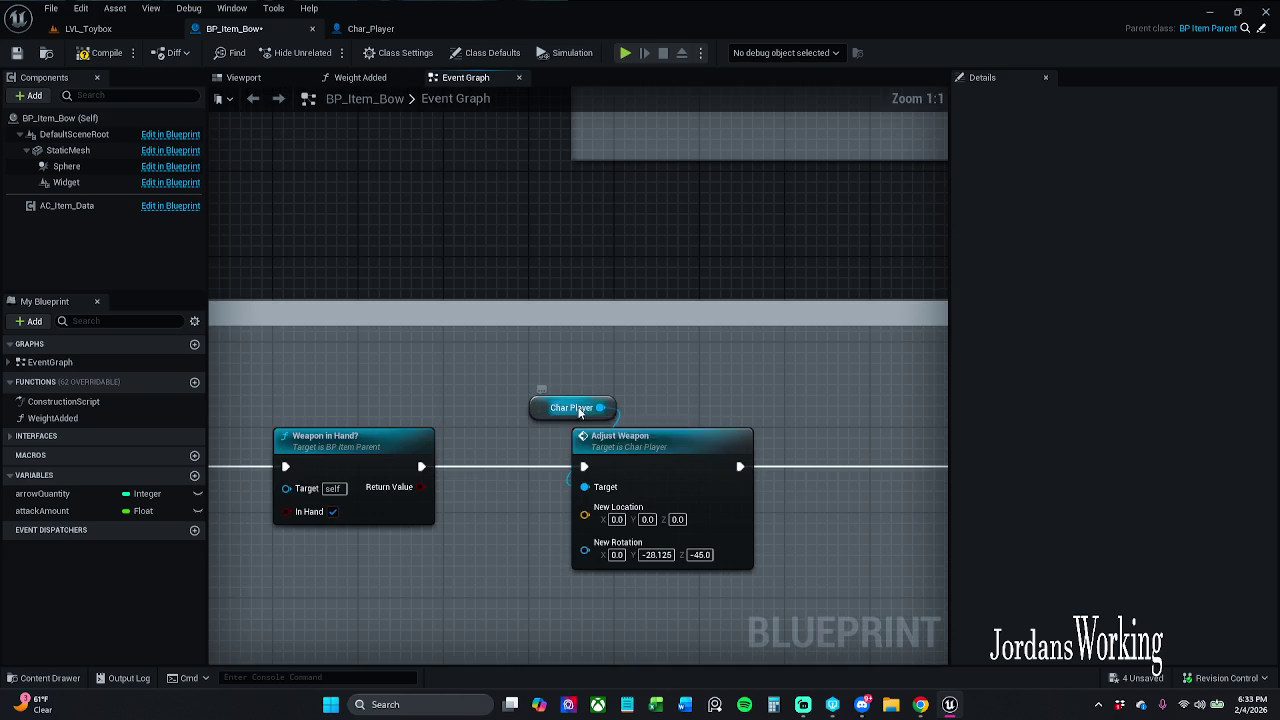
scroll(627, 408, "down", 2)
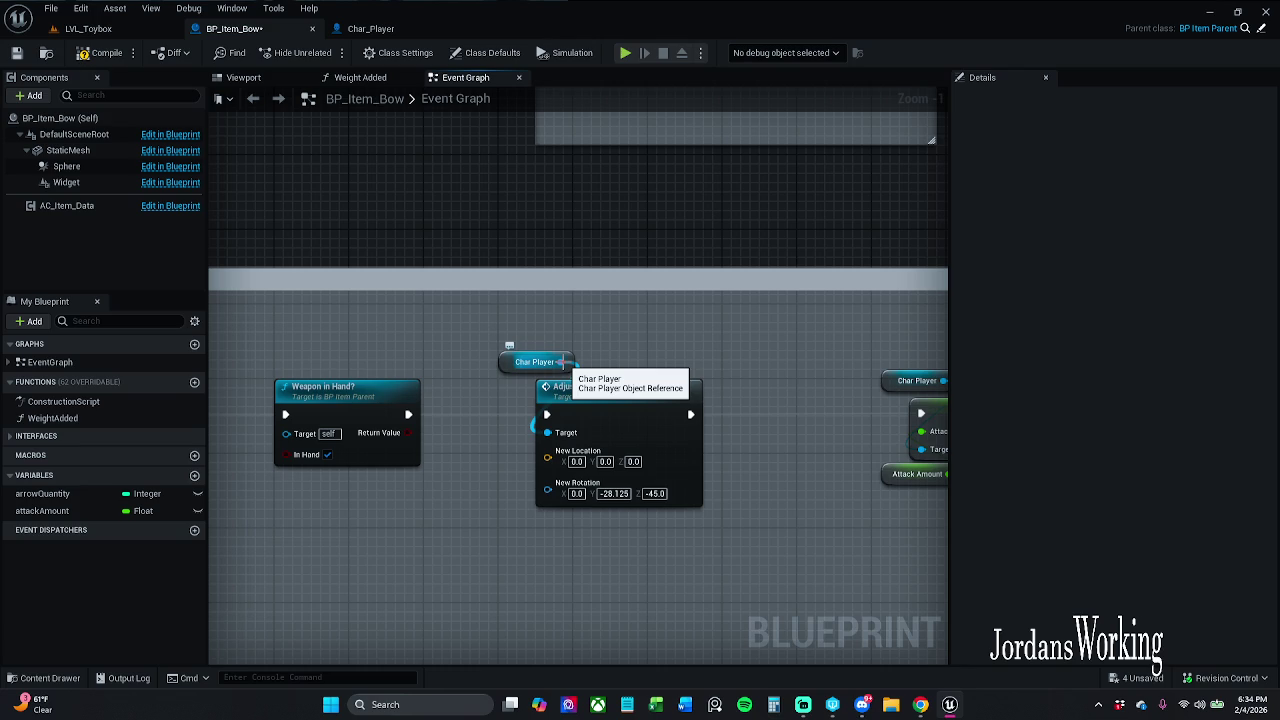
left_click_drag(565, 362, 391, 550)
type("get")
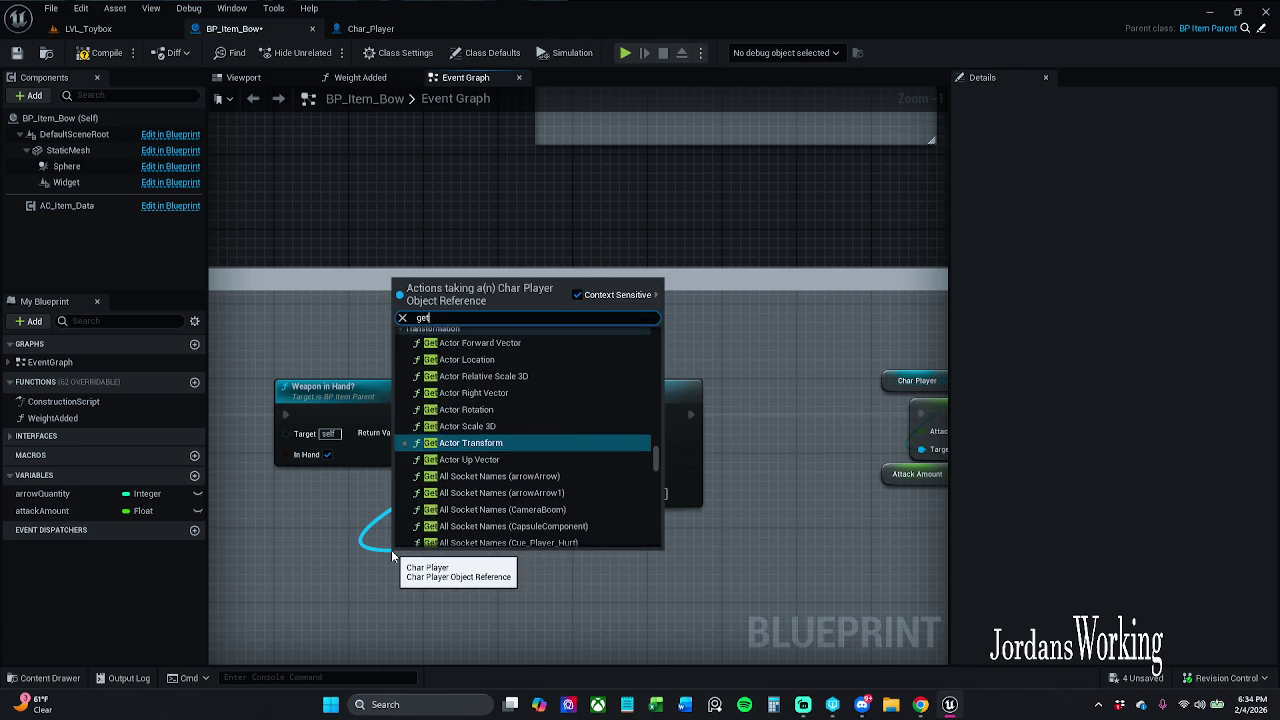
type(" bone")
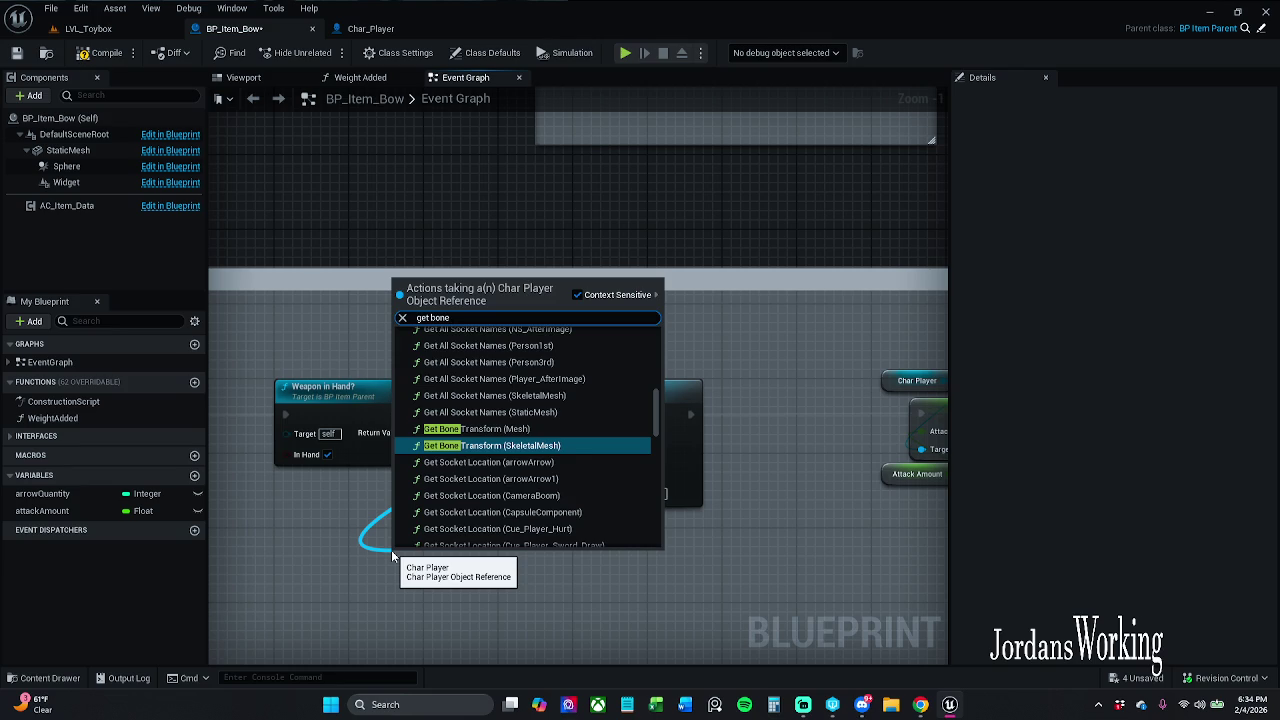
key("Return")
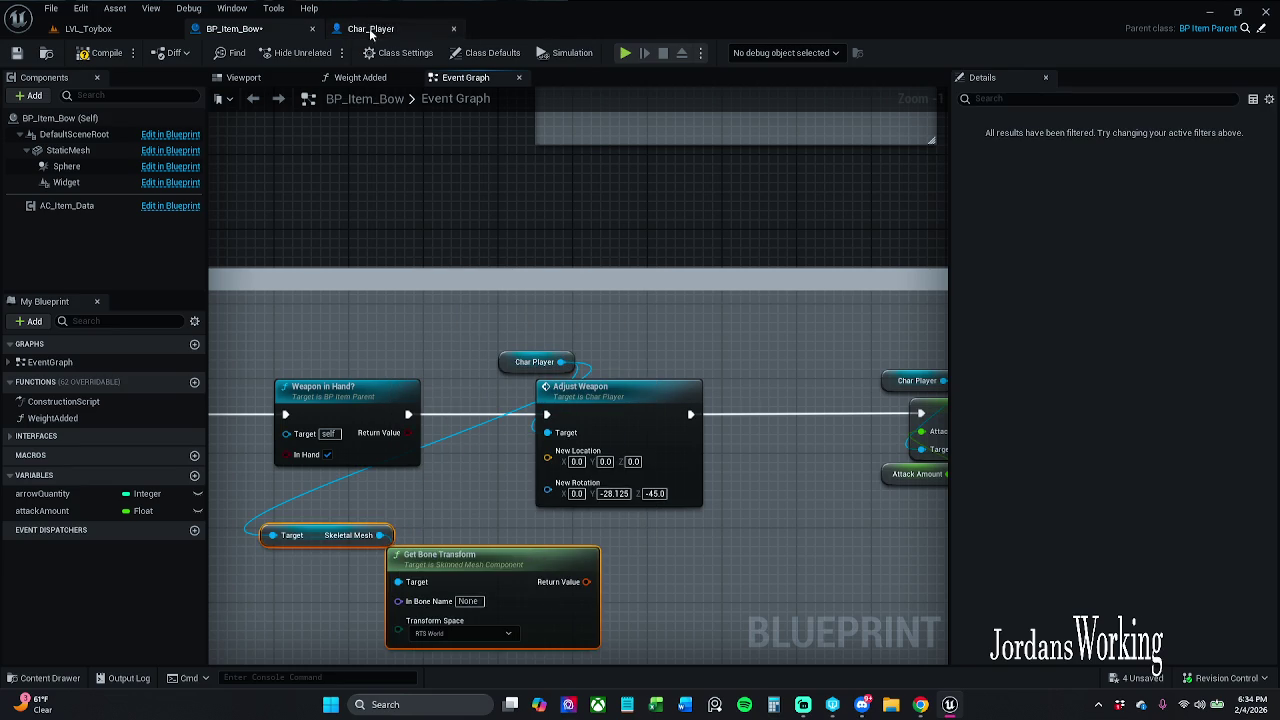
Set Get Bone Transform's bone name to hand_l_item, copied from Char_Player.
left_click(368, 31)
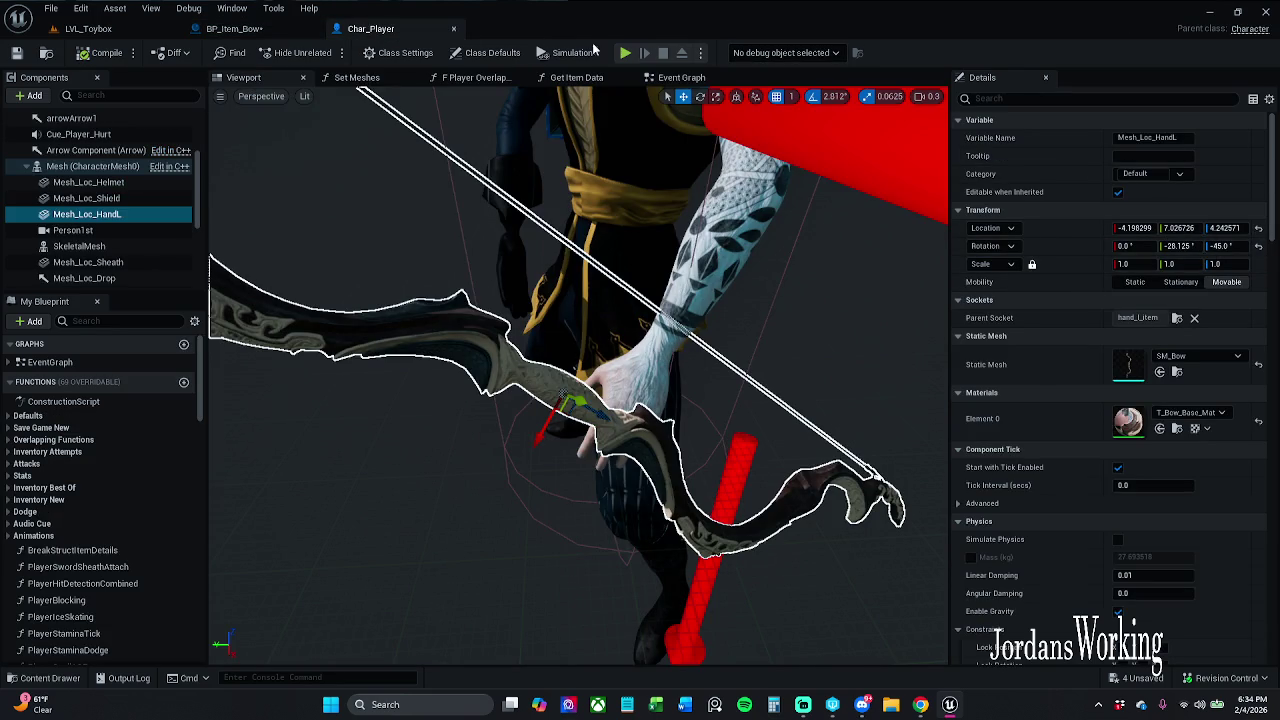
left_click(262, 29)
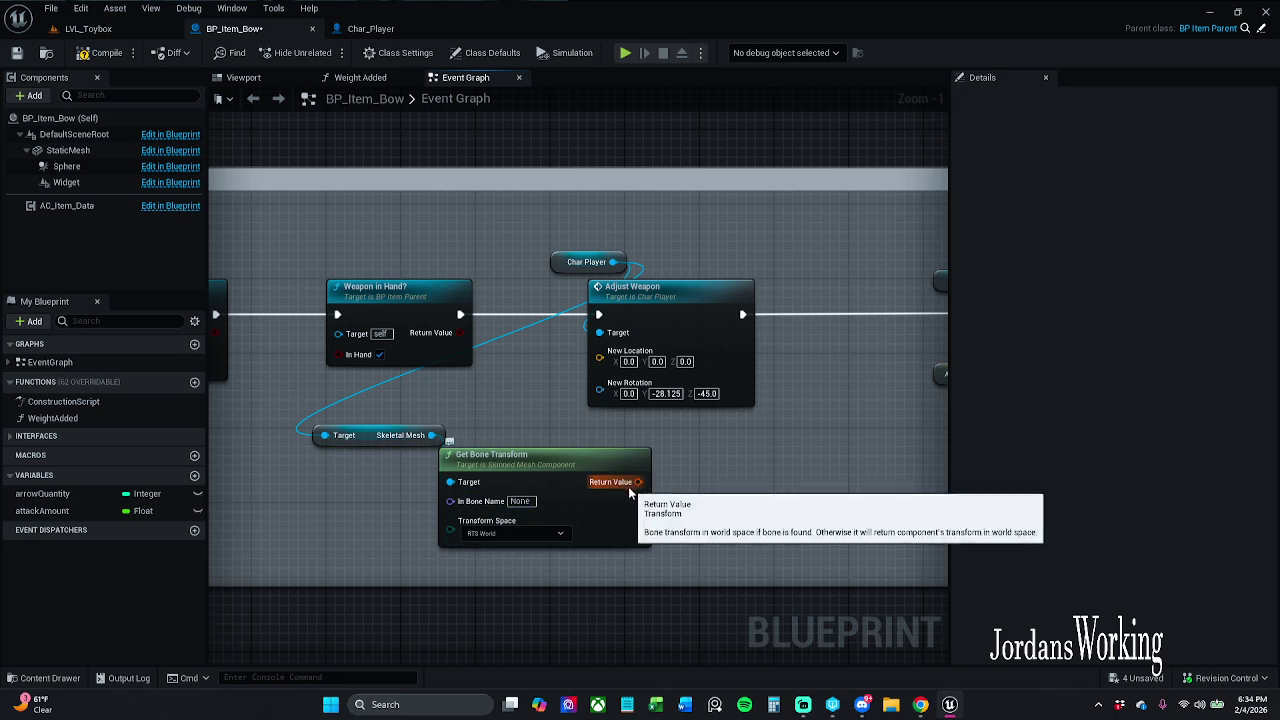
left_click(520, 501)
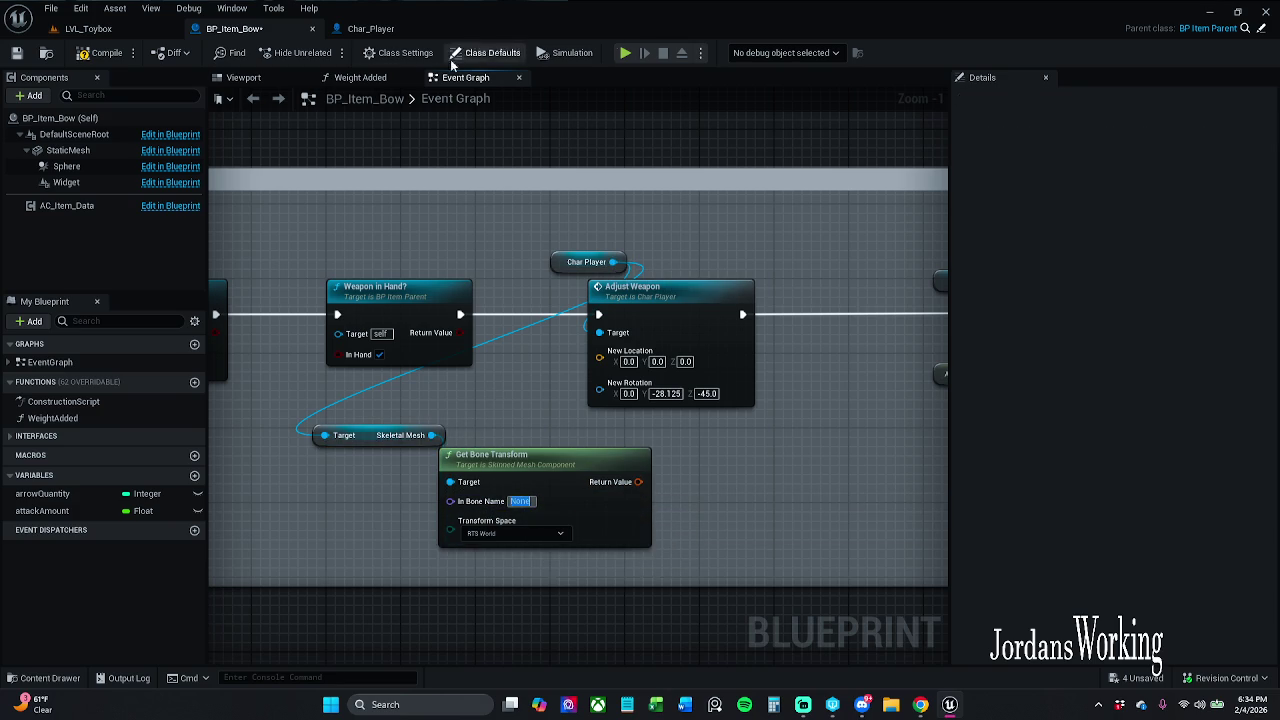
left_click(370, 28)
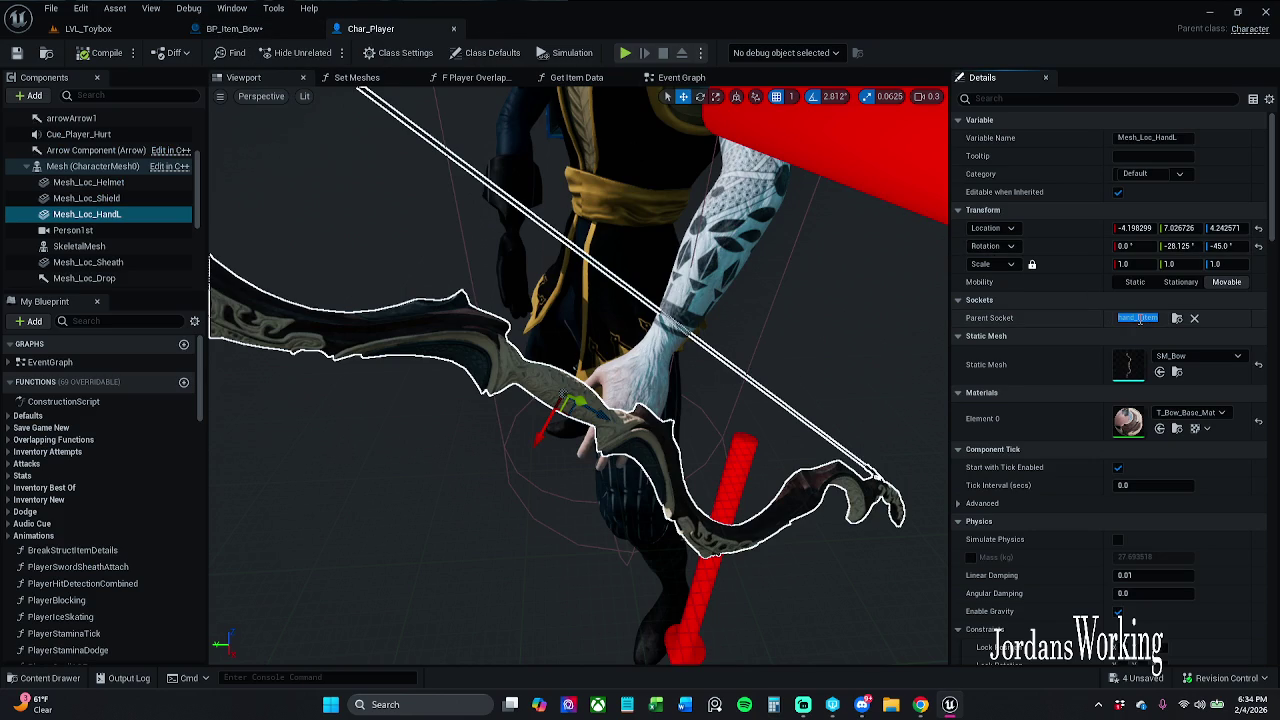
left_click(290, 29)
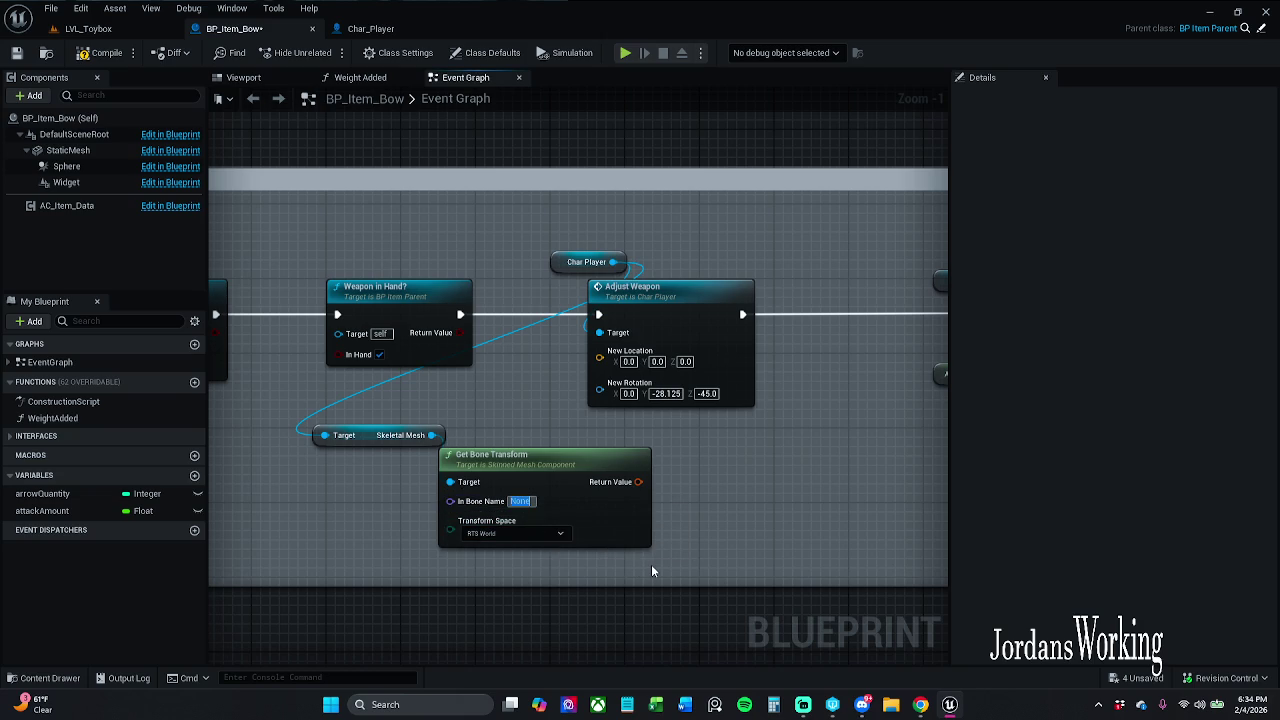
type("hand_l_item")
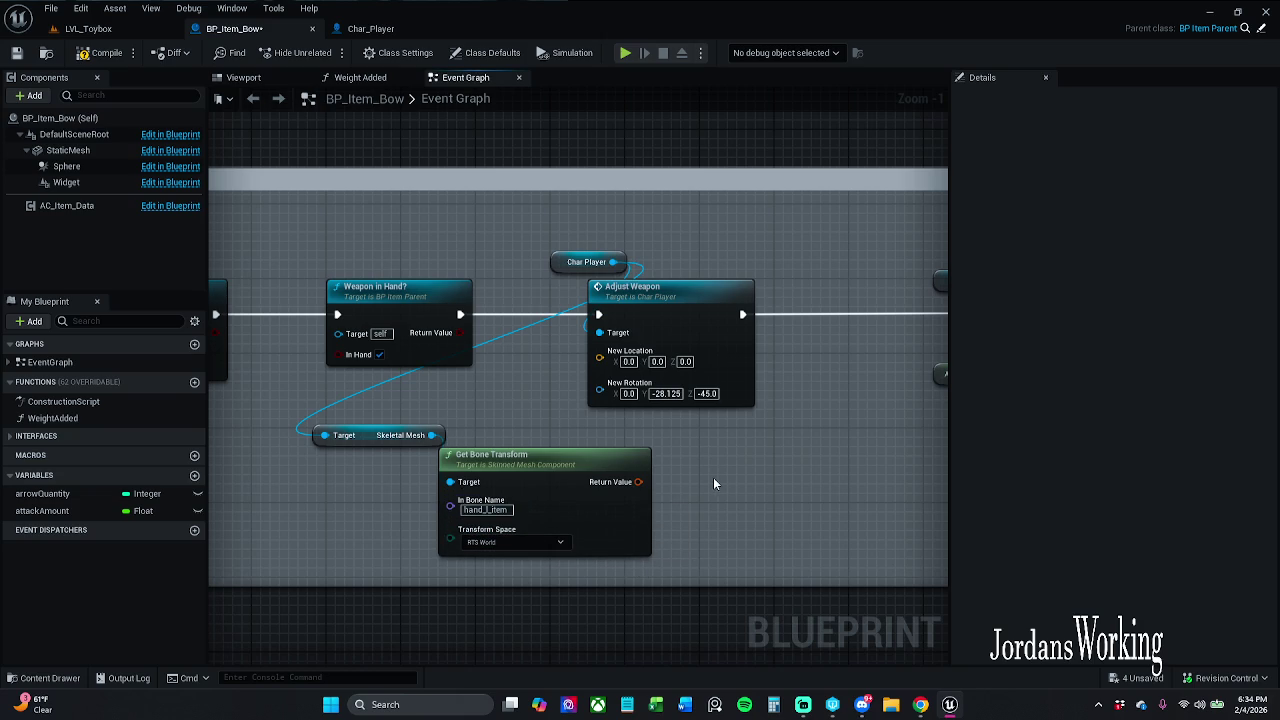
Split the Return Value and wire Location and Rotation into Adjust Weapon's New Location and New Rotation.
right_click(643, 482)
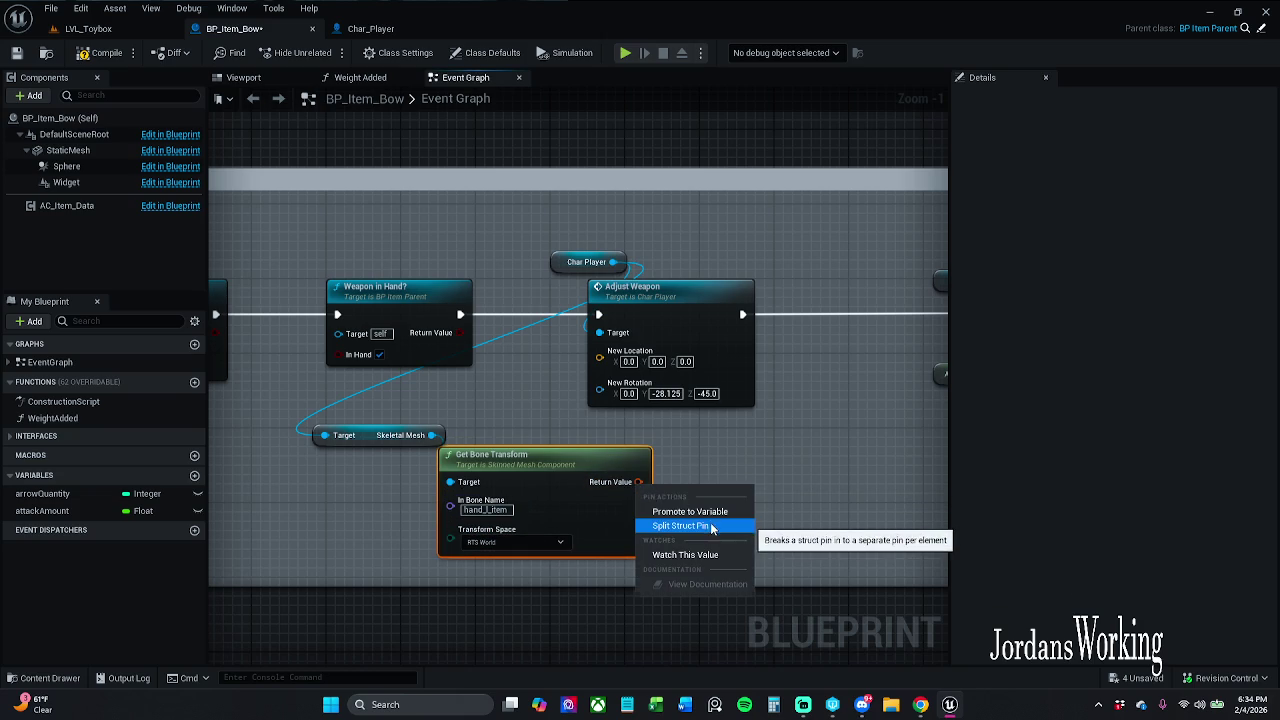
left_click(712, 527)
mouse_move(669, 482)
left_mouse_down()
mouse_move(737, 449)
mouse_move(640, 396)
mouse_move(628, 354)
mouse_move(601, 351)
left_mouse_up()
mouse_move(669, 500)
left_mouse_down()
mouse_move(733, 465)
mouse_move(599, 368)
left_mouse_up()
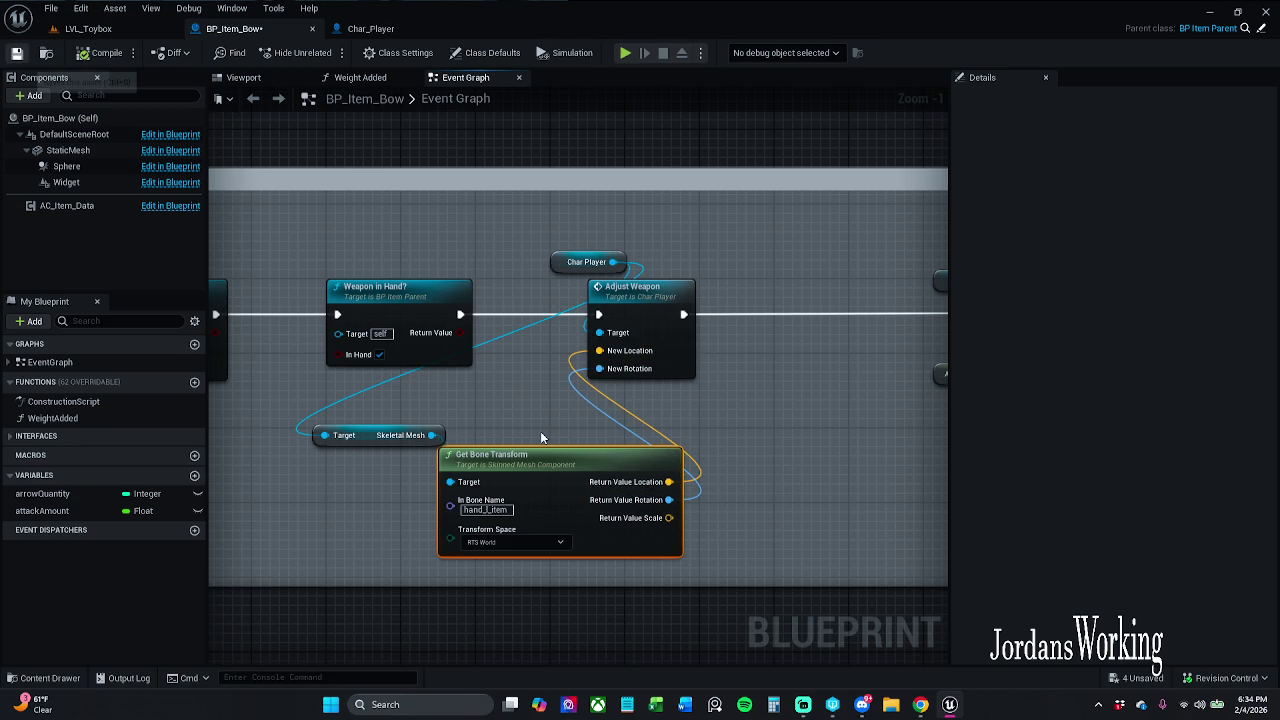
Save BP_Item_Bow with RTS World transform space and return to LVL_Toybox.
left_click(679, 501)
left_click(525, 542)
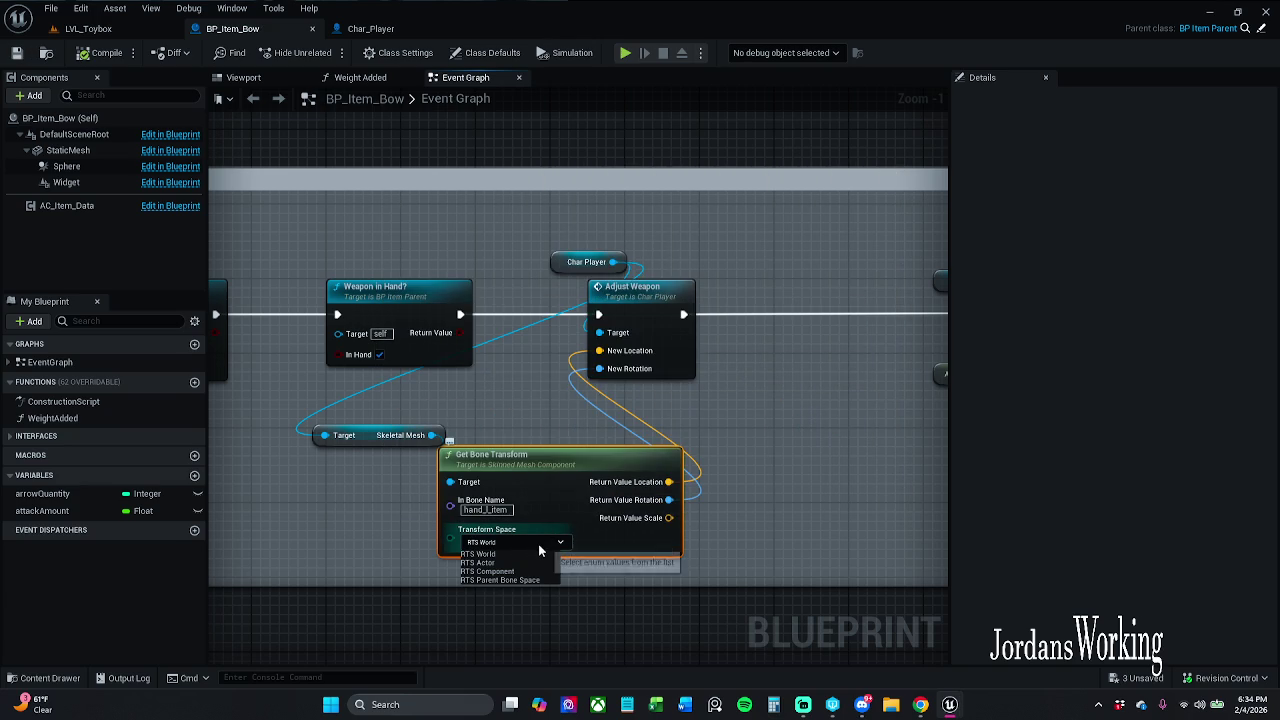
left_click(539, 550)
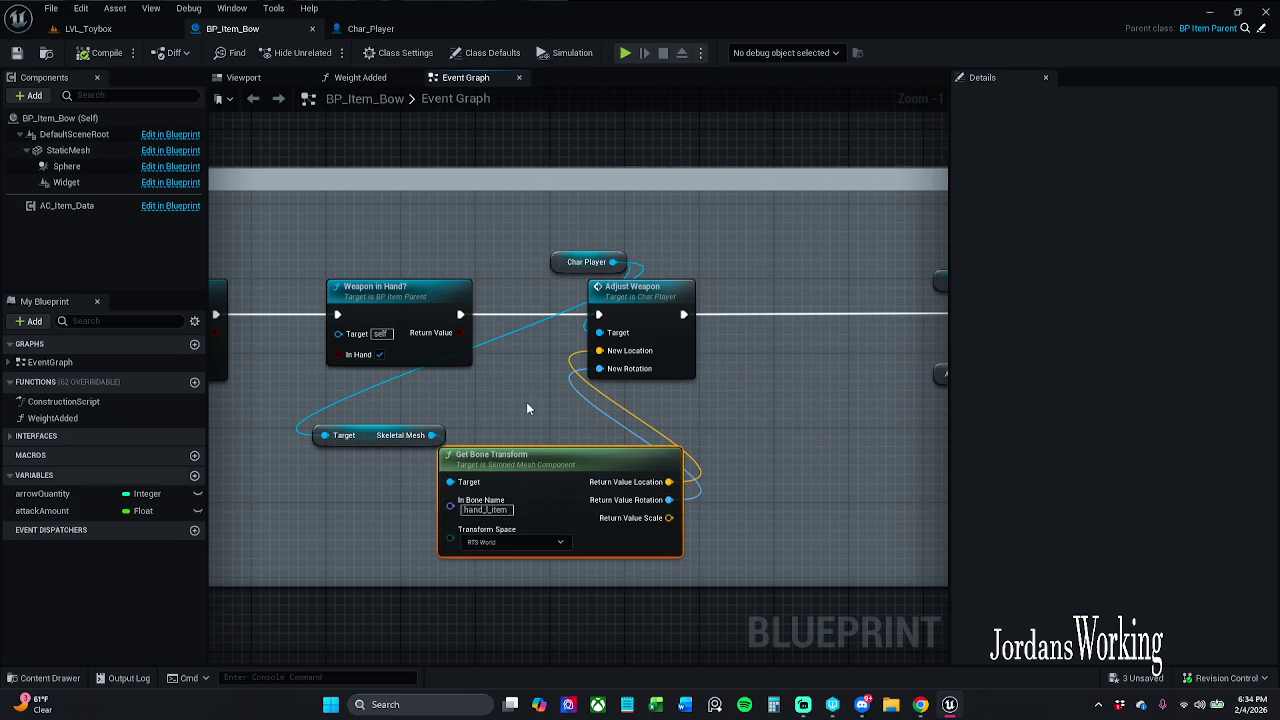
left_click(105, 30)
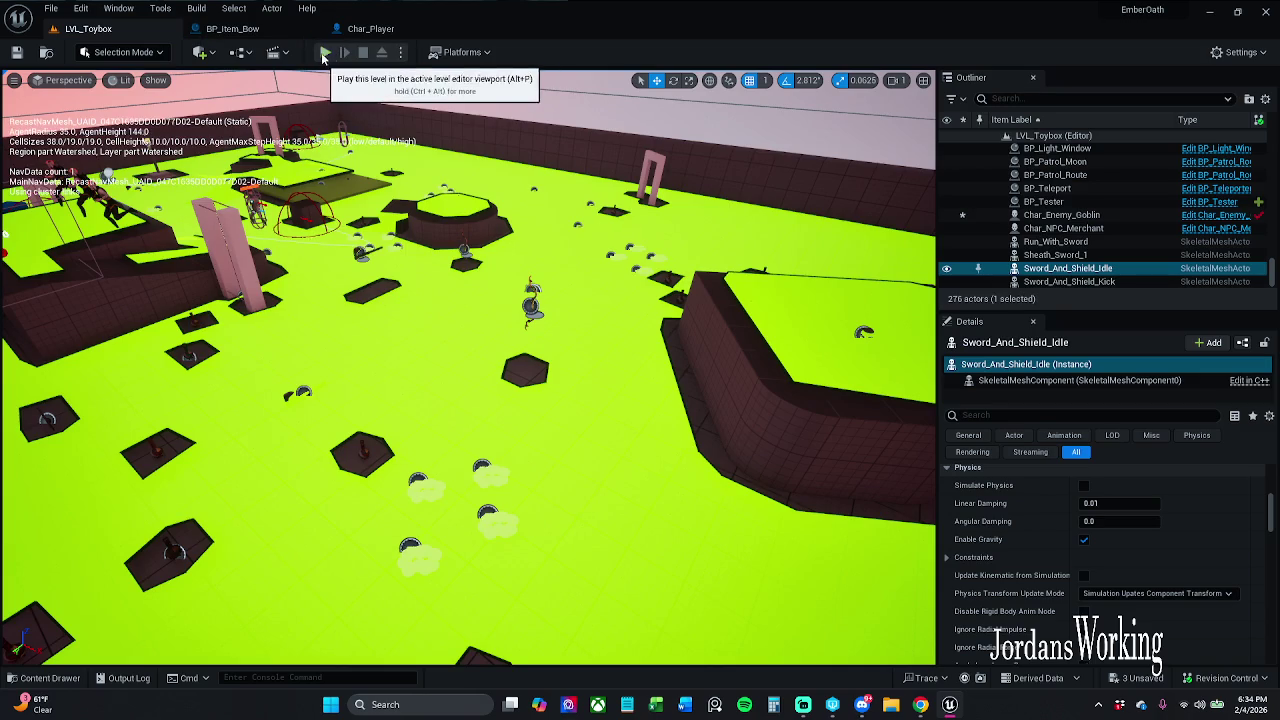
Play-test the level, walking forward to check how the bow is held.
left_click(325, 53)
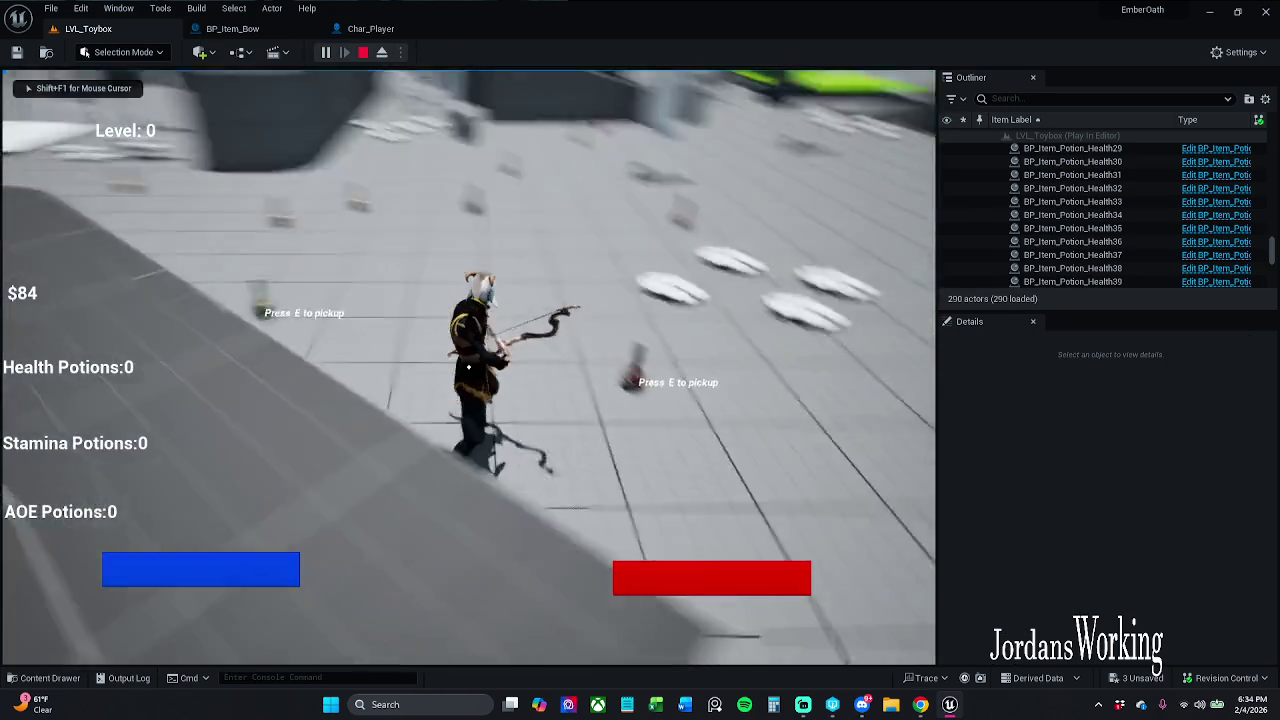
key("w")
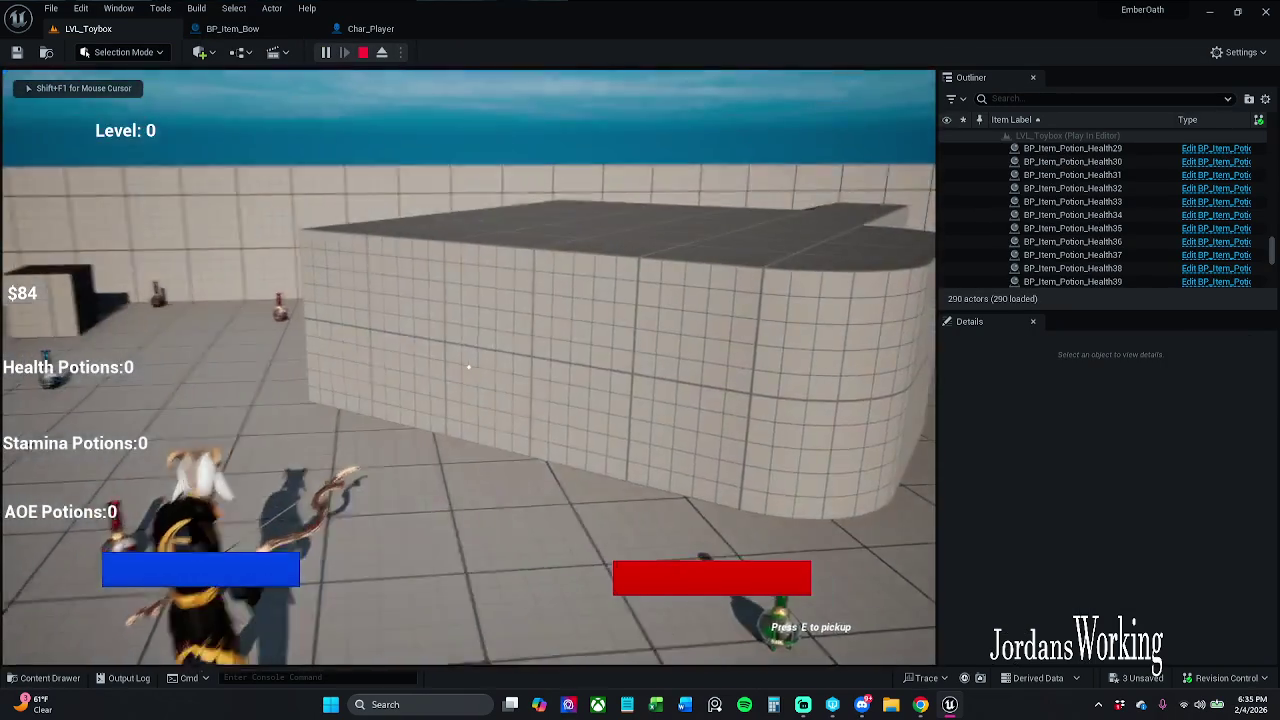
key("w")
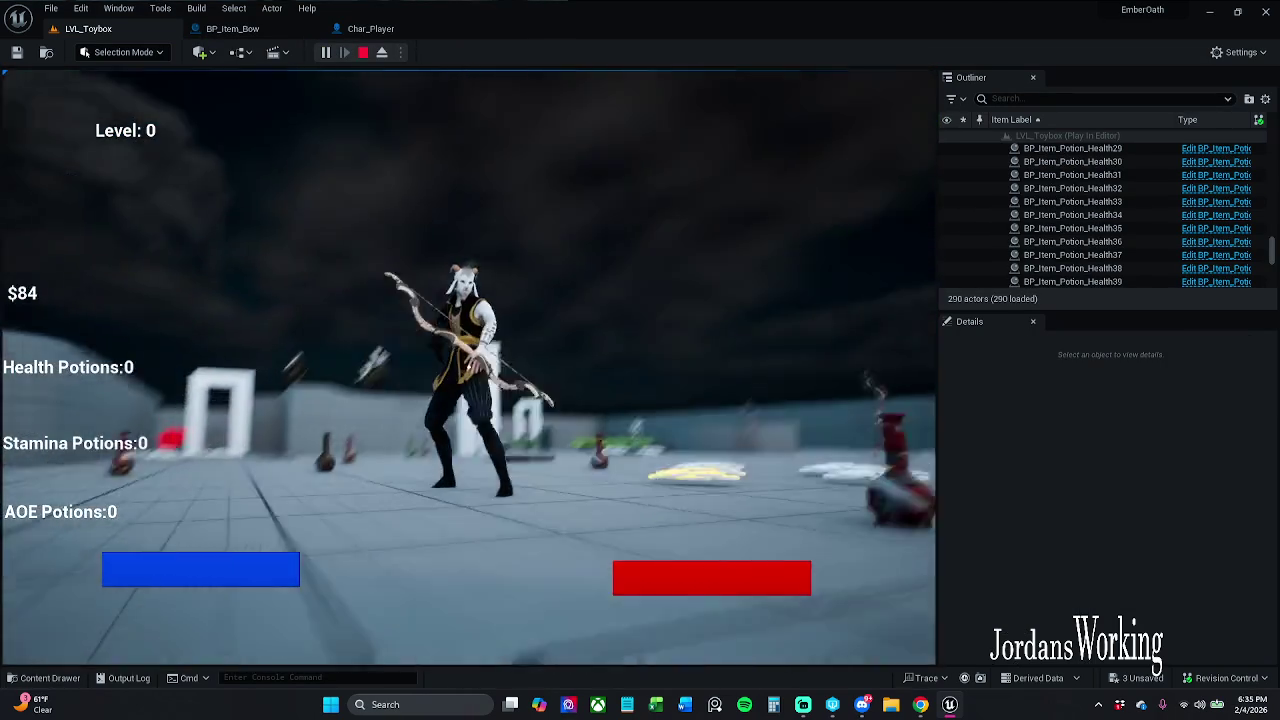
key("Escape")
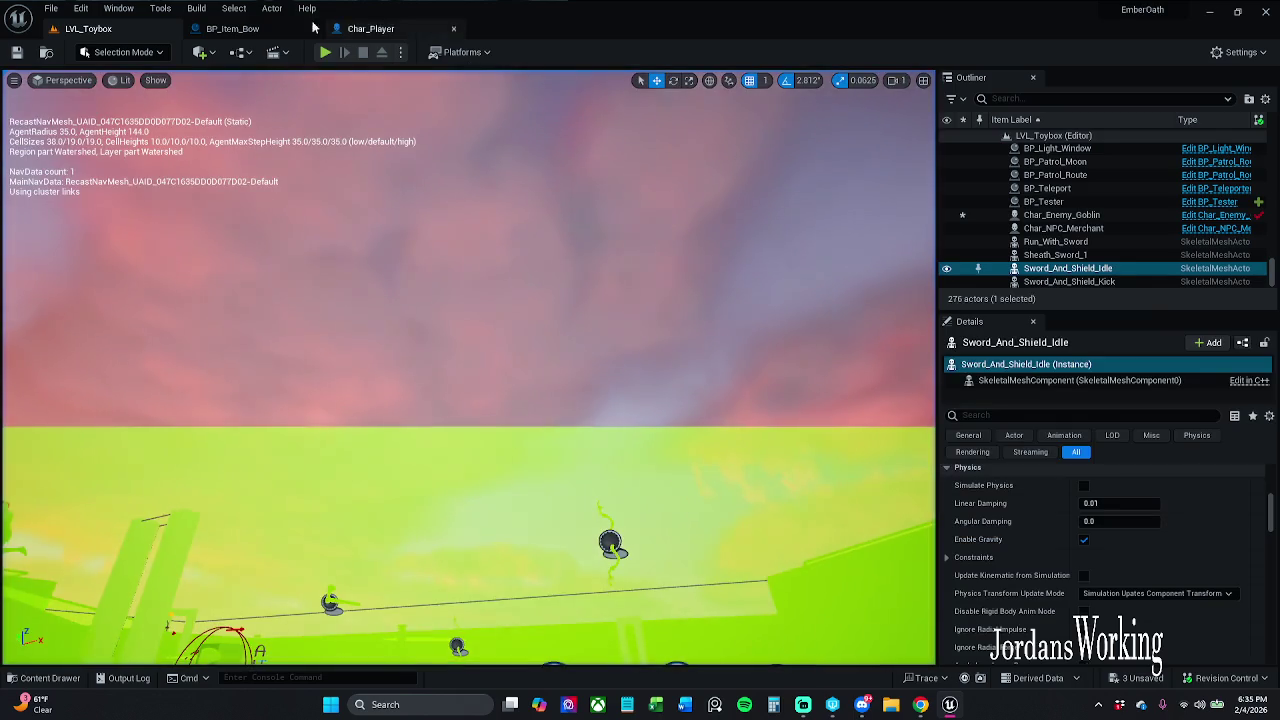
Set Get Bone Transform's transform space to RTS Actor and compile BP_Item_Bow.
left_click(258, 30)
left_click(520, 542)
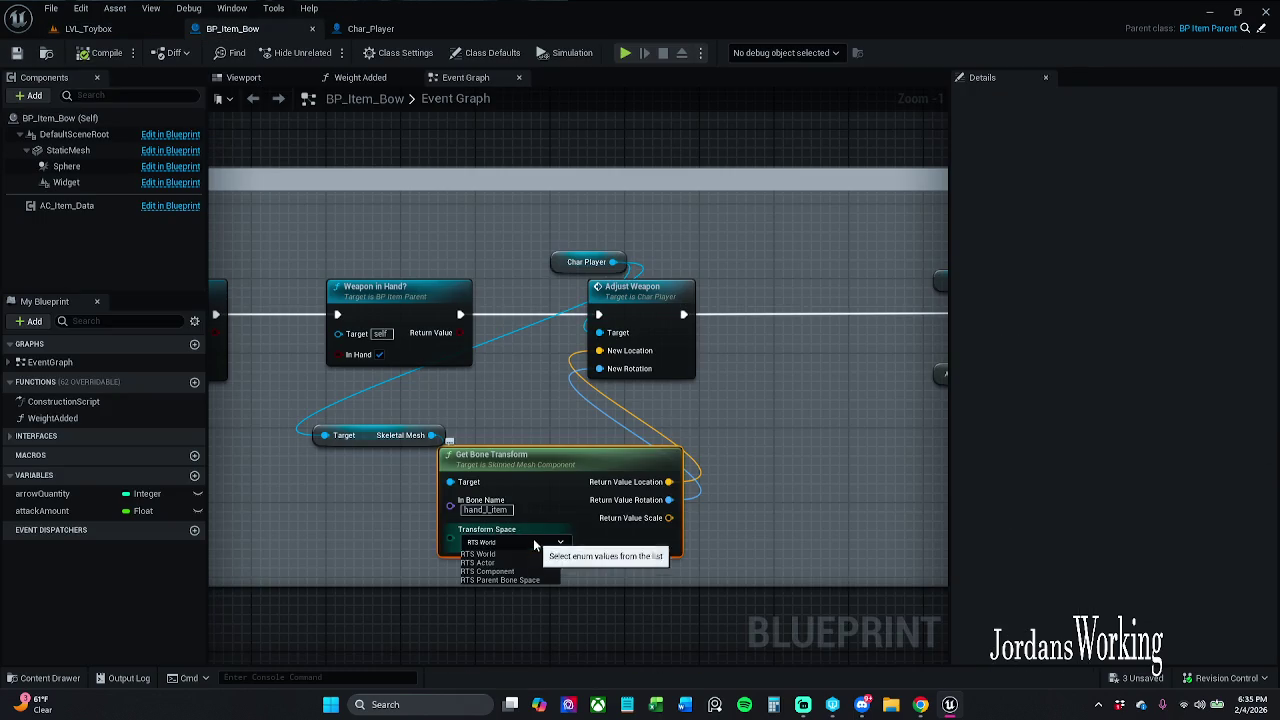
left_click(490, 560)
left_click(103, 55)
Play the level again, then zoom in on the bow hand in Char_Player's viewport.
left_click(88, 28)
left_click(326, 52)
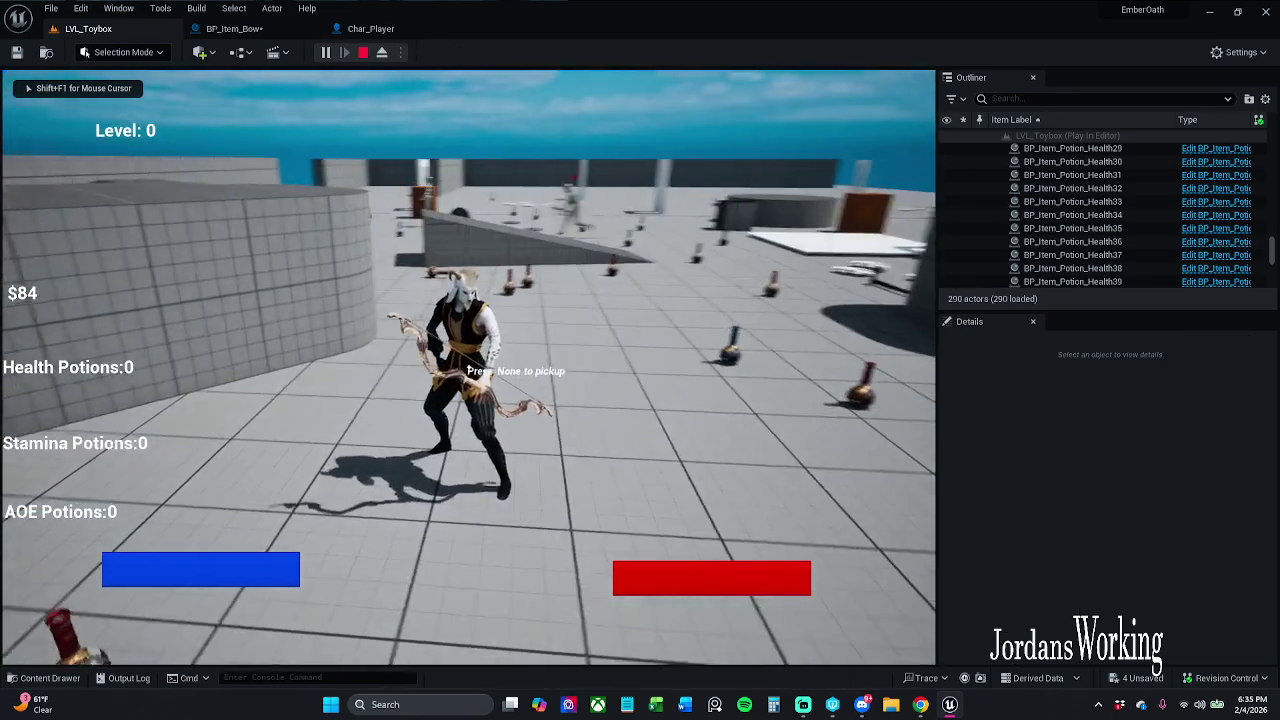
key("Escape")
left_click(390, 30)
left_click_drag(578, 375, 505, 392)
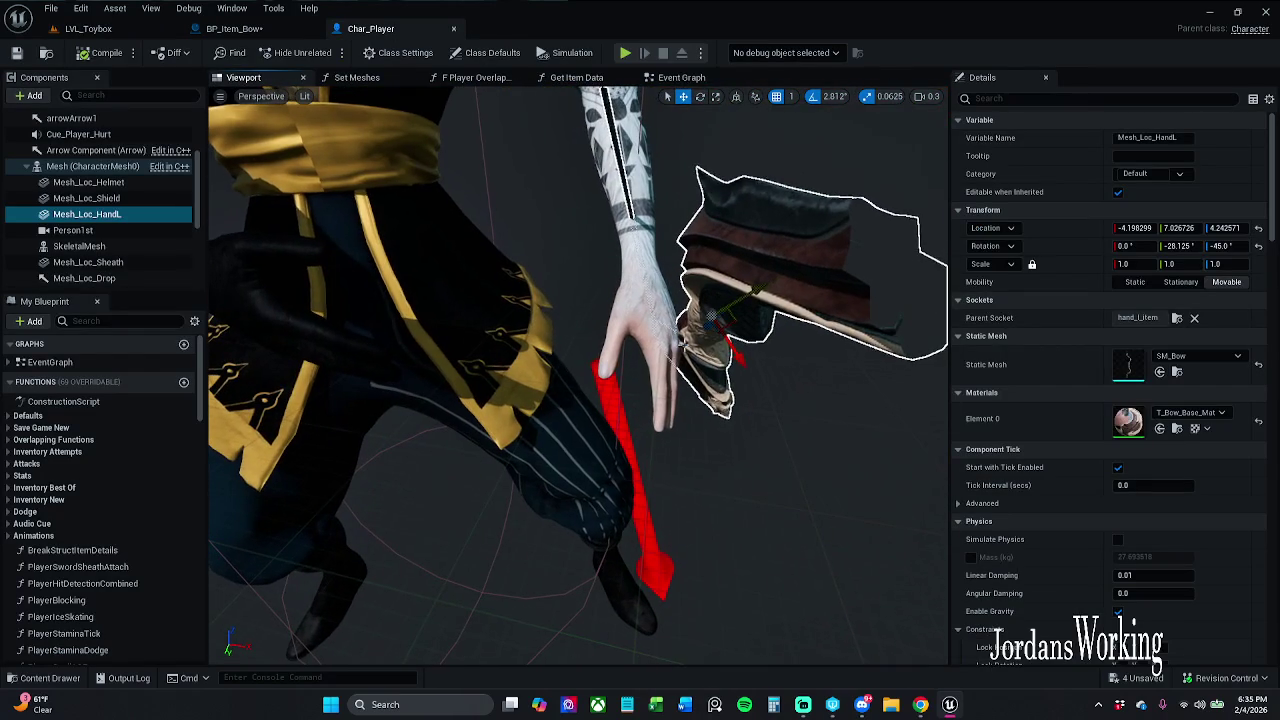
Move and rotate Mesh_Loc_HandL's bow to rotation 10.2, -26.3, -67.1, undoing the final nudge.
mouse_move(759, 289)
left_mouse_down()
mouse_move(706, 370)
mouse_move(749, 333)
mouse_move(802, 323)
left_mouse_up()
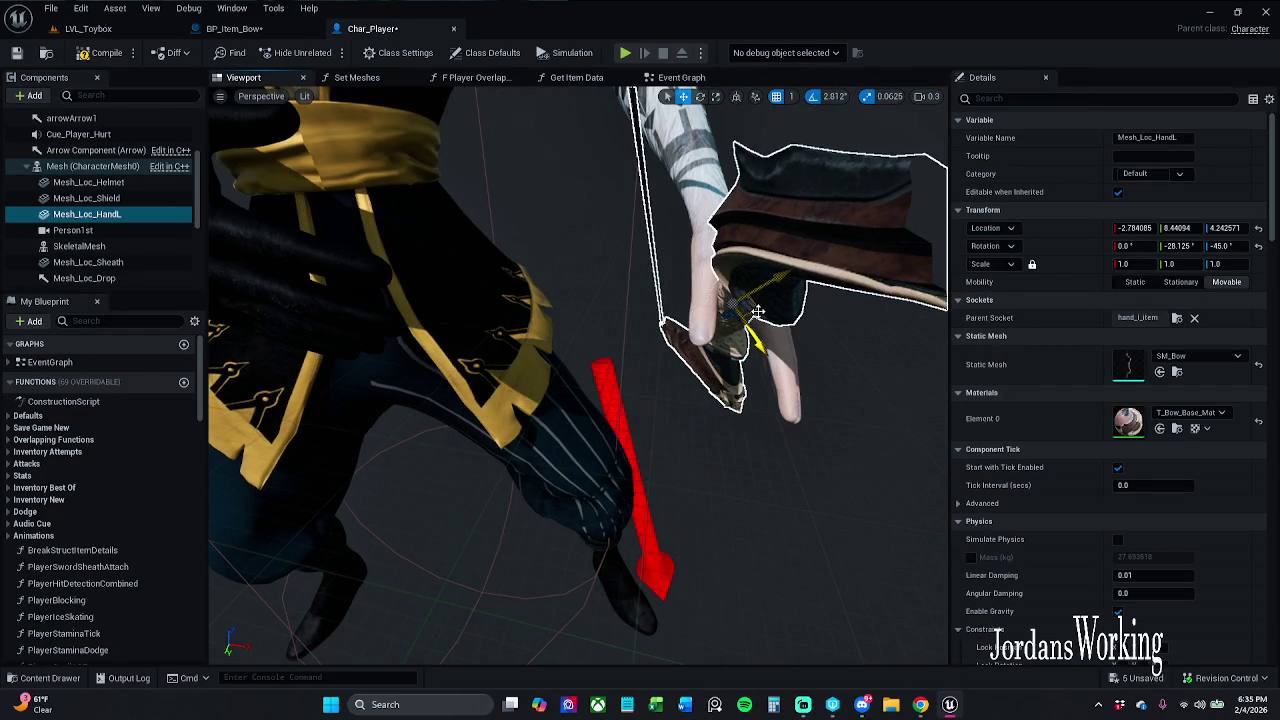
mouse_move(737, 372)
left_mouse_down()
mouse_move(757, 330)
mouse_move(745, 363)
left_mouse_up()
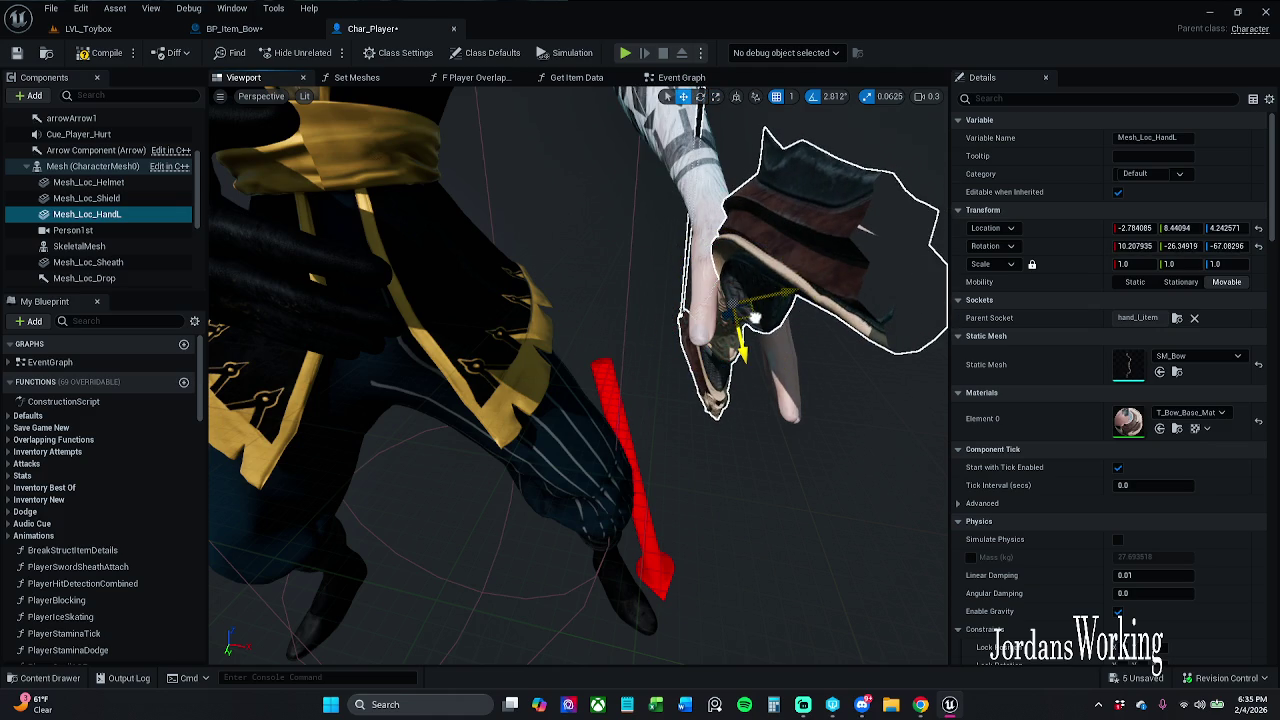
left_click_drag(757, 318, 757, 319)
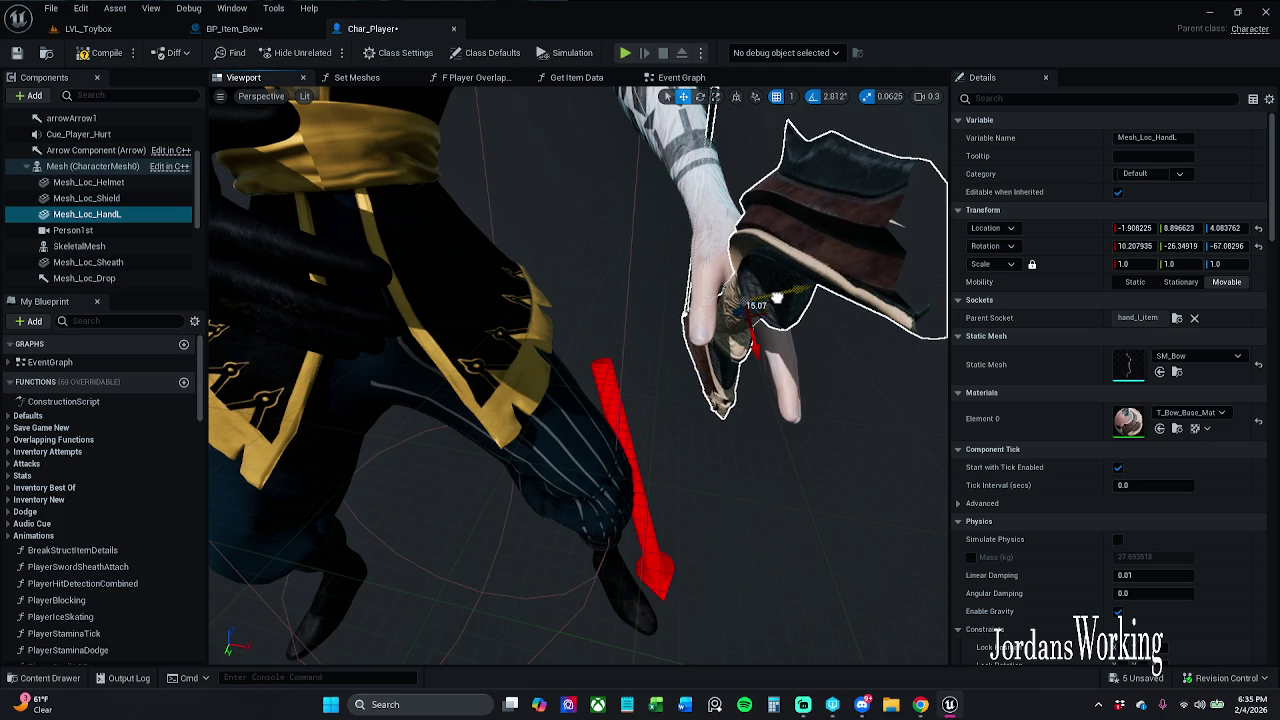
key("ctrl+z")
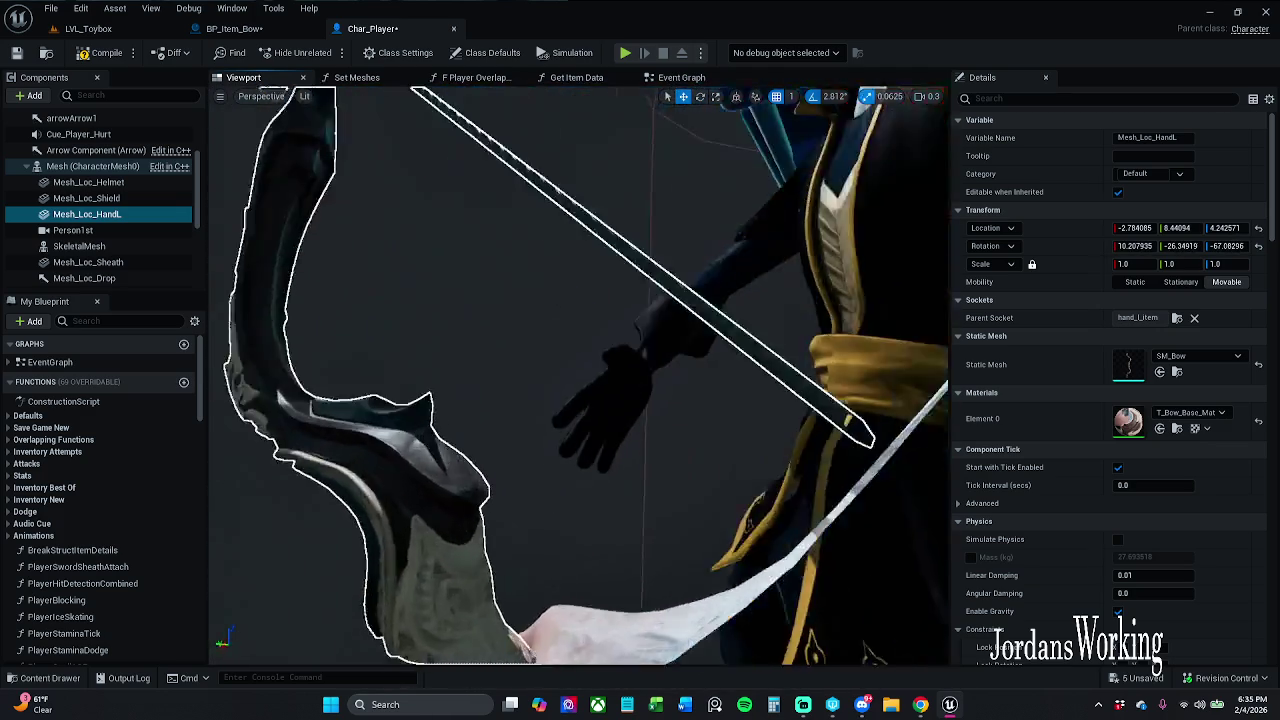
left_click_drag(497, 162, 497, 162)
Uncheck Pause Anims on the character Mesh (CharacterMesh0) via a 'pause' Details search.
left_click(90, 168)
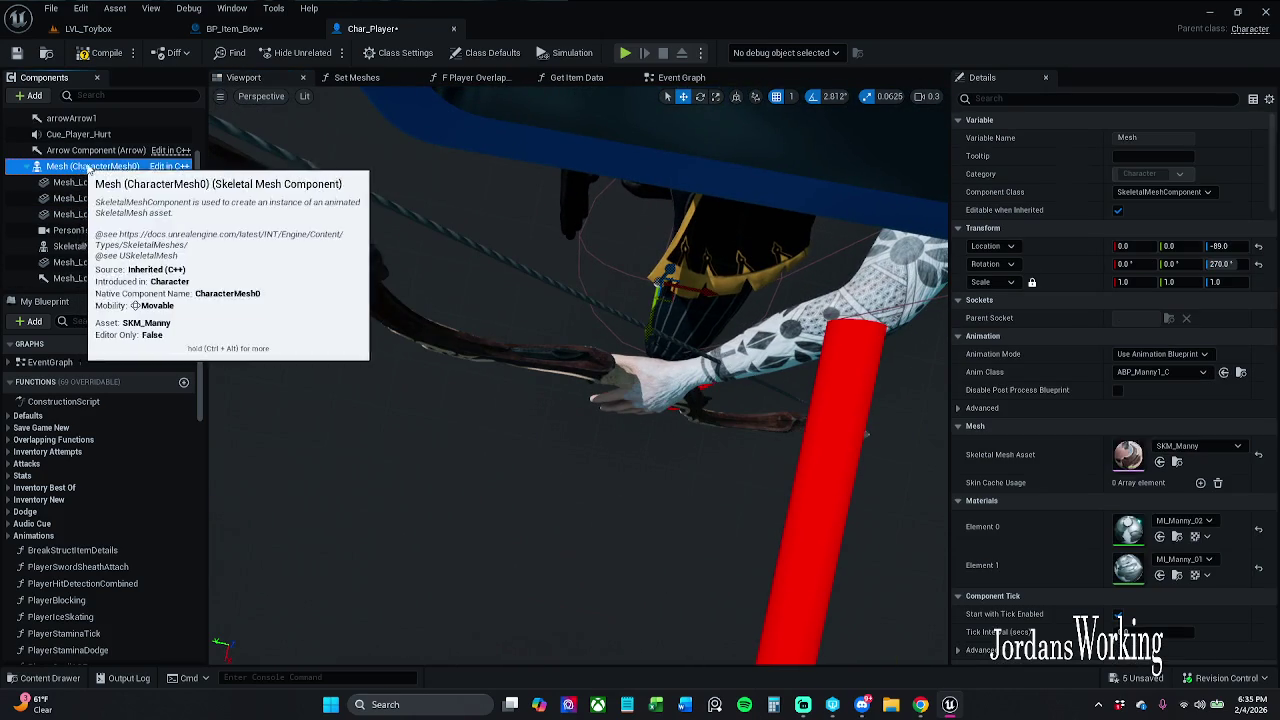
left_click(1113, 97)
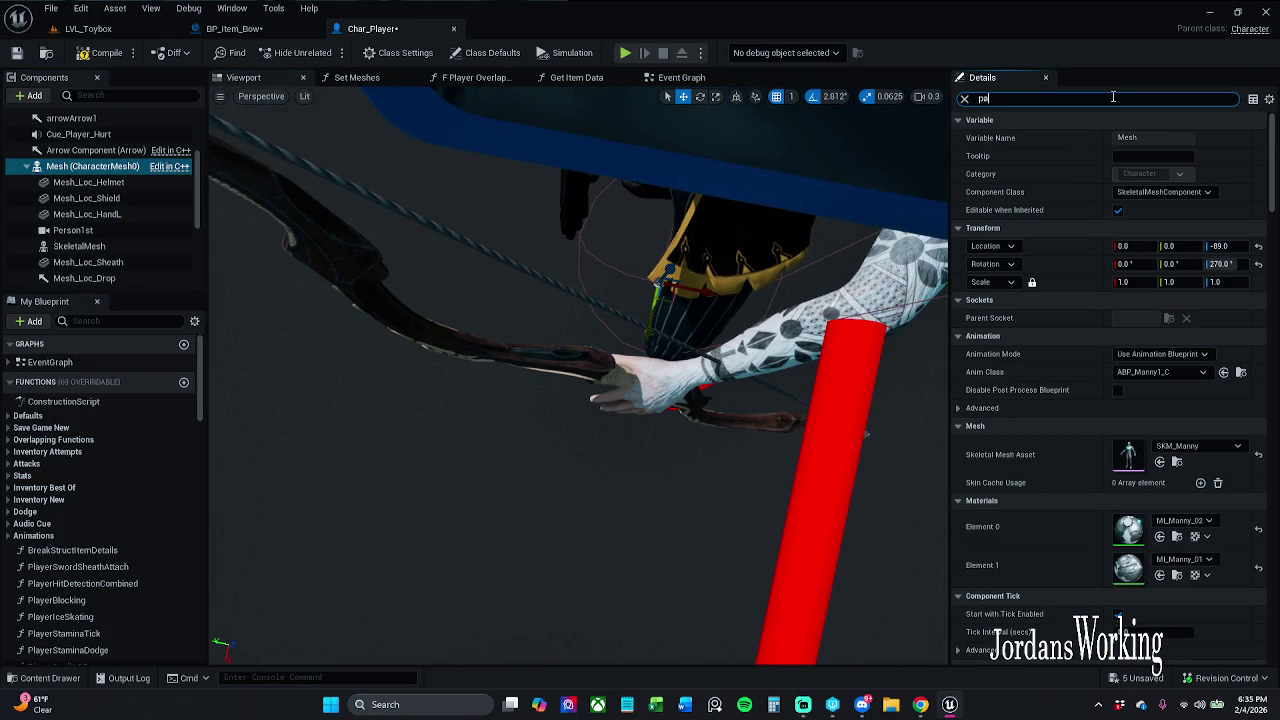
type("ause")
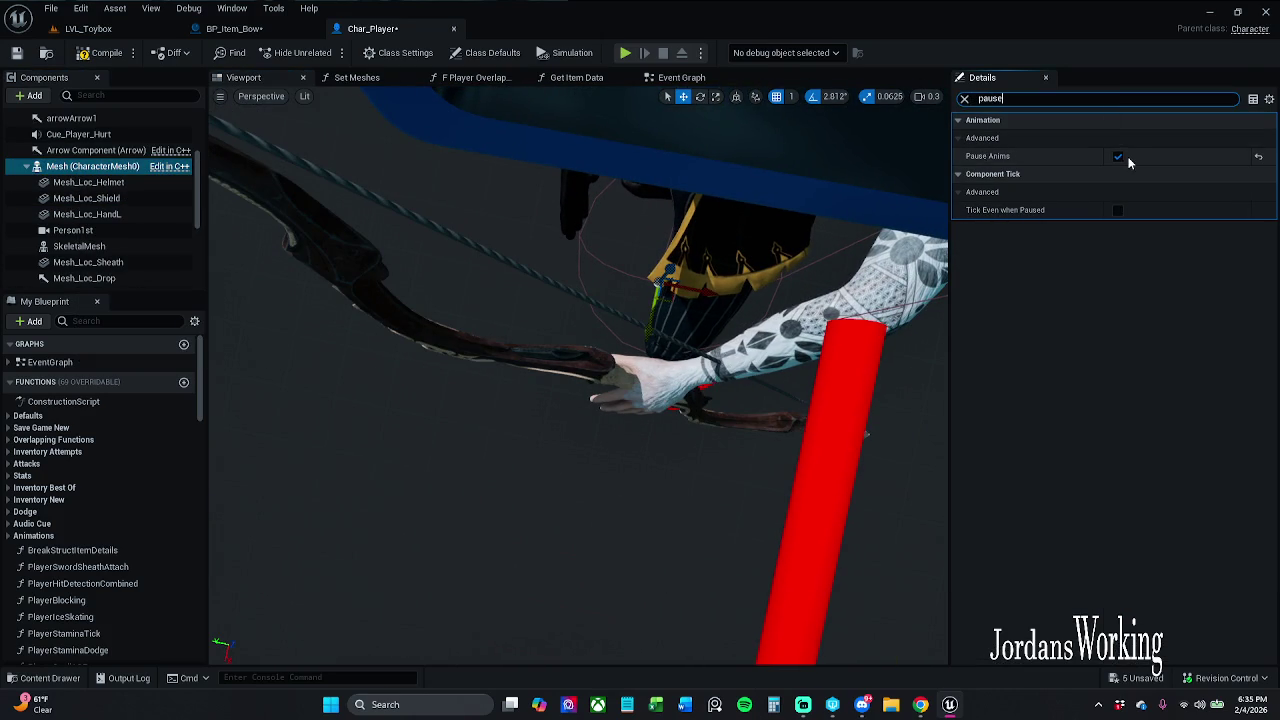
left_click(1118, 156)
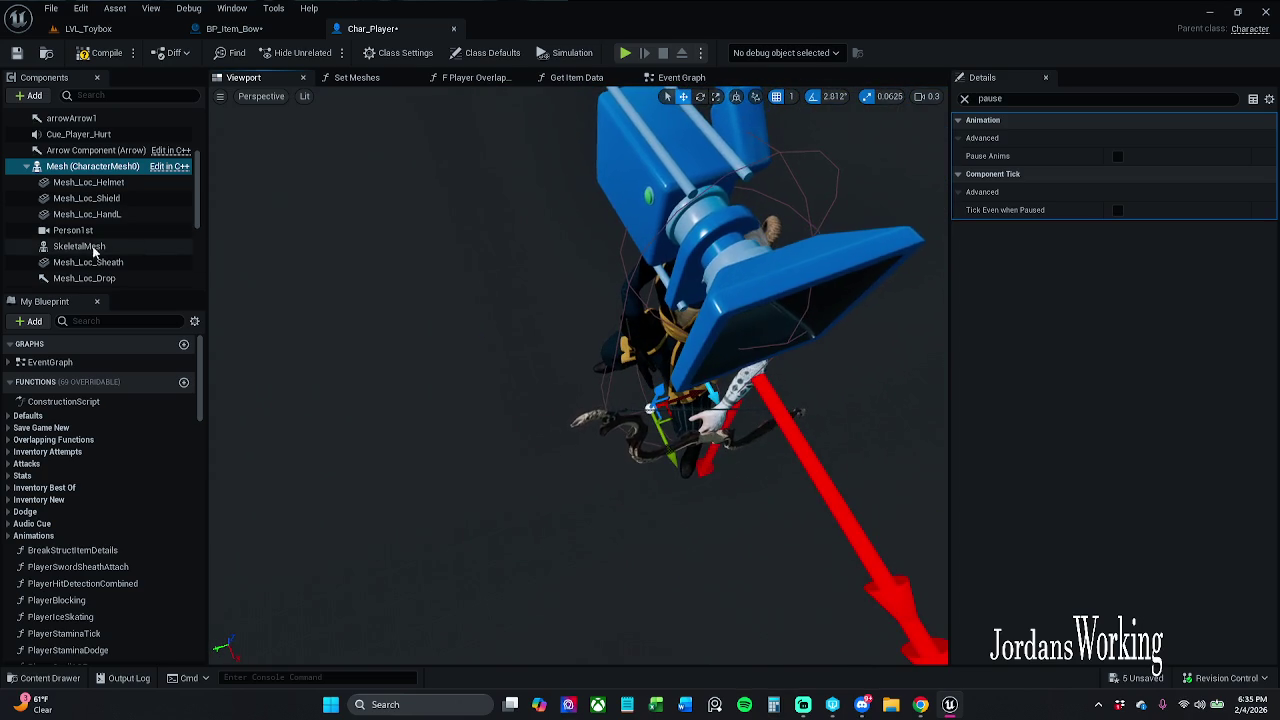
Frame the skeletal mesh, select Mesh_Loc_HandL to inspect the bow, then return to LVL_Toybox.
left_click(99, 247)
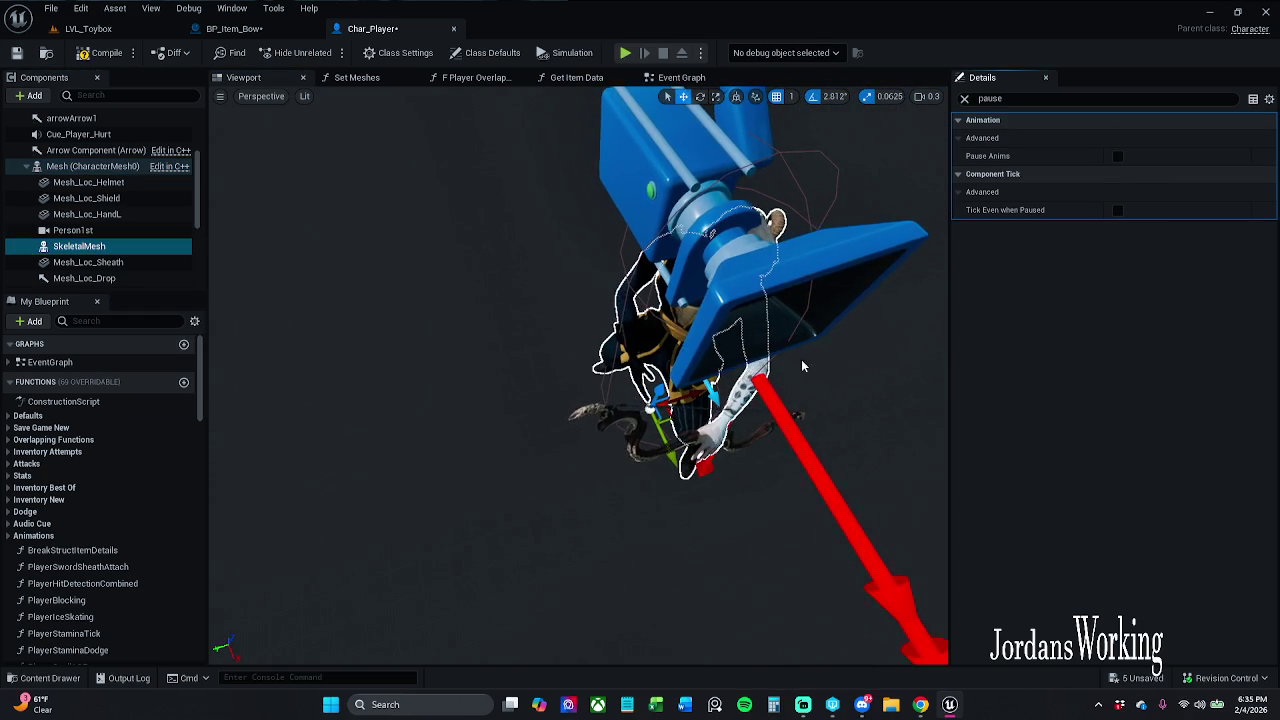
key("f")
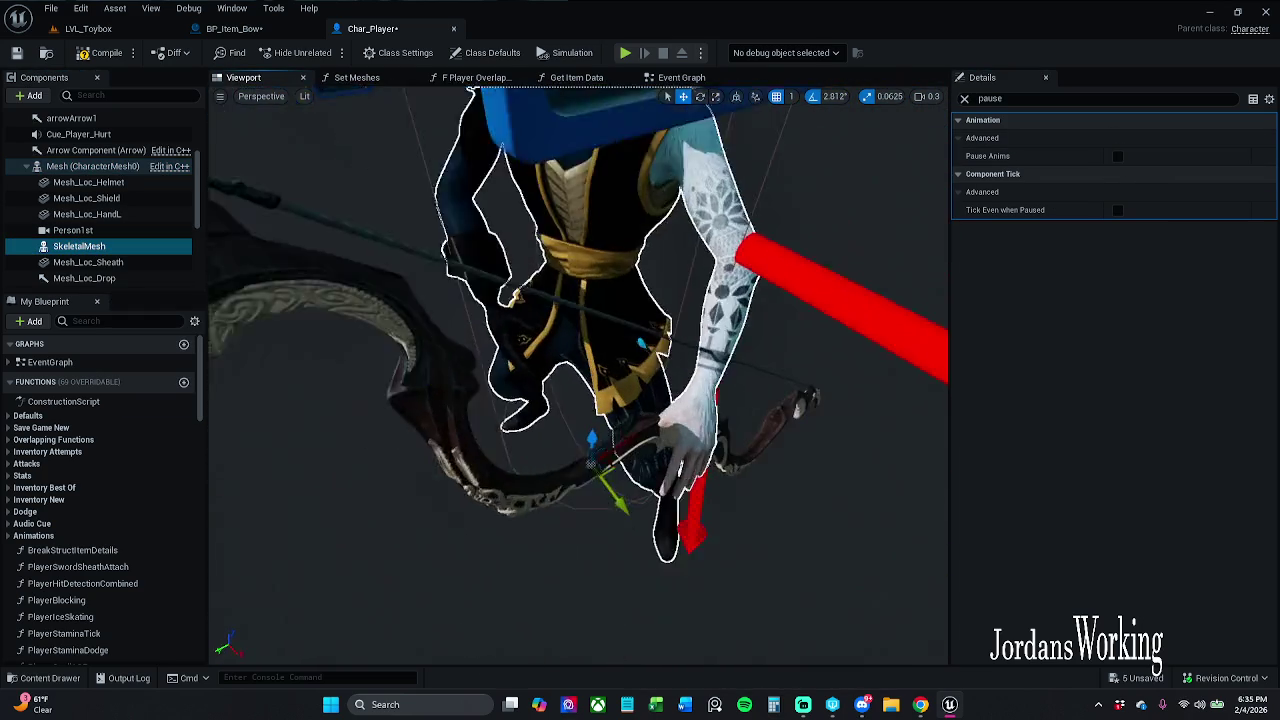
left_click(697, 408)
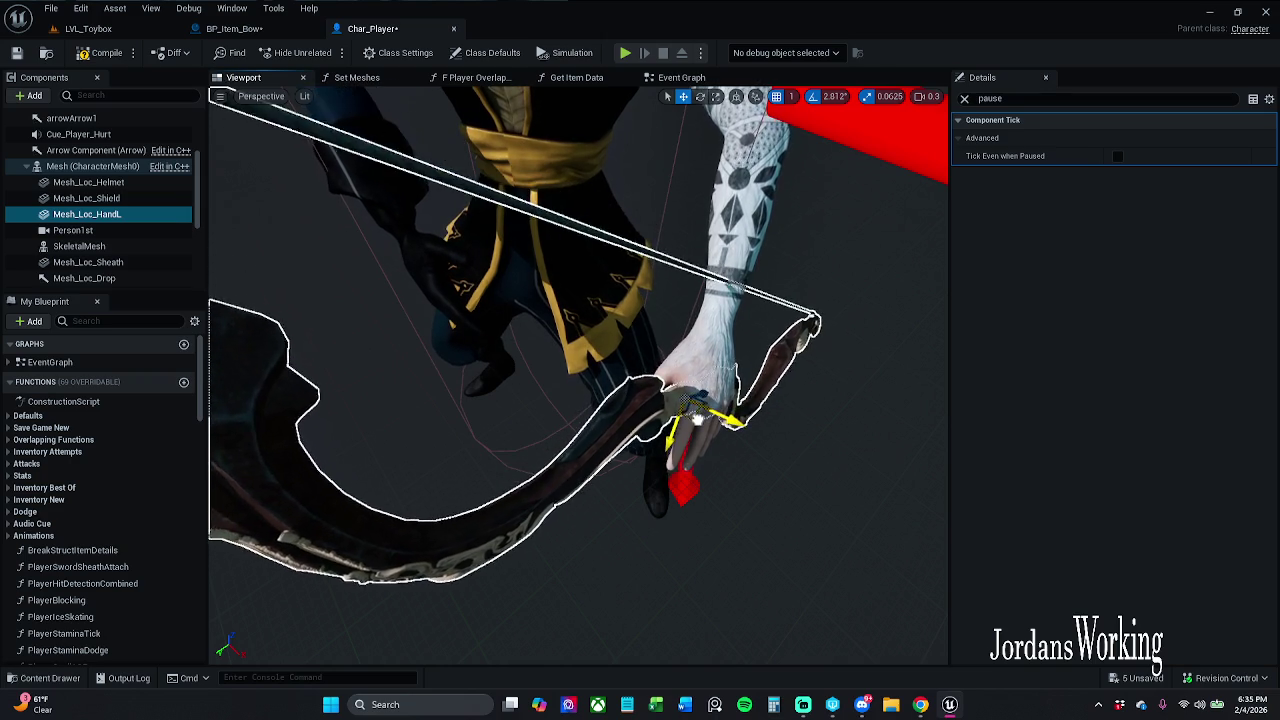
left_click_drag(687, 413, 620, 390)
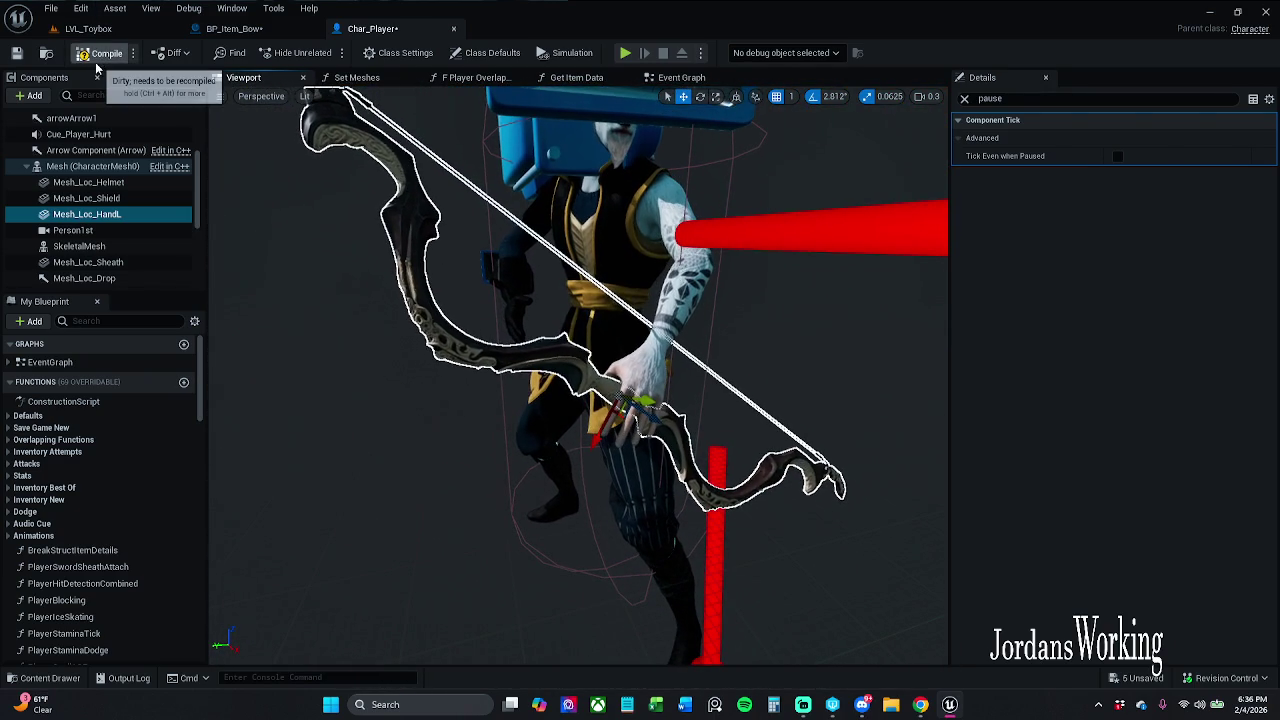
left_click(140, 30)
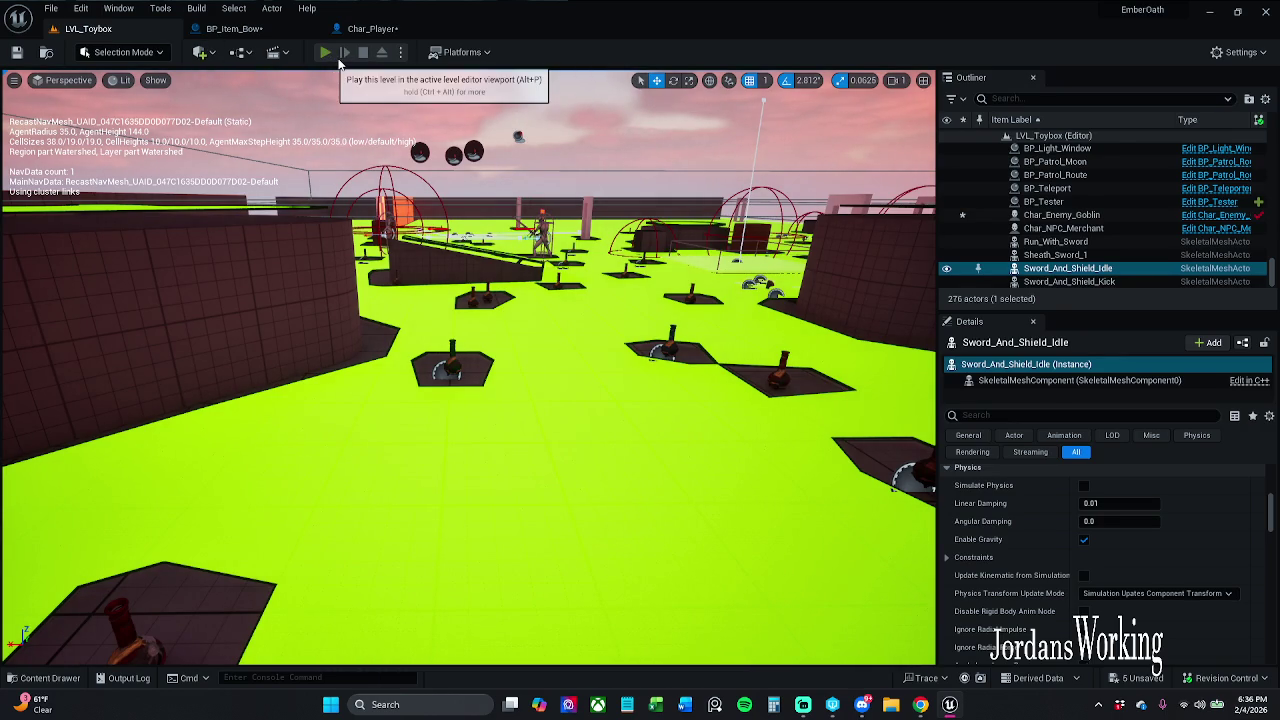
Play-test with the bow, opening and closing the inventory, then stop and return to Char_Player.
left_click(327, 53)
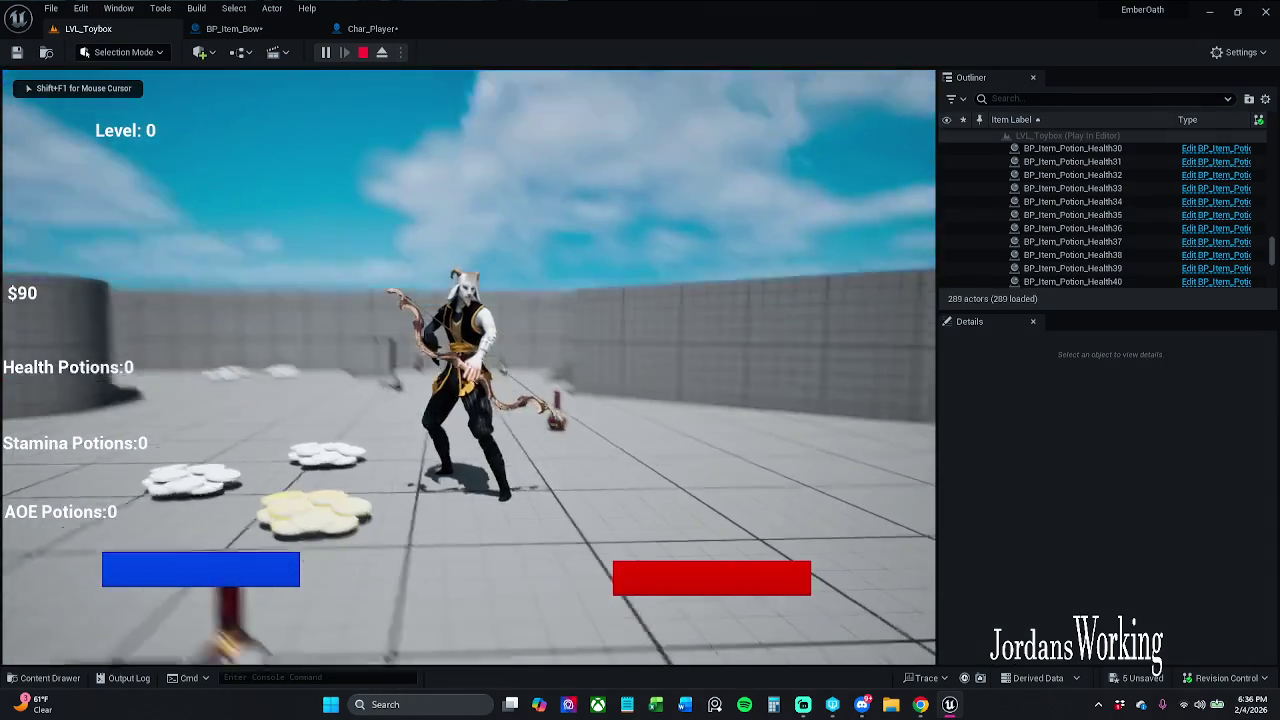
key("w")
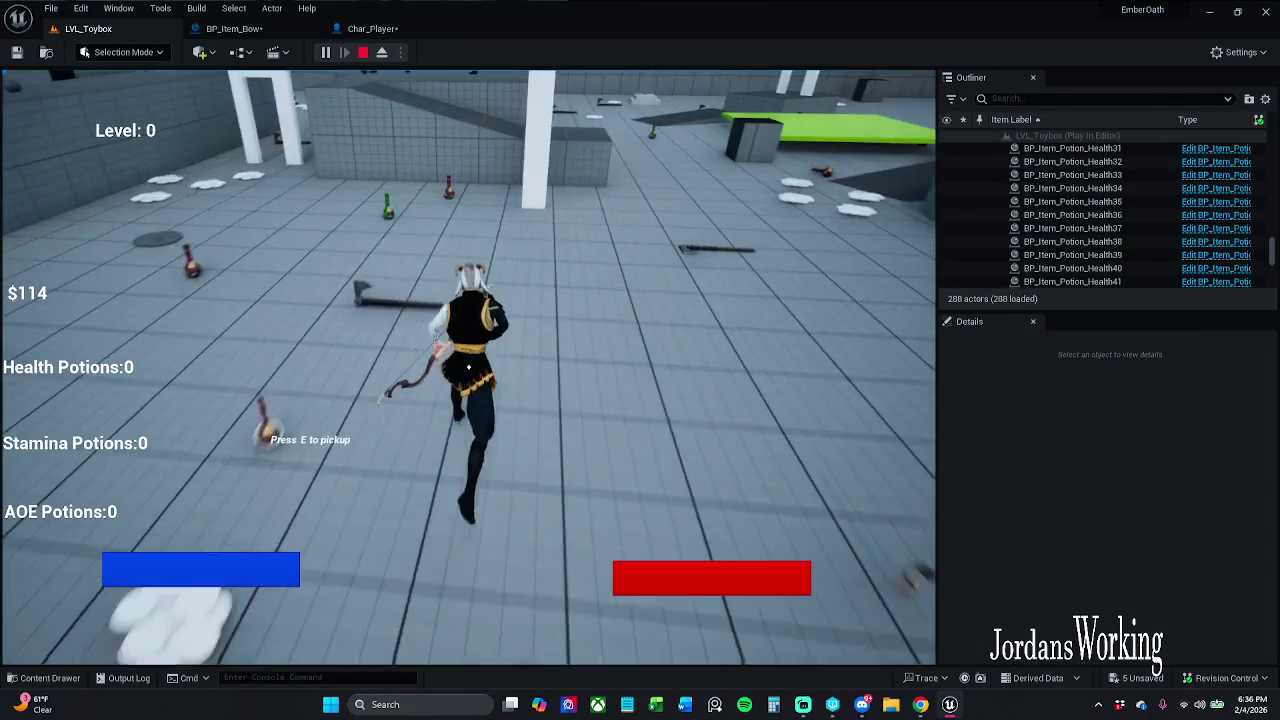
key("e")
key("i")
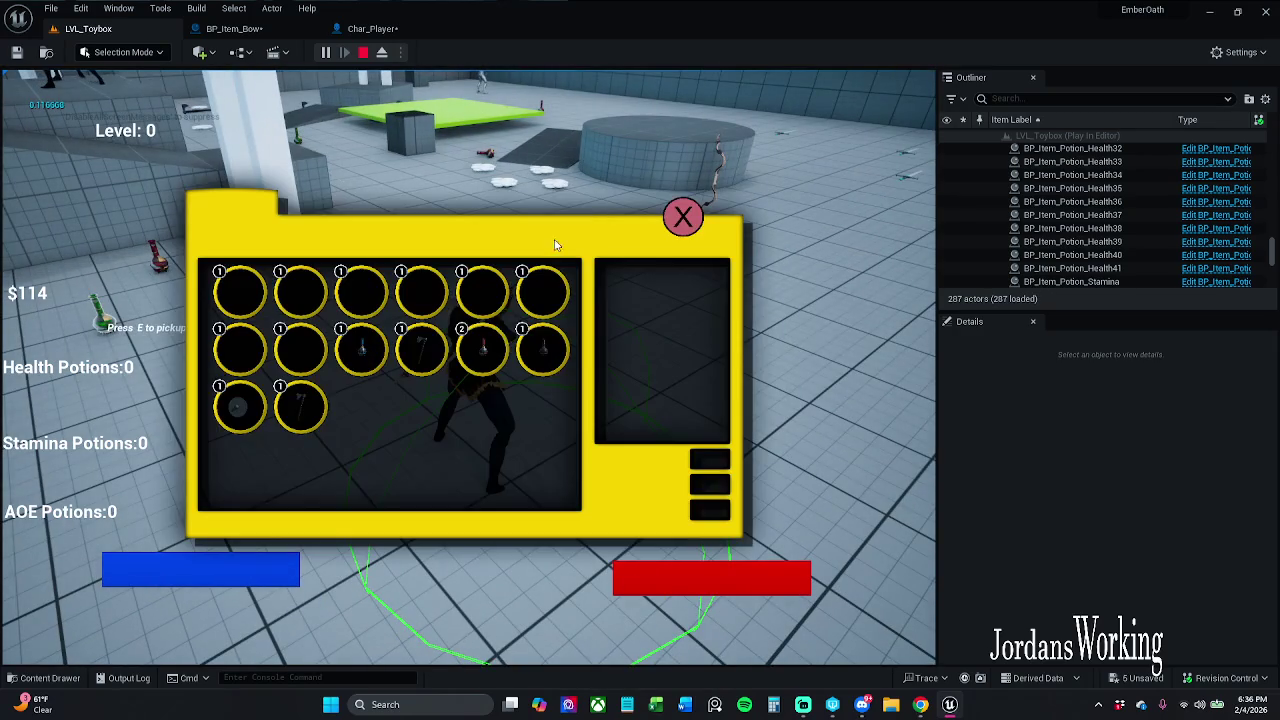
left_click(682, 215)
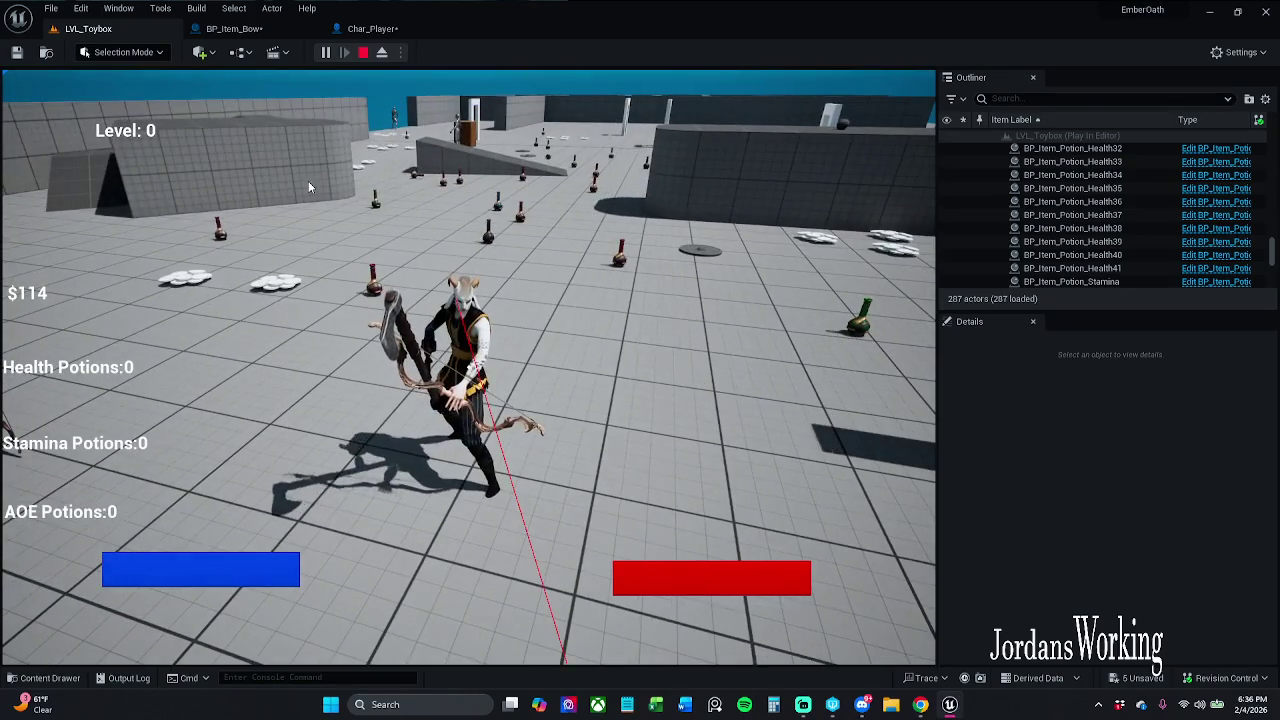
key("Escape")
left_click(355, 30)
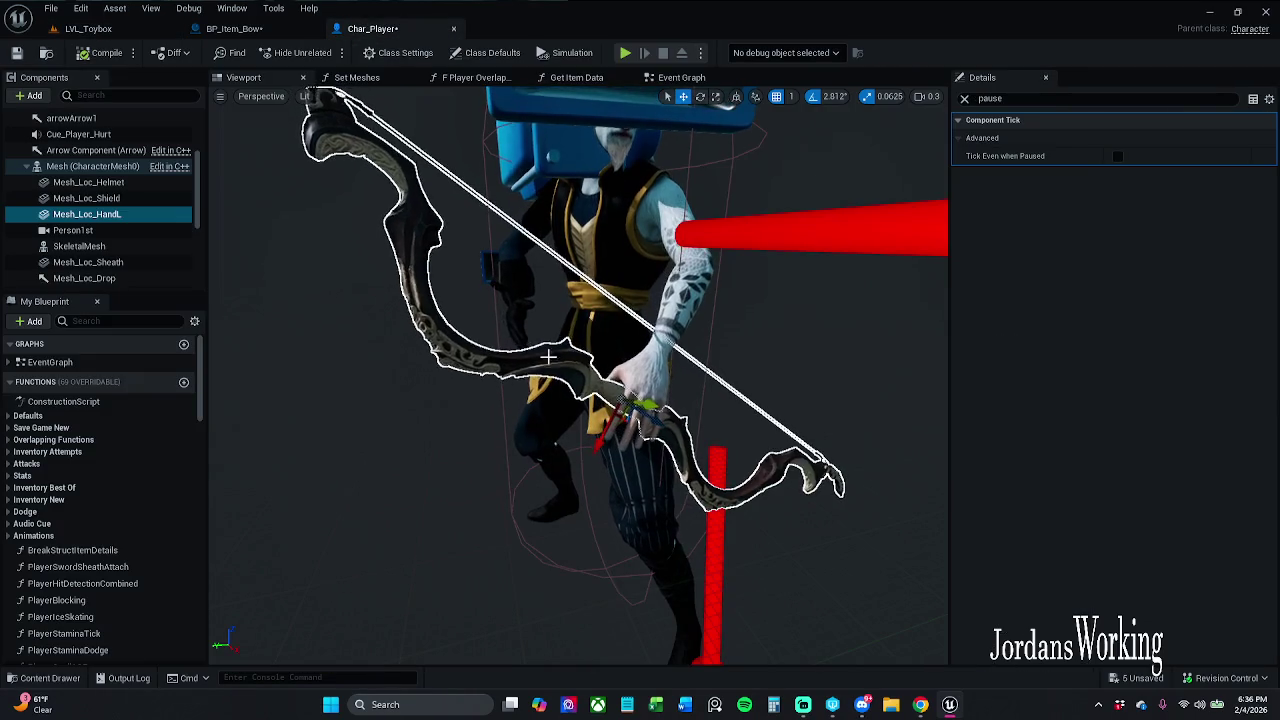
Clear the Details search and reset Mesh_Loc_HandL's Static Mesh to None.
left_click(964, 98)
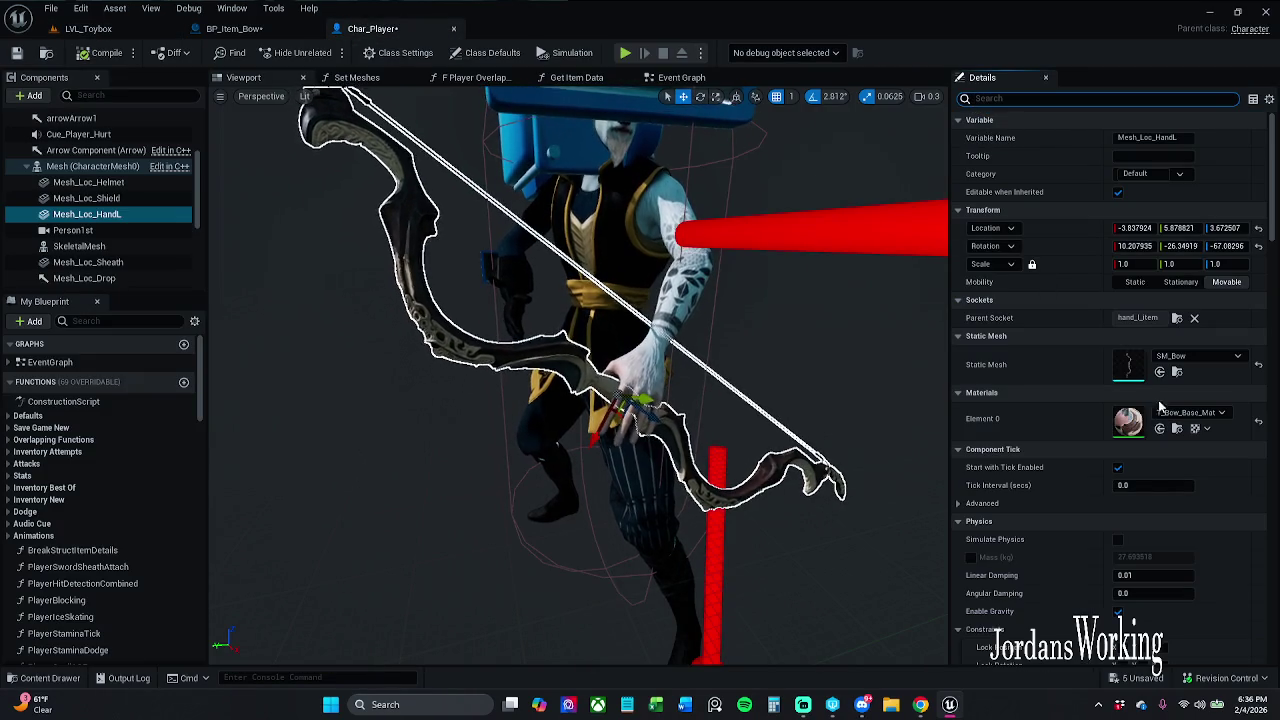
left_click(1261, 367)
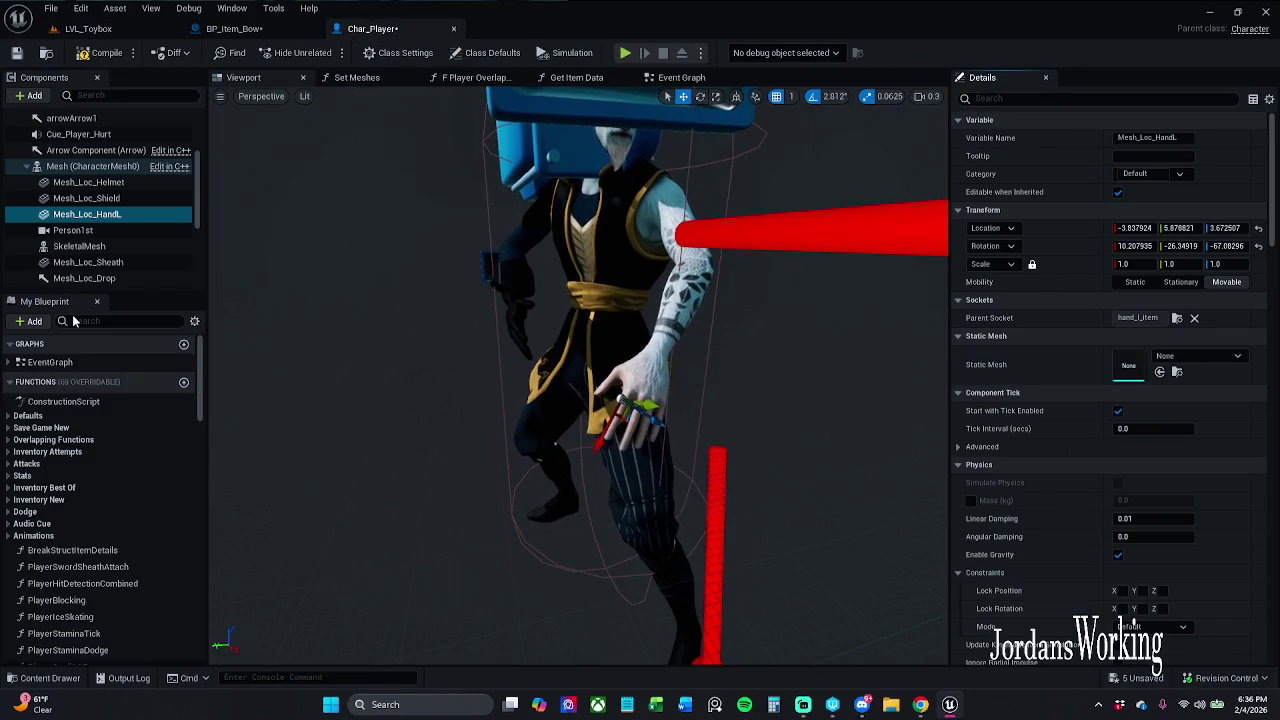
left_click(132, 184)
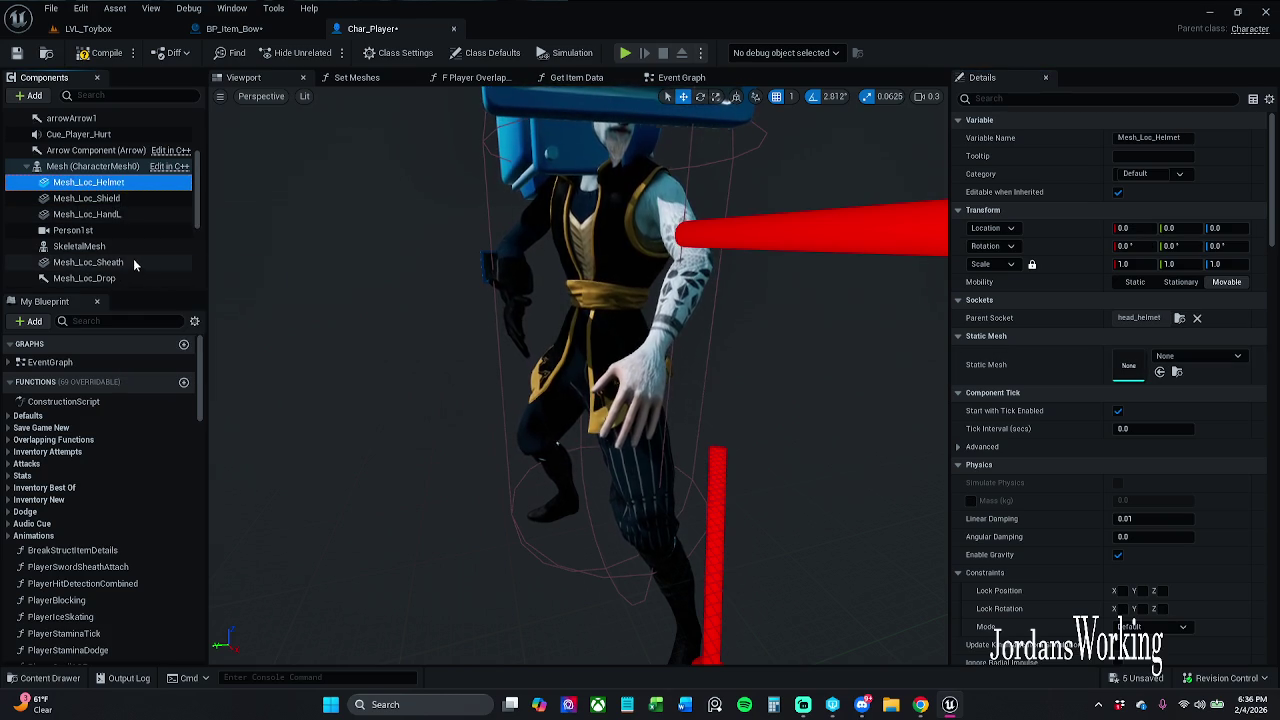
scroll(122, 225, "down", 1)
scroll(132, 180, "up", 4)
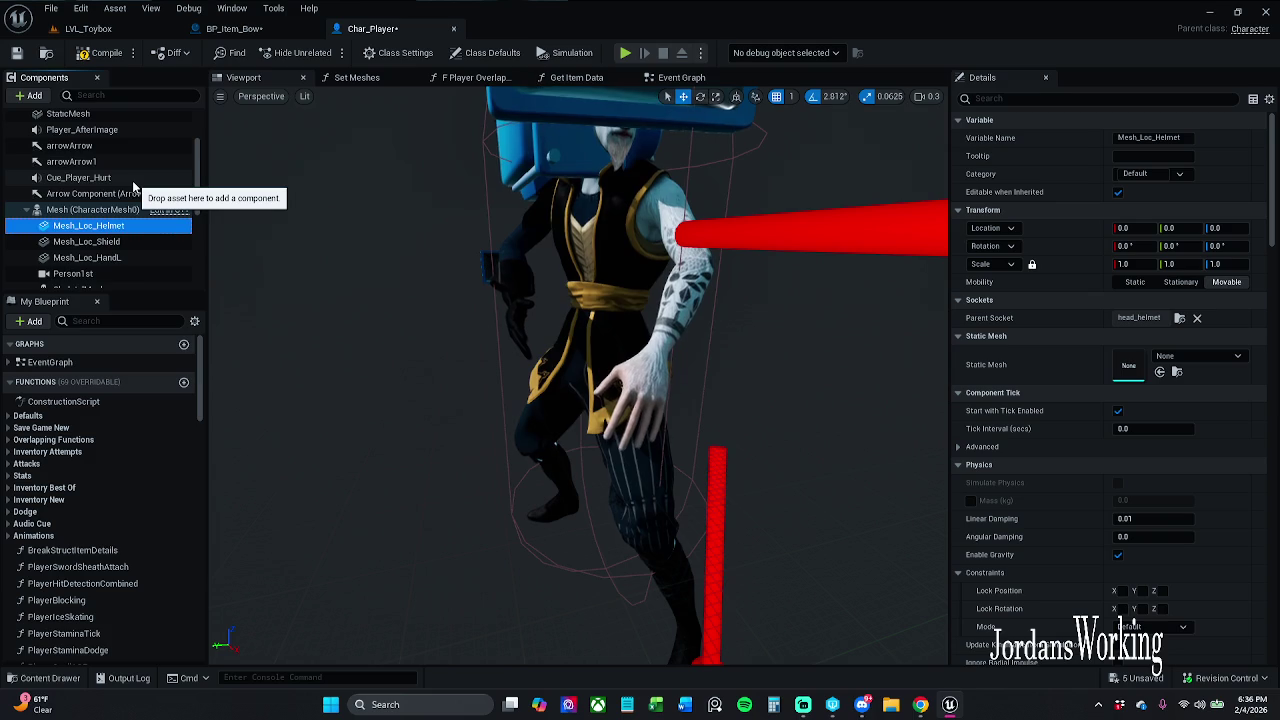
scroll(132, 180, "down", 5)
Select Mesh_Loc_HandR and preview SM_Axe as its Static Mesh.
left_click(170, 252)
key("f")
left_click_drag(934, 285, 915, 430)
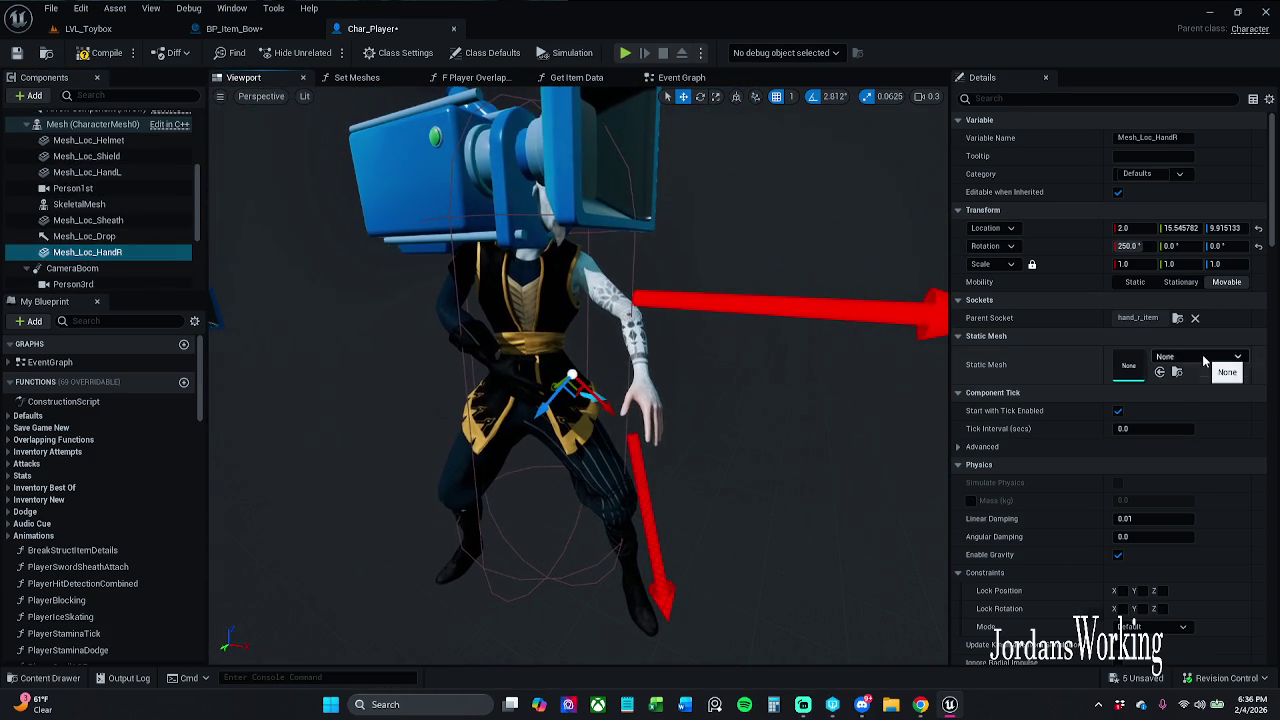
left_click(1205, 358)
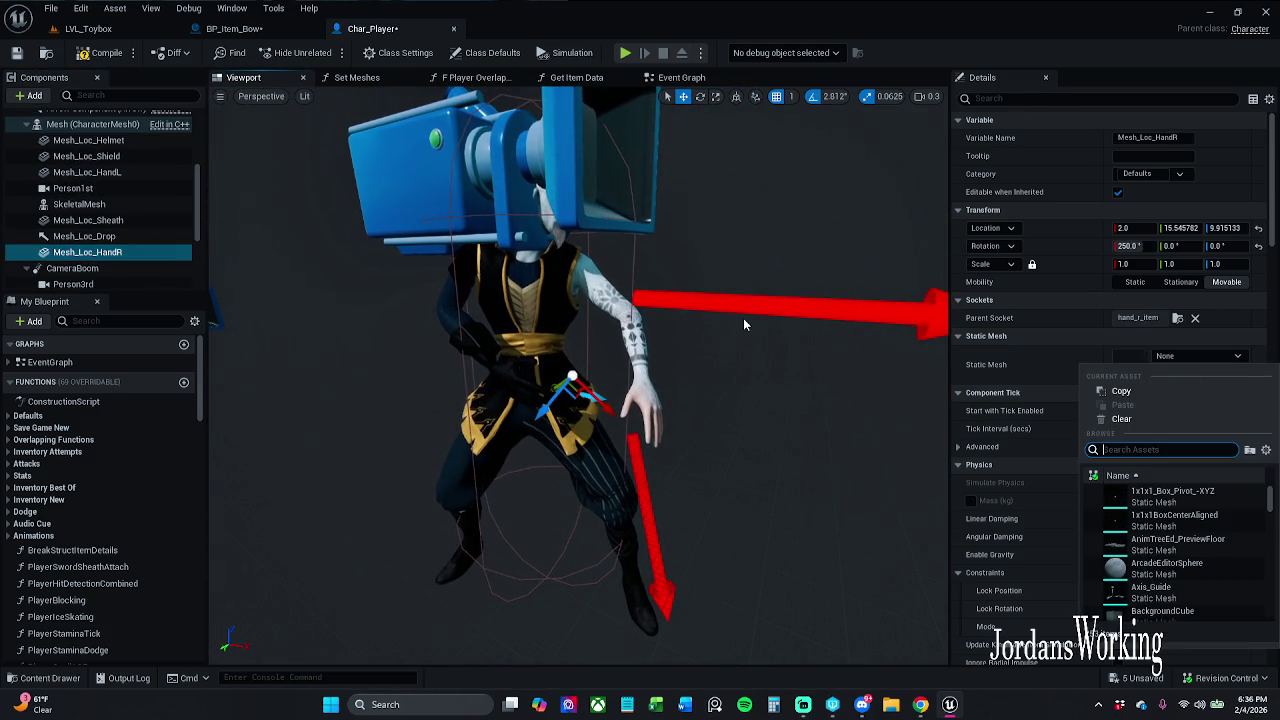
type("ae")
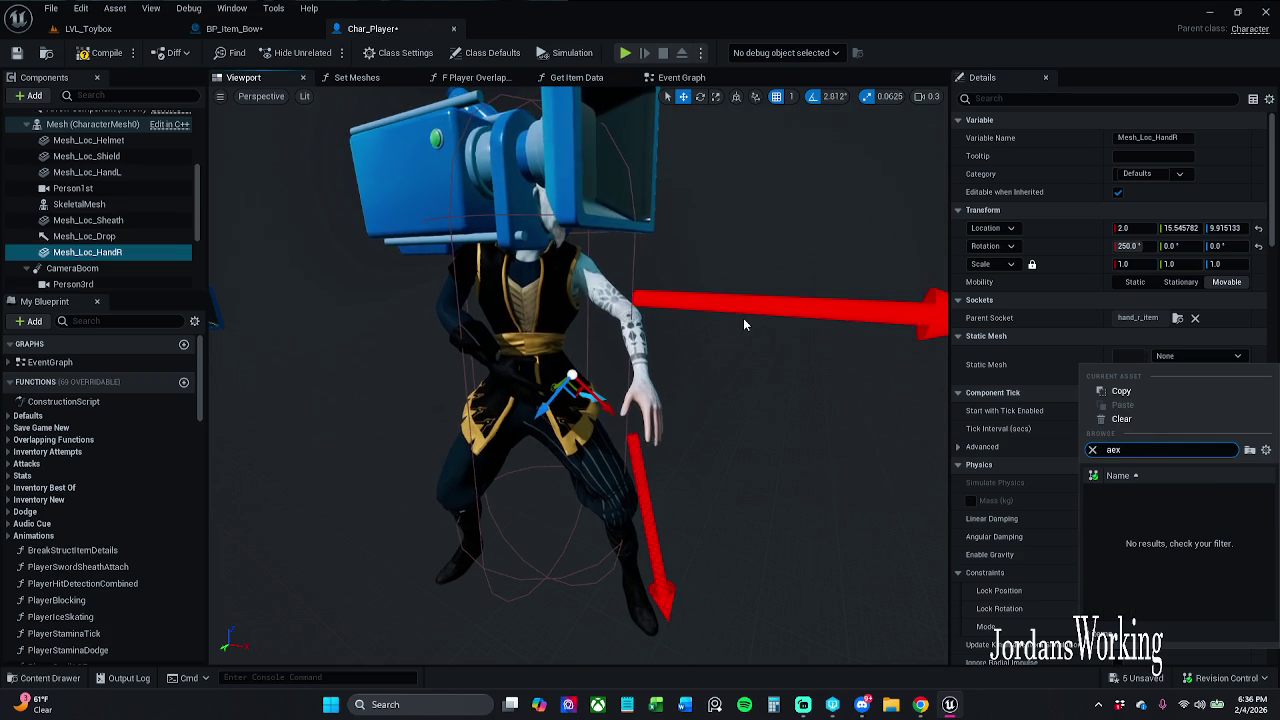
key("BackSpace")
type("xe")
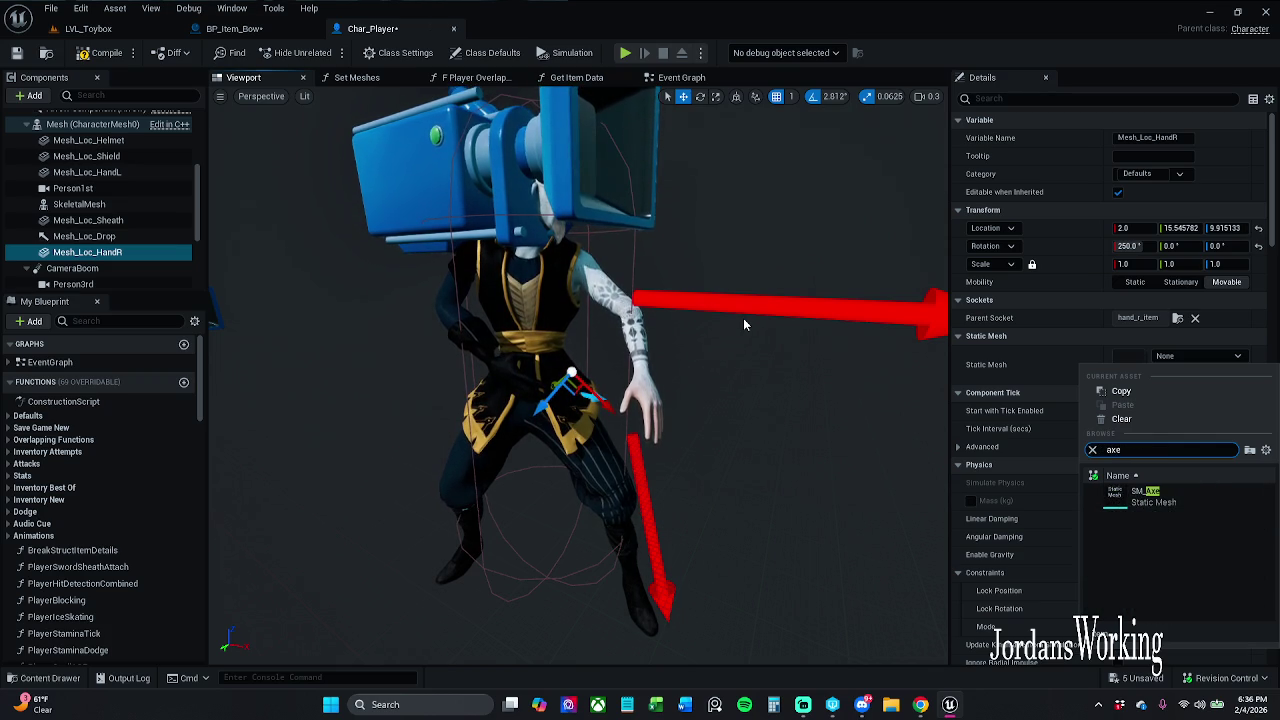
left_click(1150, 495)
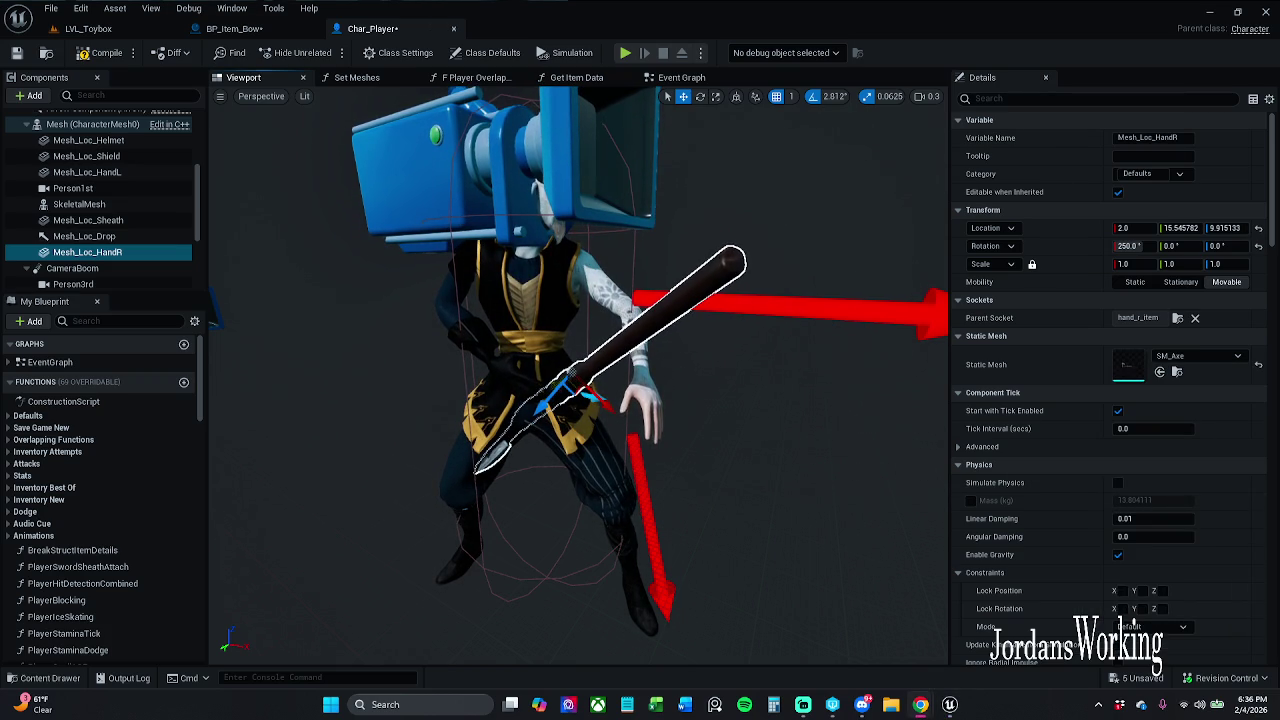
Reset Mesh_Loc_HandR's Static Mesh to None and return to LVL_Toybox.
scroll(551, 430, "up", 5)
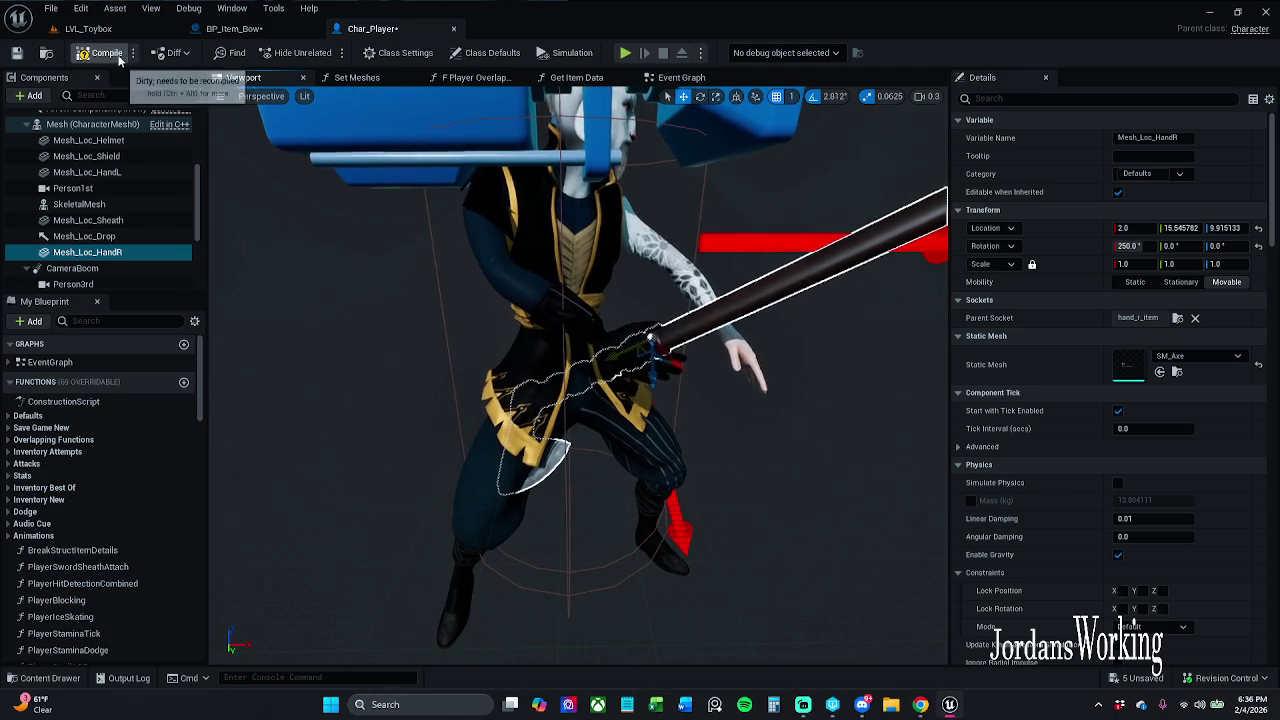
left_click(1258, 365)
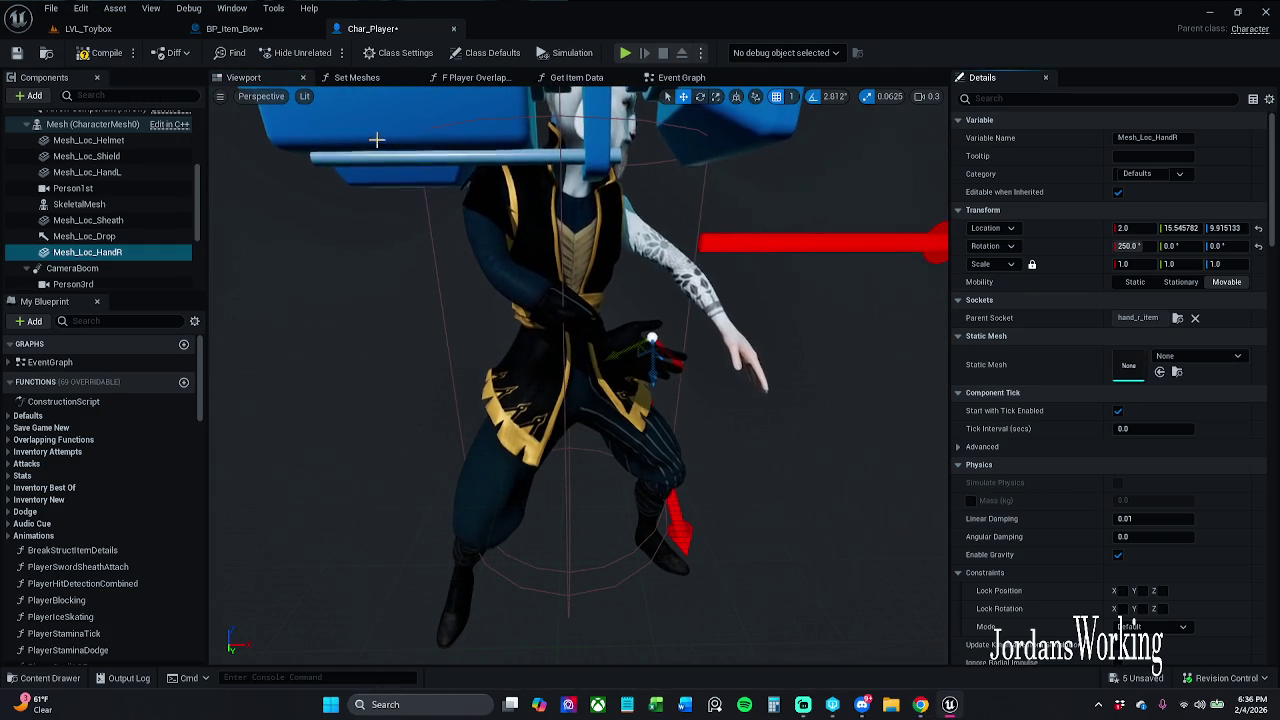
left_click(95, 29)
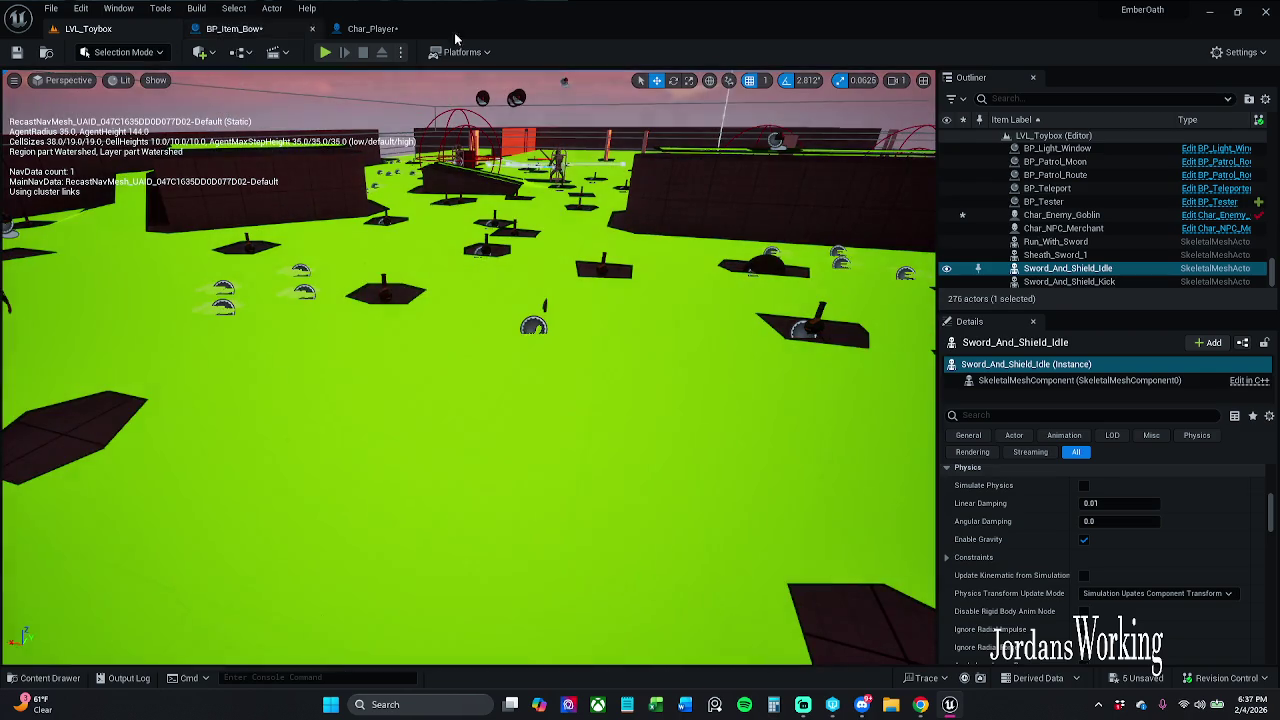
Play-test equipping the axe from the inventory, then stop and go to BP_Item_Bow.
left_click(420, 29)
left_click(88, 28)
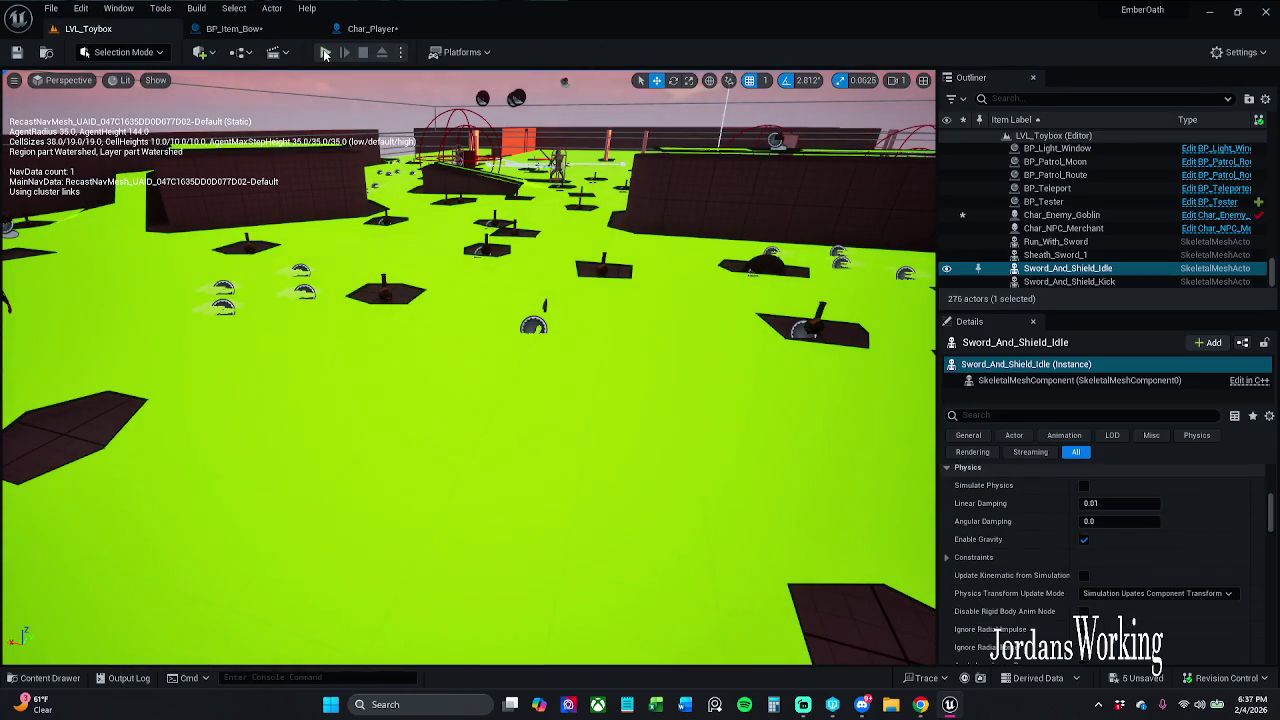
left_click(325, 52)
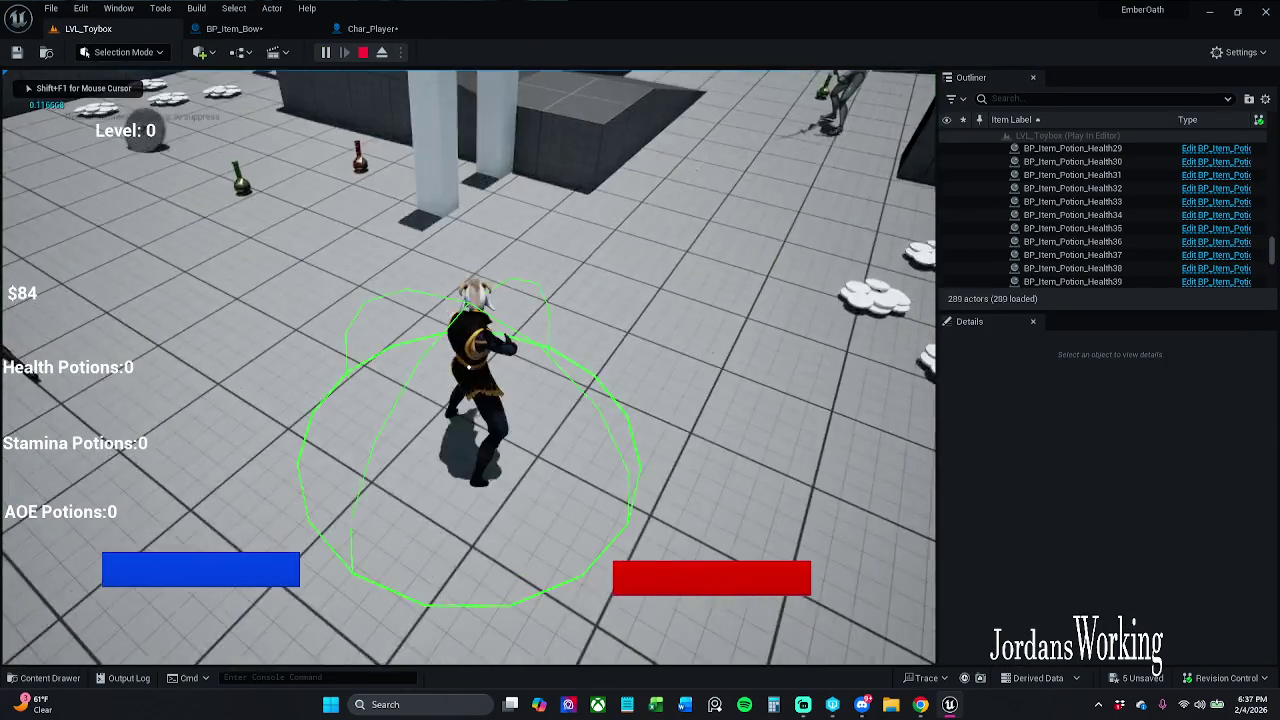
key("i")
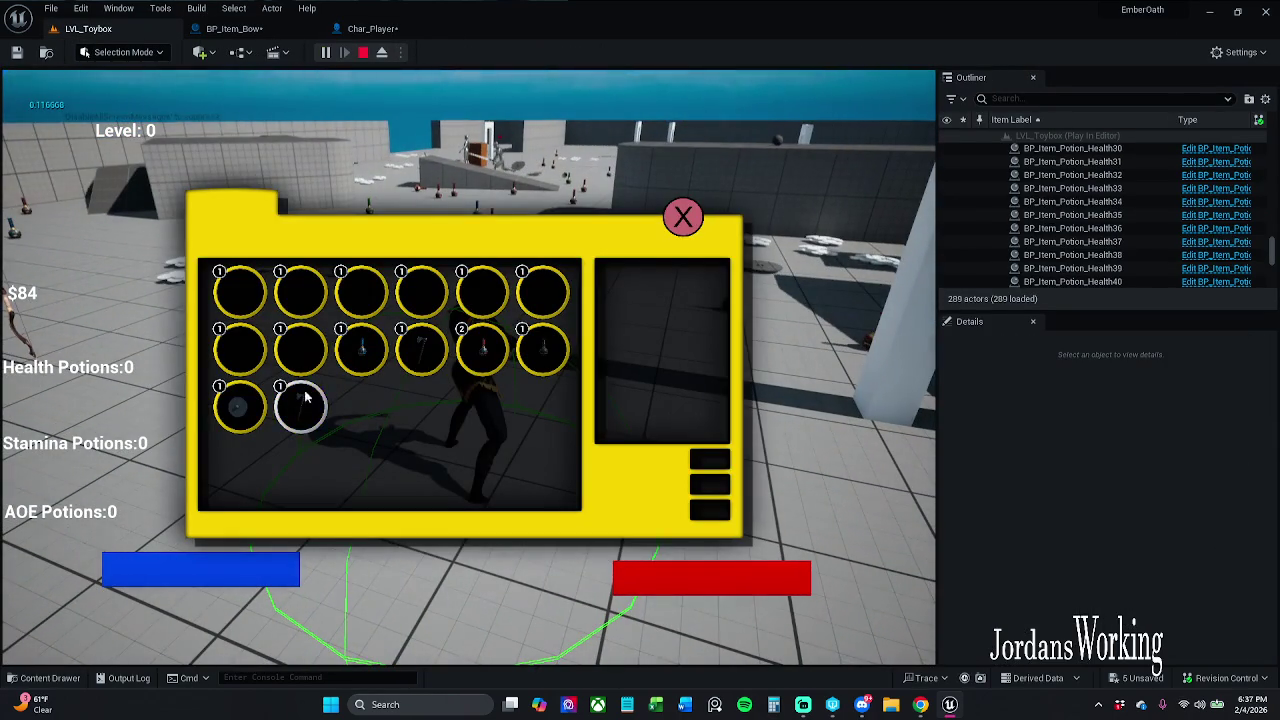
left_click(298, 408)
key("i")
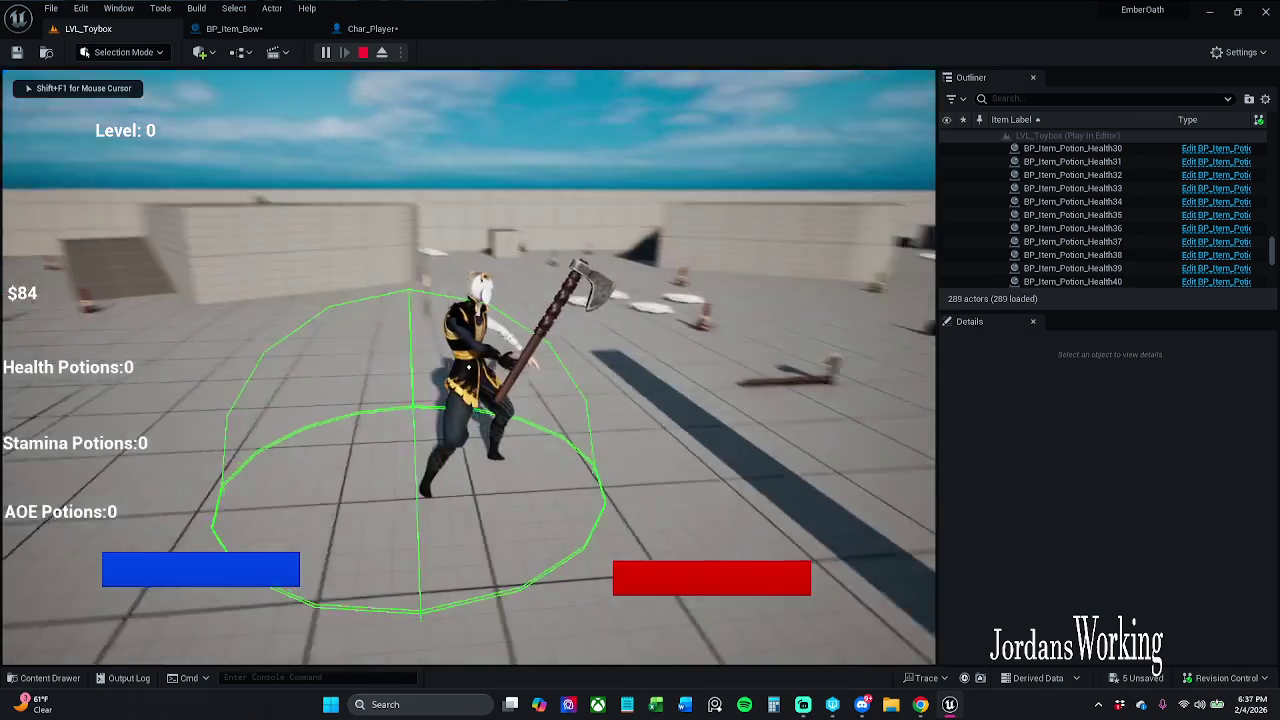
key("Escape")
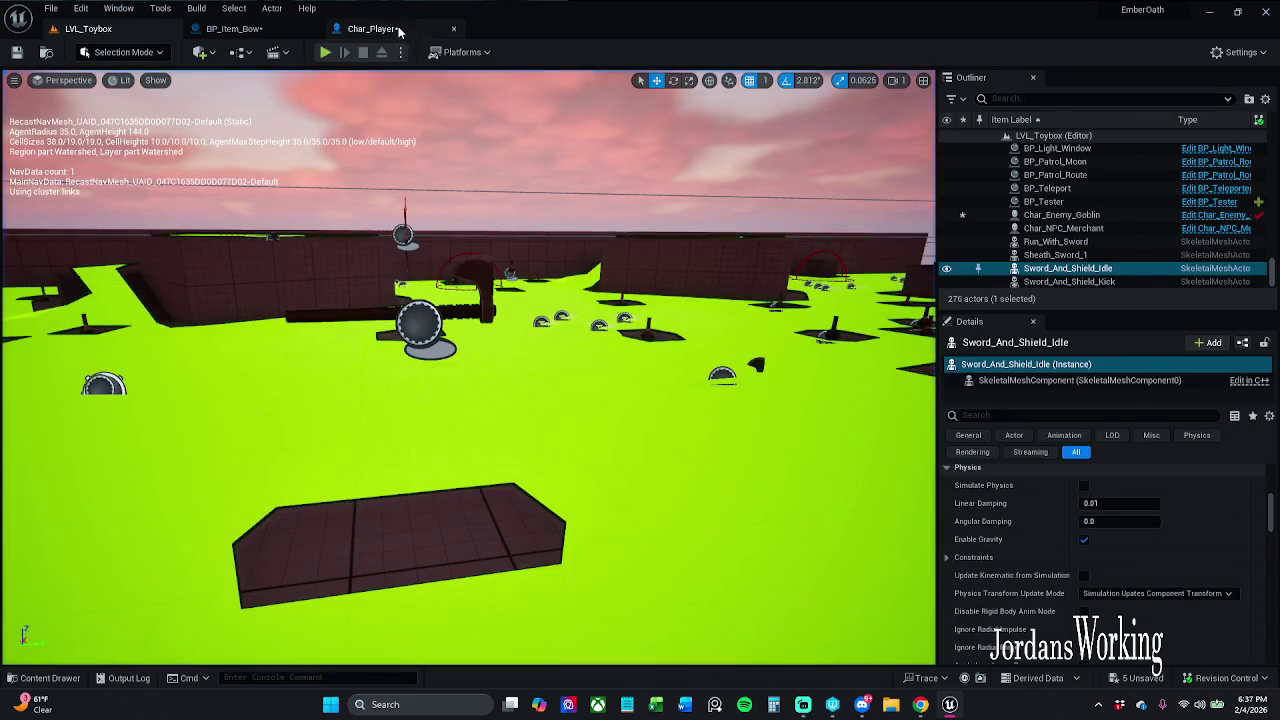
left_click(372, 28)
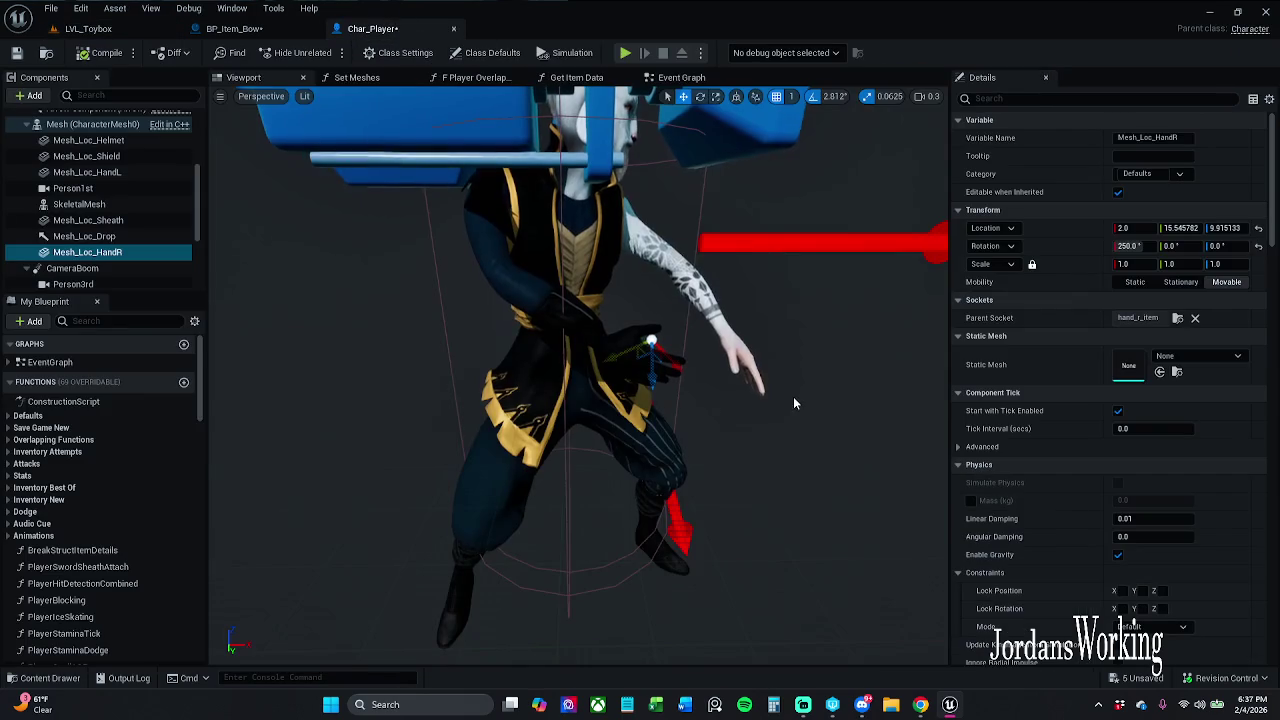
left_click(234, 28)
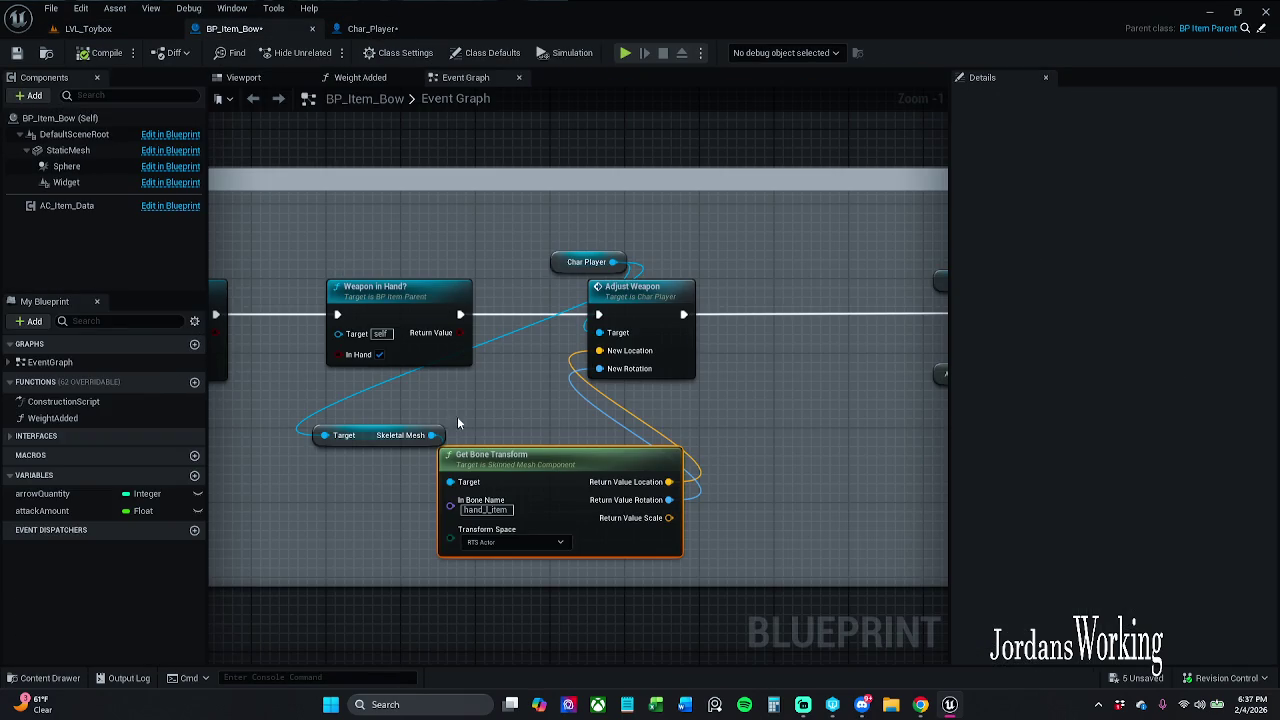
Duplicate the Char Player node and wire the copy into Skeletal Mesh.
left_click(418, 413)
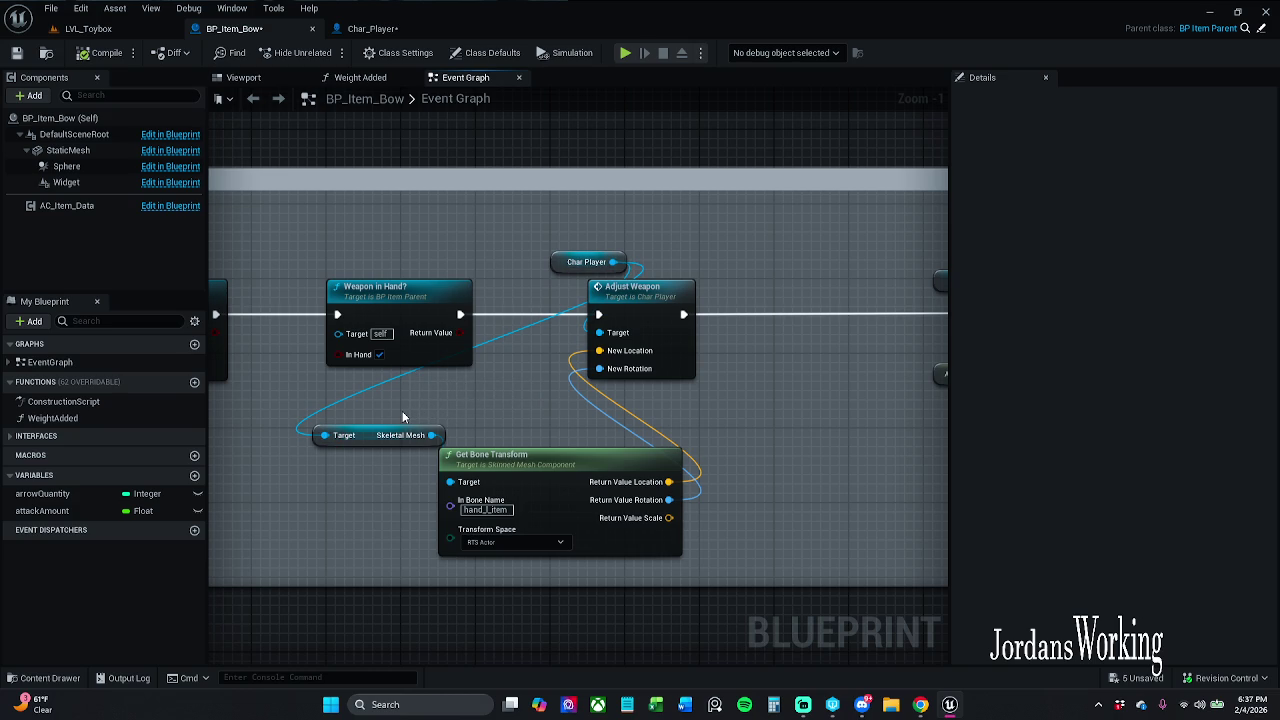
left_click_drag(430, 418, 540, 480)
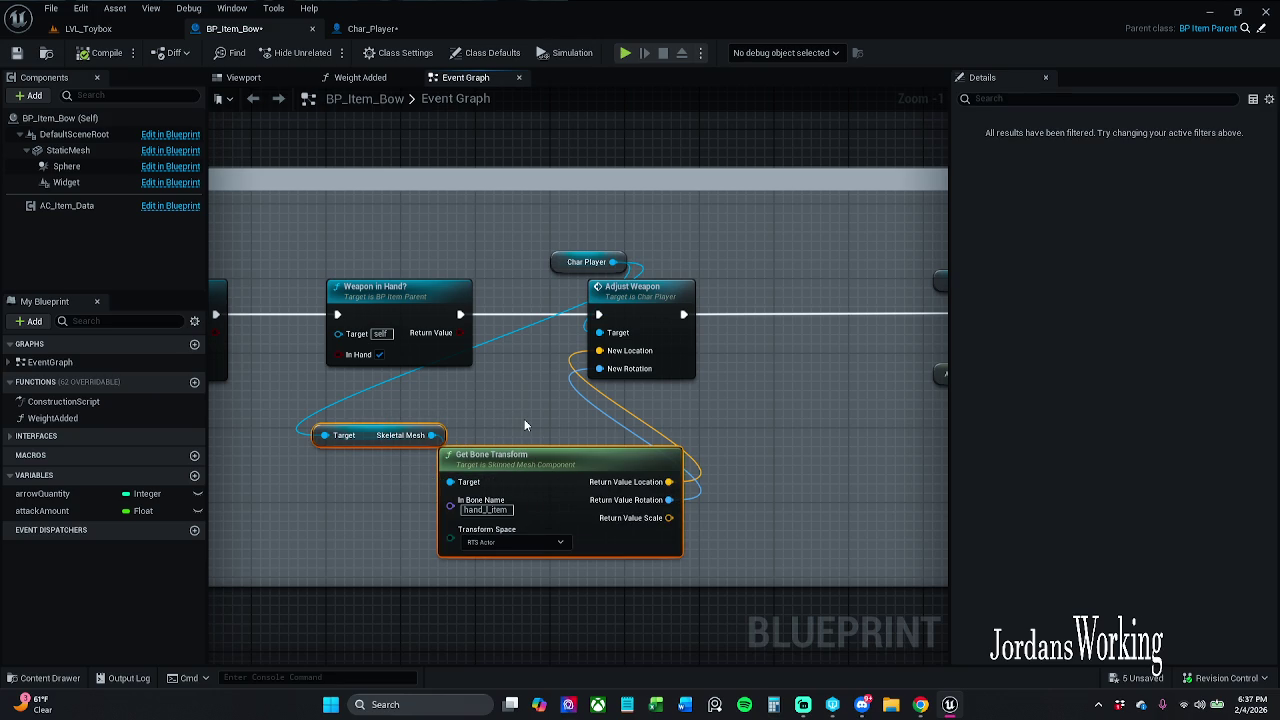
left_click(563, 268)
key("ctrl+v")
mouse_move(519, 402)
left_mouse_down()
mouse_move(545, 410)
mouse_move(352, 440)
left_mouse_up()
mouse_move(490, 408)
left_mouse_down()
mouse_move(277, 411)
mouse_move(375, 466)
mouse_move(476, 440)
left_mouse_up()
left_click_drag(395, 415, 407, 427)
Collapse Char Player, Skeletal Mesh and Get Bone Transform into a function named GetBowTransform.
left_click_drag(389, 375, 548, 484)
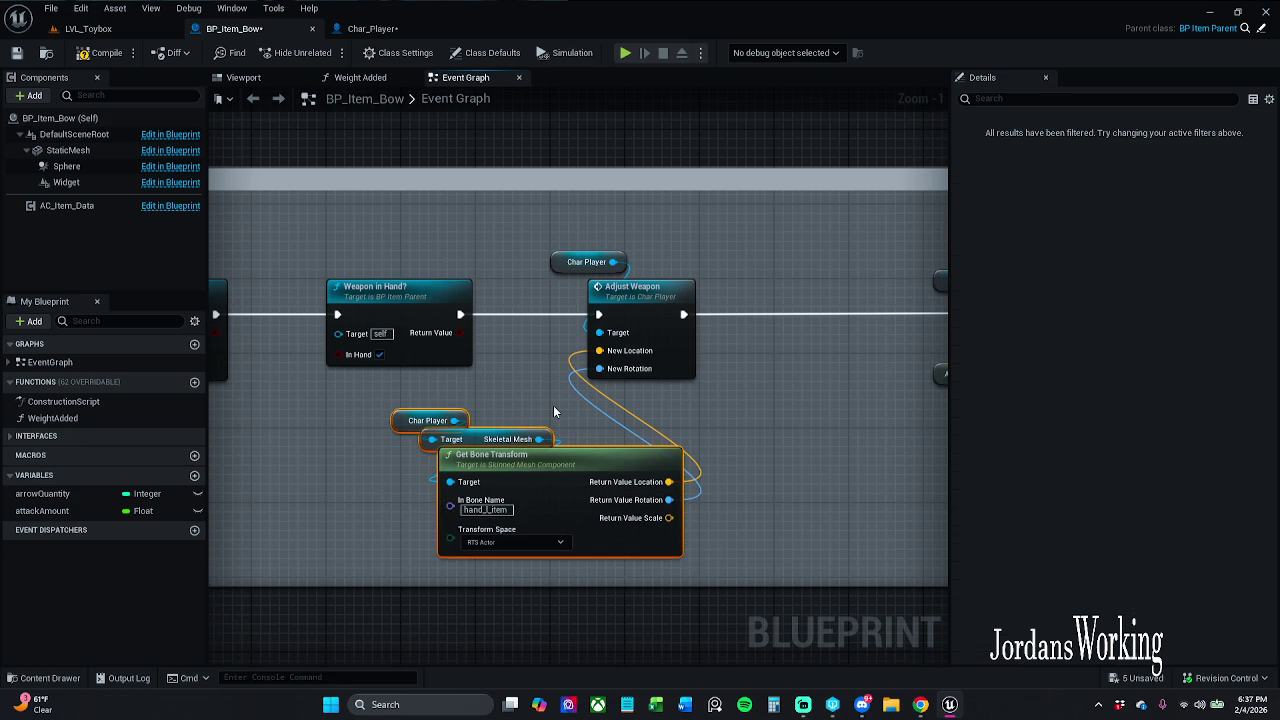
right_click(553, 480)
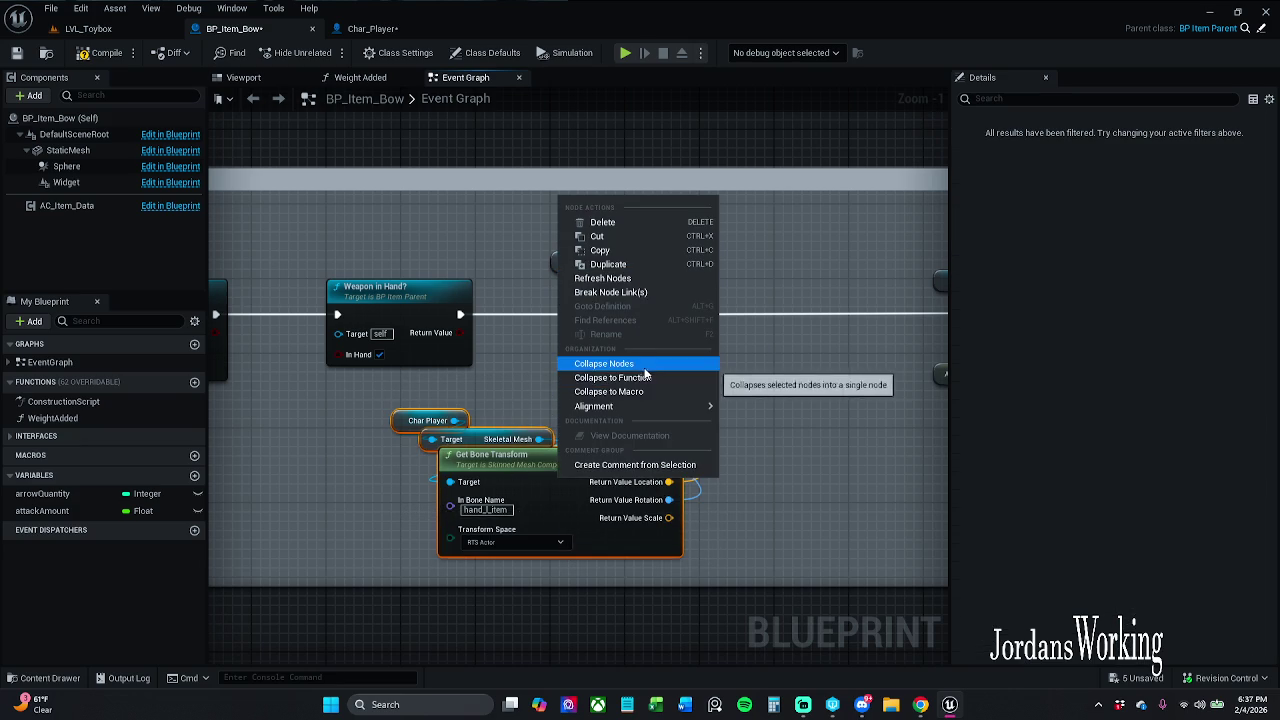
left_click(647, 380)
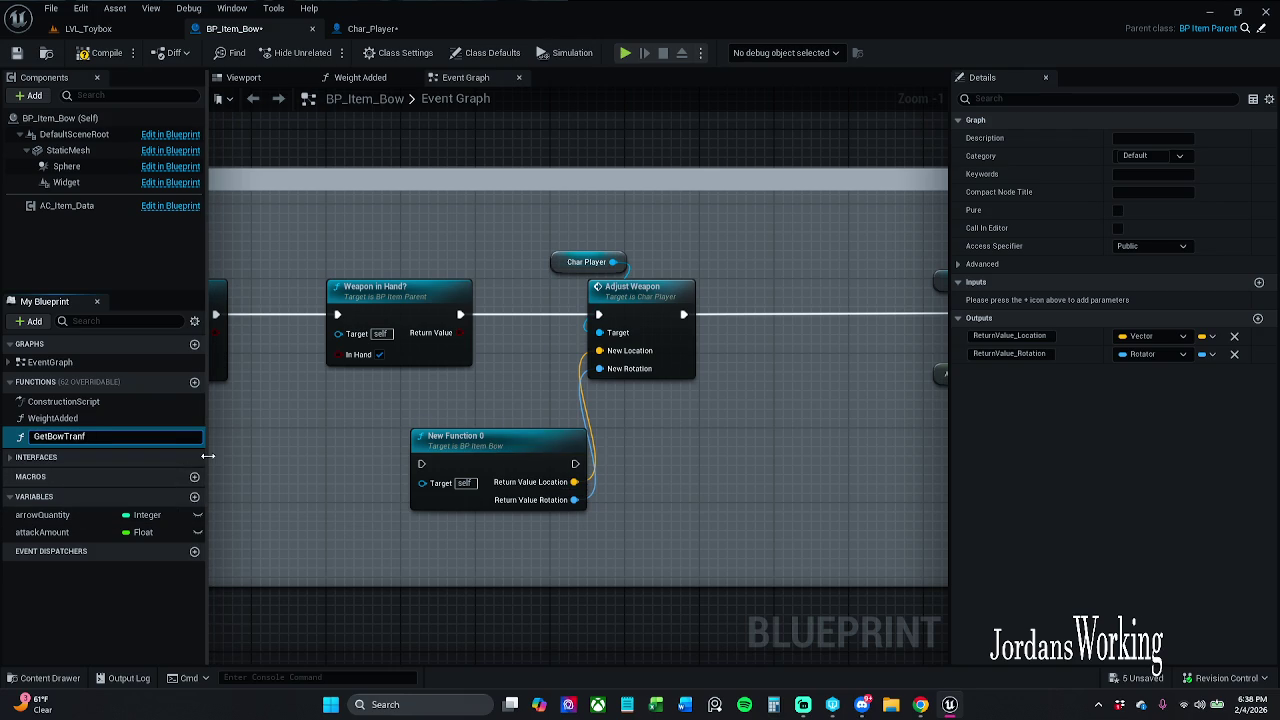
type("GetBowTransform")
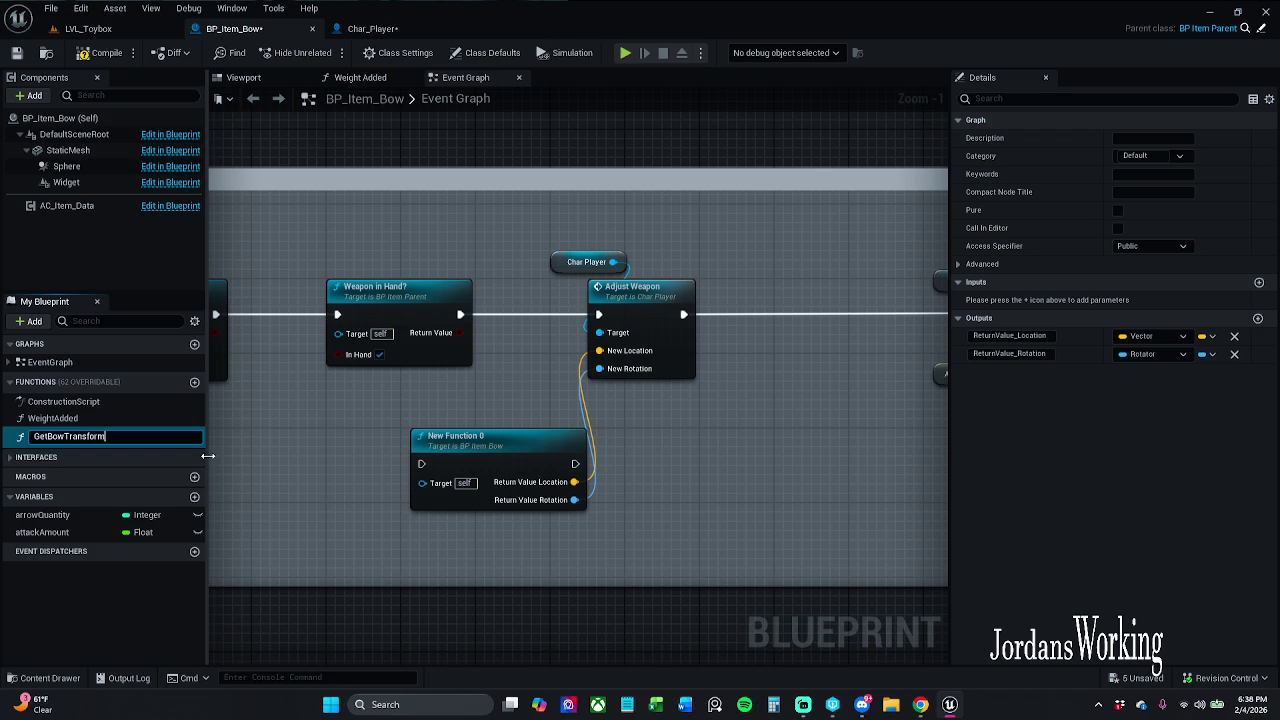
key("Return")
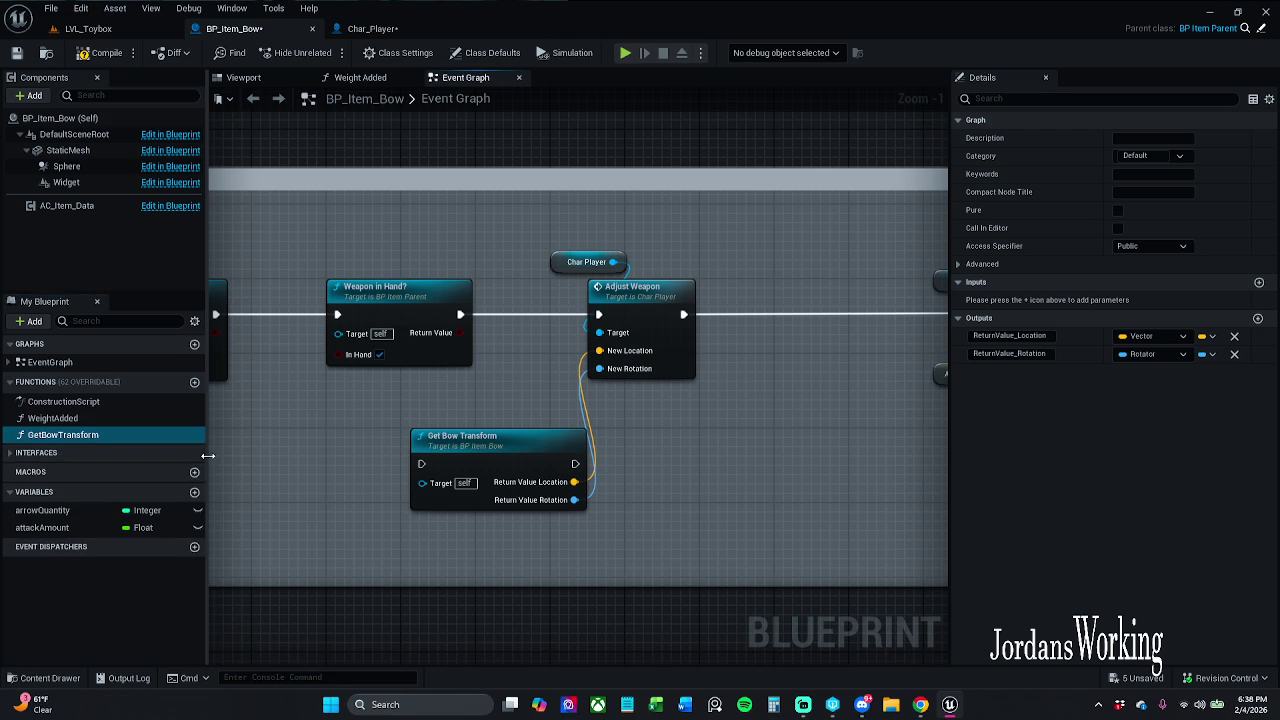
Tidy the GetBowTransform function graph layout and mark the function Pure.
double_click(460, 458)
left_click_drag(717, 394, 567, 382)
mouse_move(672, 400)
left_mouse_down()
mouse_move(833, 412)
mouse_move(856, 402)
left_mouse_up()
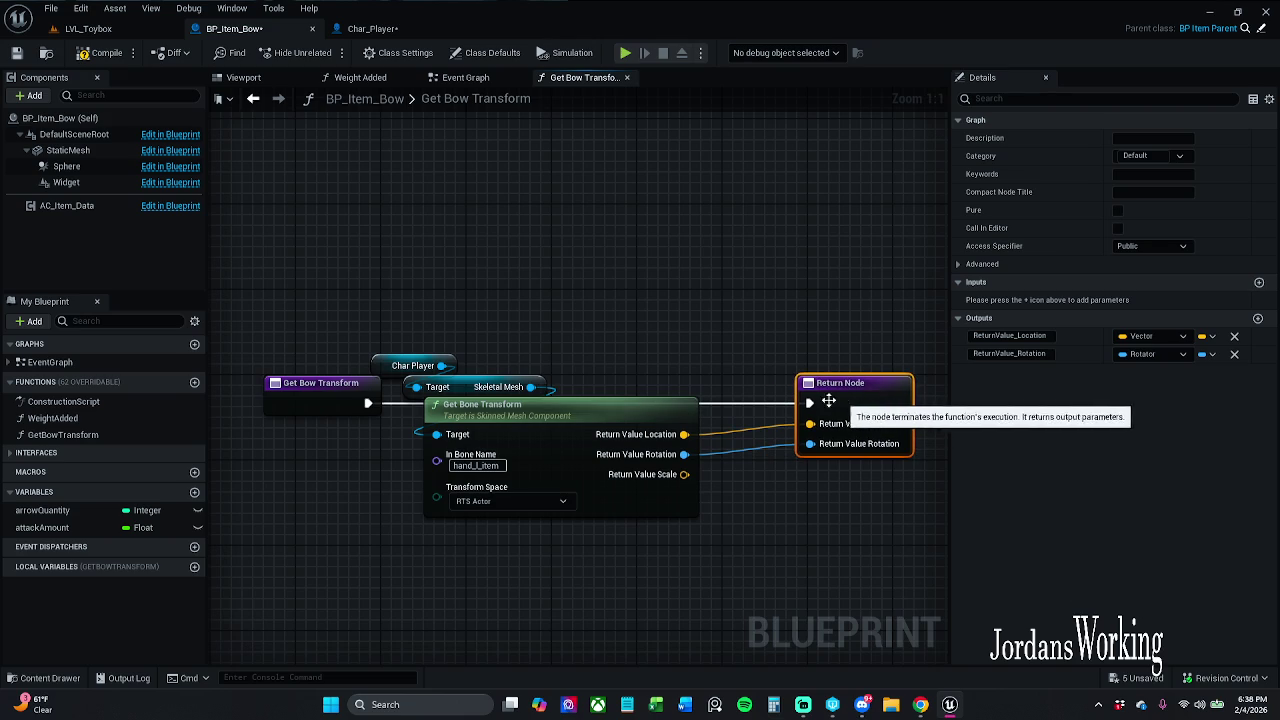
mouse_move(390, 308)
left_mouse_down()
mouse_move(574, 432)
mouse_move(562, 516)
left_mouse_up()
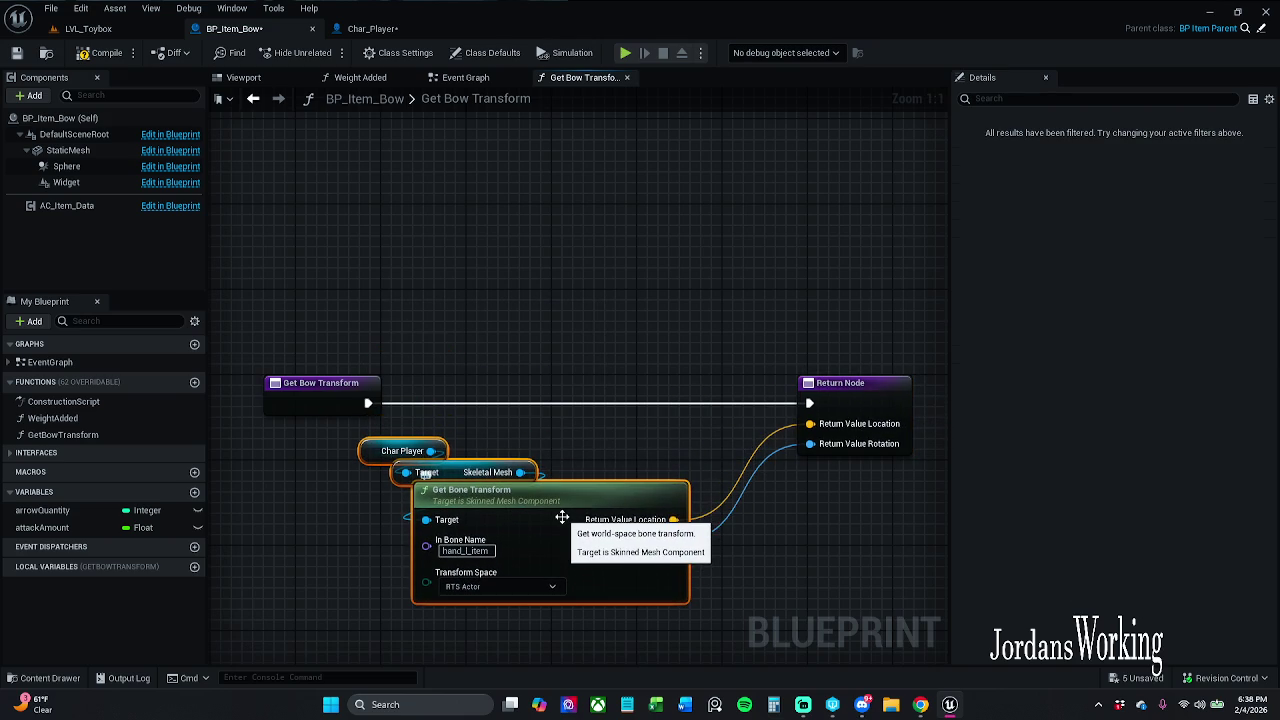
mouse_move(318, 388)
left_mouse_down()
mouse_move(610, 388)
mouse_move(593, 388)
left_mouse_up()
left_click(1118, 246)
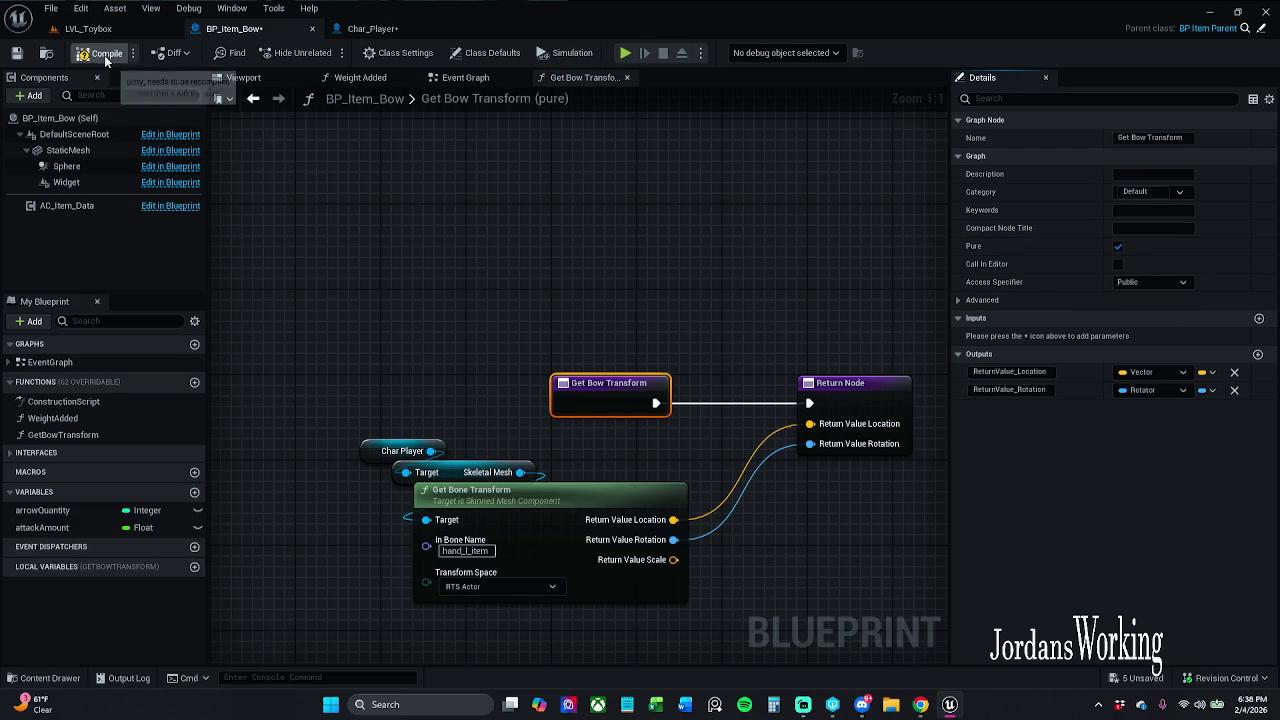
Place the Get Bow Transform node beside Adjust Weapon and save BP_Item_Bow.
left_click(627, 77)
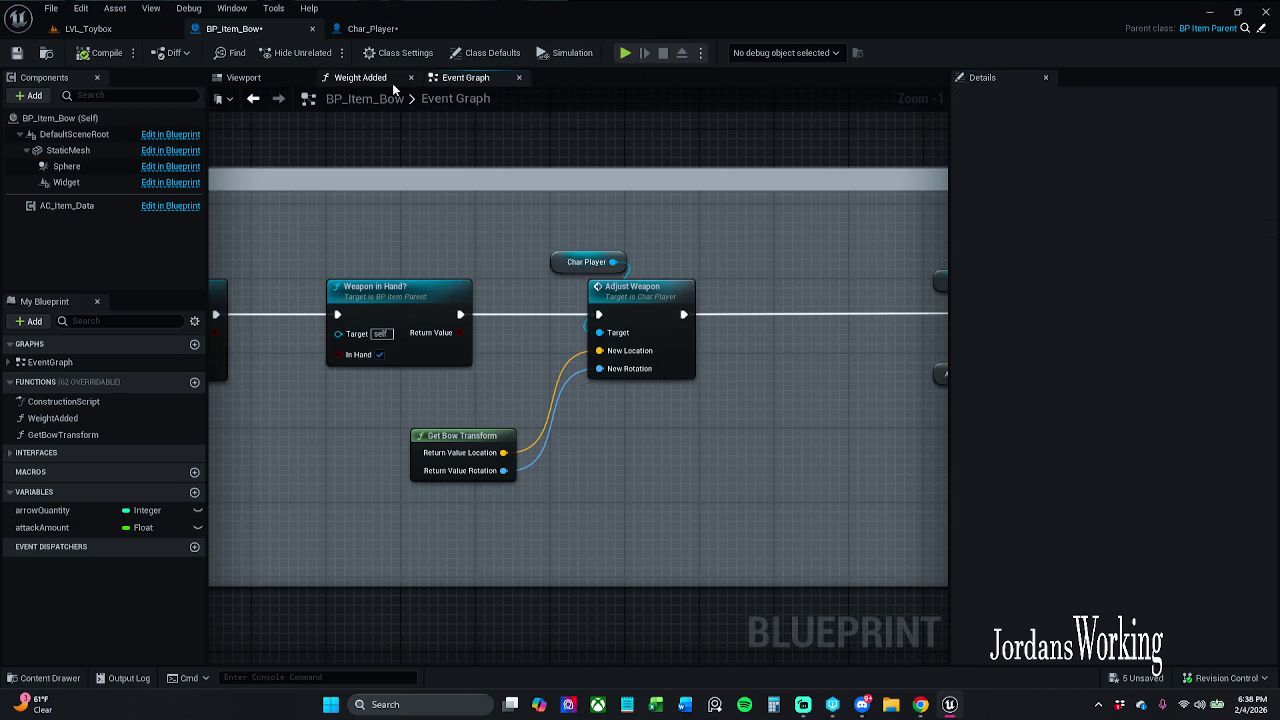
mouse_move(455, 445)
left_mouse_down()
mouse_move(500, 436)
mouse_move(465, 408)
mouse_move(489, 409)
left_mouse_up()
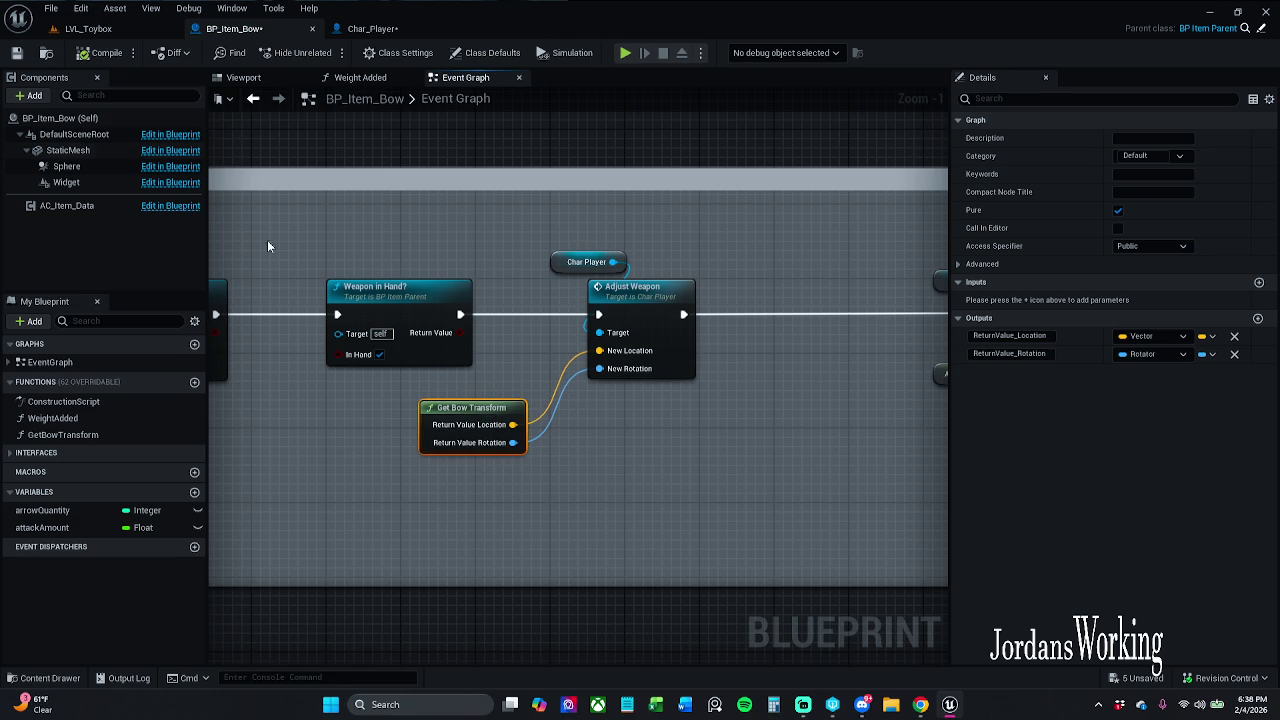
left_click(17, 53)
Save the Char_Player blueprint.
left_click(345, 28)
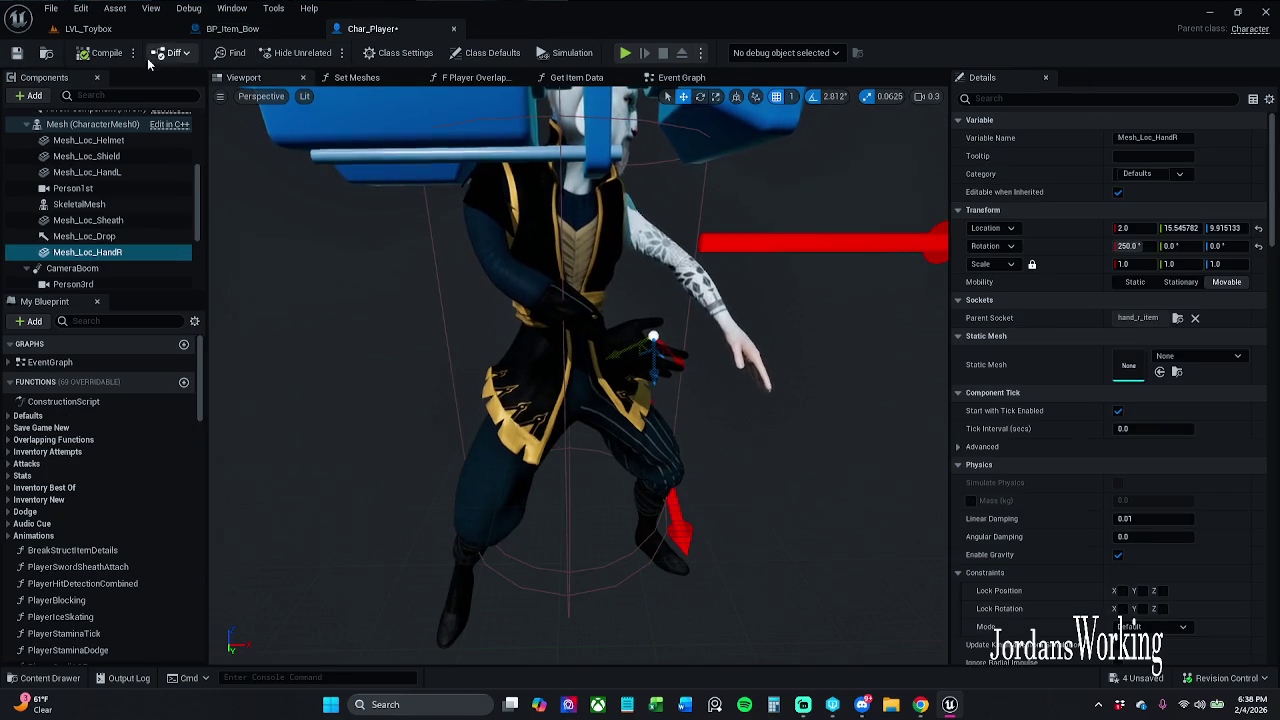
left_click(17, 53)
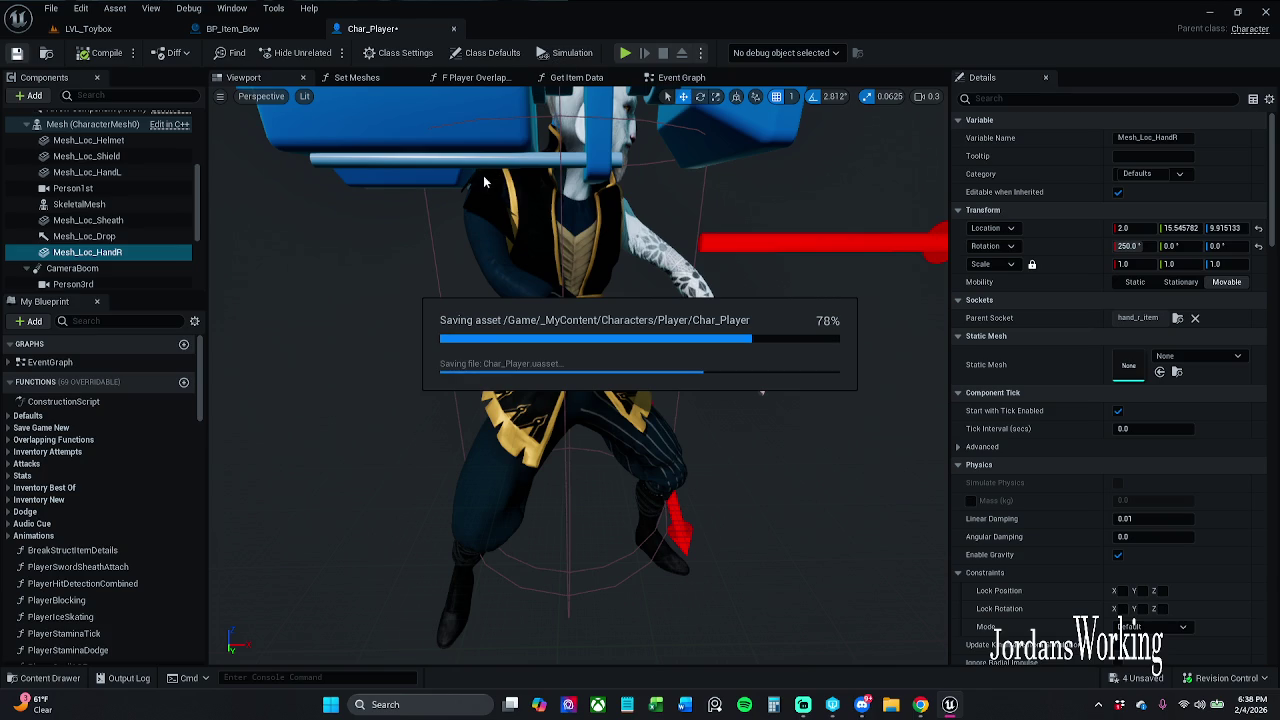
left_click(248, 29)
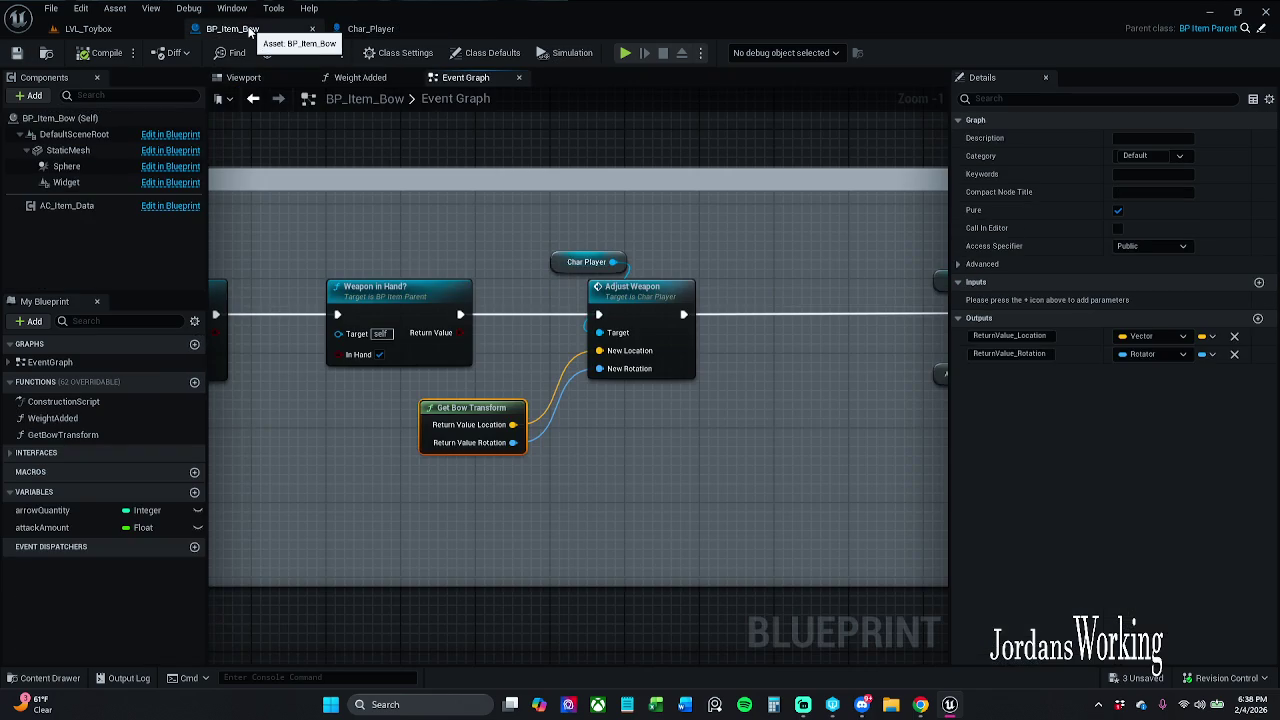
scroll(516, 296, "down", 1)
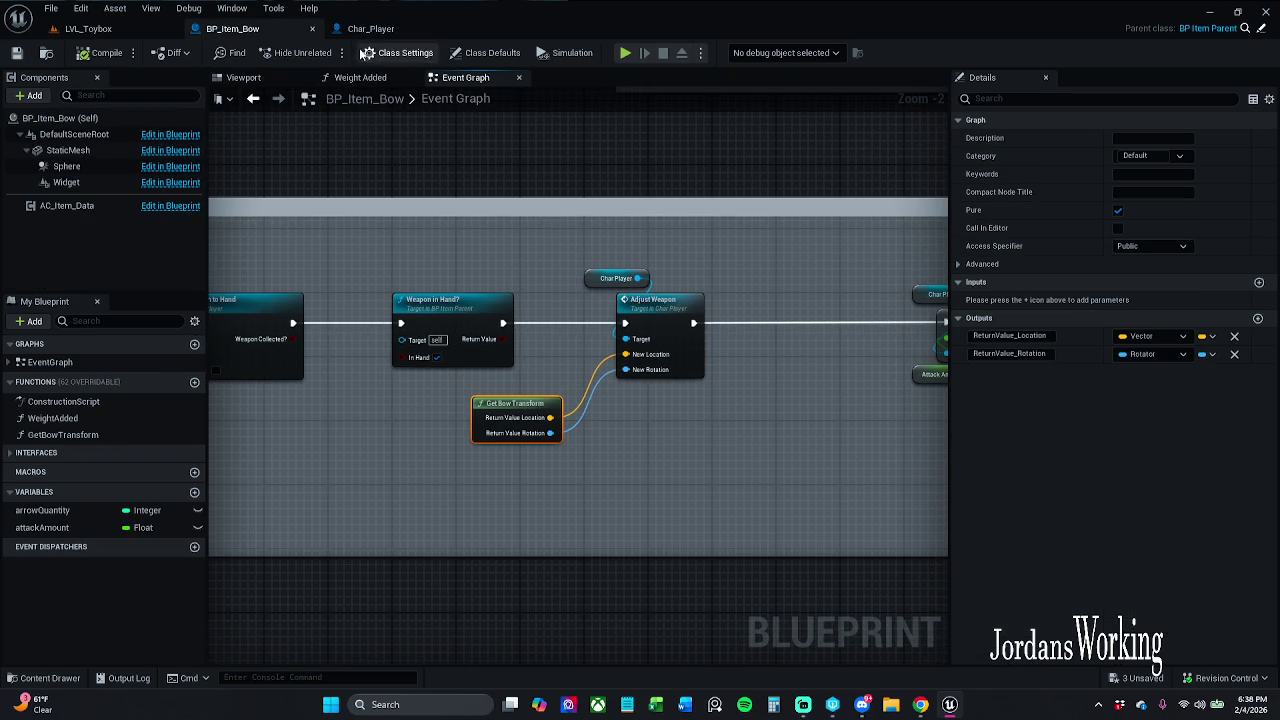
Play-test picking up and equipping the bow, then close BP_Item_Bow and open the Content Drawer.
left_click(88, 29)
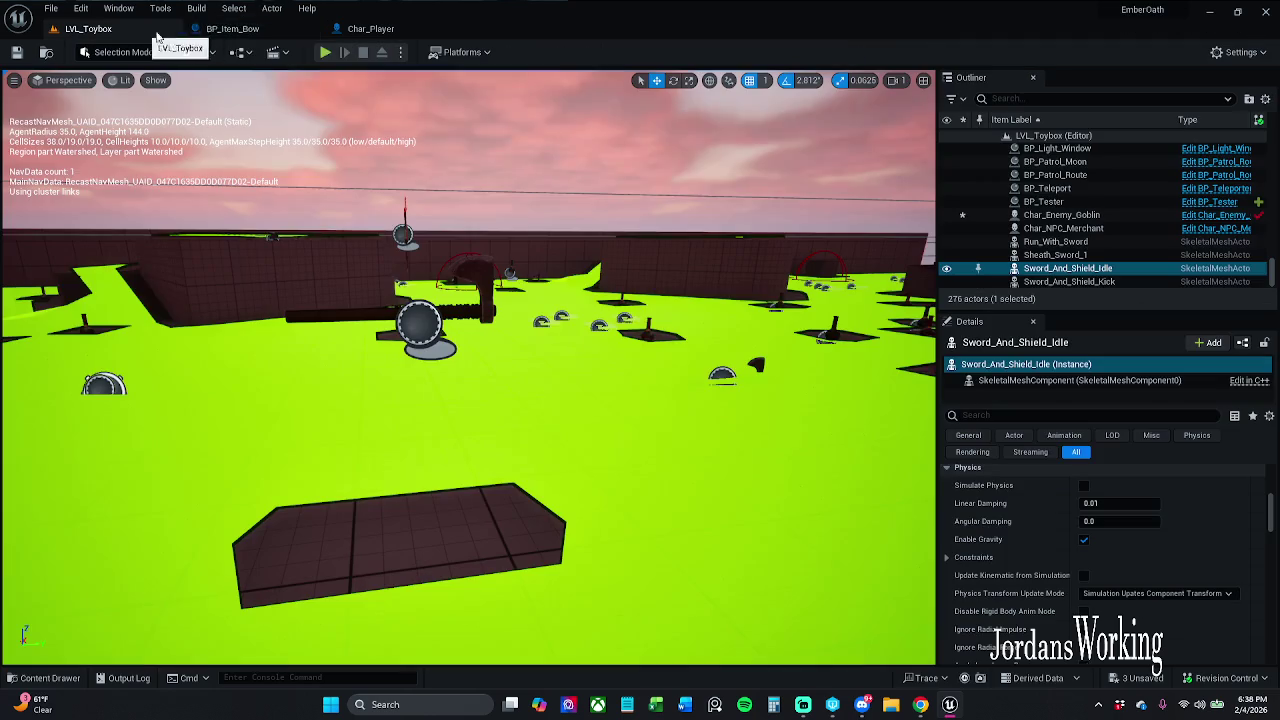
left_click(327, 54)
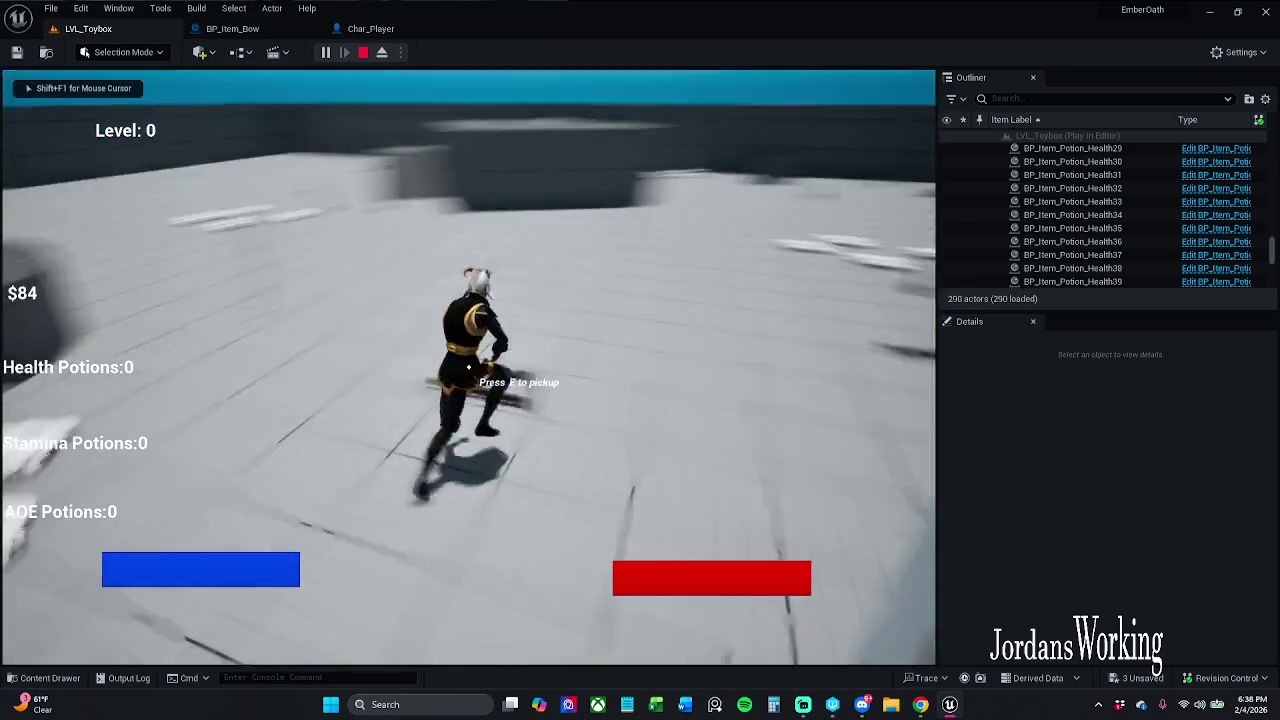
key("e")
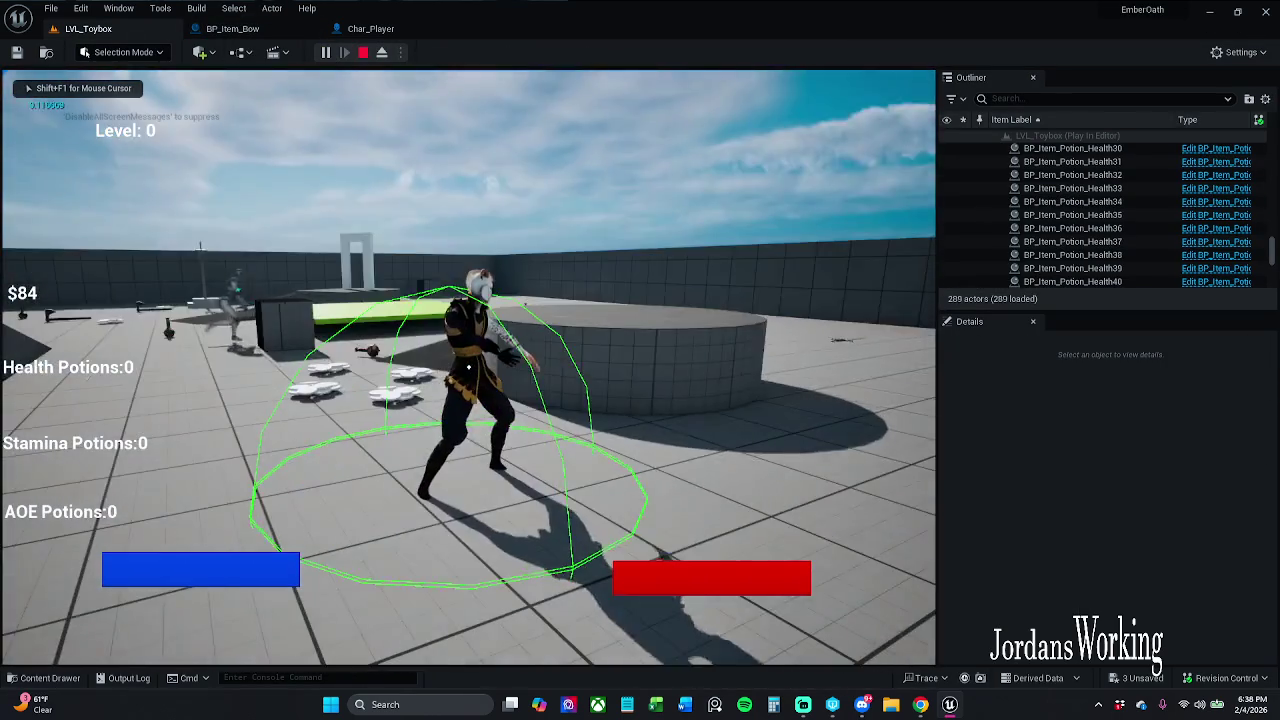
key("i")
left_click(300, 405)
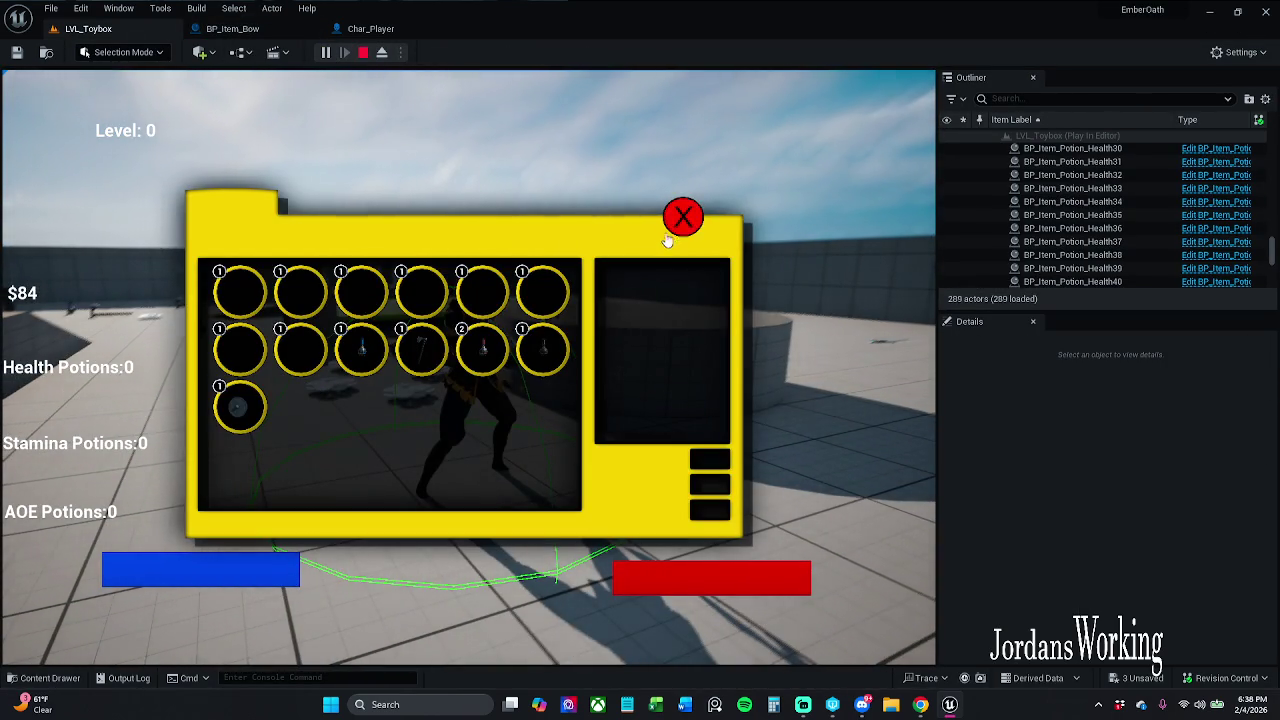
left_click(679, 225)
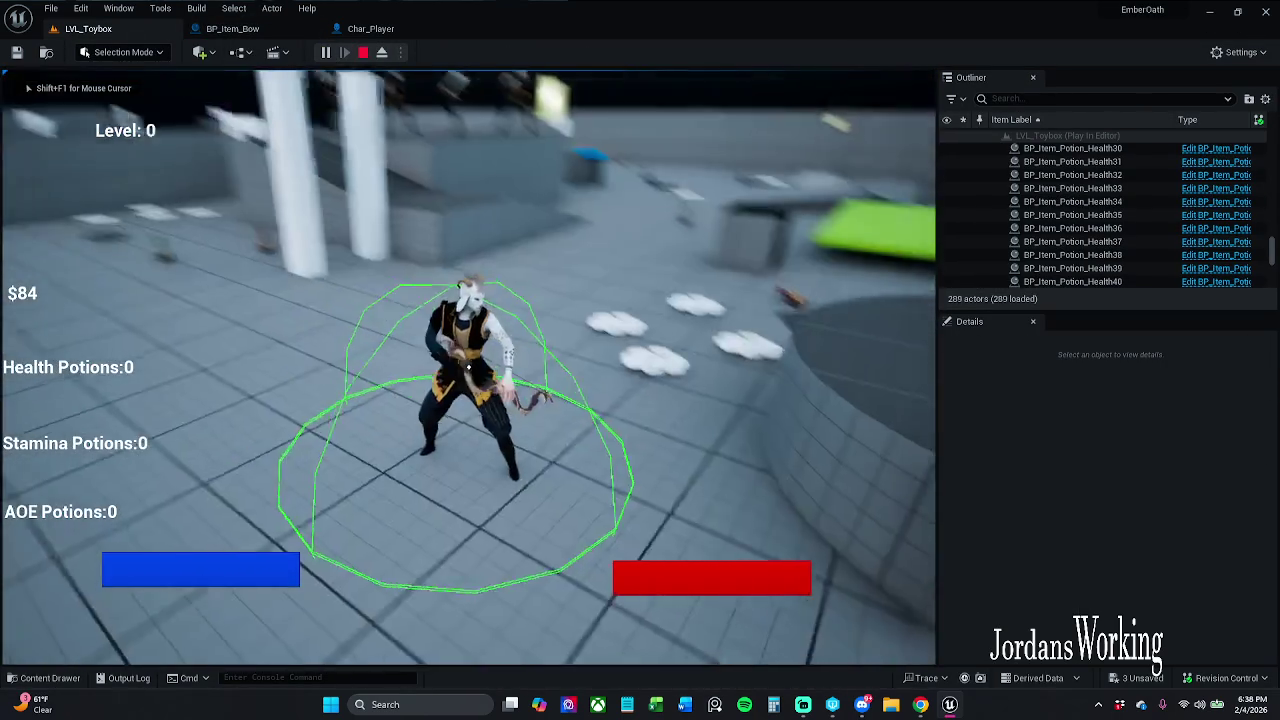
key("Escape")
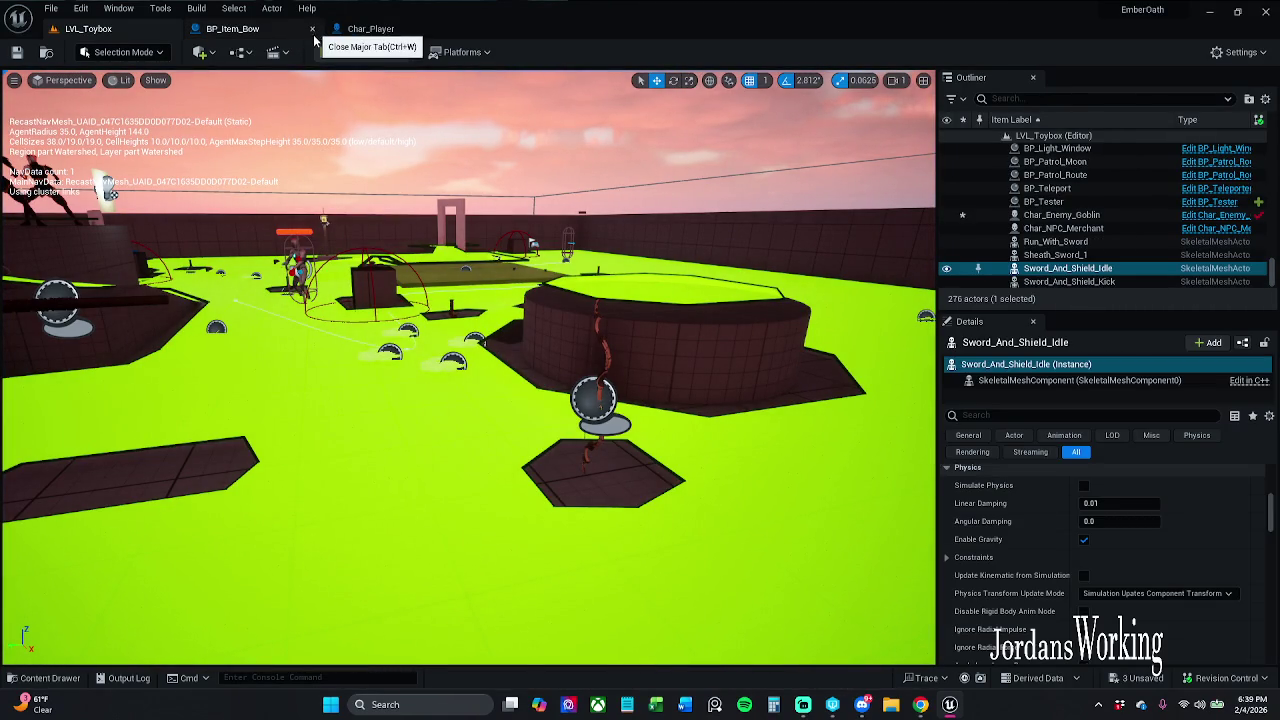
left_click(313, 29)
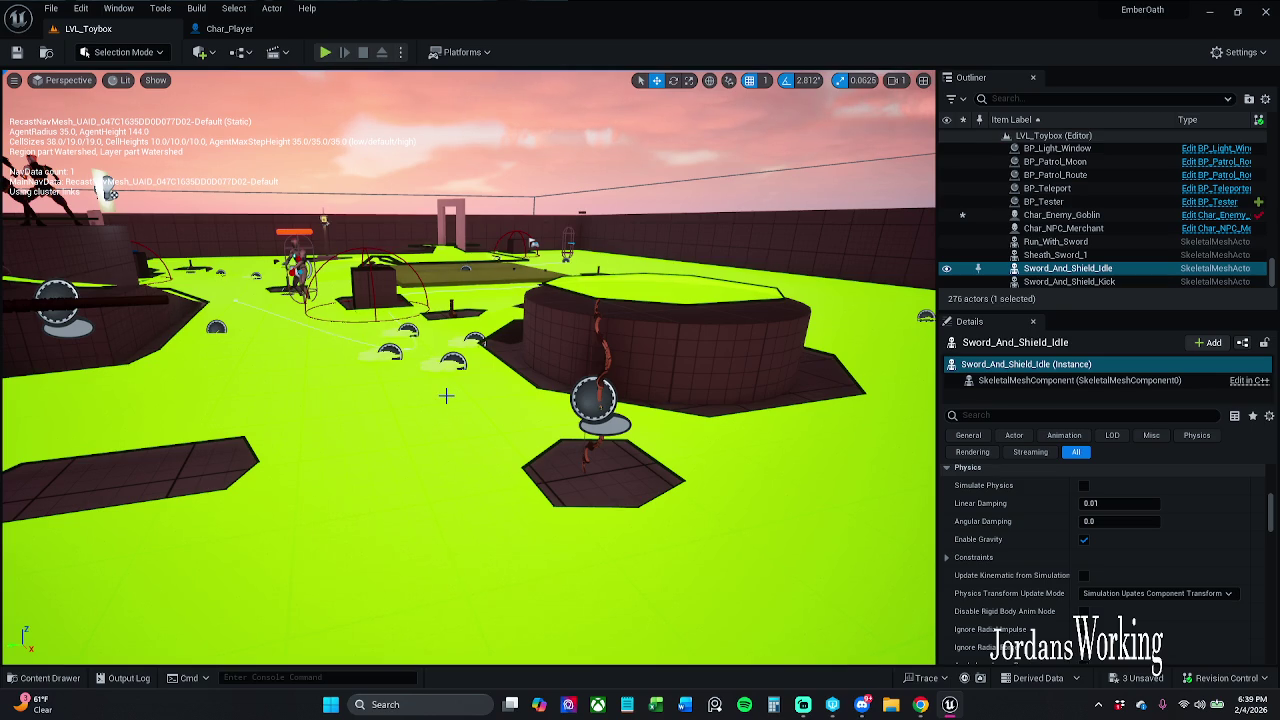
left_click(43, 678)
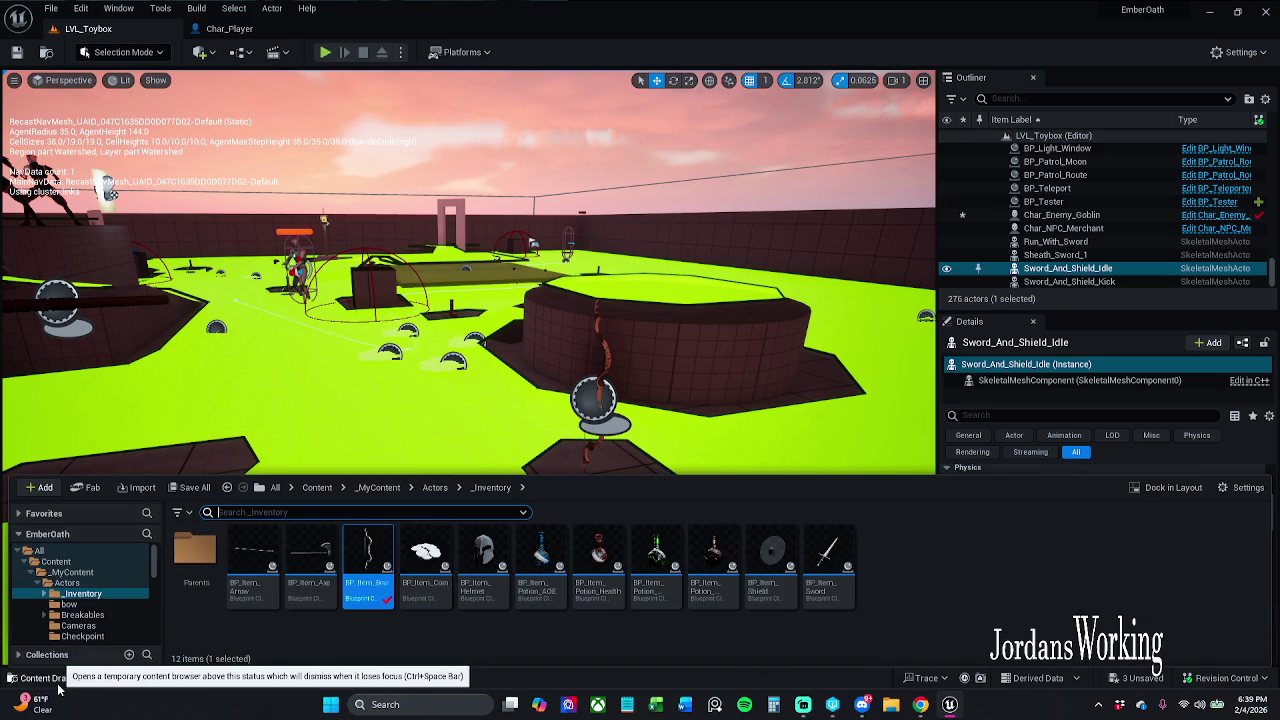
Open BP_Item_Axe and bring its Adjust Weapon nodes (location -10.588, 19.139, -24.6) into view.
left_click(312, 585)
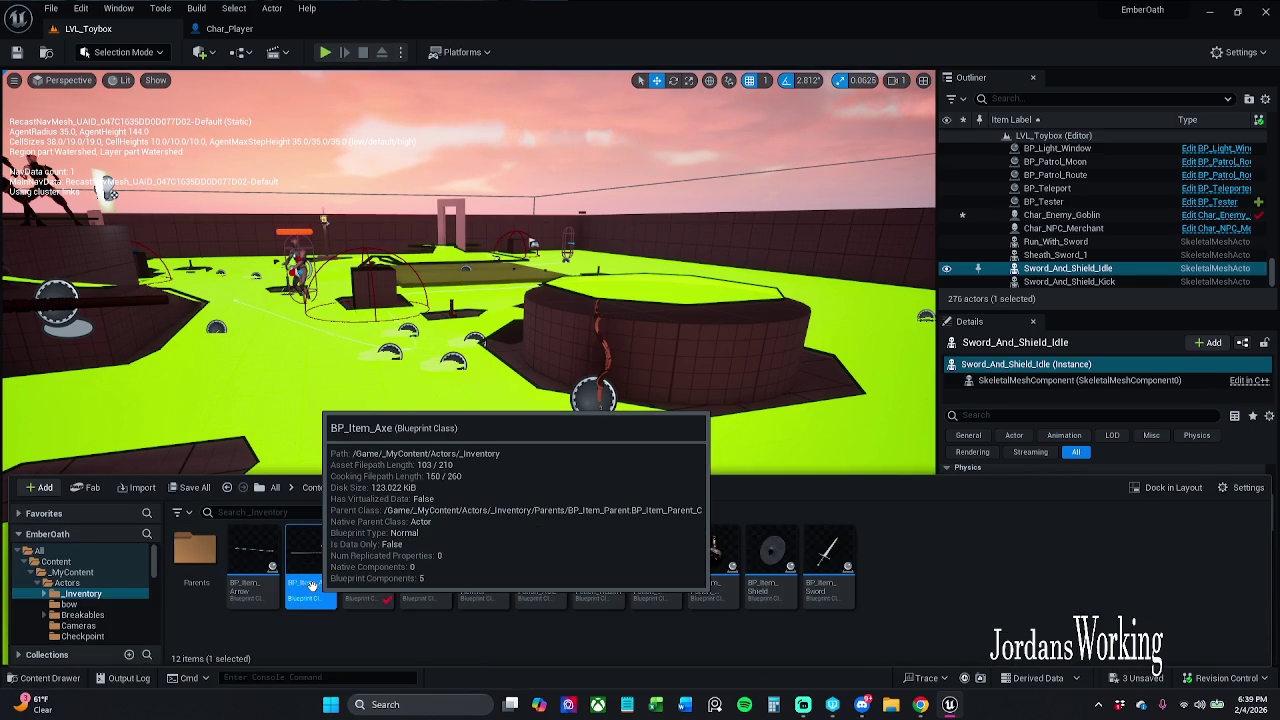
double_click(312, 585)
mouse_move(602, 460)
left_mouse_down()
mouse_move(600, 333)
mouse_move(632, 290)
mouse_move(449, 274)
mouse_move(581, 374)
mouse_move(521, 388)
left_mouse_up()
scroll(600, 333, "up", 3)
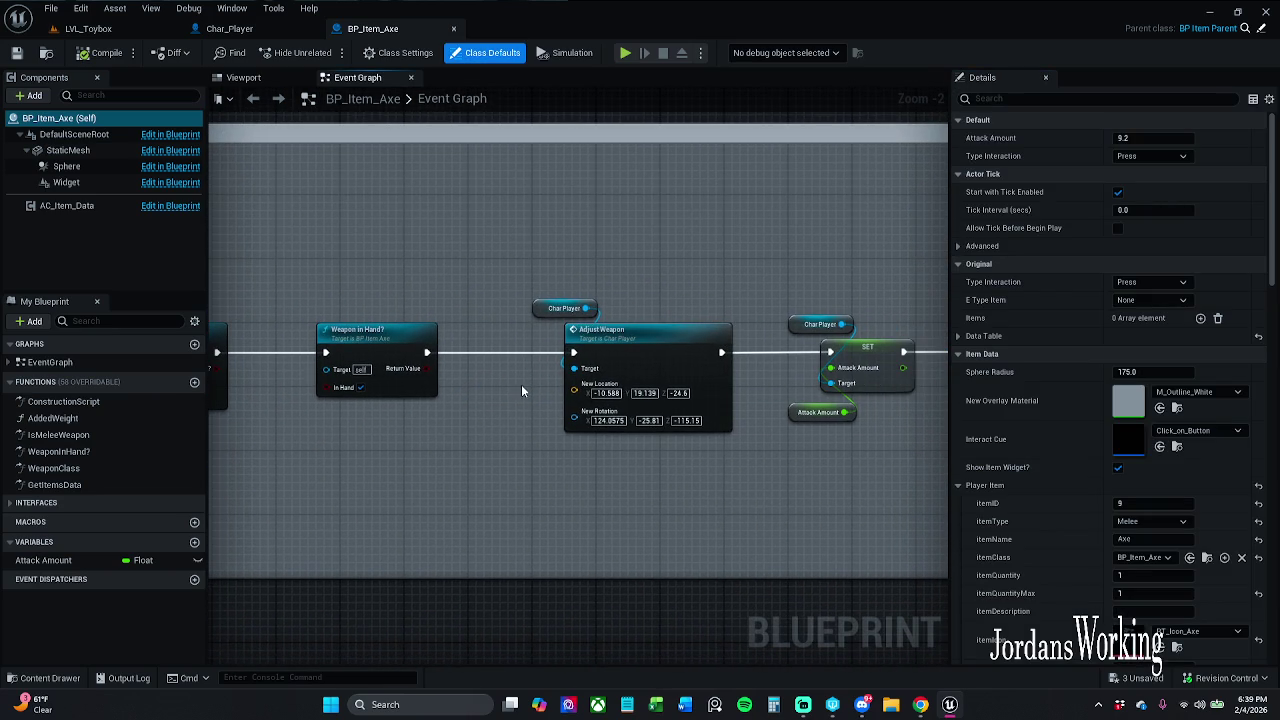
Play LVL_Toybox, pick up the axe, check the inventory, and confirm it equips in hand.
left_click(88, 28)
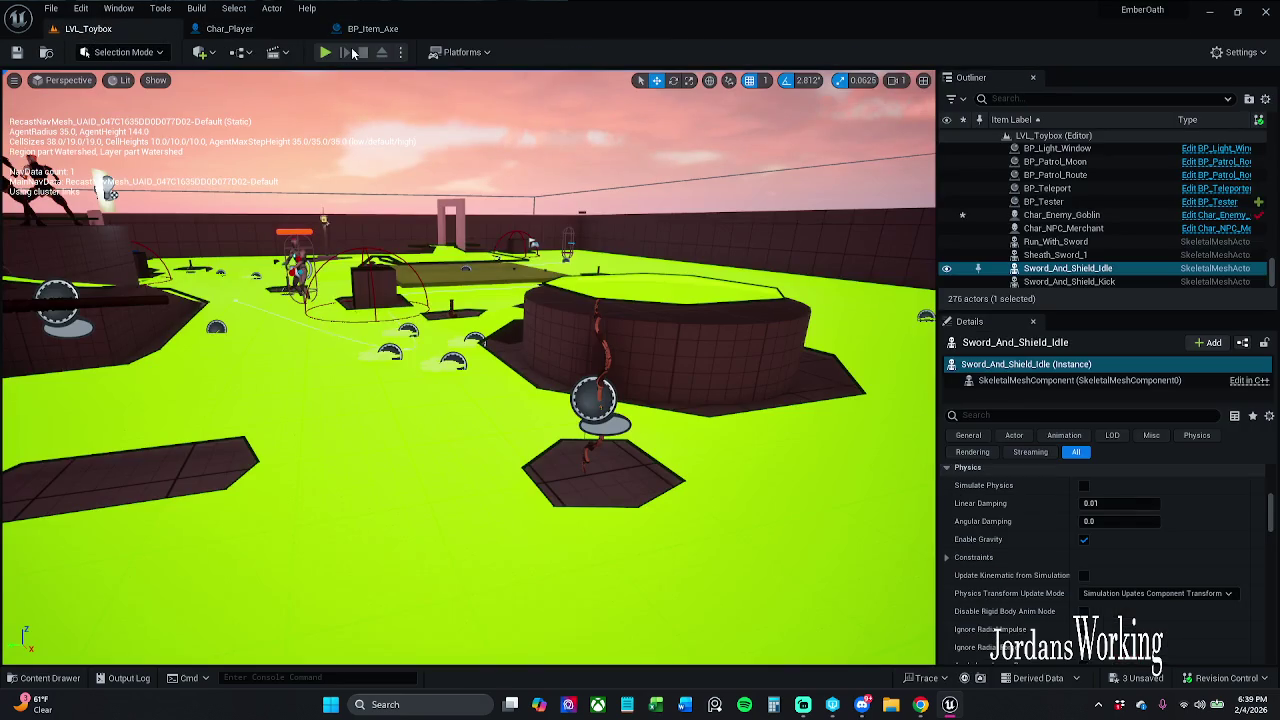
left_click(325, 52)
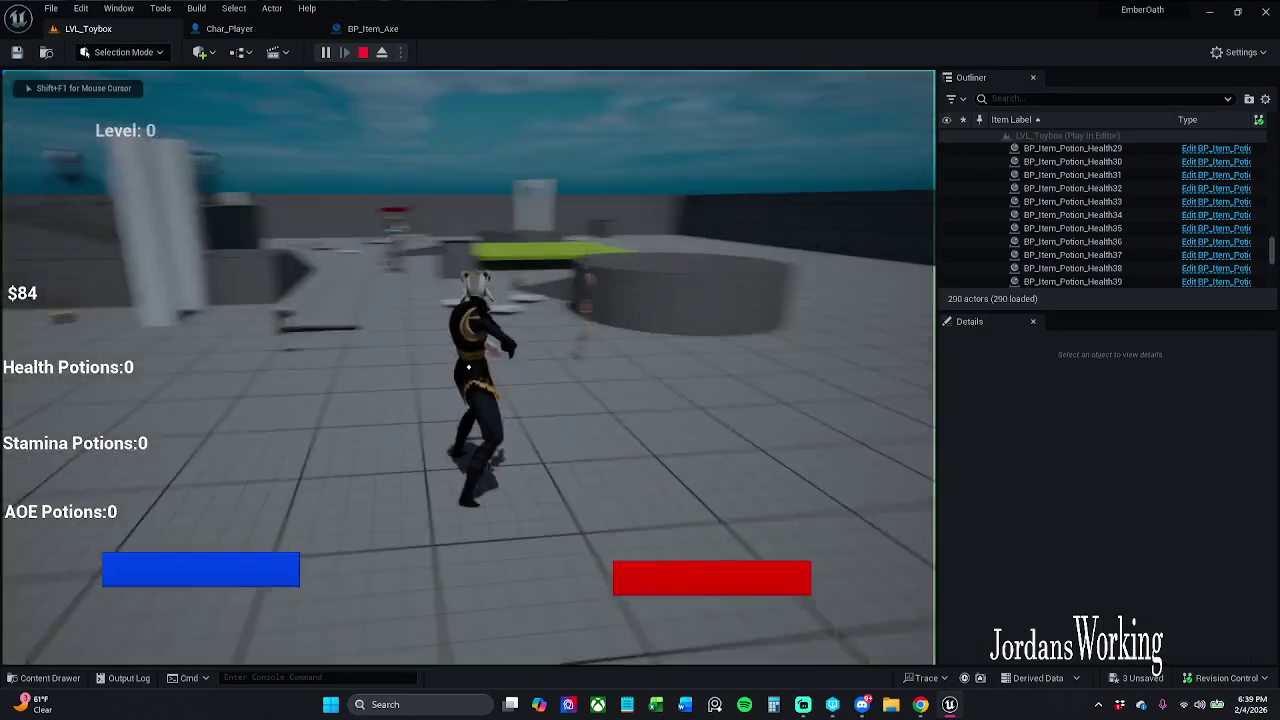
key("e")
key("i")
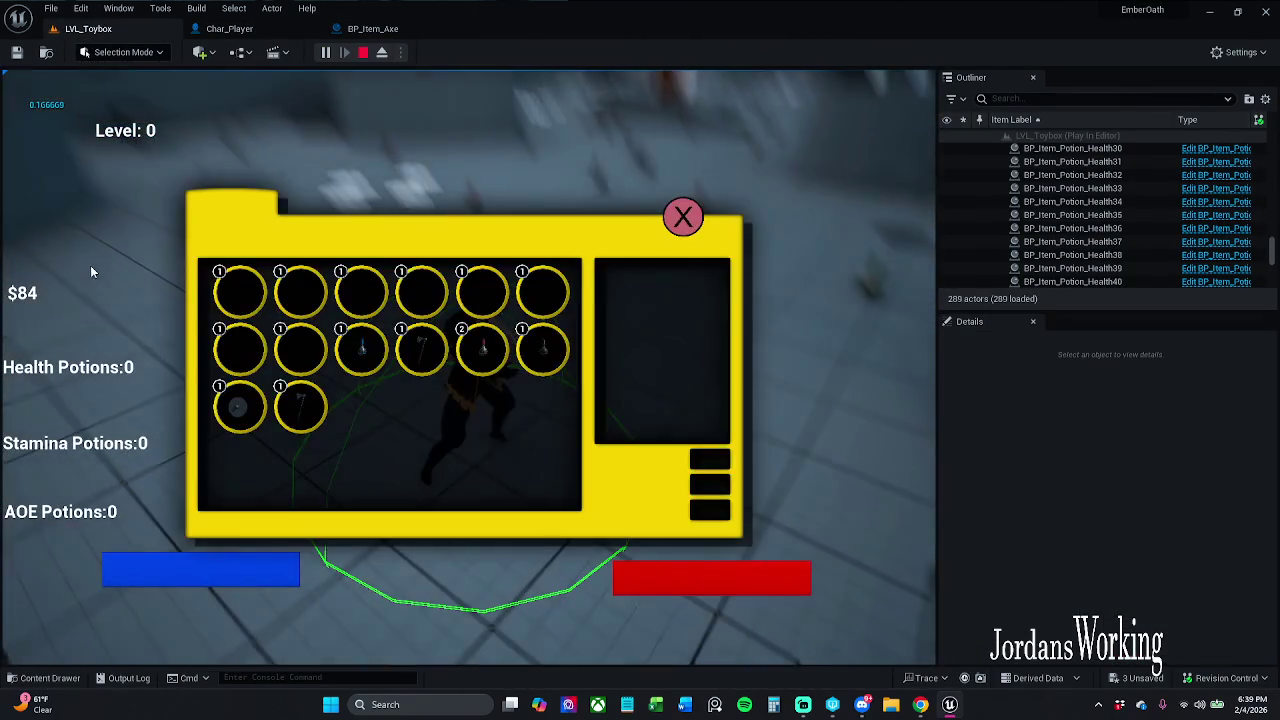
left_click(683, 217)
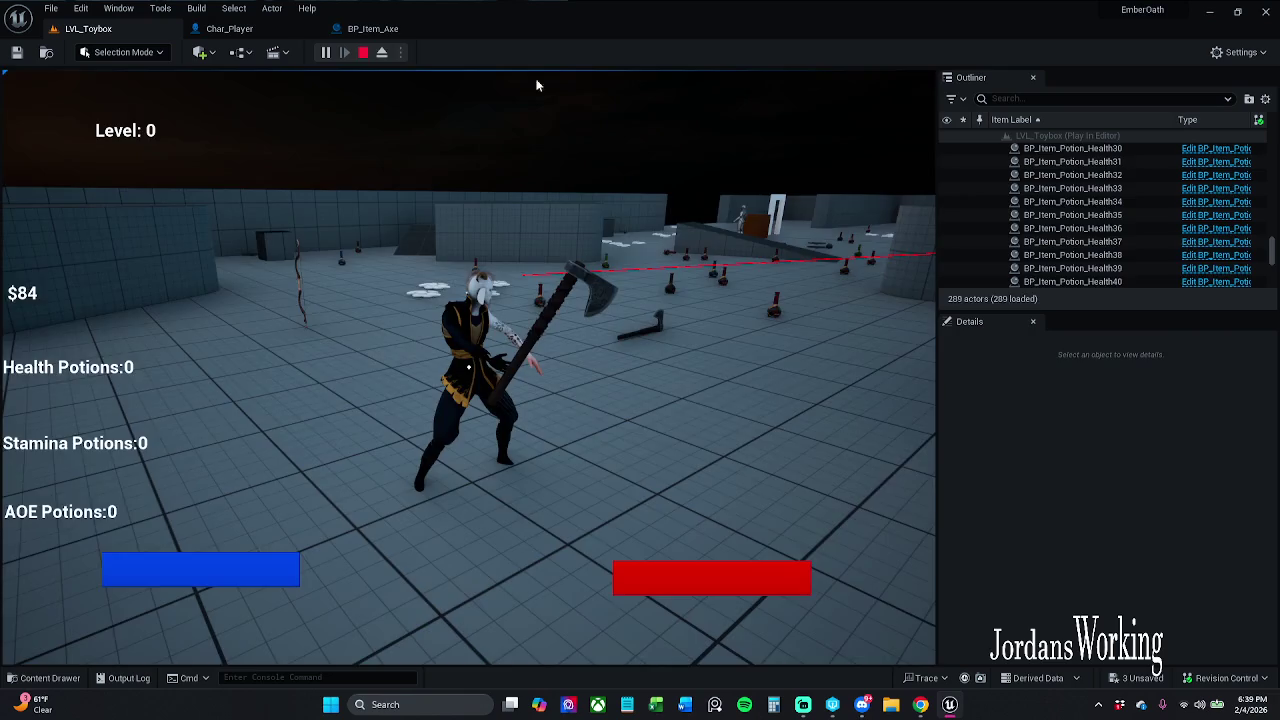
key("Escape")
Go back to BP_Item_Axe and close the Char_Player blueprint editor.
left_click(381, 36)
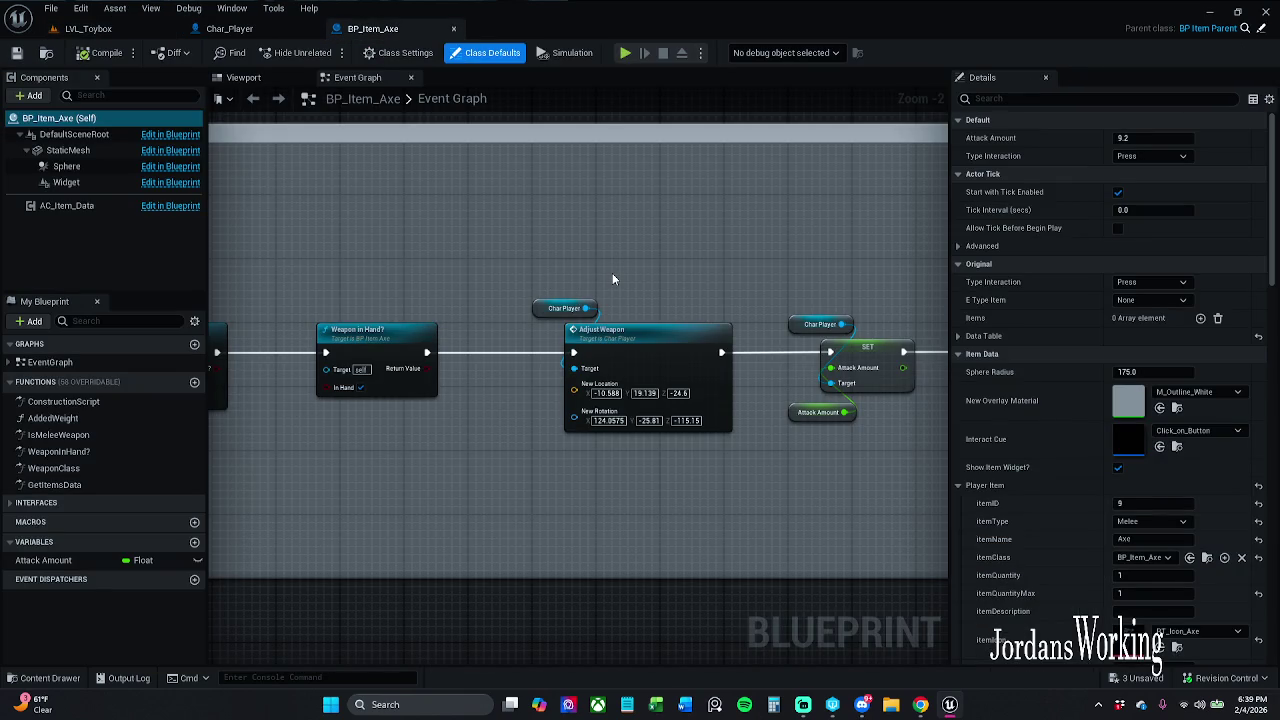
left_click(245, 30)
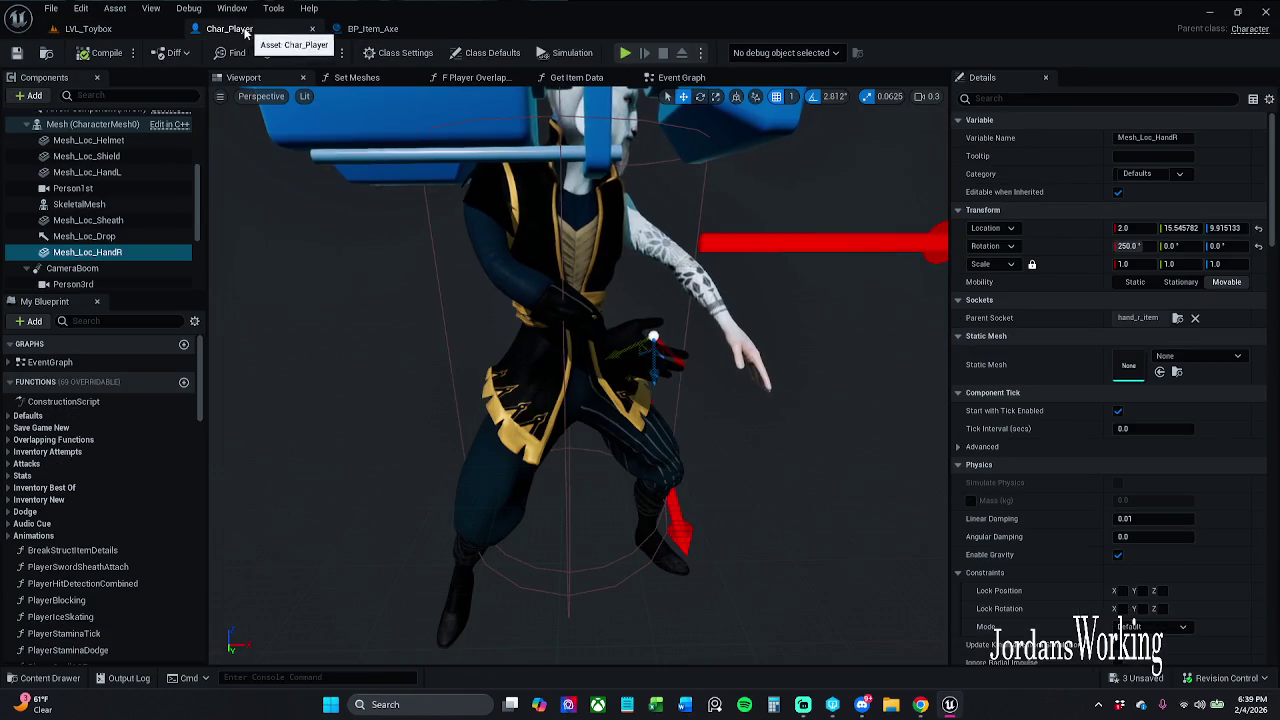
left_click(312, 28)
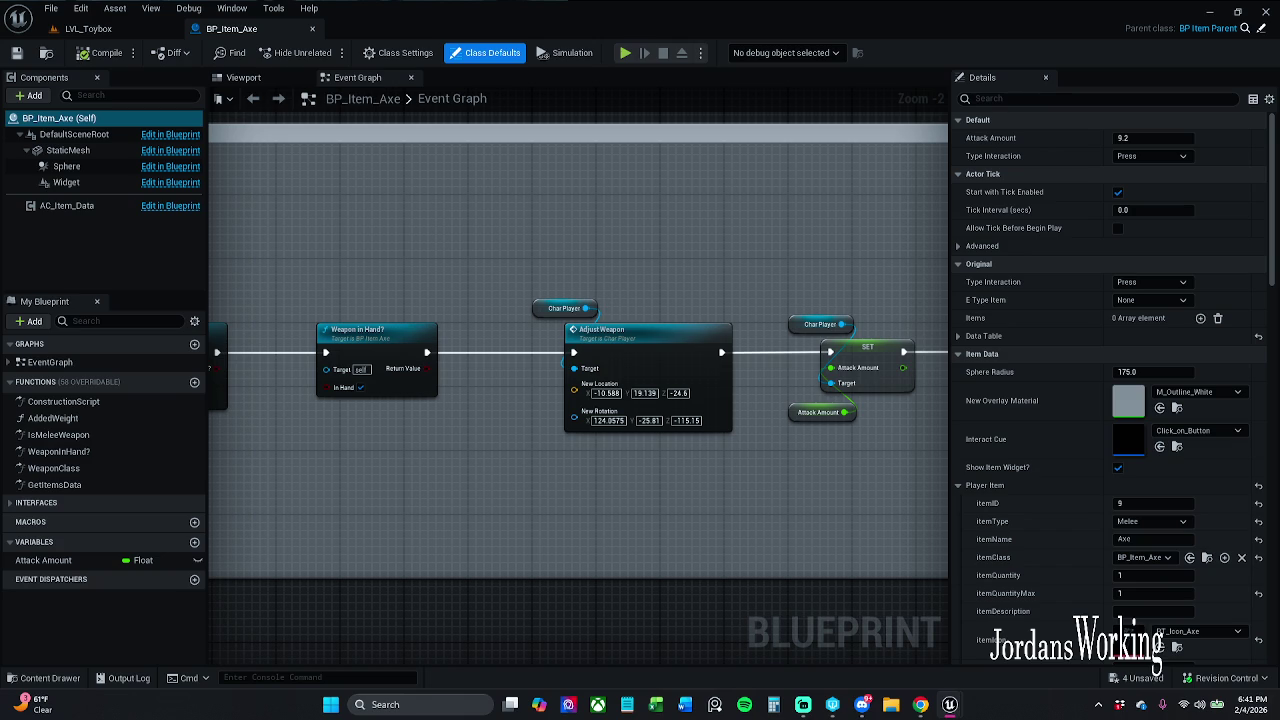
Add a comment above the nodes titled with location X=-18.244222, Y=27.019500, Z=-25.731365.
left_click(617, 394)
key("Return")
left_click_drag(400, 351, 400, 556)
scroll(628, 190, "down", 1)
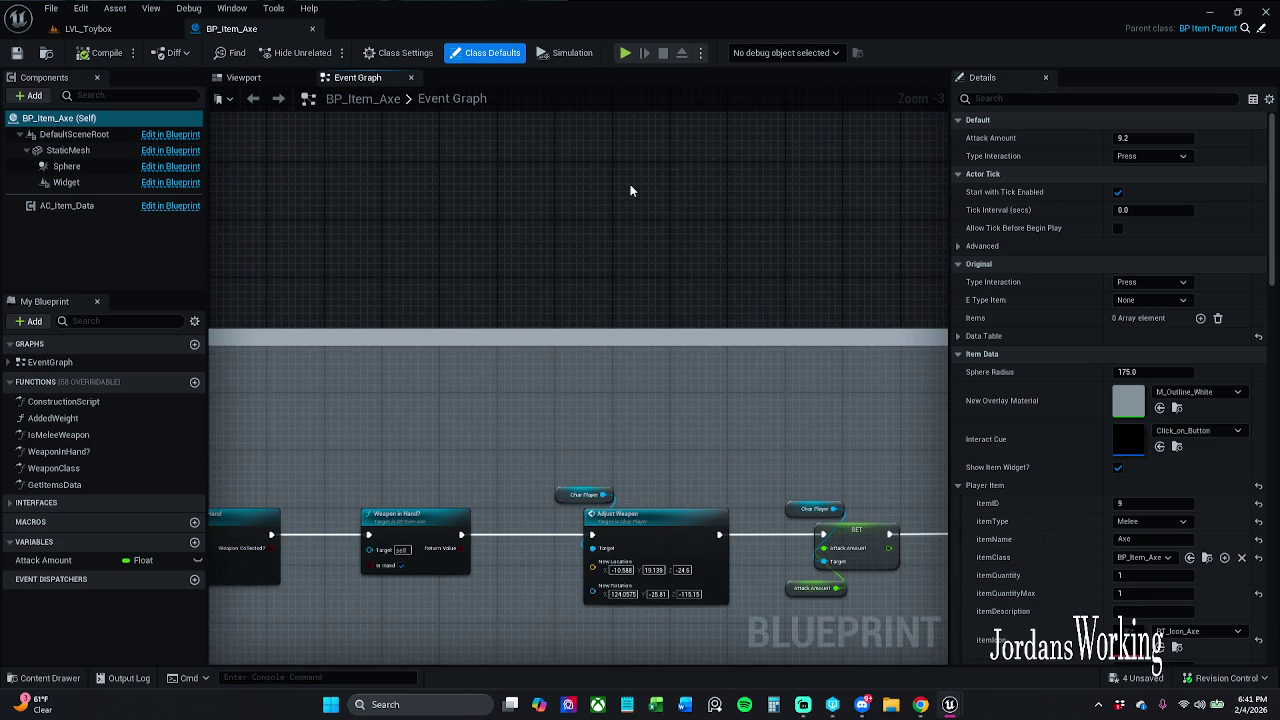
key("c")
key("ctrl+v")
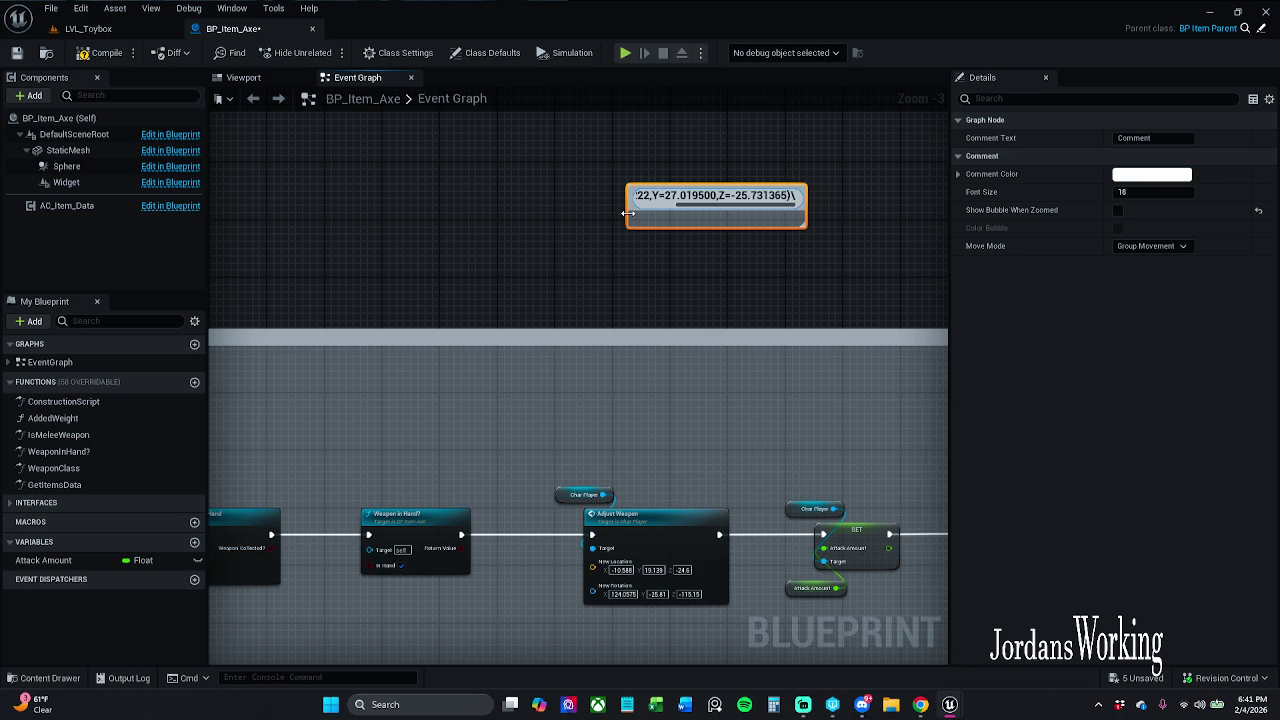
key("Return")
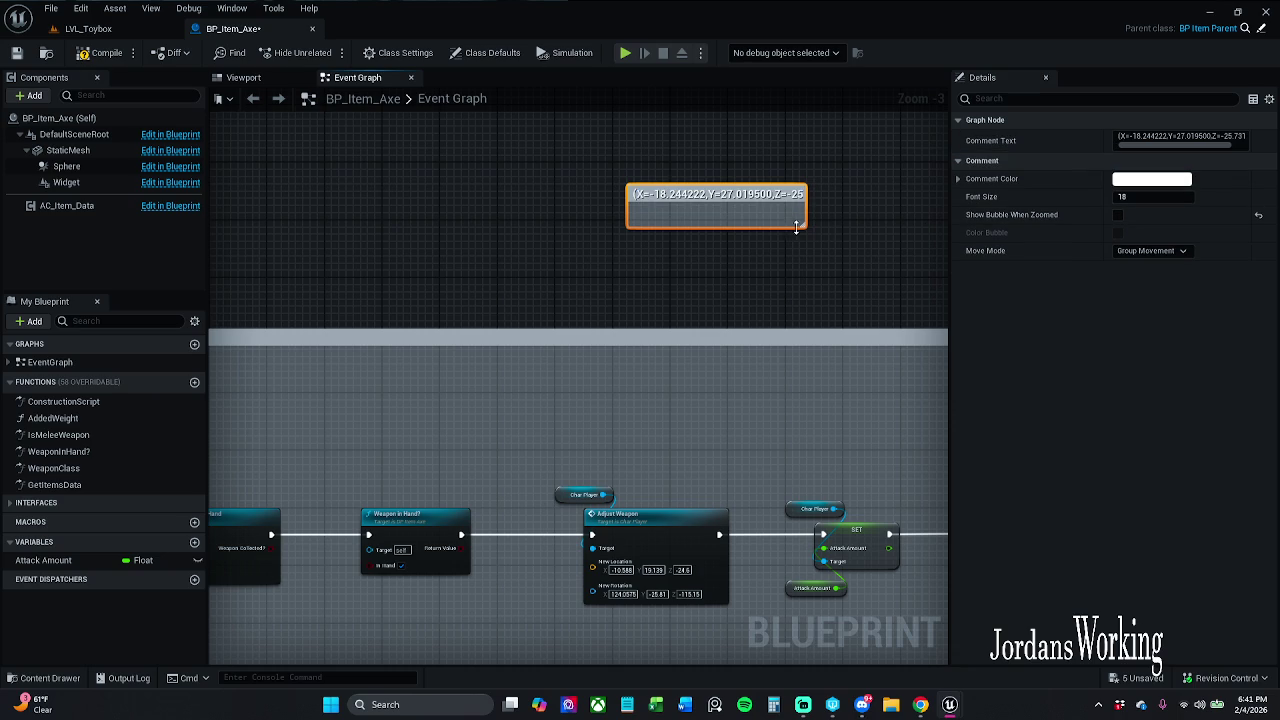
left_click_drag(800, 229, 919, 272)
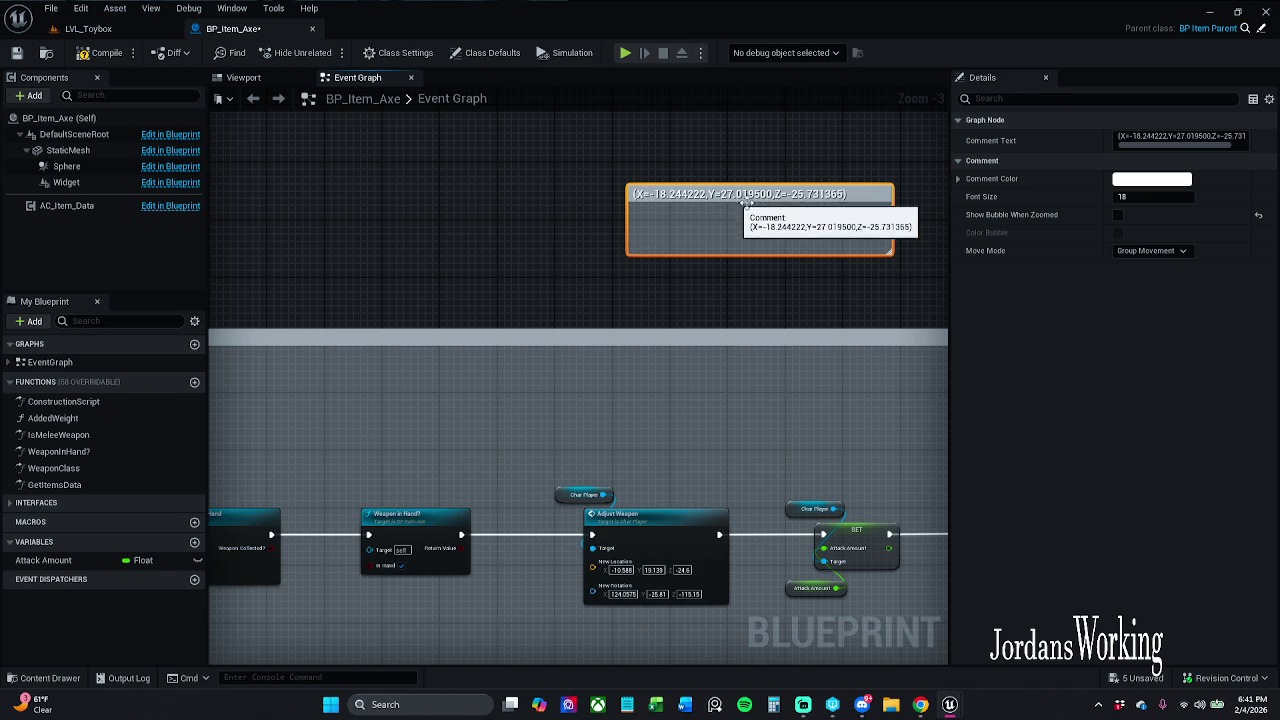
Add rotation Pitch=-25.81, Yaw=-115.15, Roll=124.0575 as a second comment line and widen the box.
double_click(789, 196)
key("End")
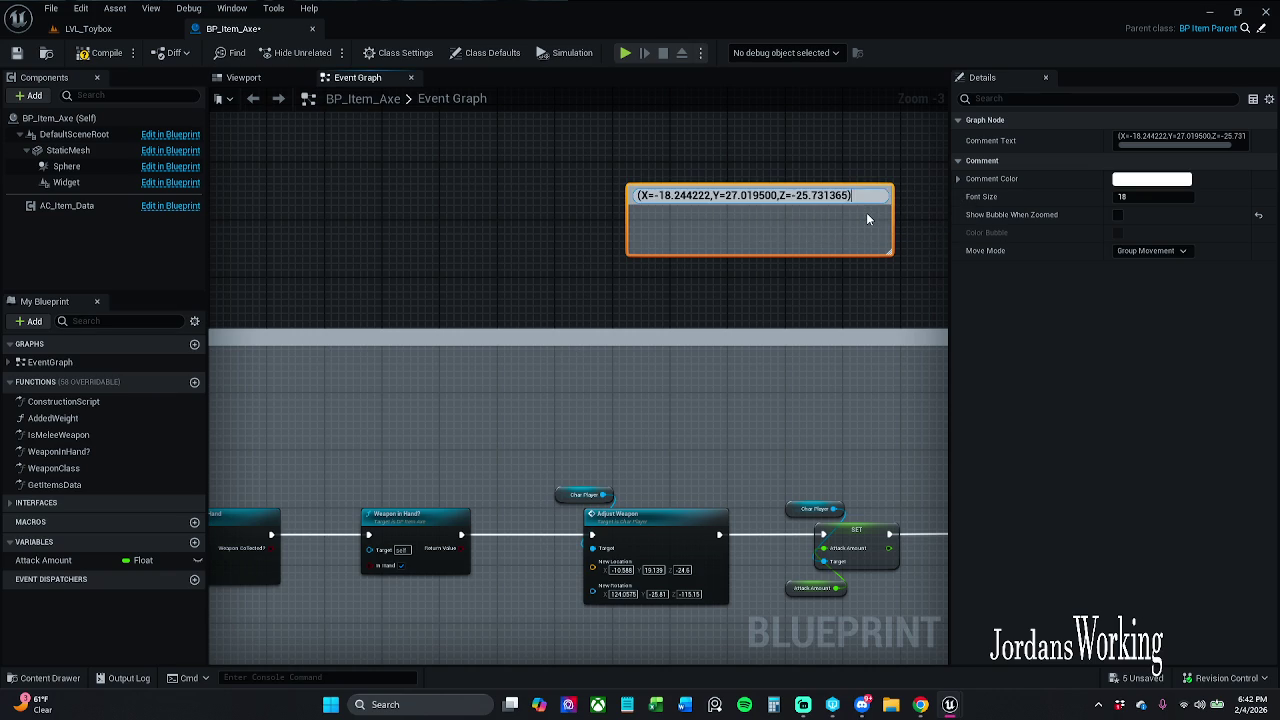
key("Return")
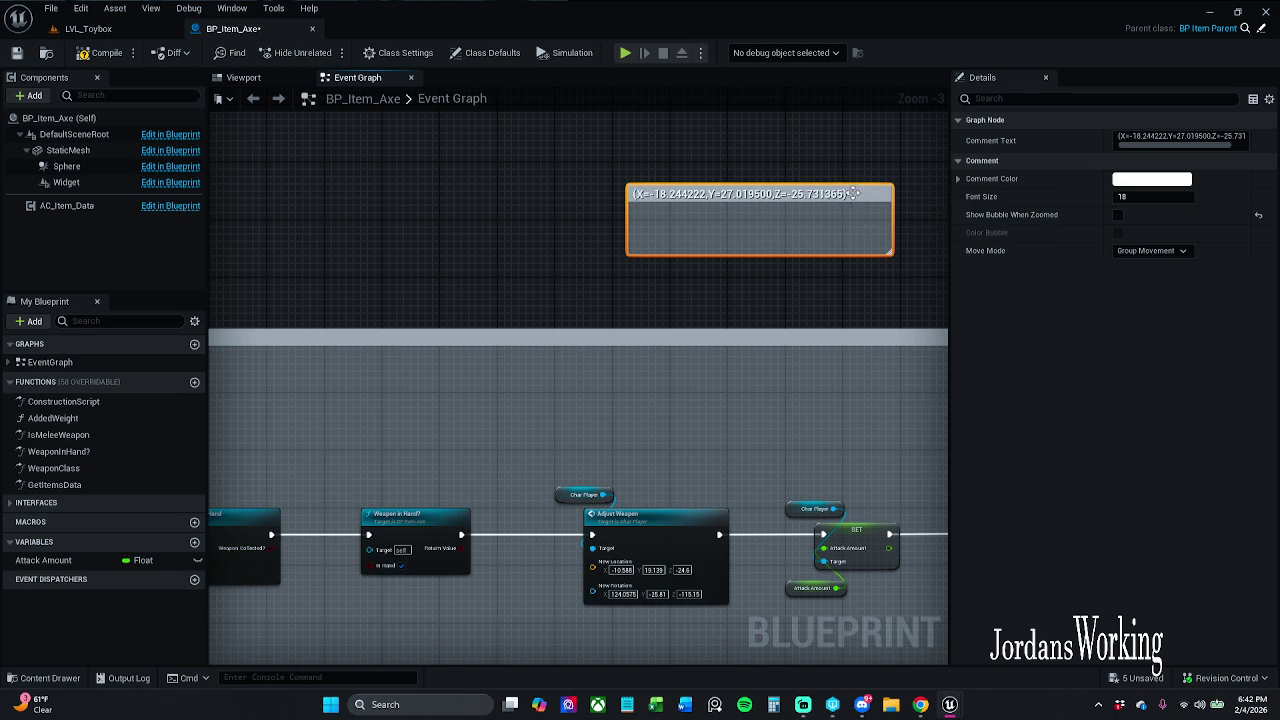
double_click(857, 196)
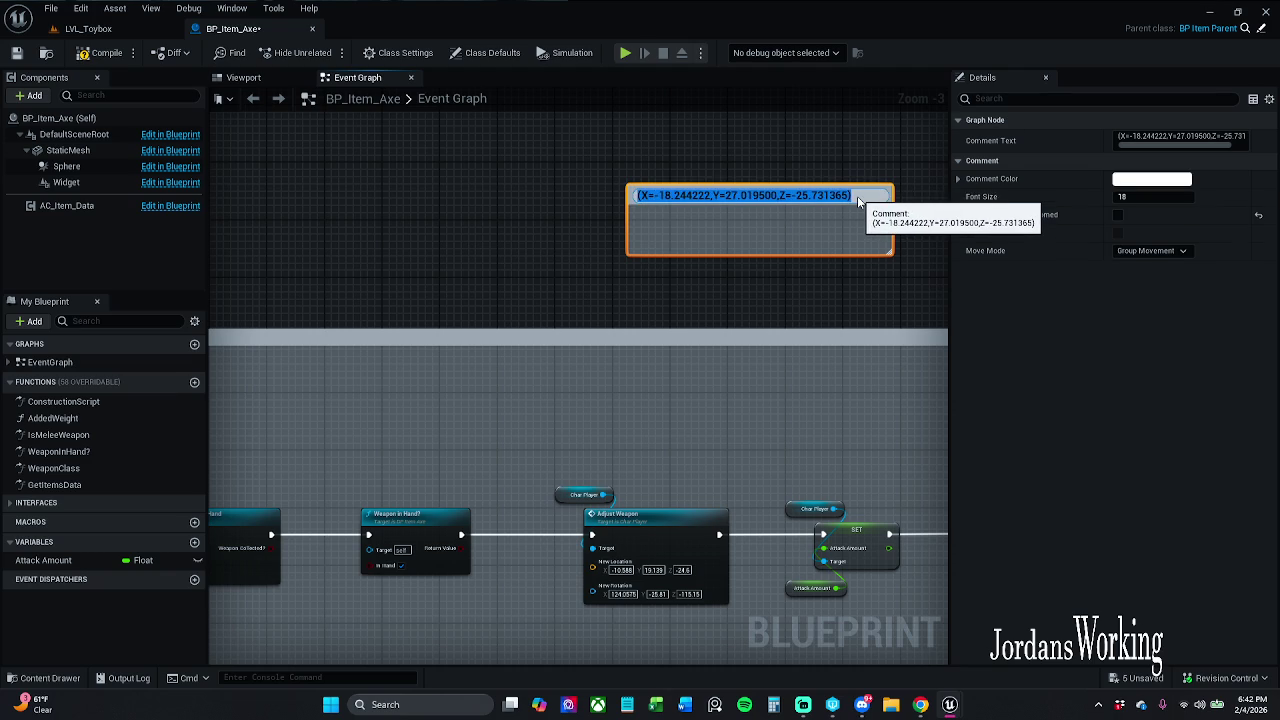
key("End")
key("shift+Return")
key("ctrl+v")
key("Return")
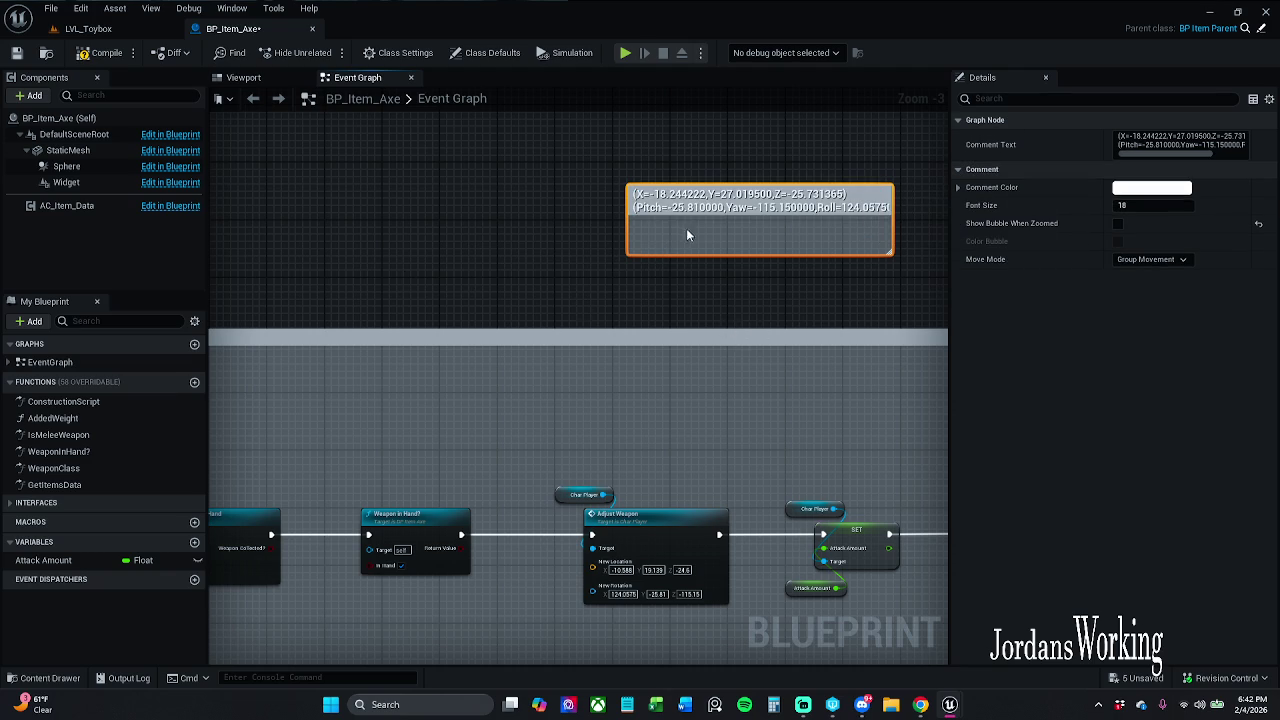
left_click_drag(800, 265, 696, 267)
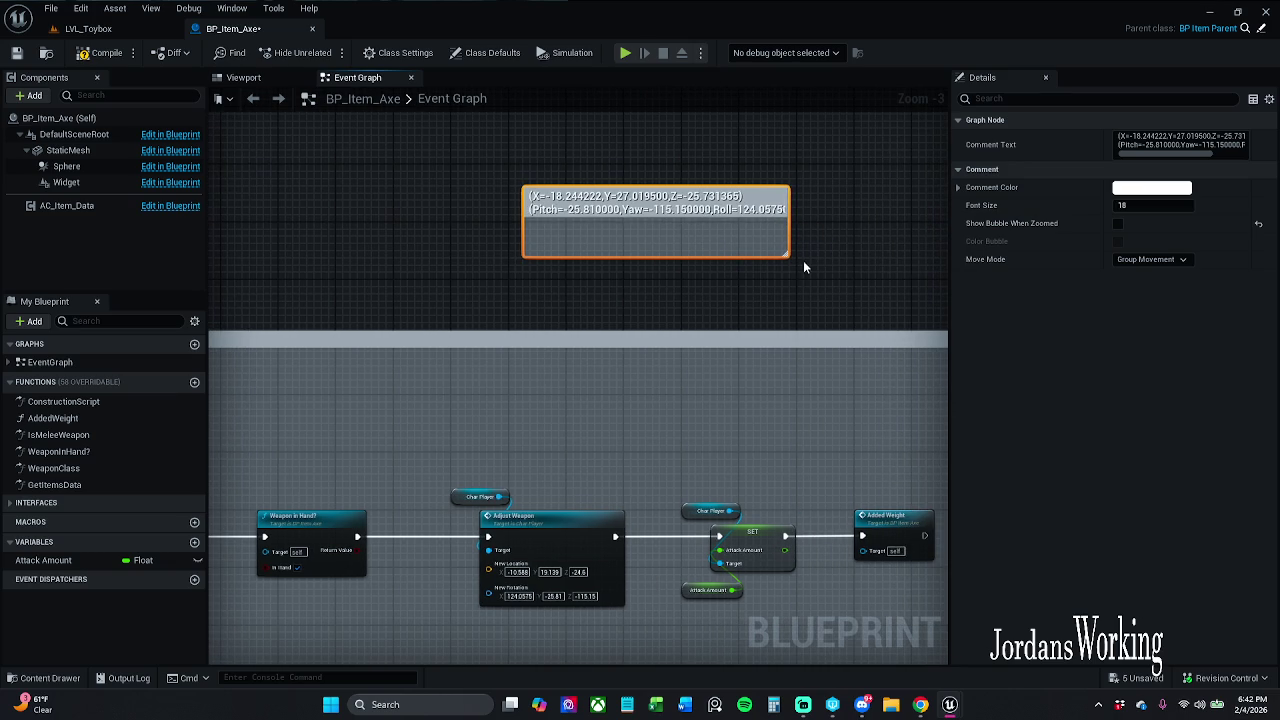
left_click_drag(791, 256, 834, 274)
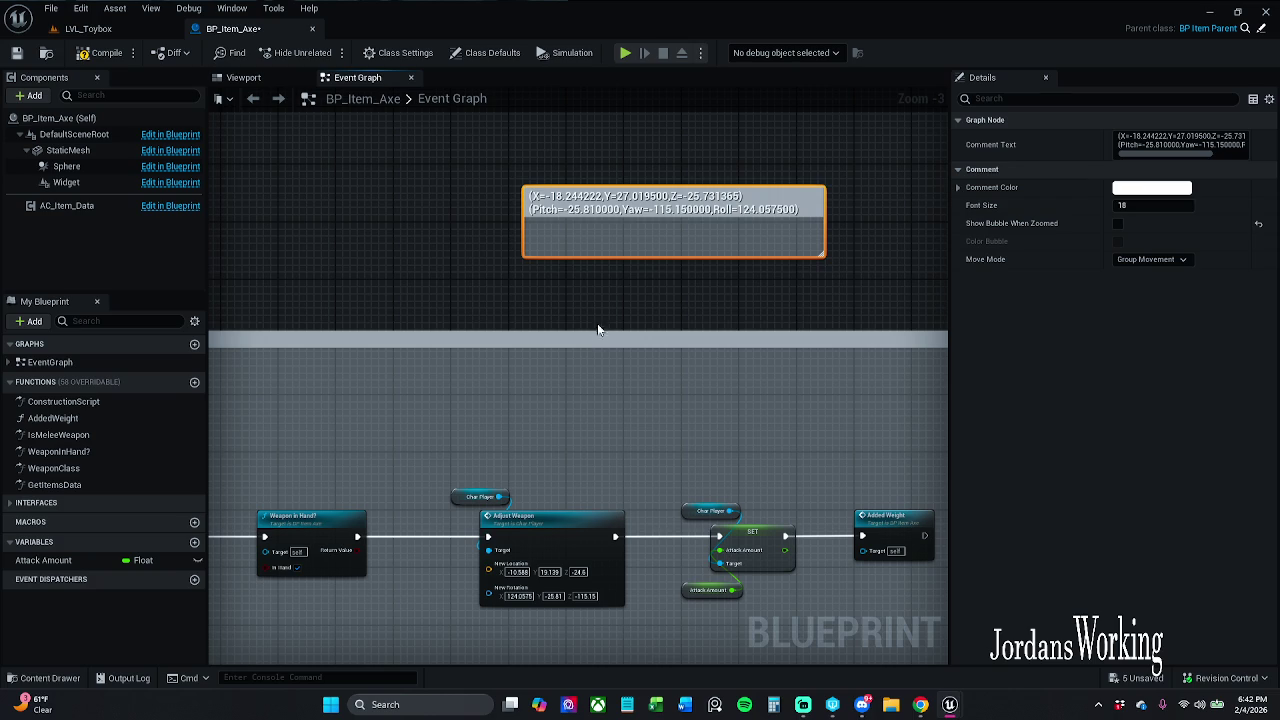
Move the X value -18.244222 from the comment into Adjust Weapon's New Location X.
double_click(592, 203)
left_click(581, 197)
mouse_move(581, 197)
left_mouse_down()
mouse_move(606, 198)
mouse_move(551, 198)
left_mouse_up()
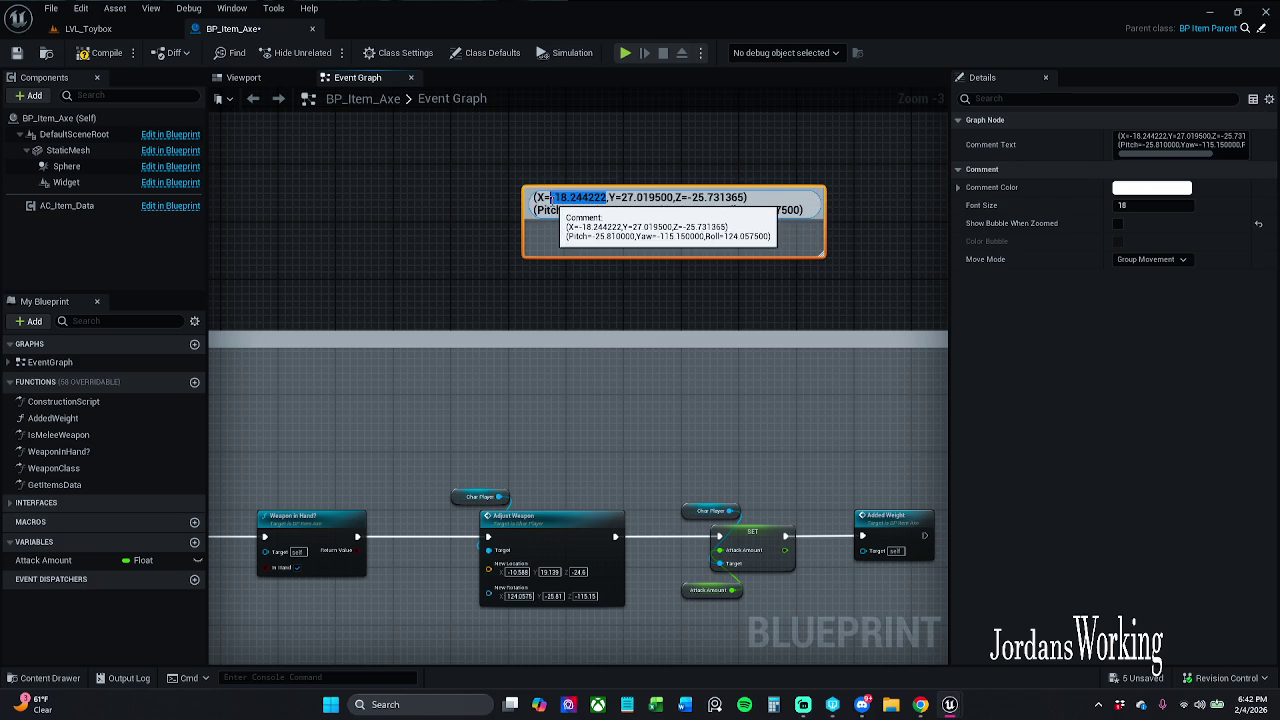
key("BackSpace")
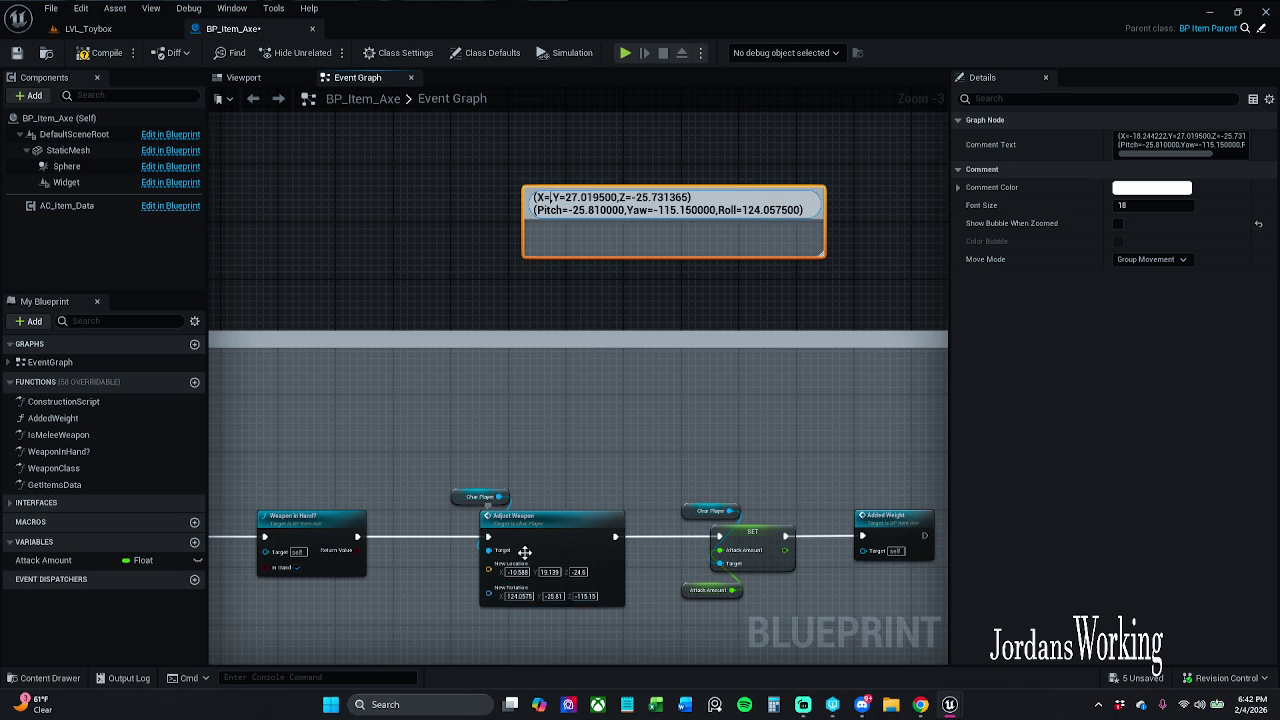
key("Return")
key("ctrl+v")
key("Return")
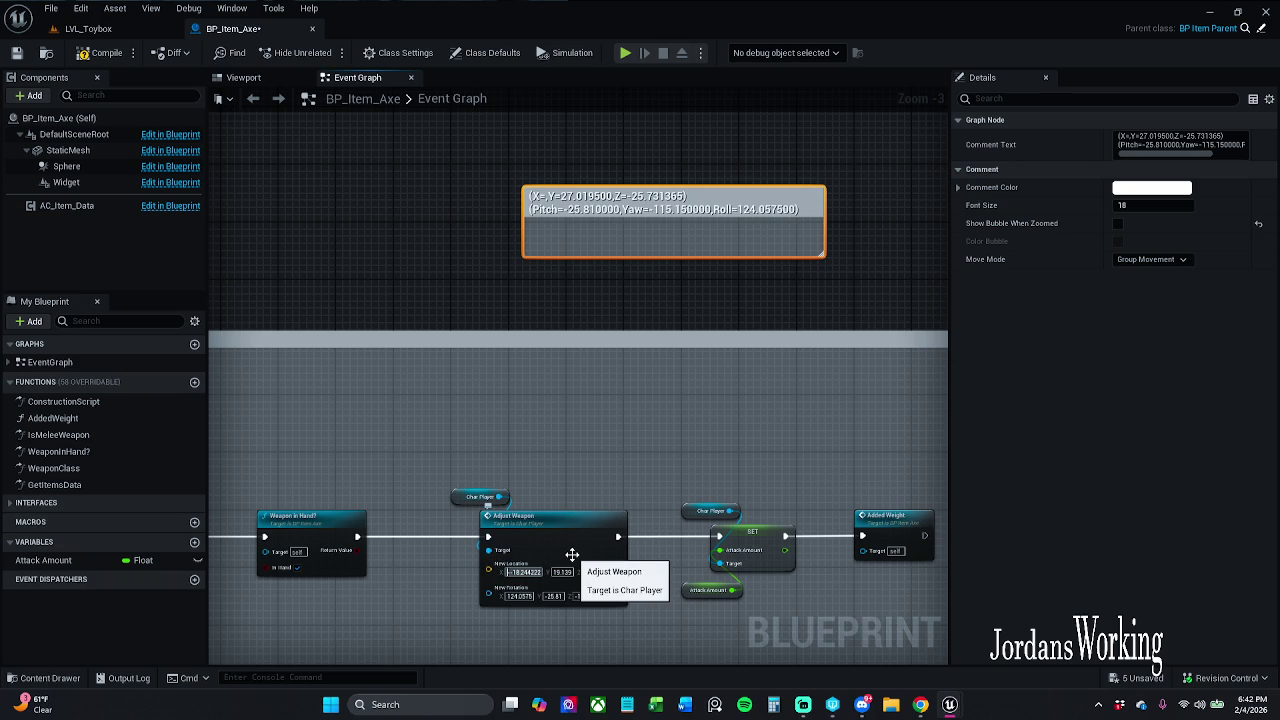
key("Tab")
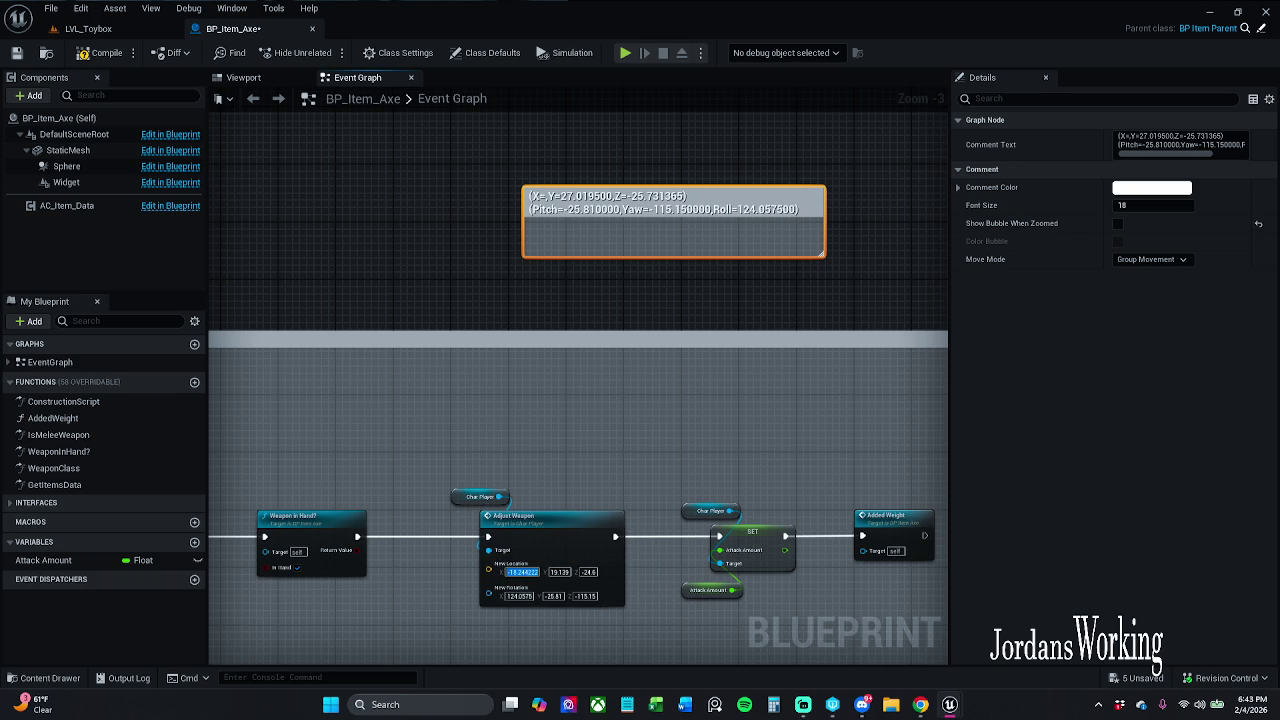
key("Return")
Move the Y value 27.019500 from the comment into New Location Y.
mouse_move(736, 460)
left_mouse_down()
mouse_move(734, 434)
mouse_move(608, 438)
mouse_move(591, 345)
left_mouse_up()
scroll(591, 345, "up", 2)
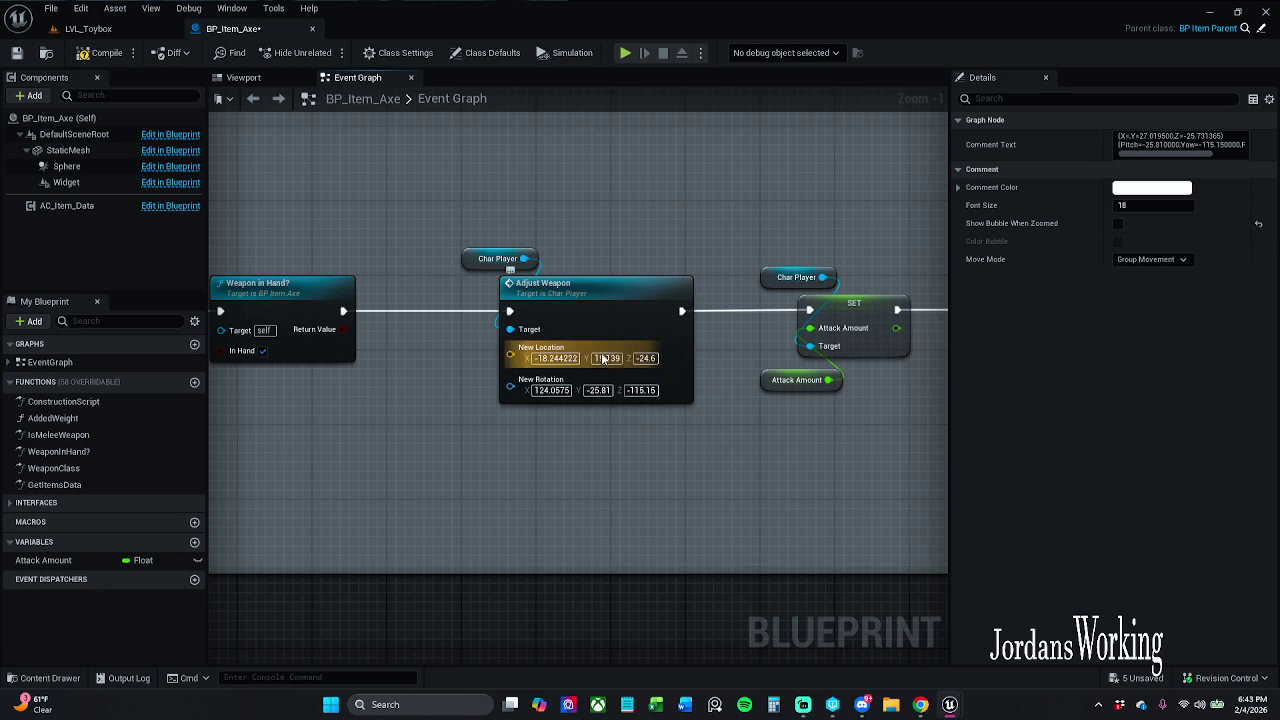
scroll(646, 417, "down", 2)
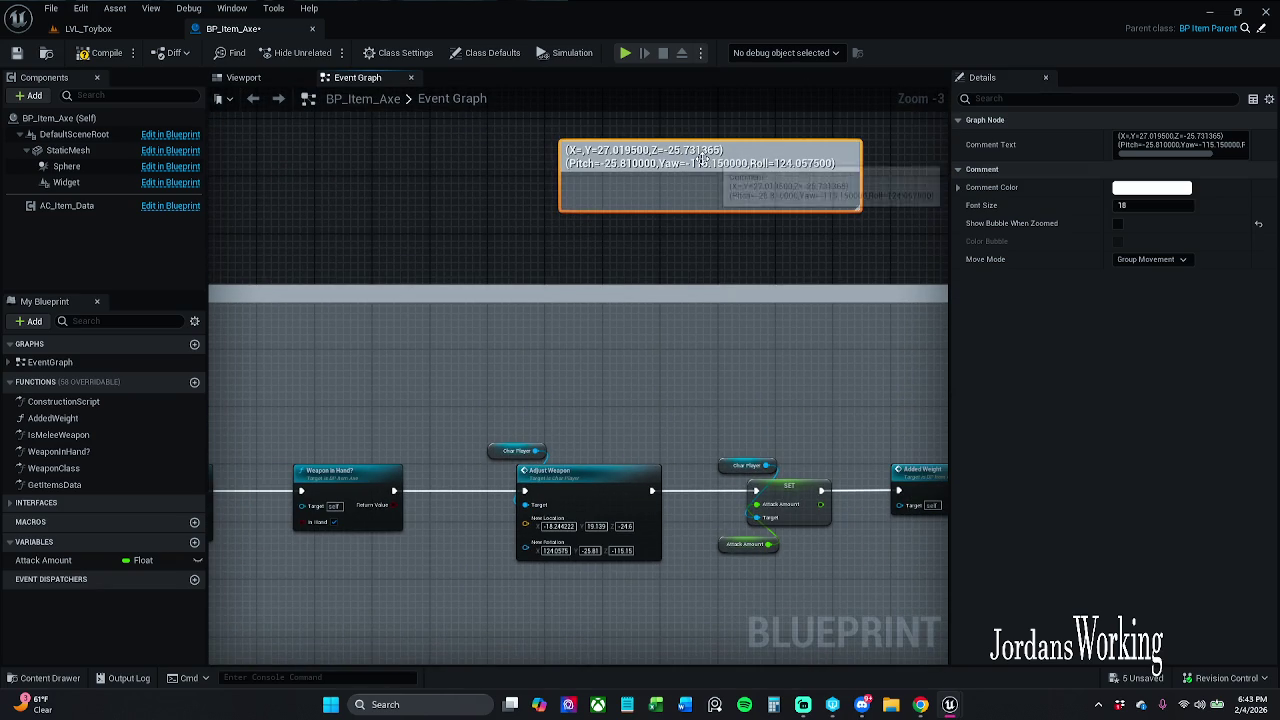
double_click(650, 157)
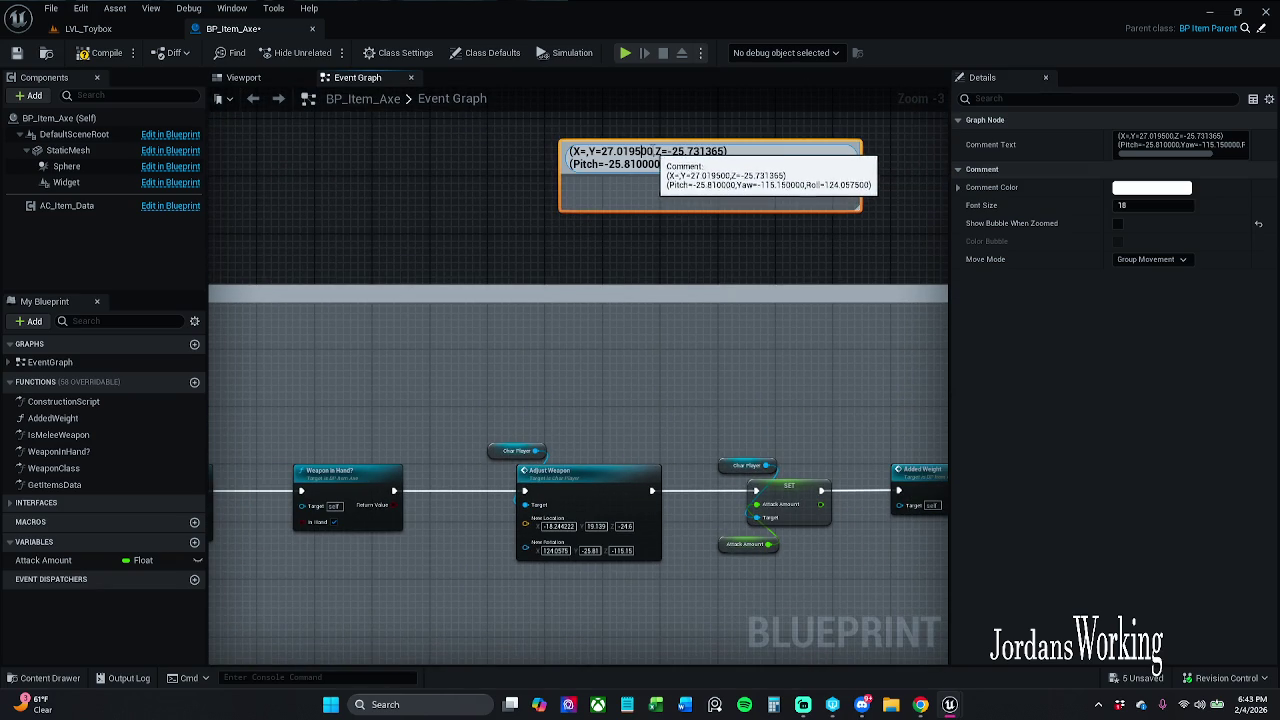
left_click_drag(652, 158, 603, 155)
key("ctrl+c")
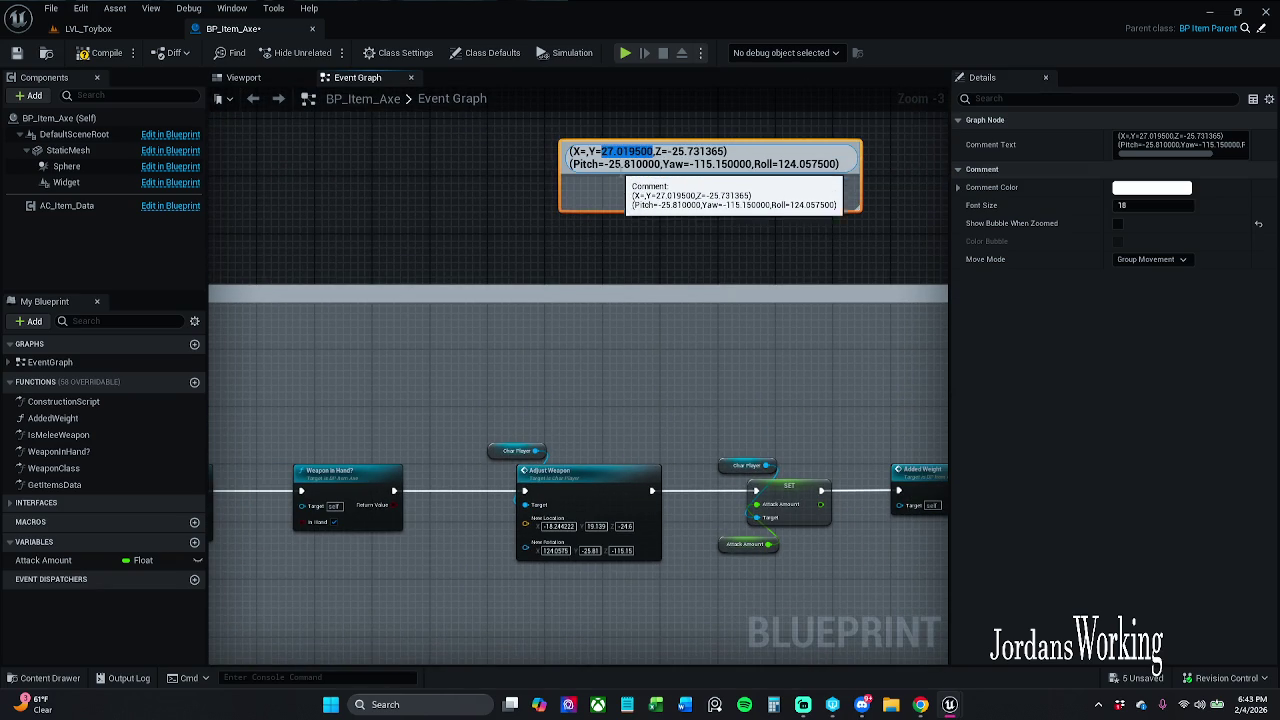
key("BackSpace")
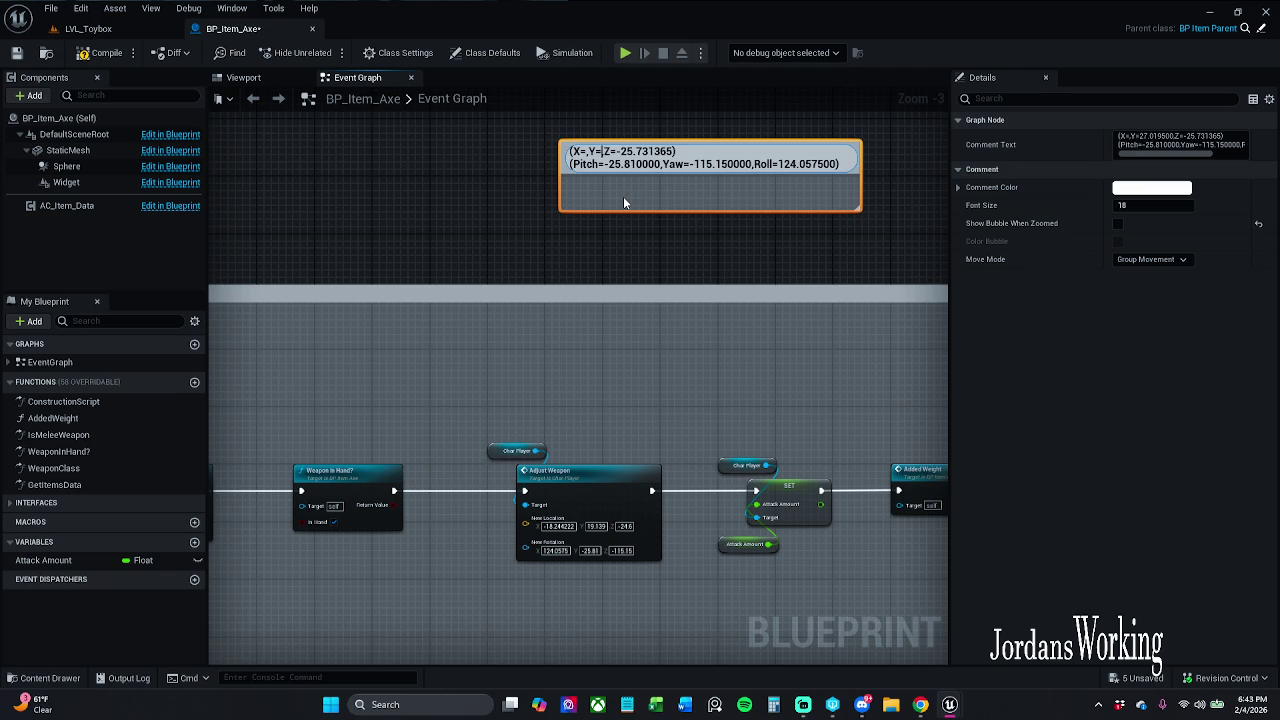
key("Return")
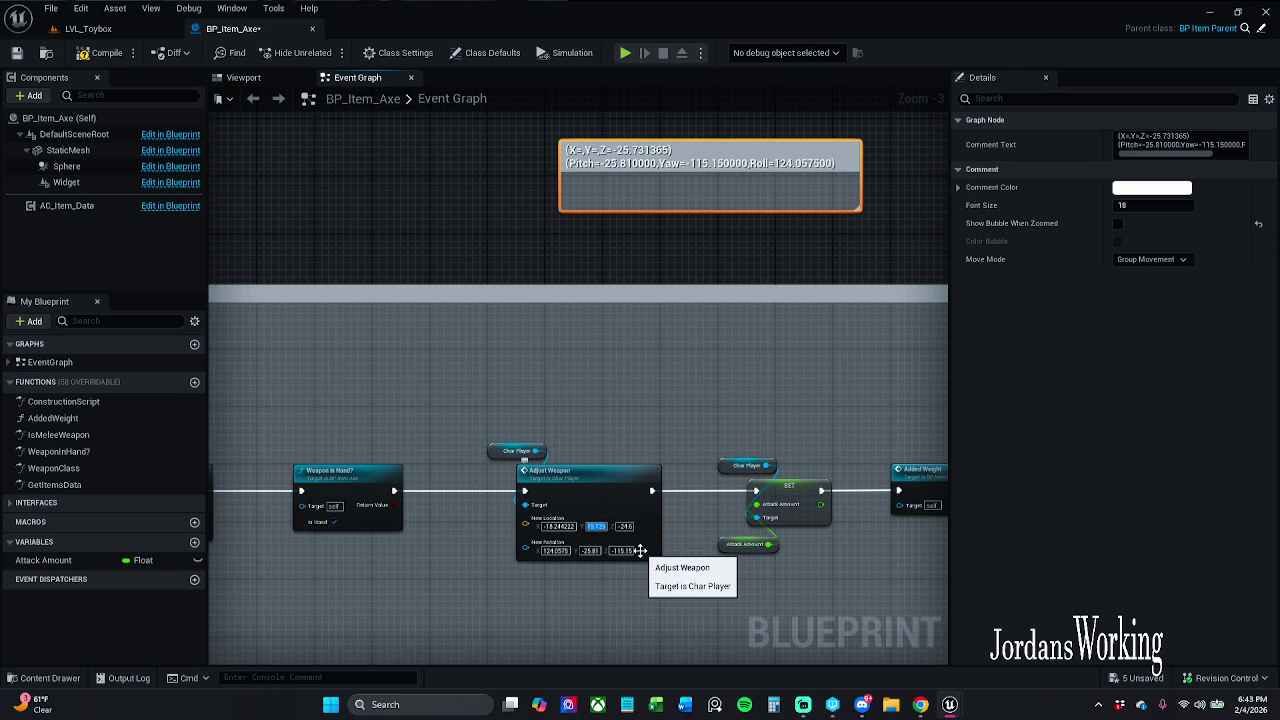
key("ctrl+v")
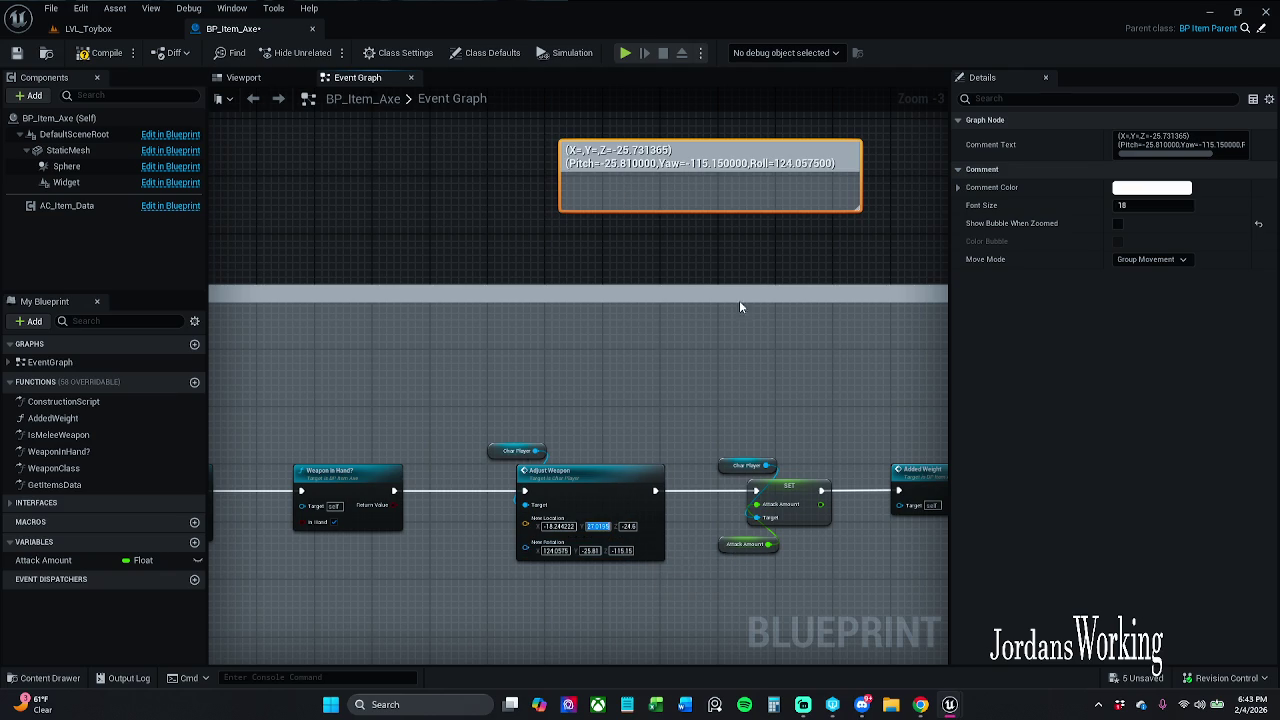
Move -25.731365 into New Location Z, leaving only the rotation values in the comment.
left_click(763, 178)
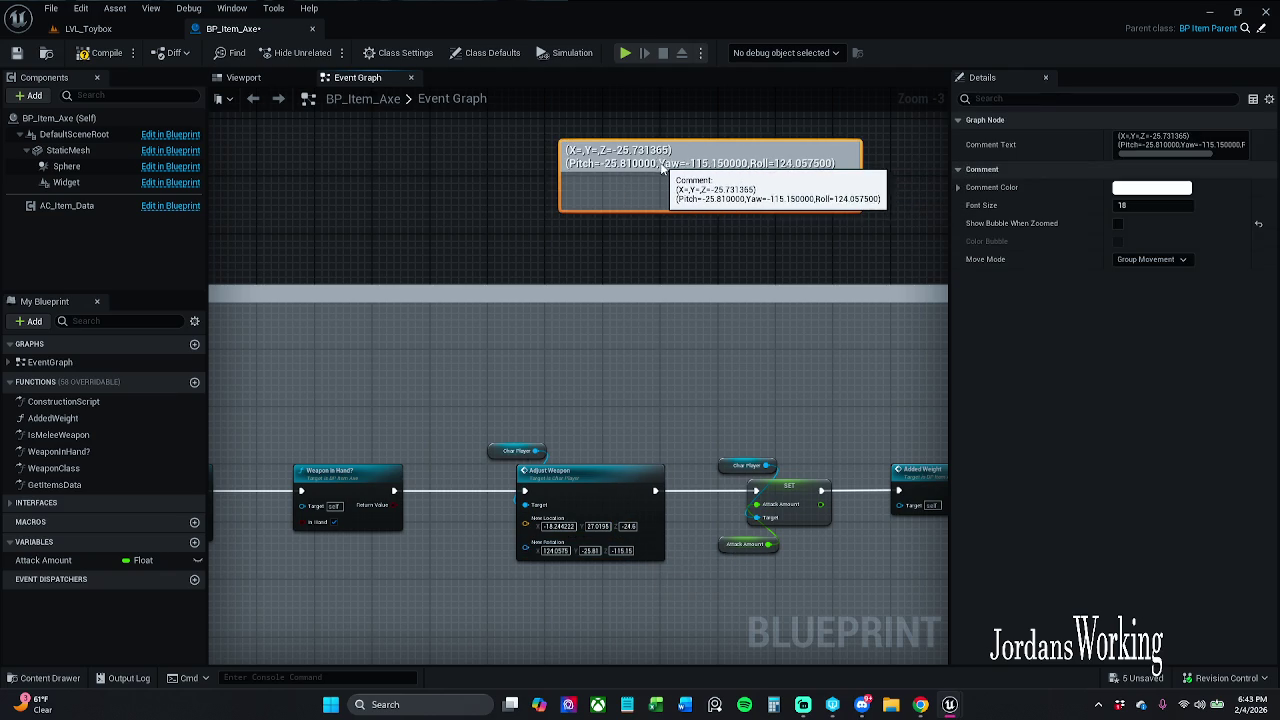
double_click(620, 152)
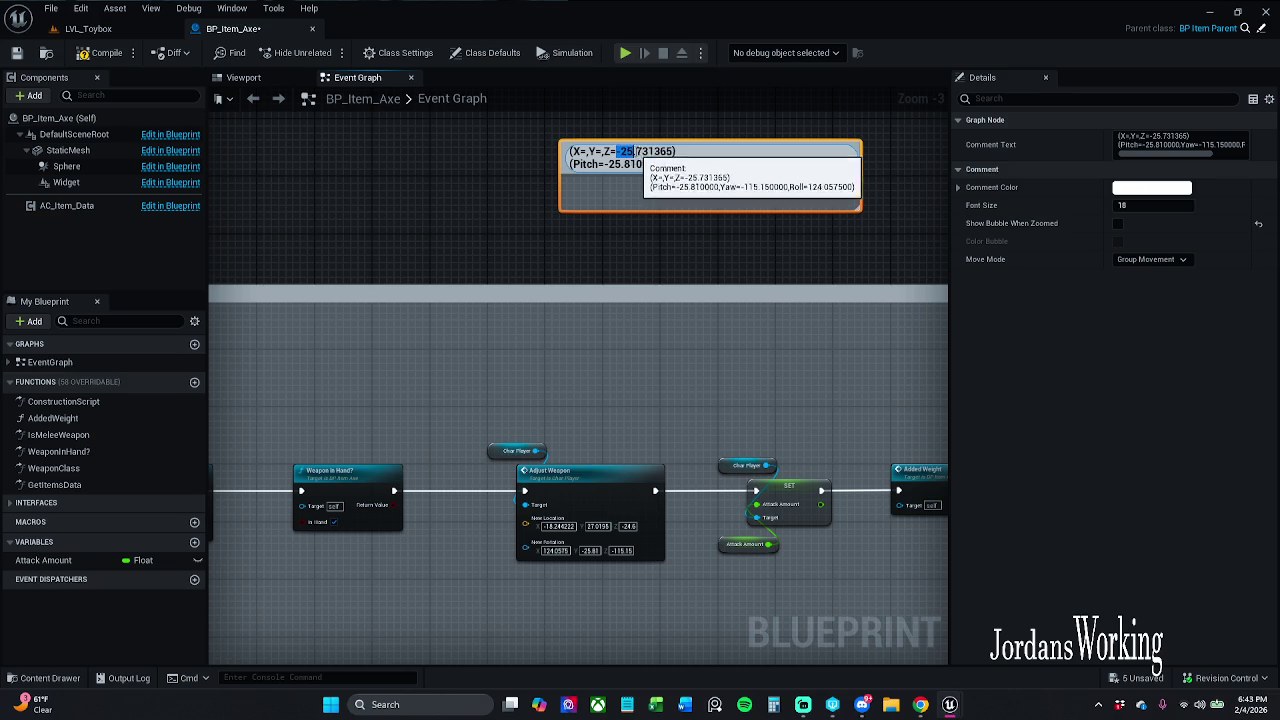
left_click_drag(617, 152, 675, 152)
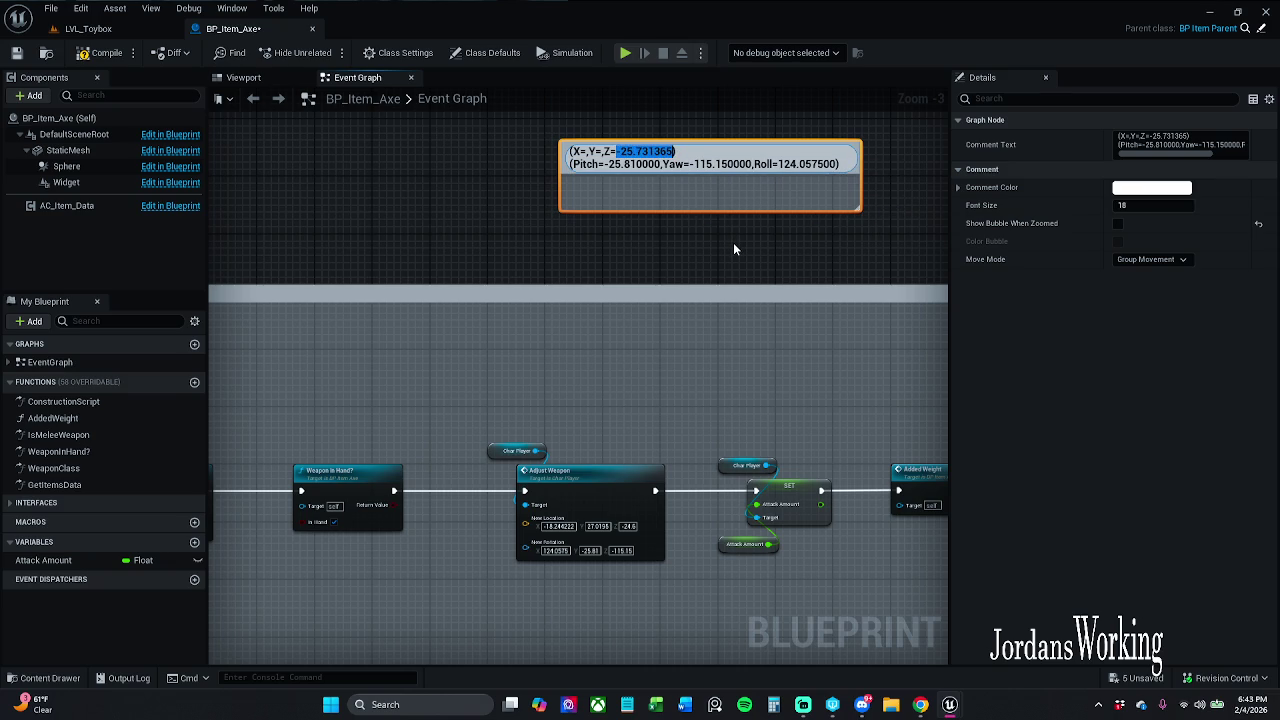
key("BackSpace")
key("Return")
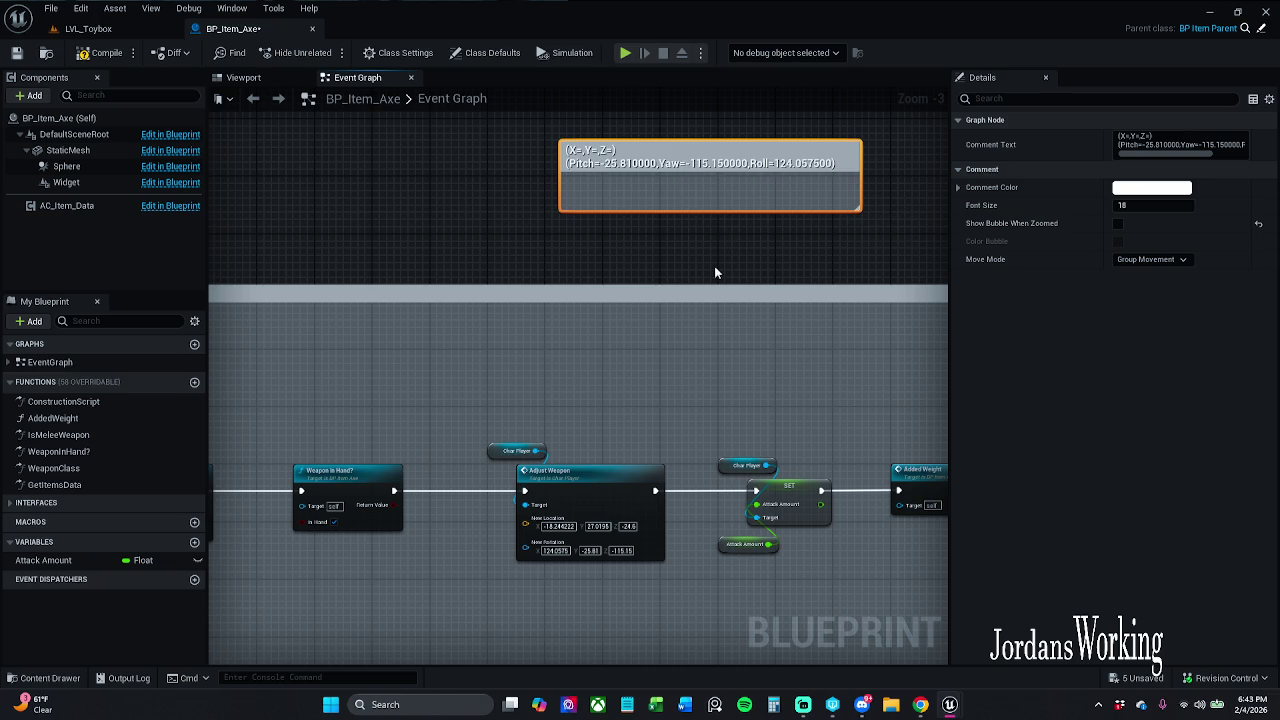
left_click(630, 527)
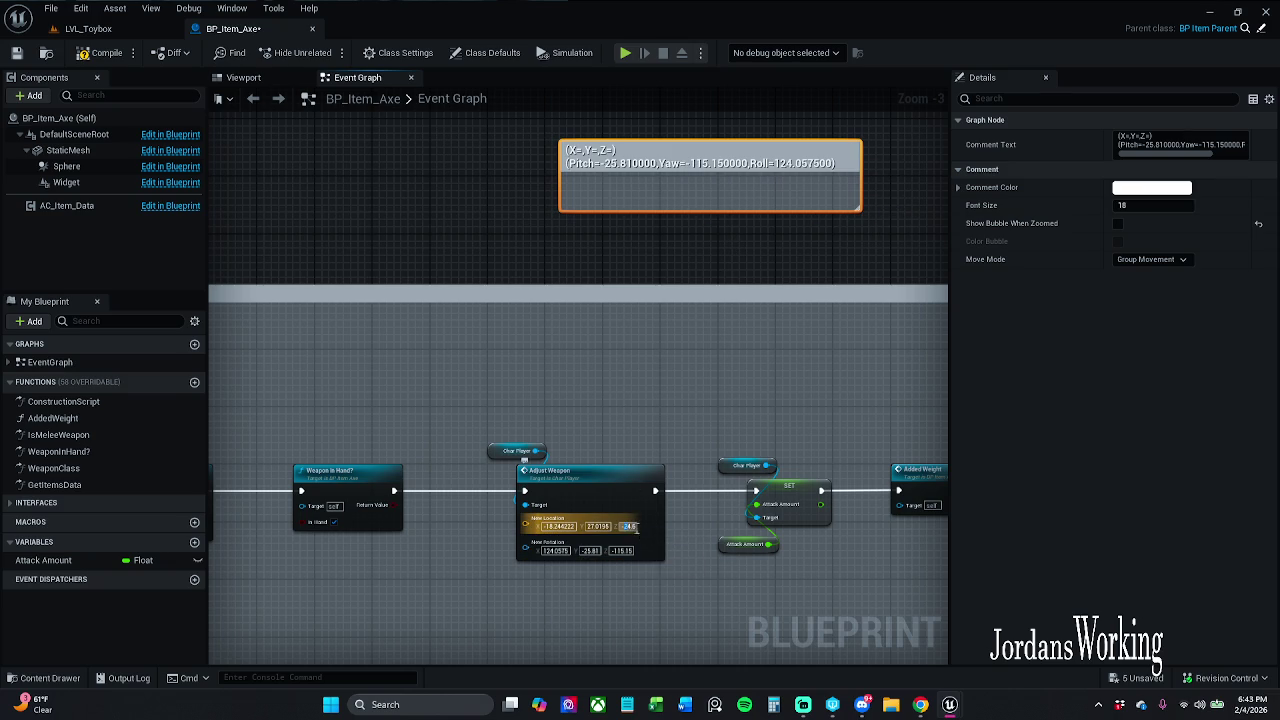
key("ctrl+v")
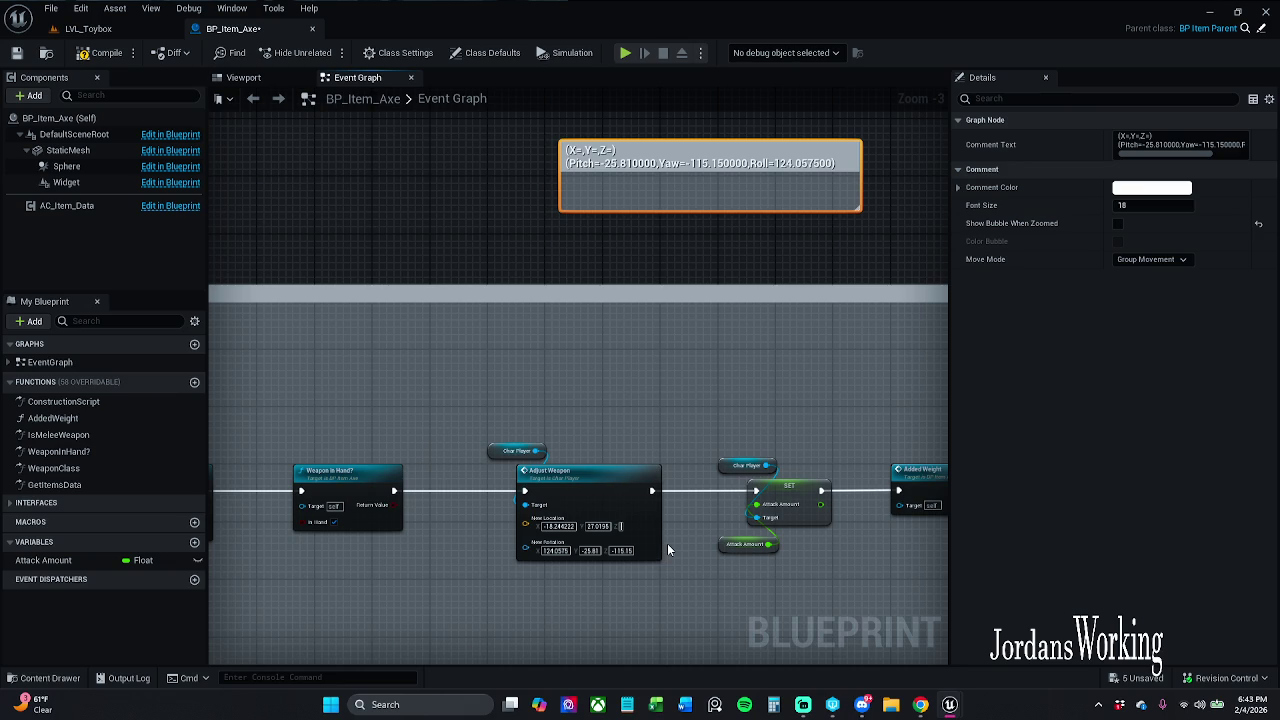
key("Return")
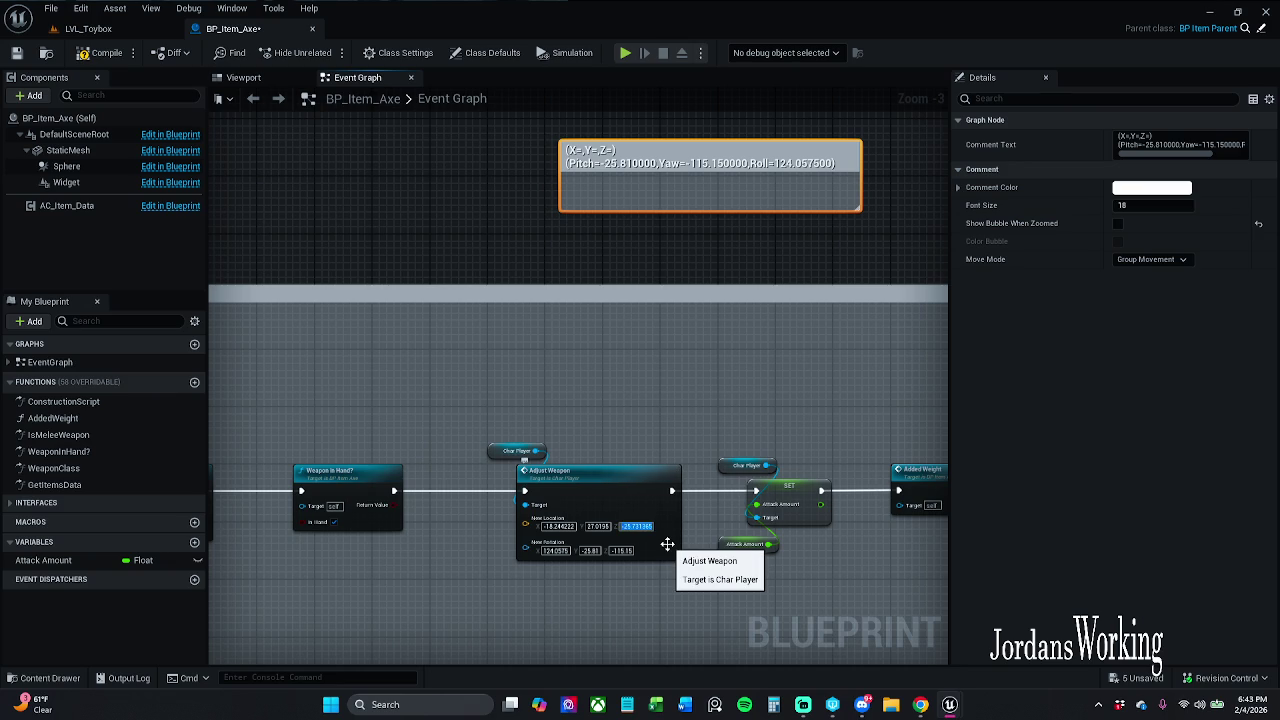
left_click(656, 175)
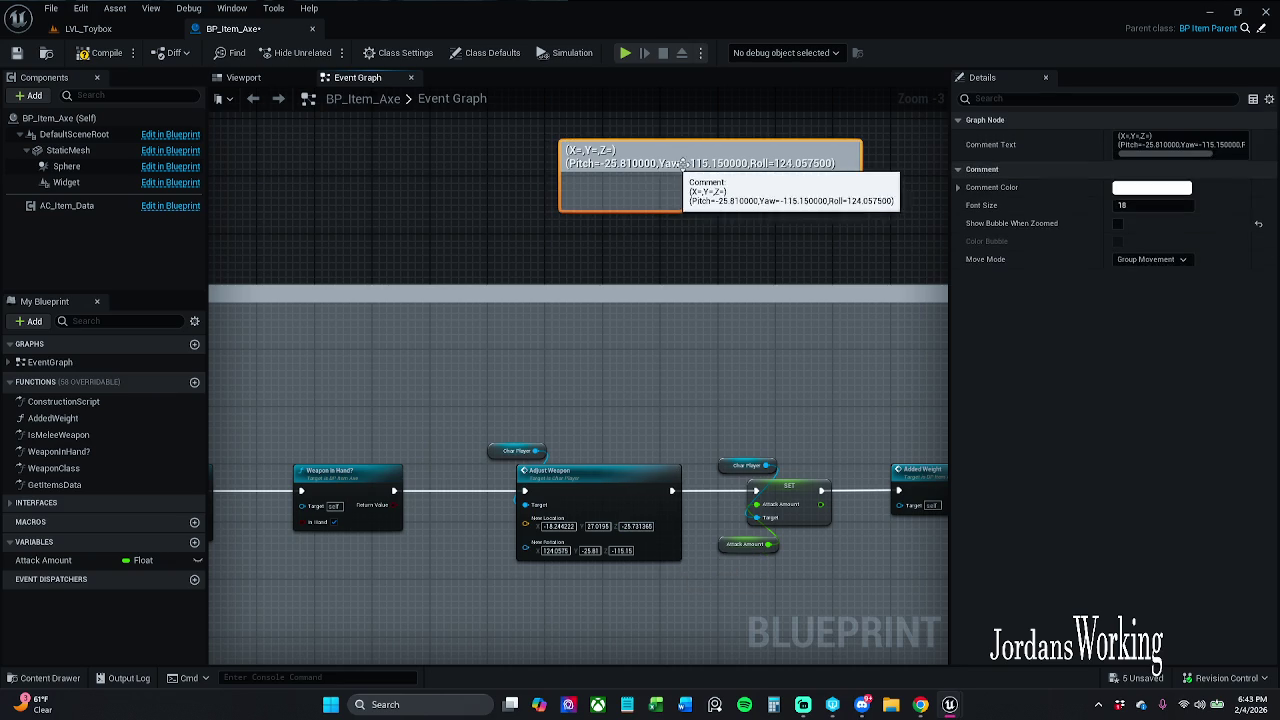
double_click(705, 166)
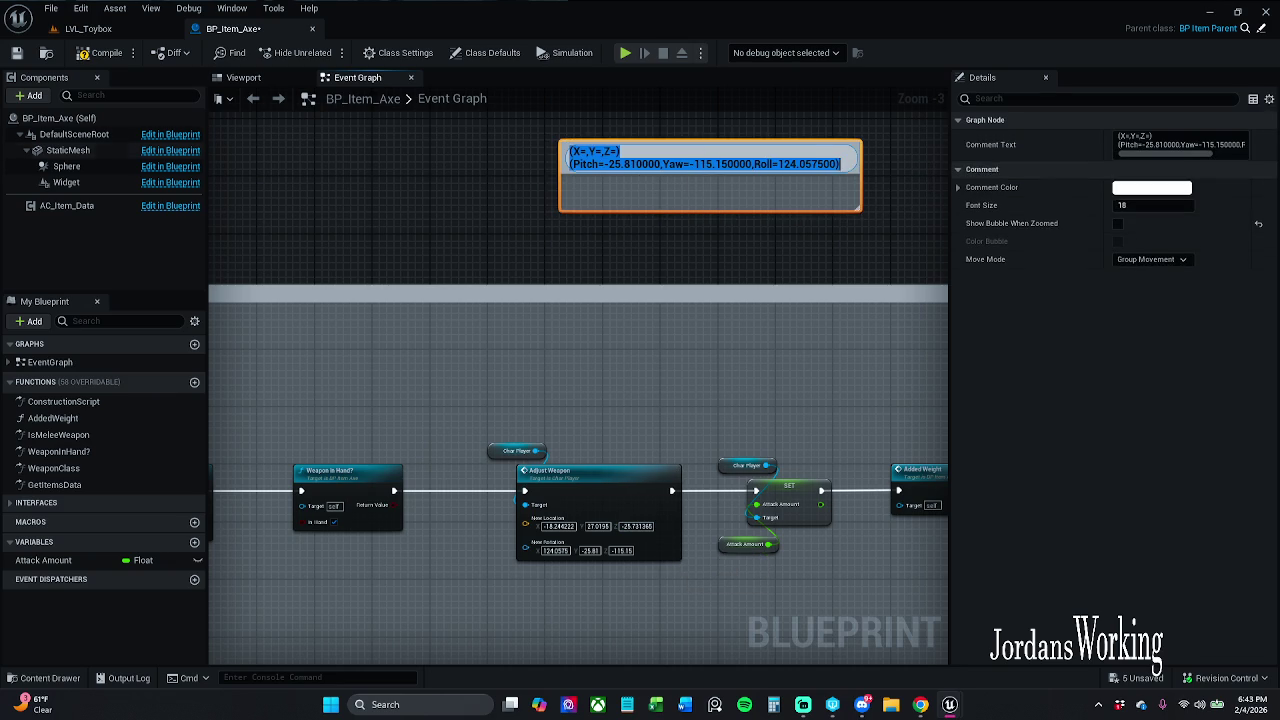
key("Return")
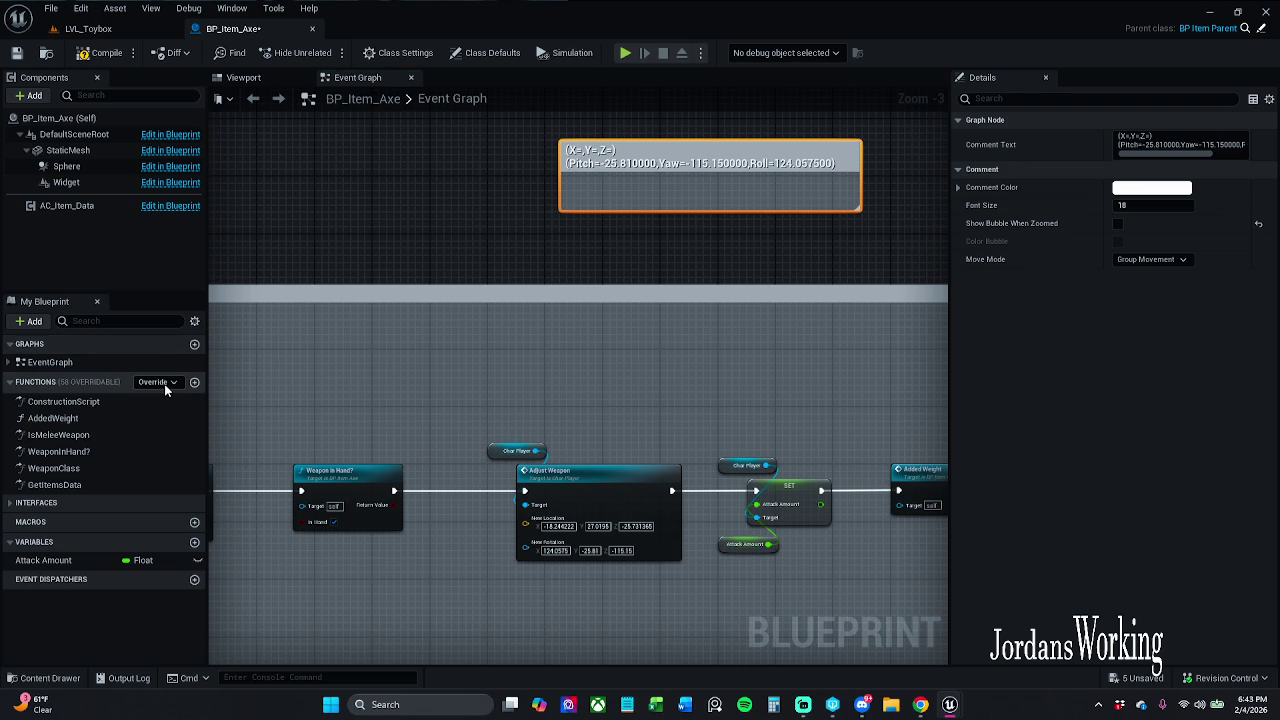
Set Adjust Weapon's New Rotation X to 124.0575.
left_click(557, 550)
key("Return")
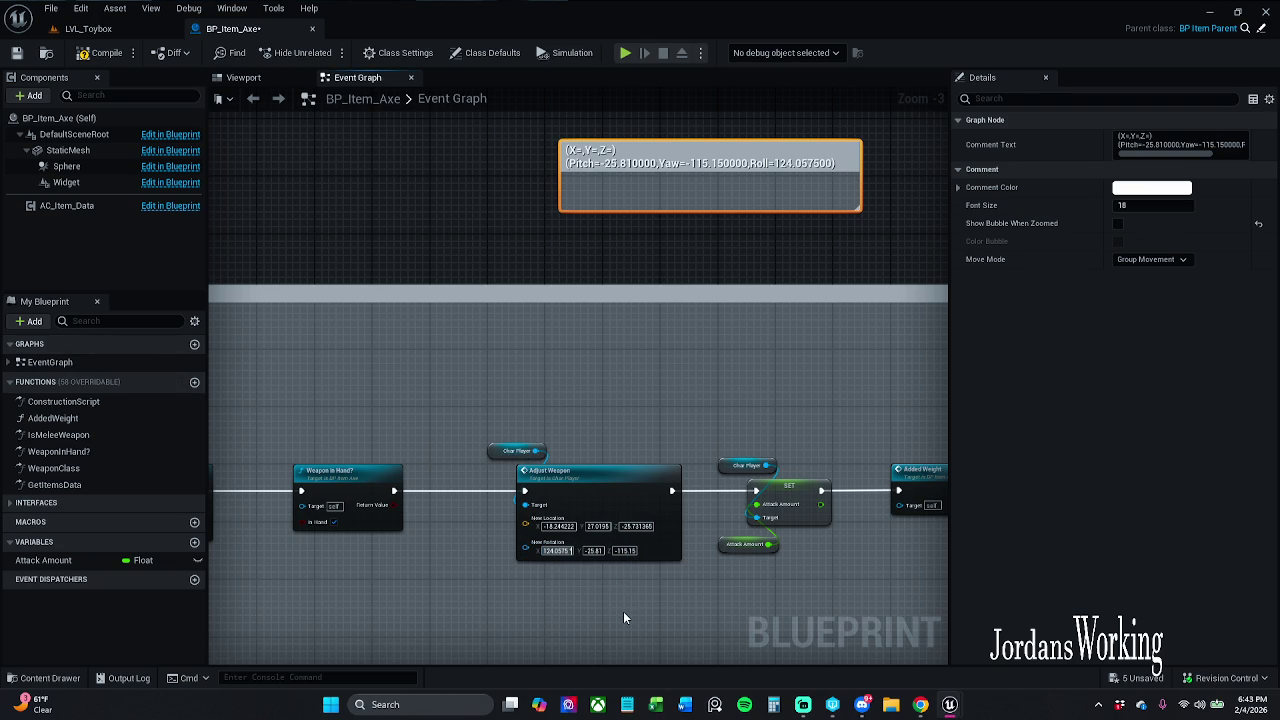
key("Return")
key("Return")
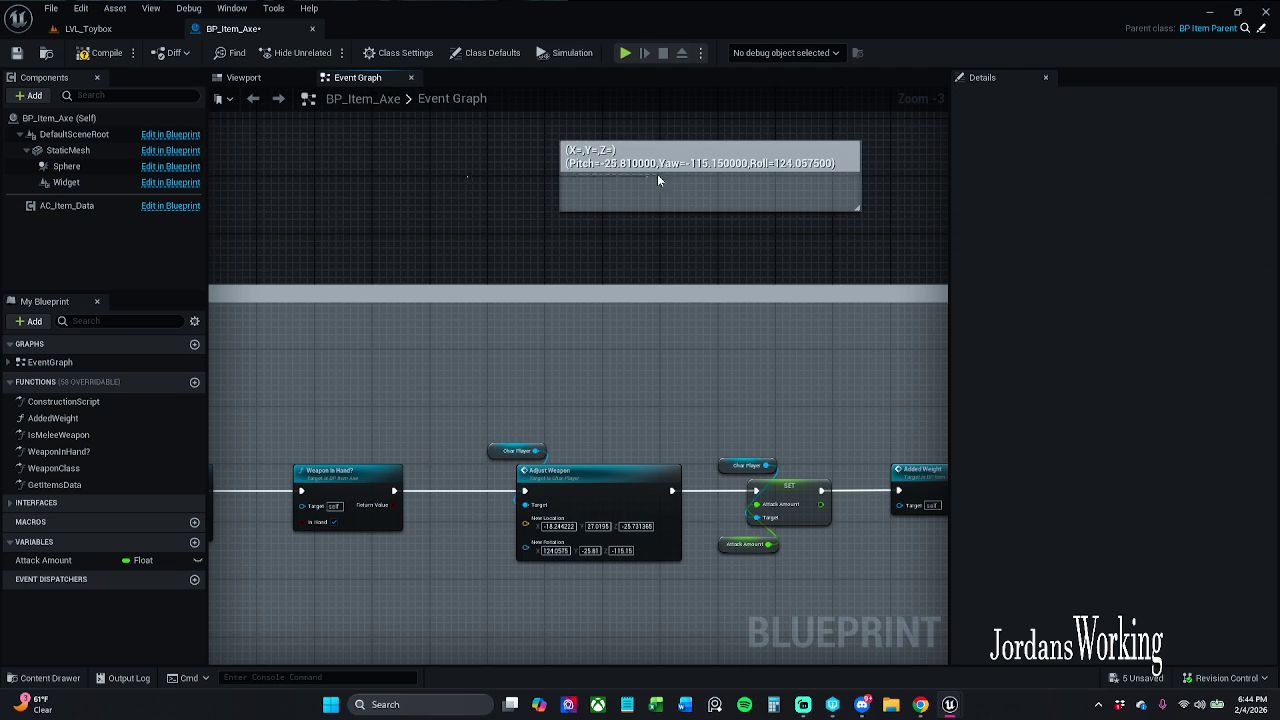
Delete the values comment, save BP_Item_Axe as writable, and playtest LVL_Toybox.
key("Delete")
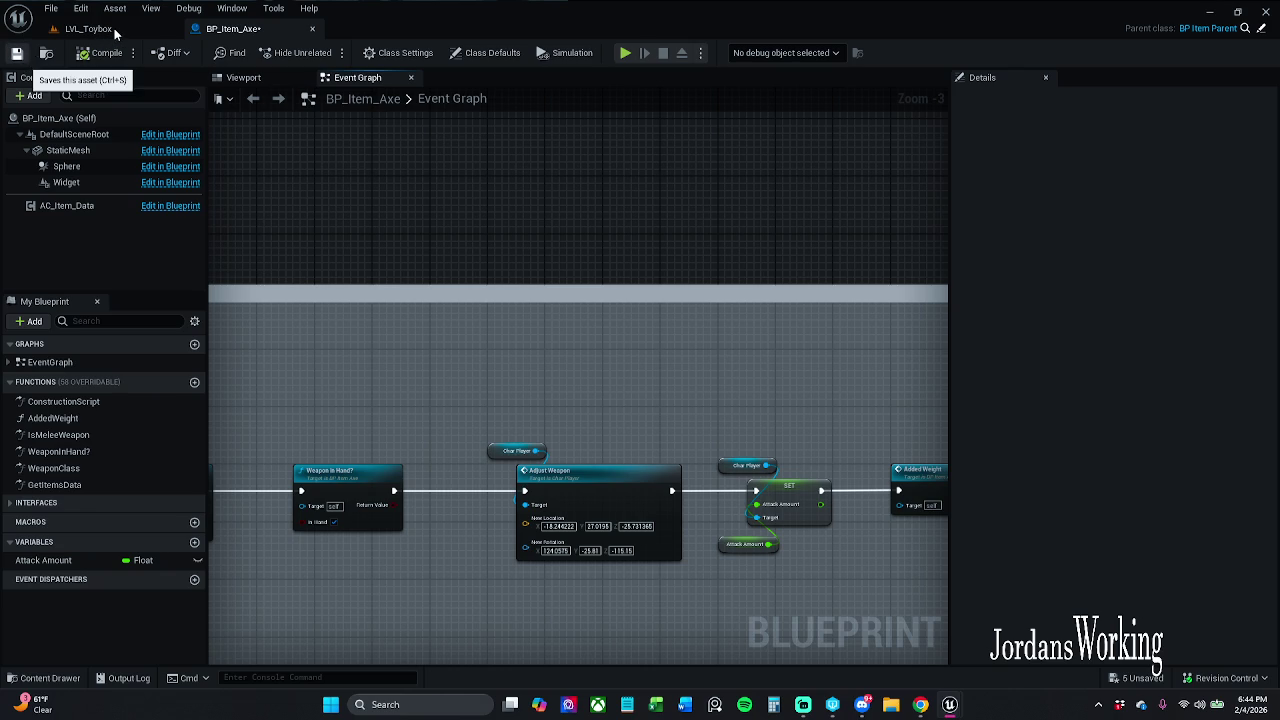
key("ctrl+s")
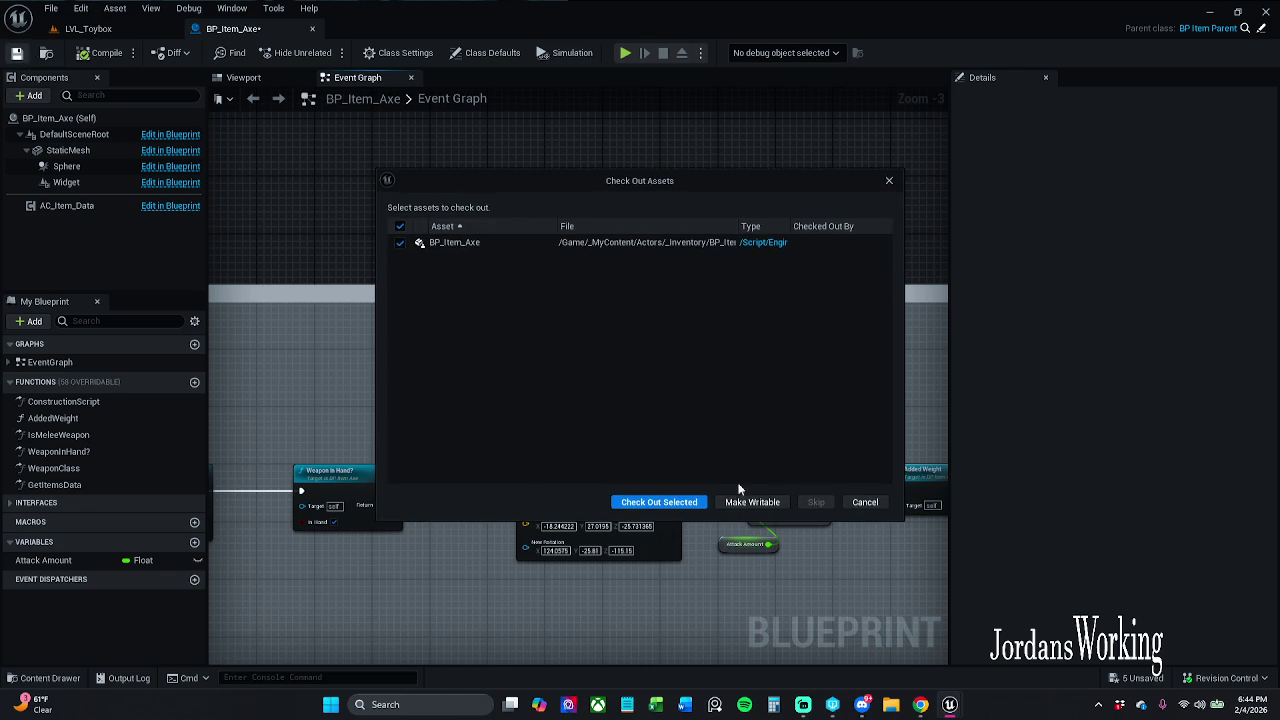
left_click(683, 505)
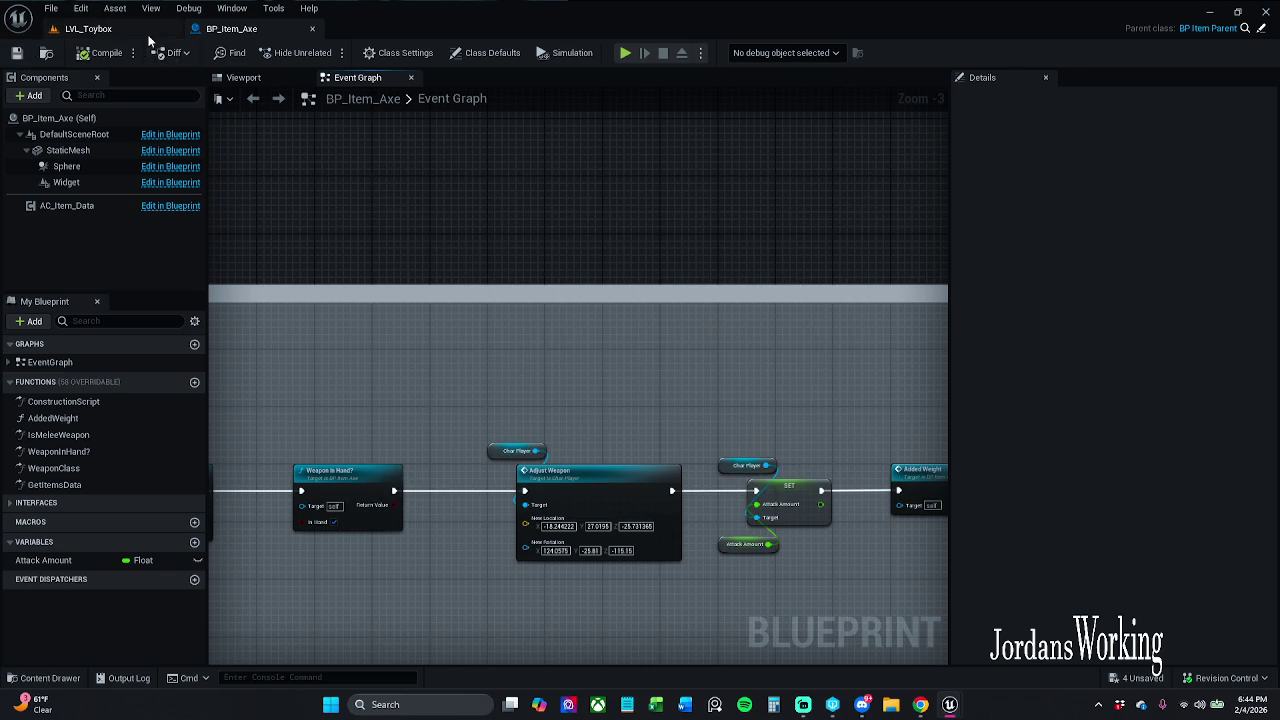
left_click(151, 34)
left_click(324, 52)
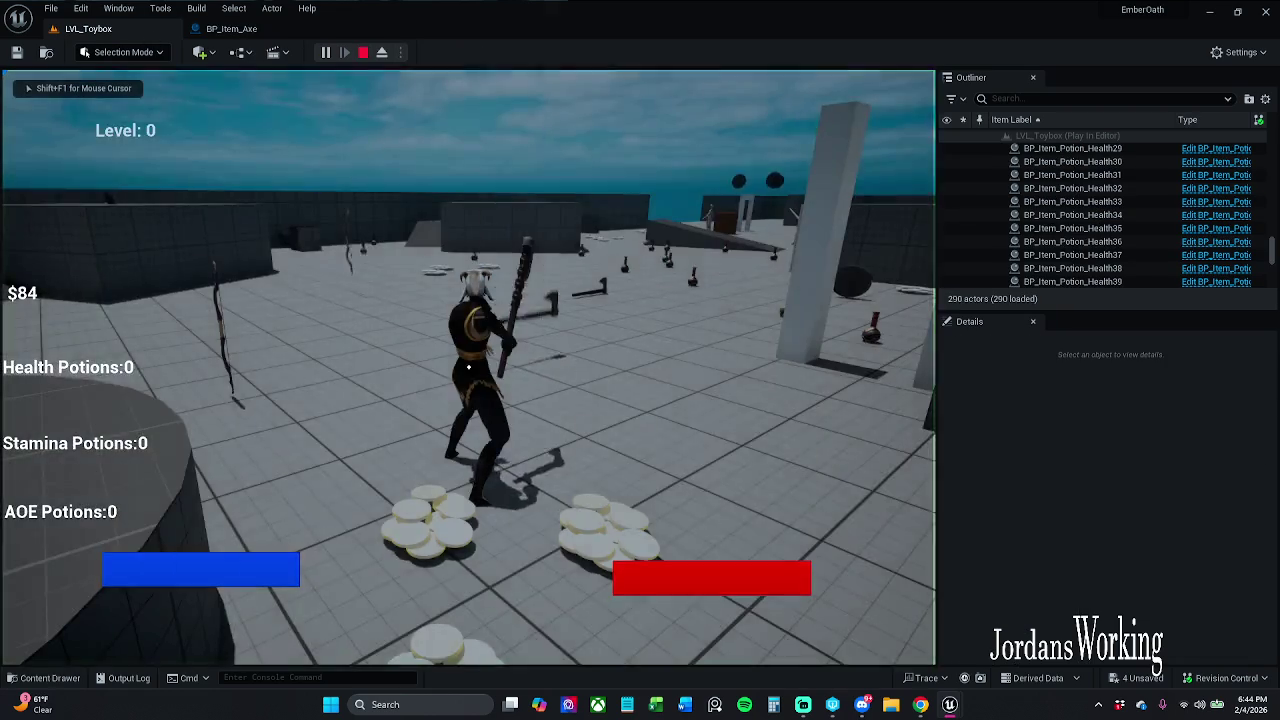
Pick up and swing the axe in play, stop the session, and close BP_Item_Axe.
key("e")
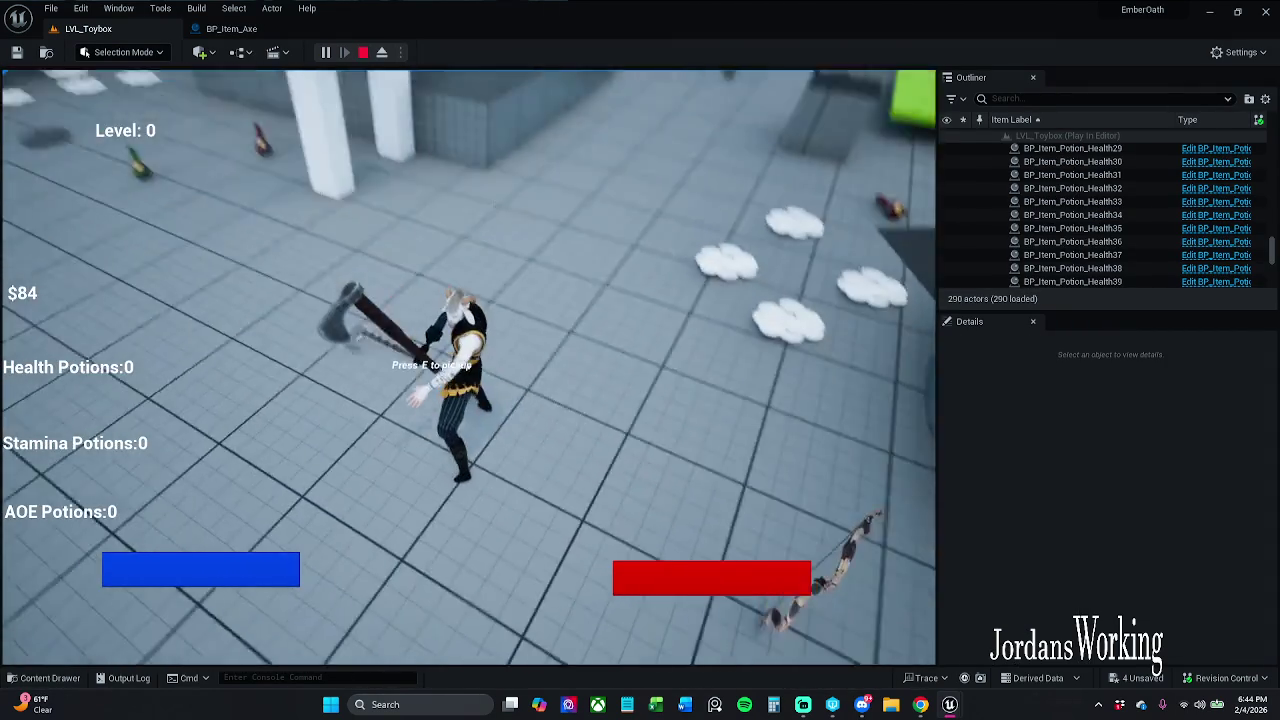
key("Escape")
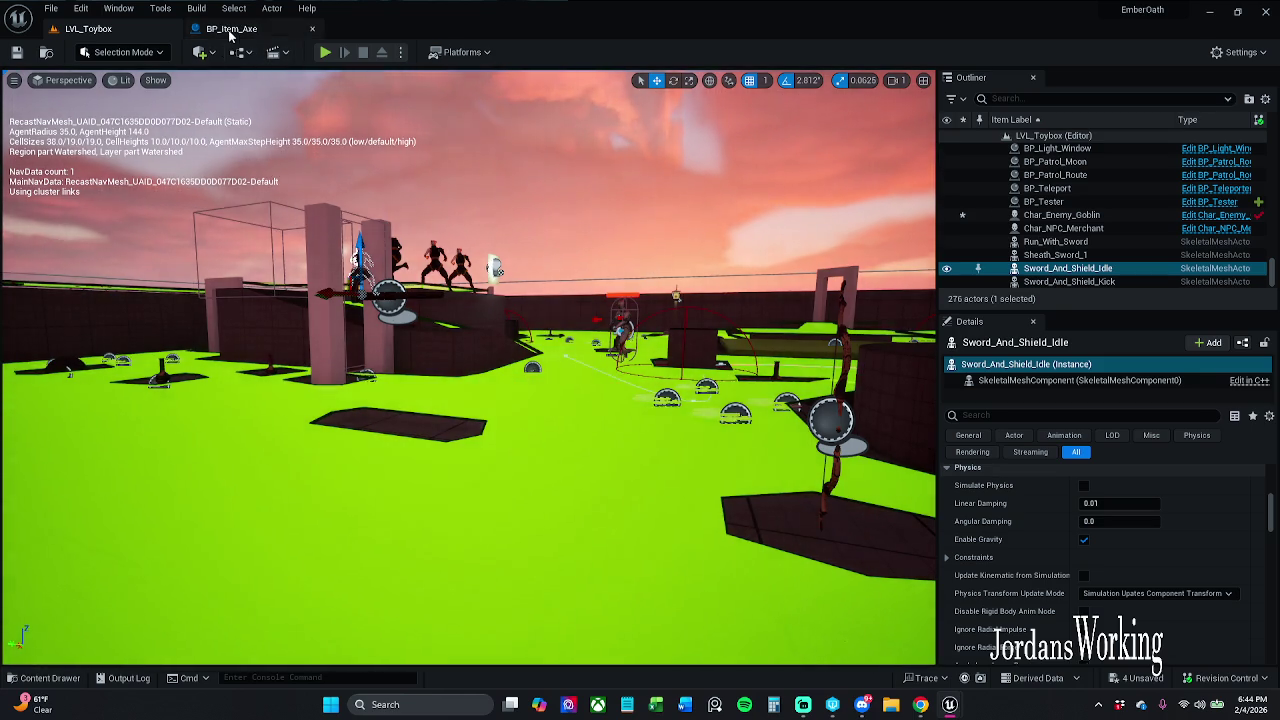
left_click(301, 29)
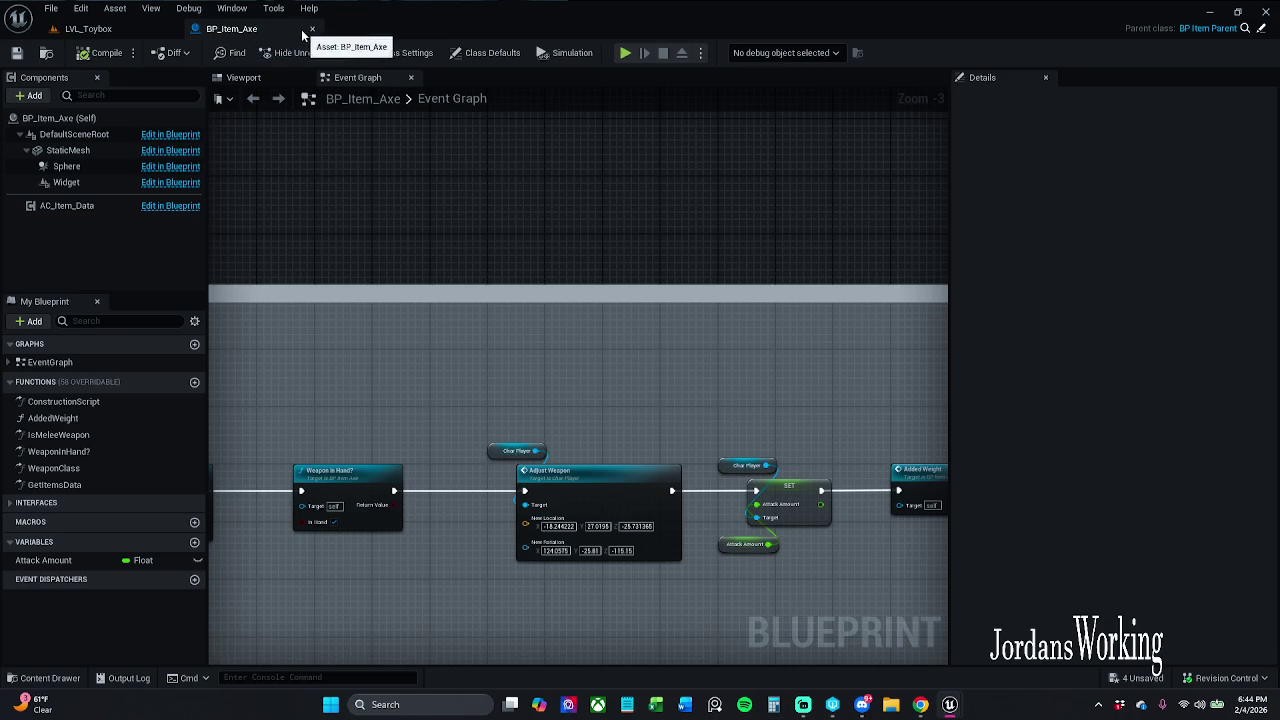
left_click(312, 29)
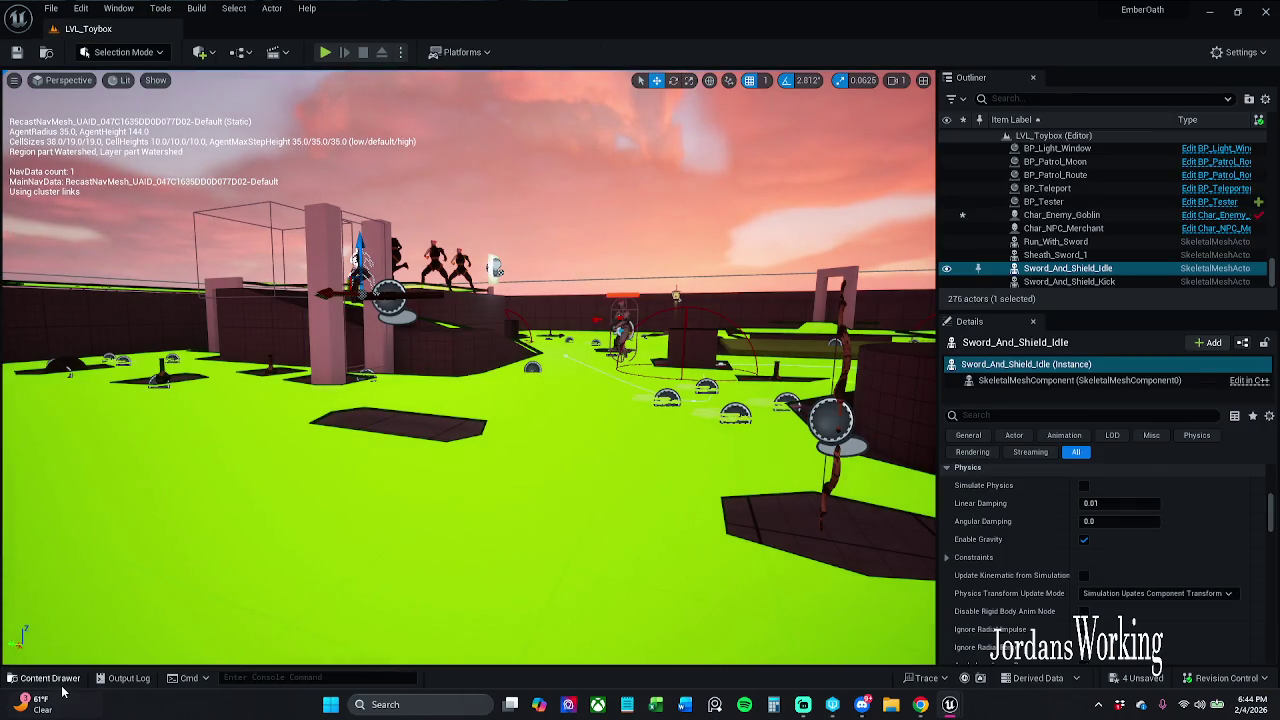
left_click(52, 679)
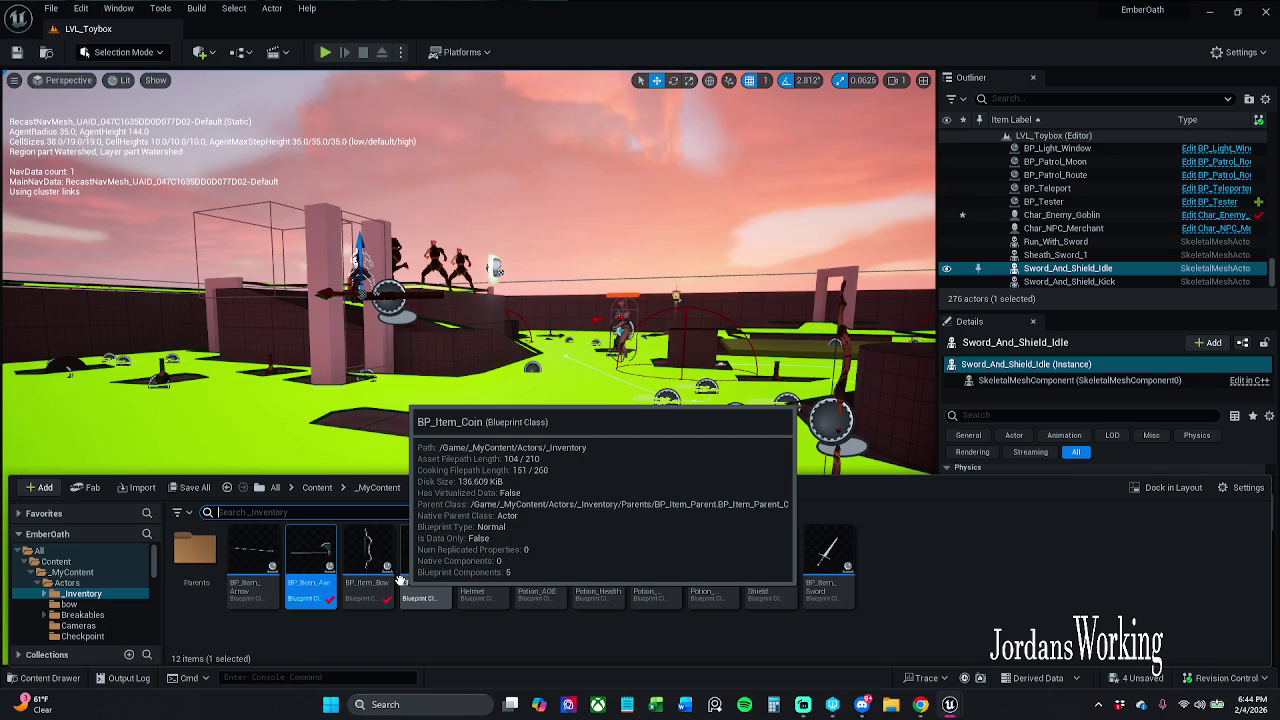
key("ctrl+space")
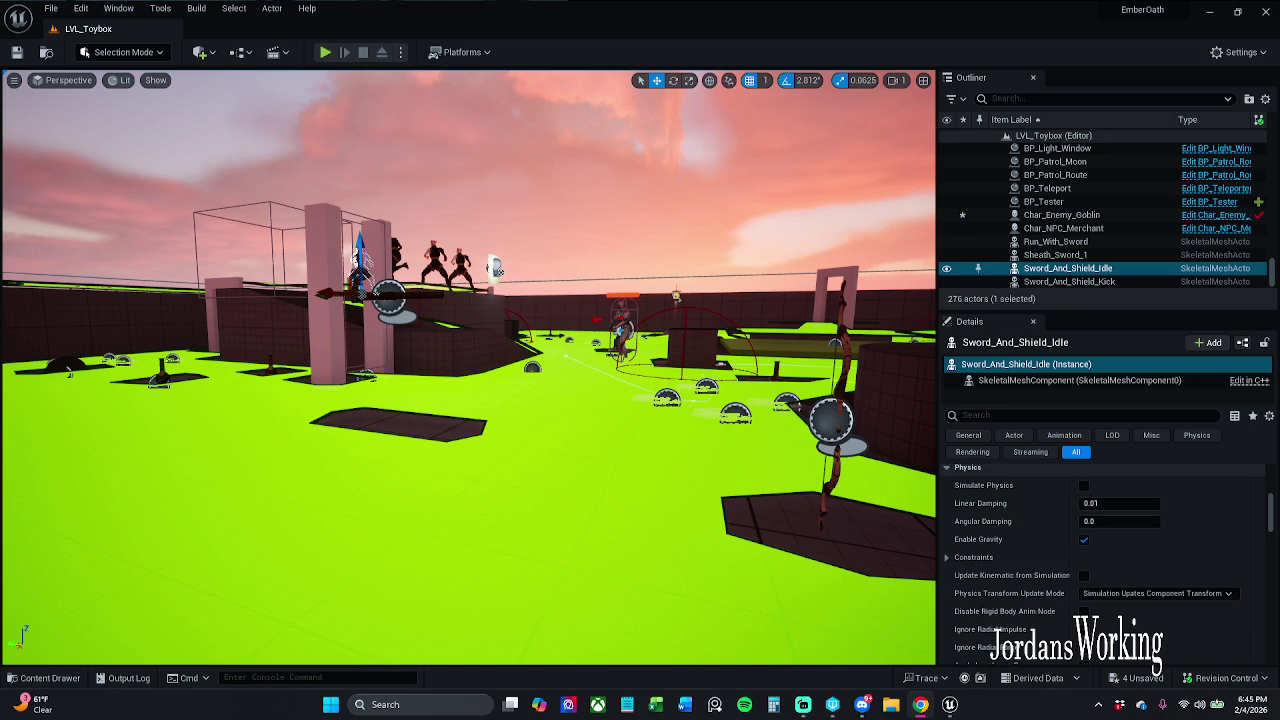
Show the RecastNavMesh debug text in the LVL_Toybox viewport.
key("p")
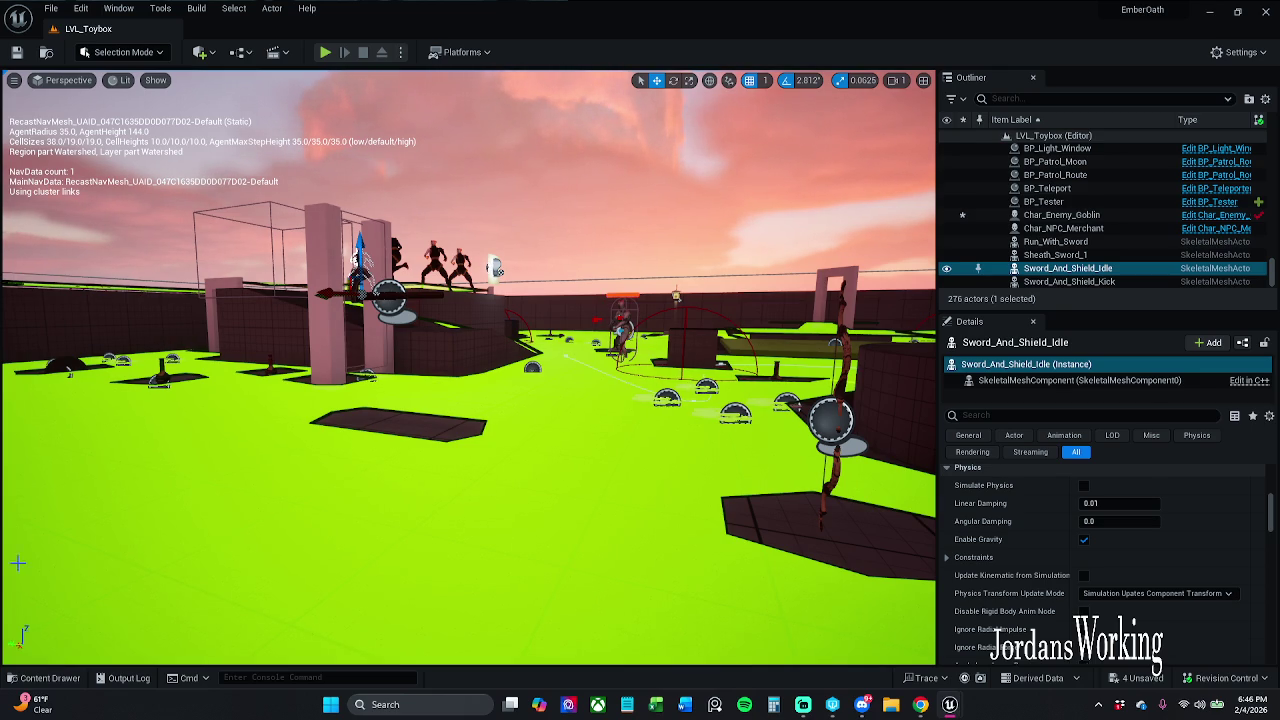
Open BP_Item_Sword from the _Inventory folder and zoom in on its Adjust Weapon node.
left_click(50, 678)
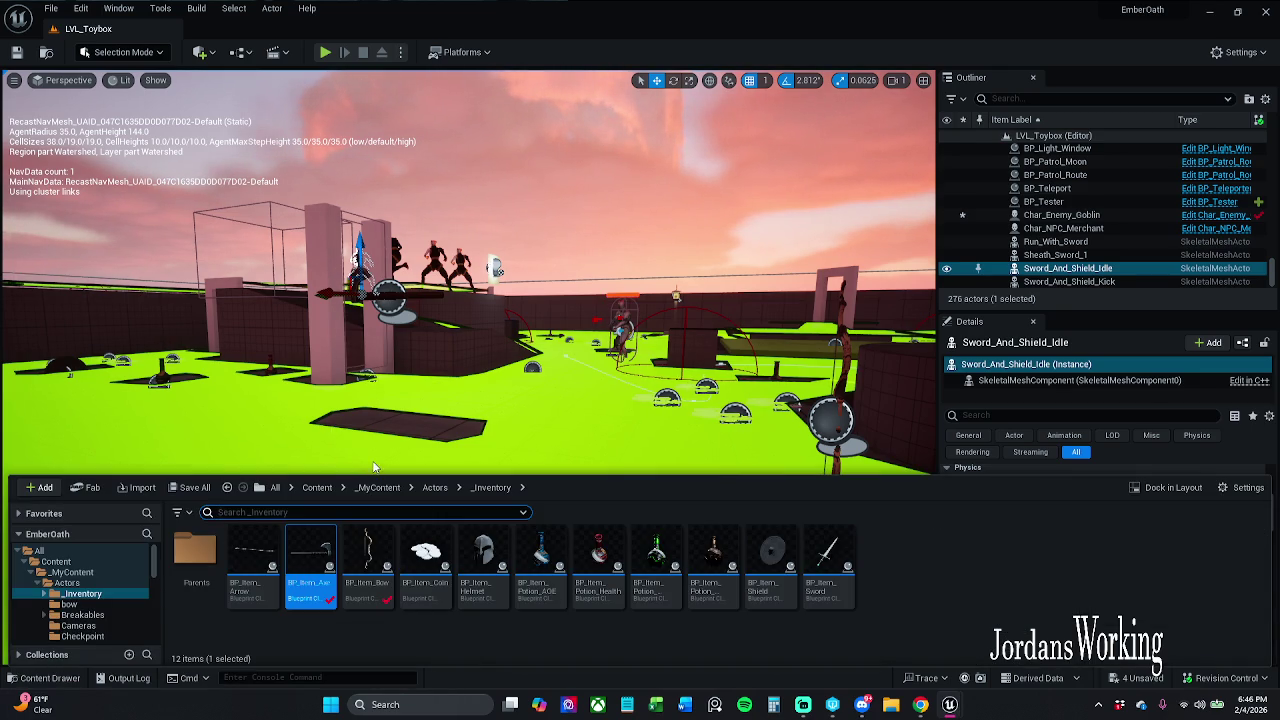
left_click(832, 565)
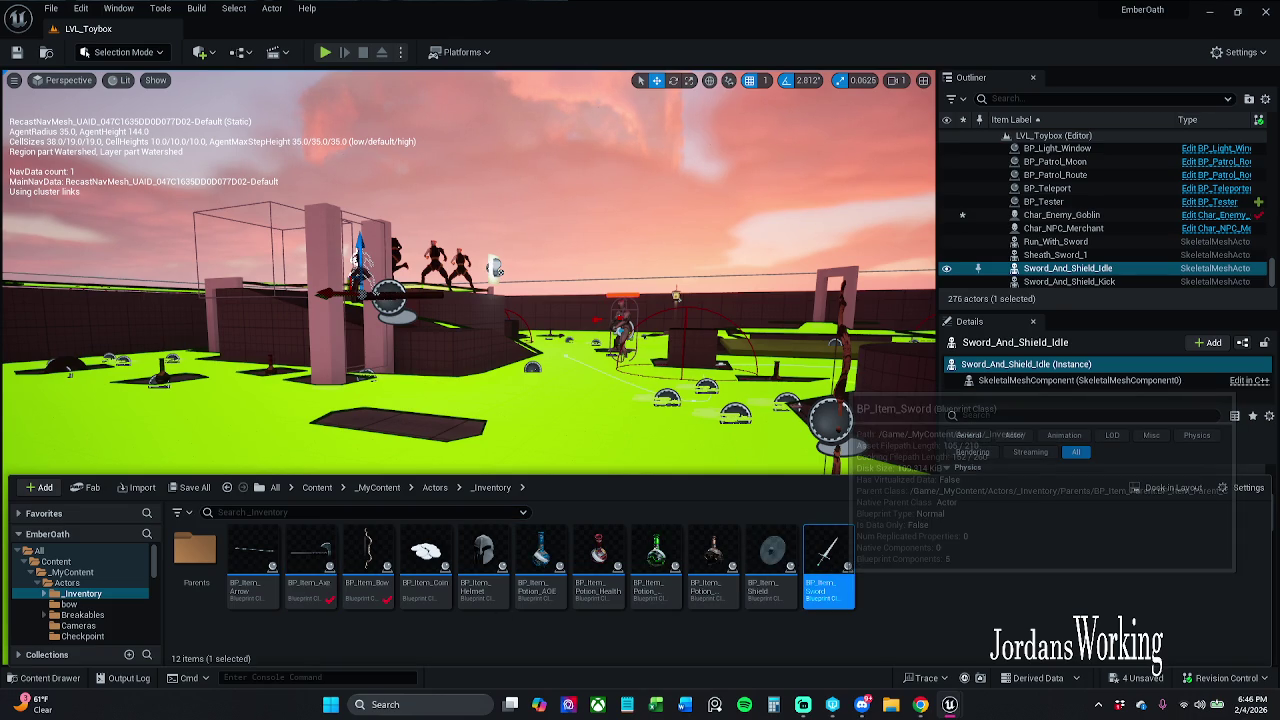
double_click(828, 560)
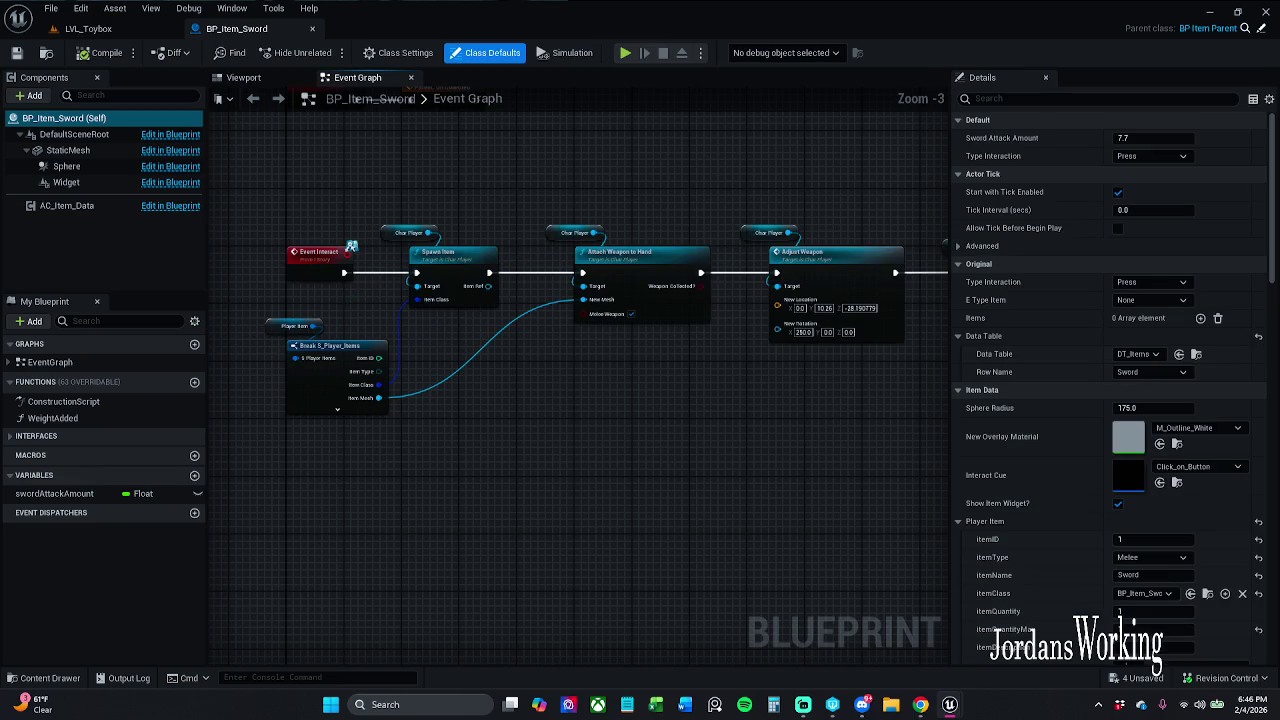
scroll(575, 331, "up", 4)
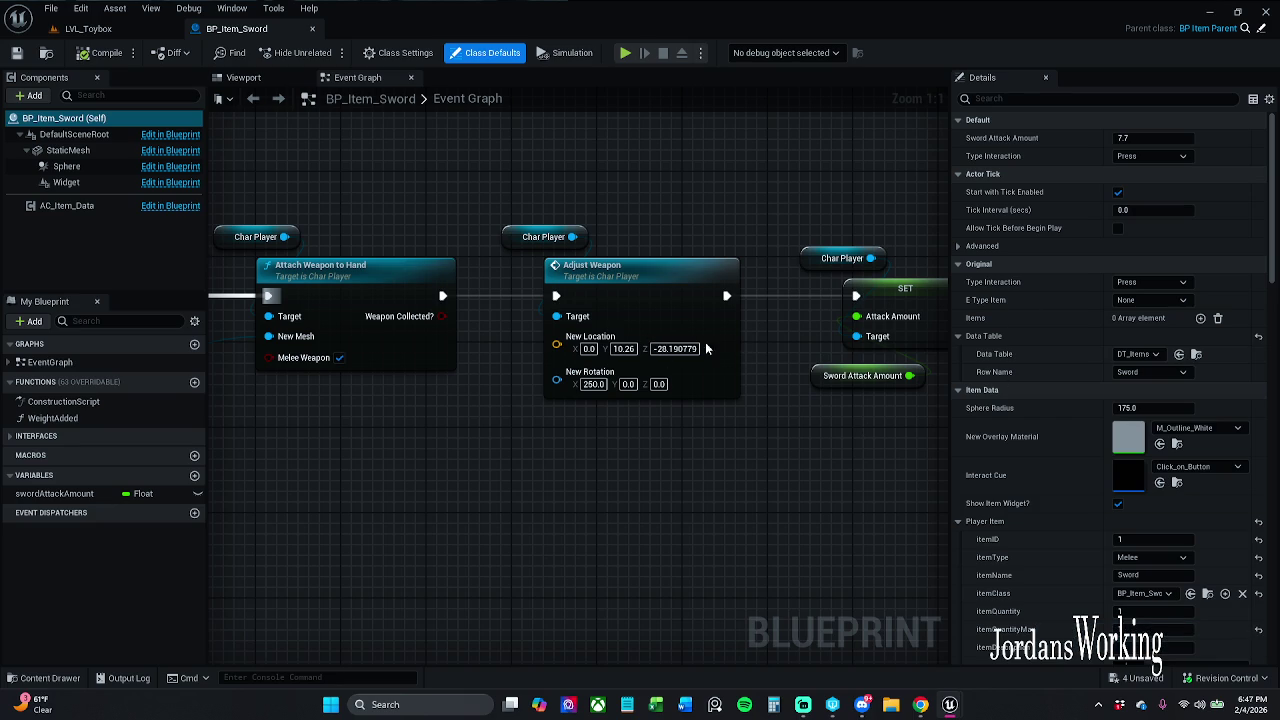
left_click(680, 350)
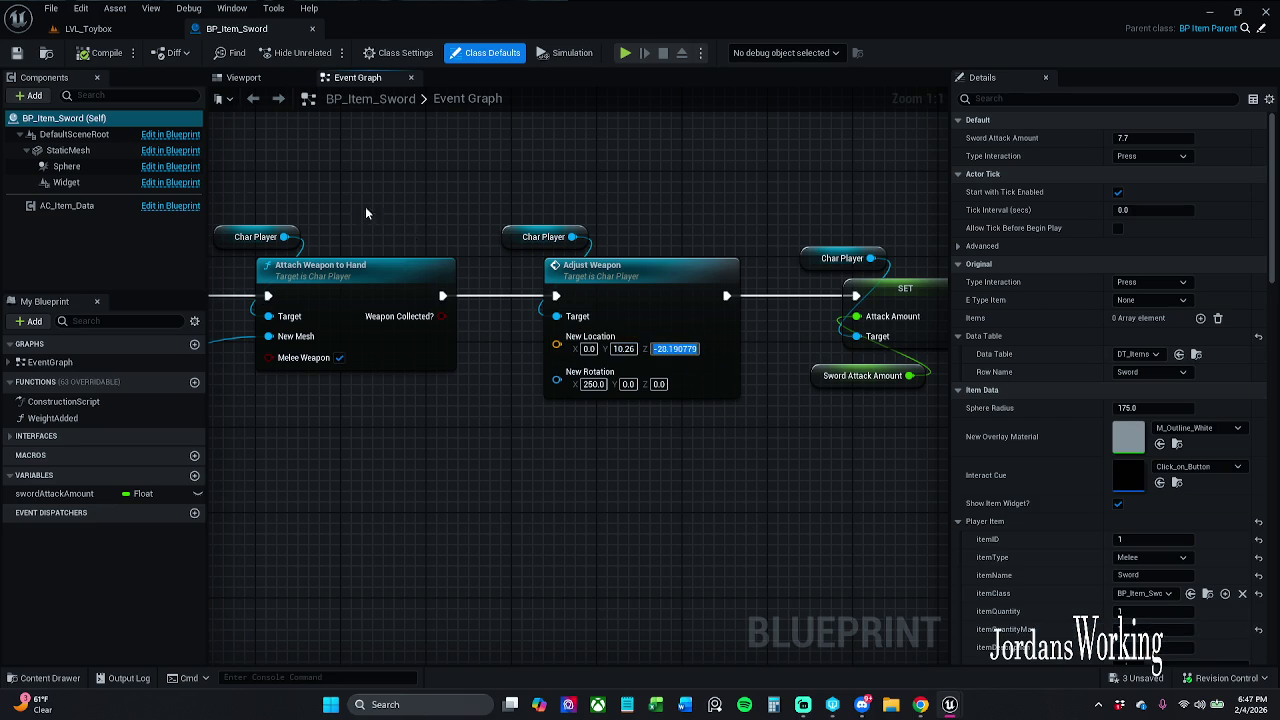
key("Return")
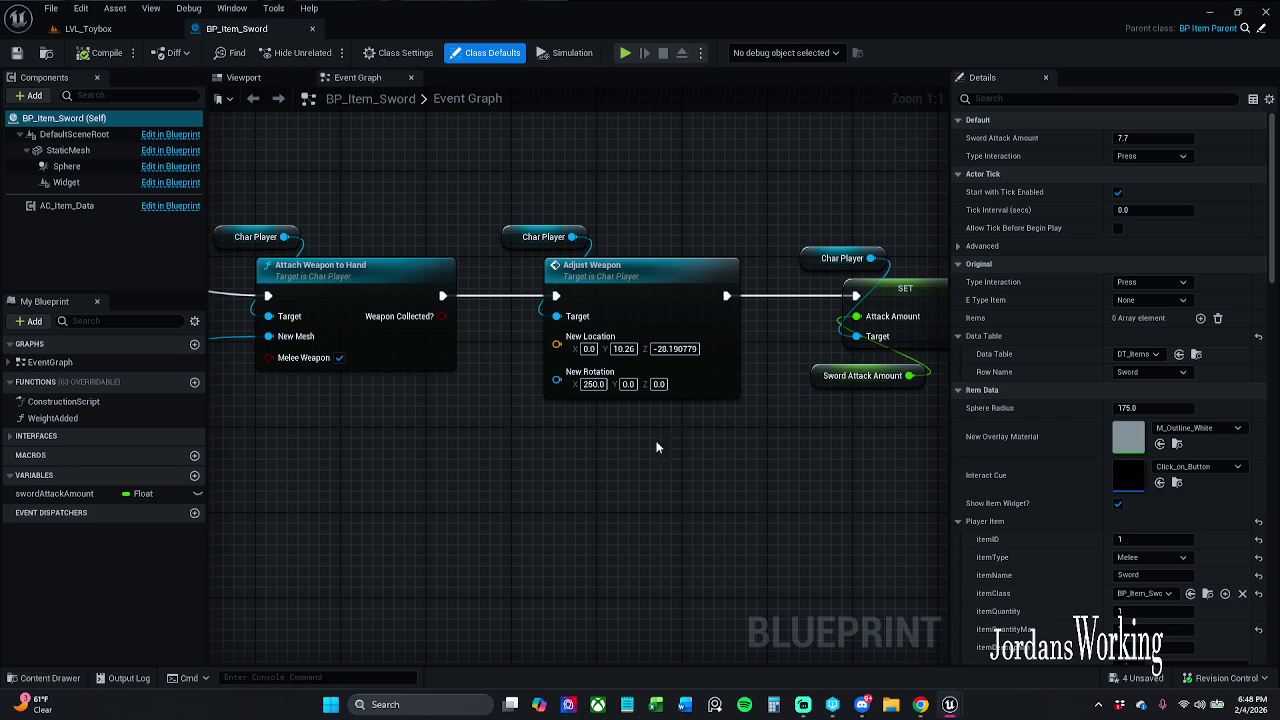
Set the sword's New Location to -15.411324, 15.369309, -10.087838 and run a quick playtest.
key("ctrl+s")
left_click(589, 348)
type("-15.411324")
key("Return")
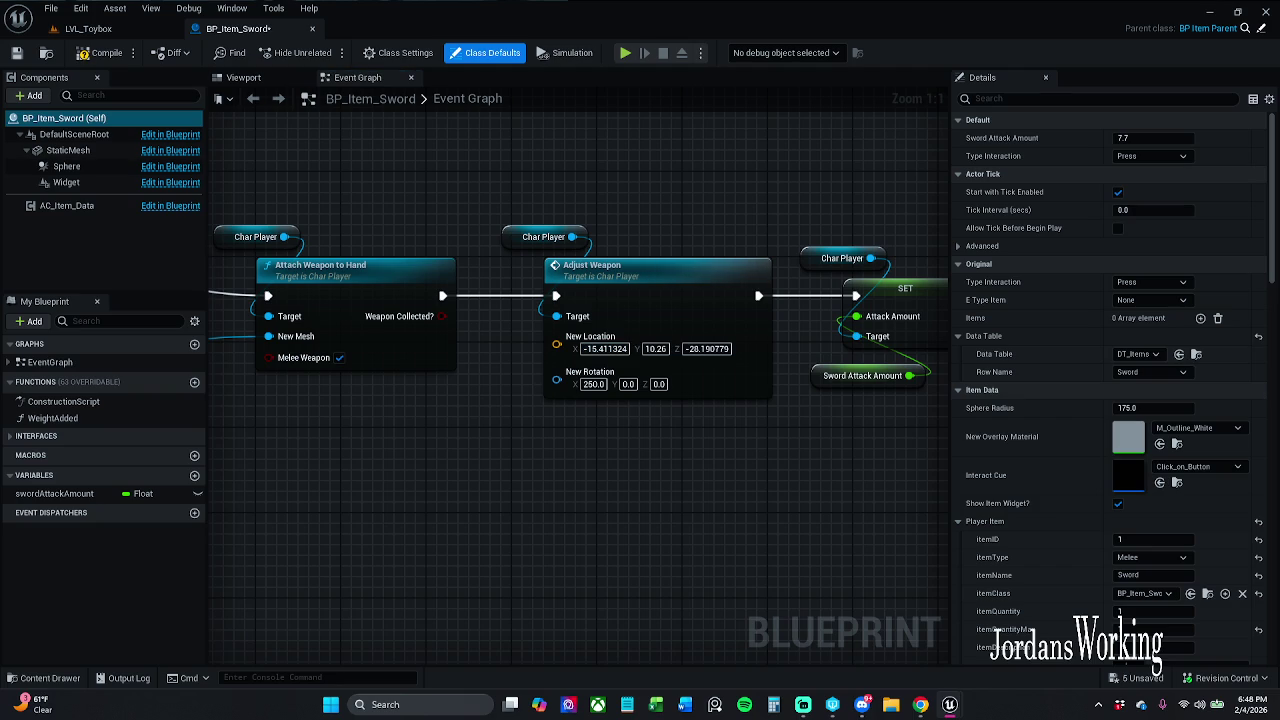
left_click(655, 348)
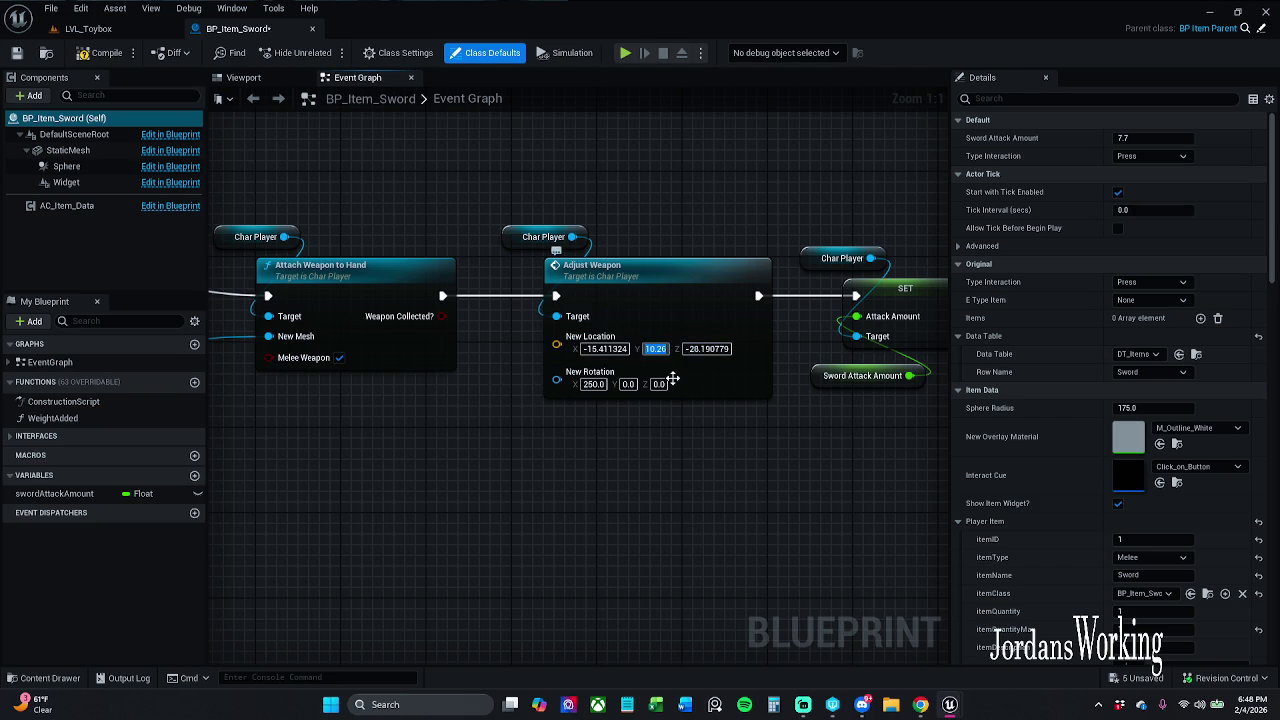
type("15.369389")
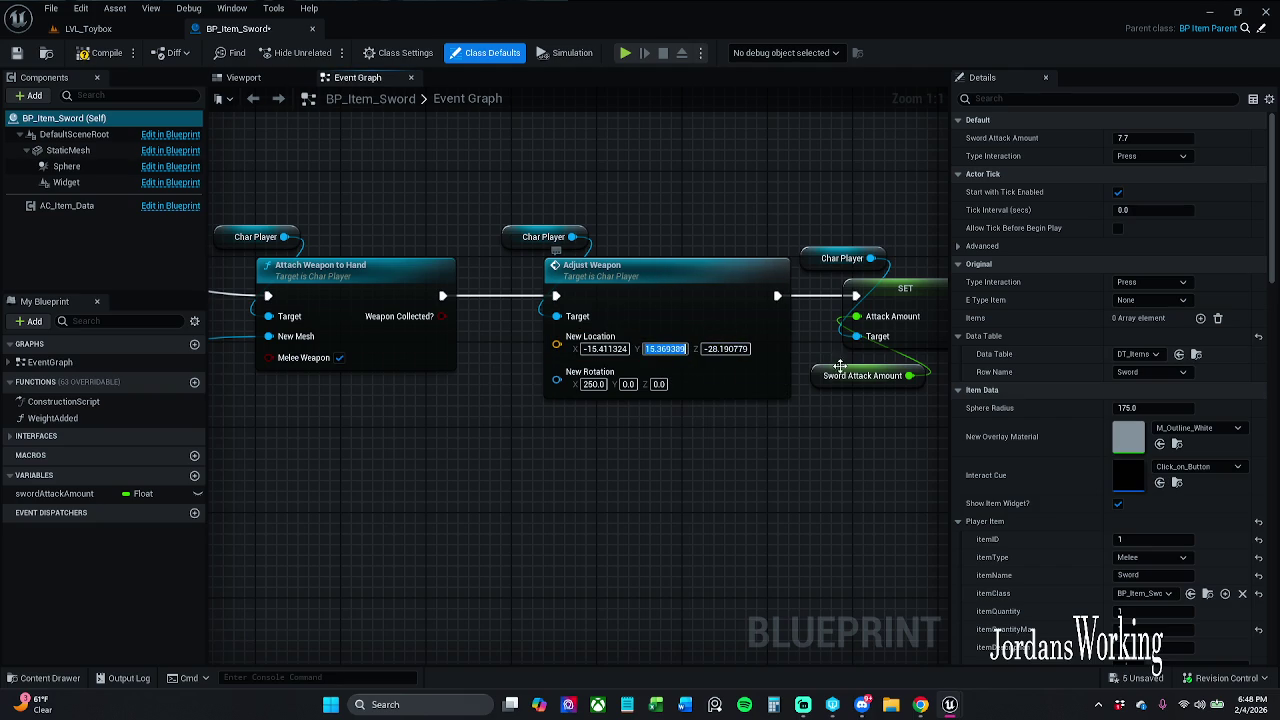
key("Return")
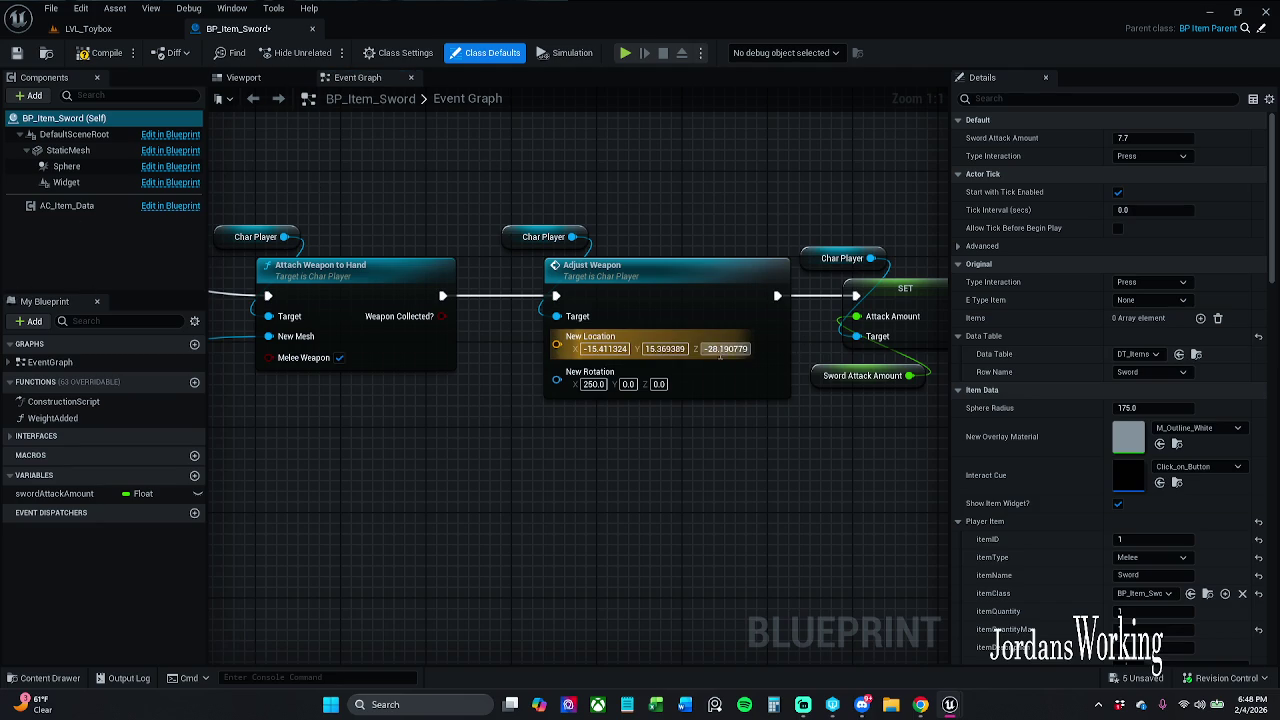
left_click(740, 349)
key("Return")
key("alt+p")
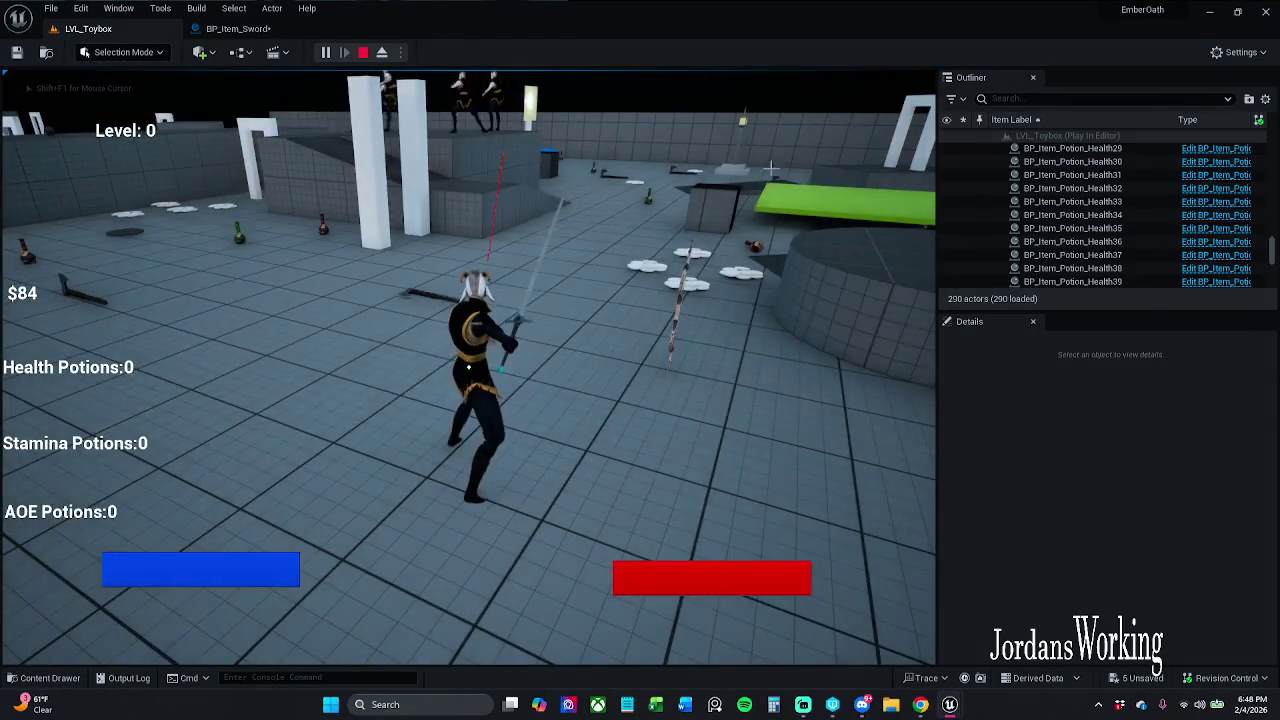
key("Escape")
left_click(260, 30)
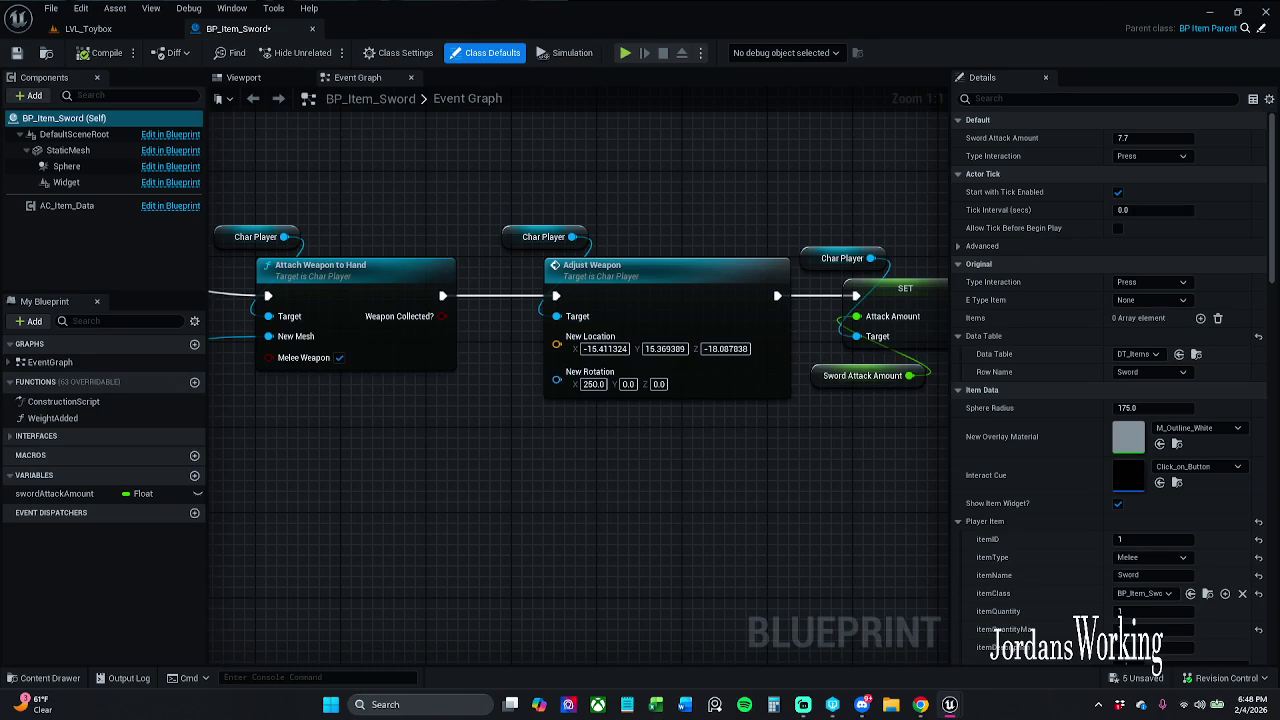
Set the sword's New Rotation X to -124.286606.
left_click_drag(593, 384, 540, 384)
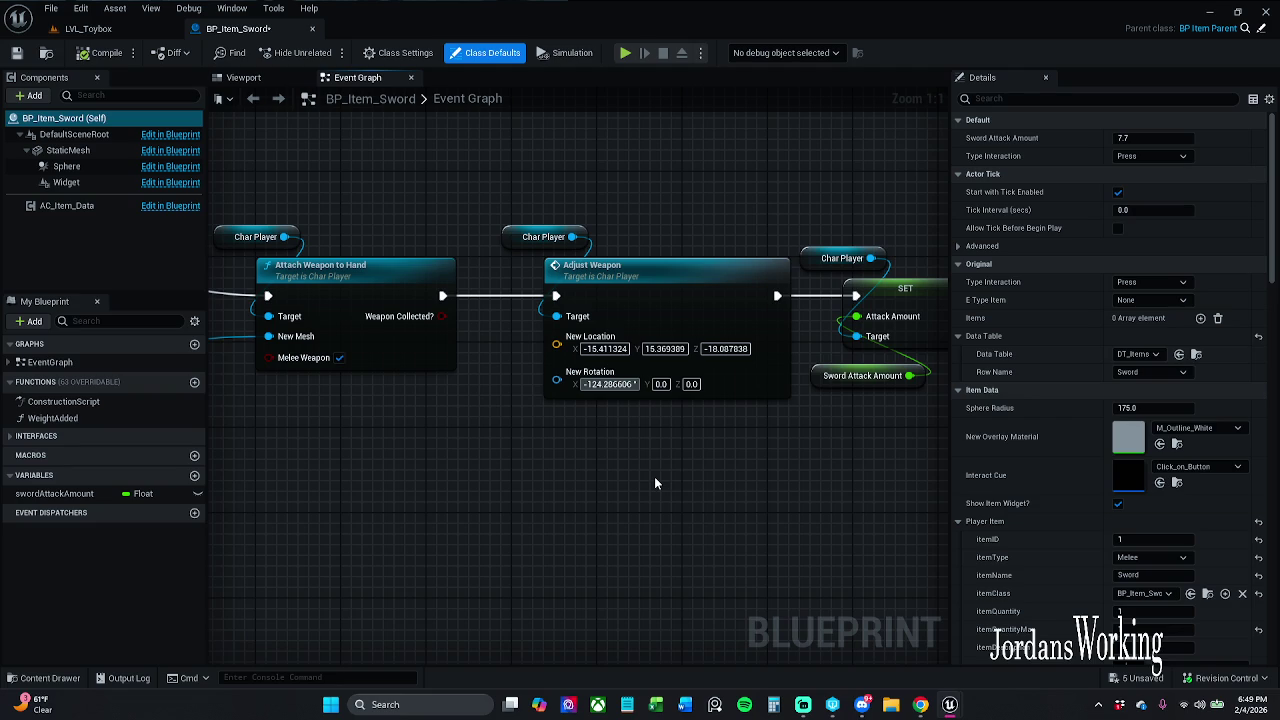
key("ctrl+z")
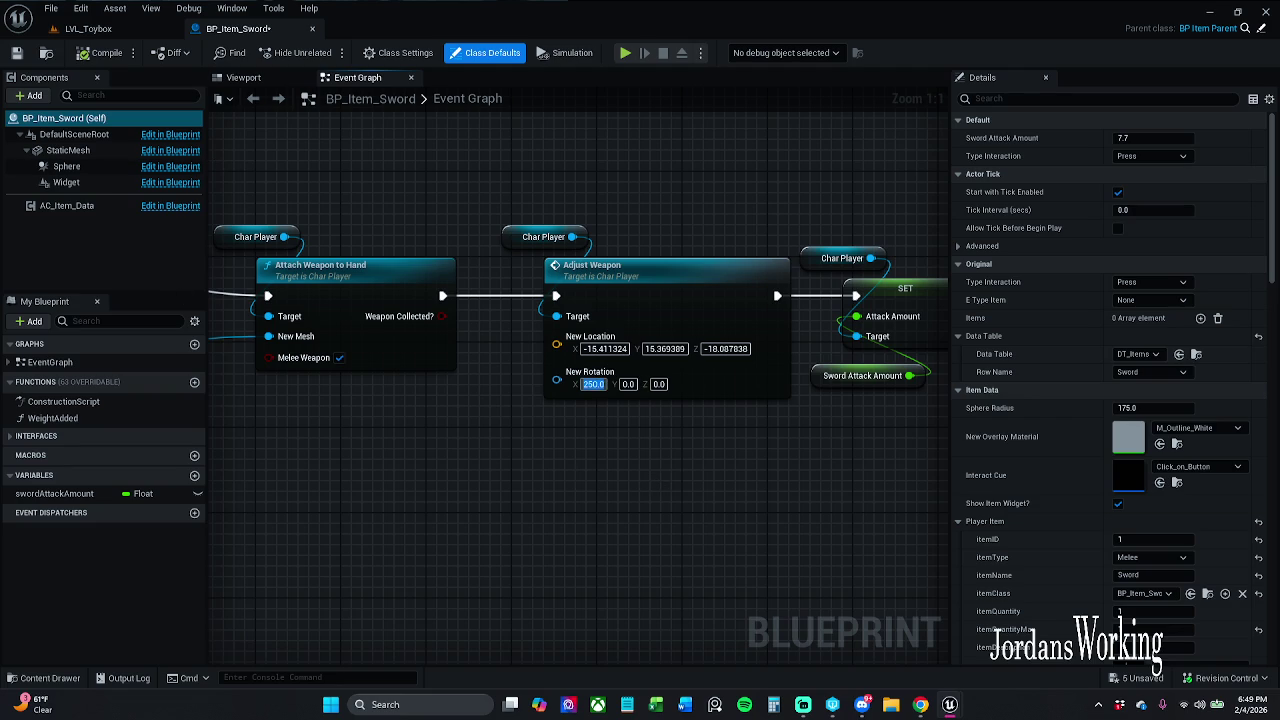
key("Return")
key("ctrl+y")
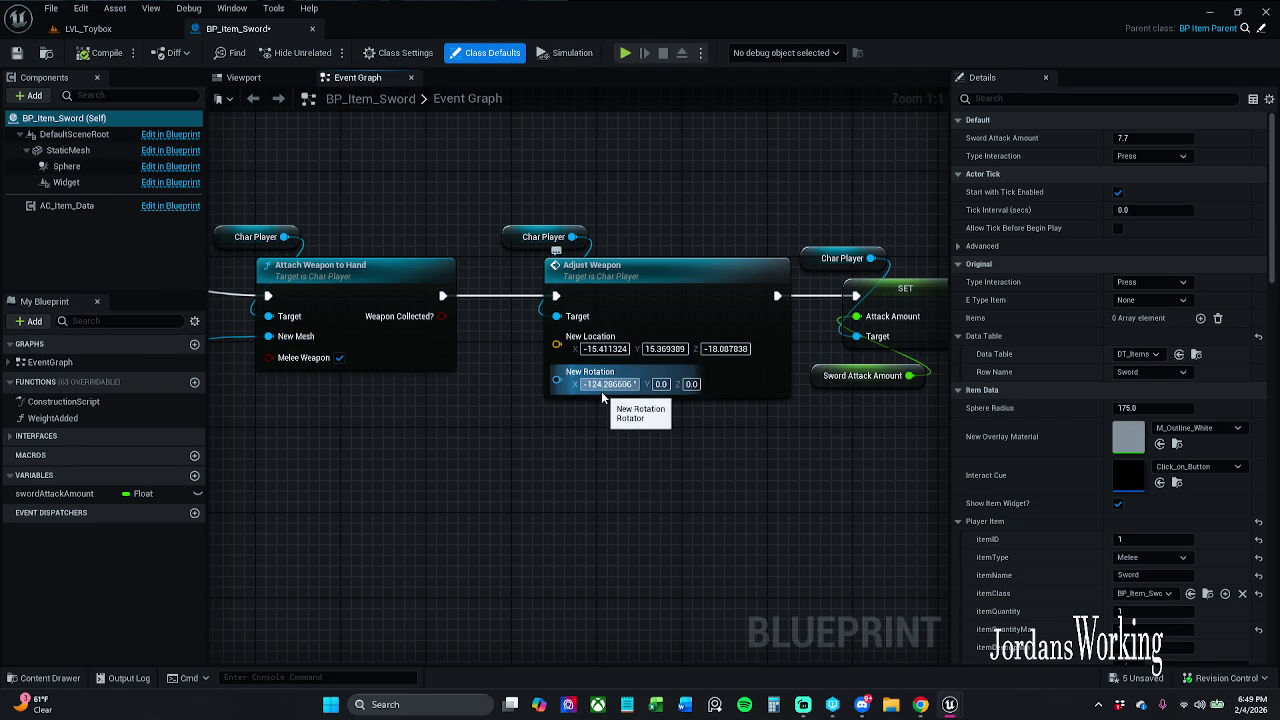
left_click(603, 395)
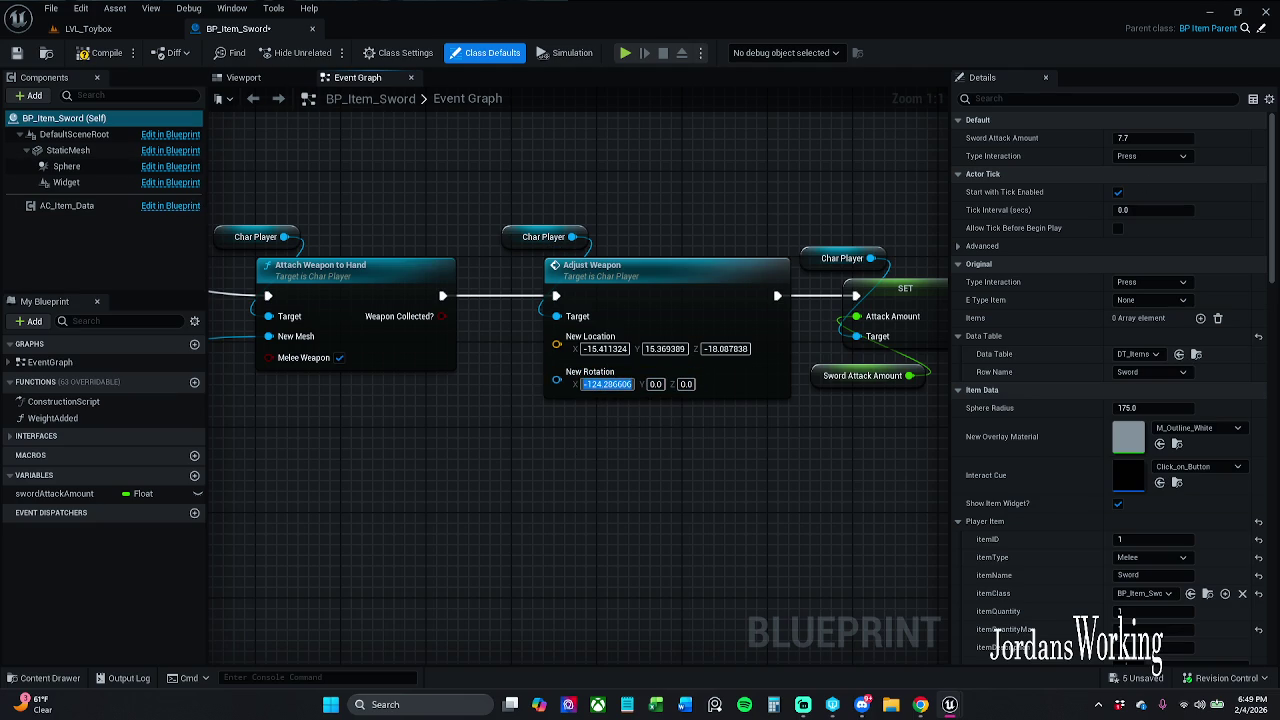
key("Return")
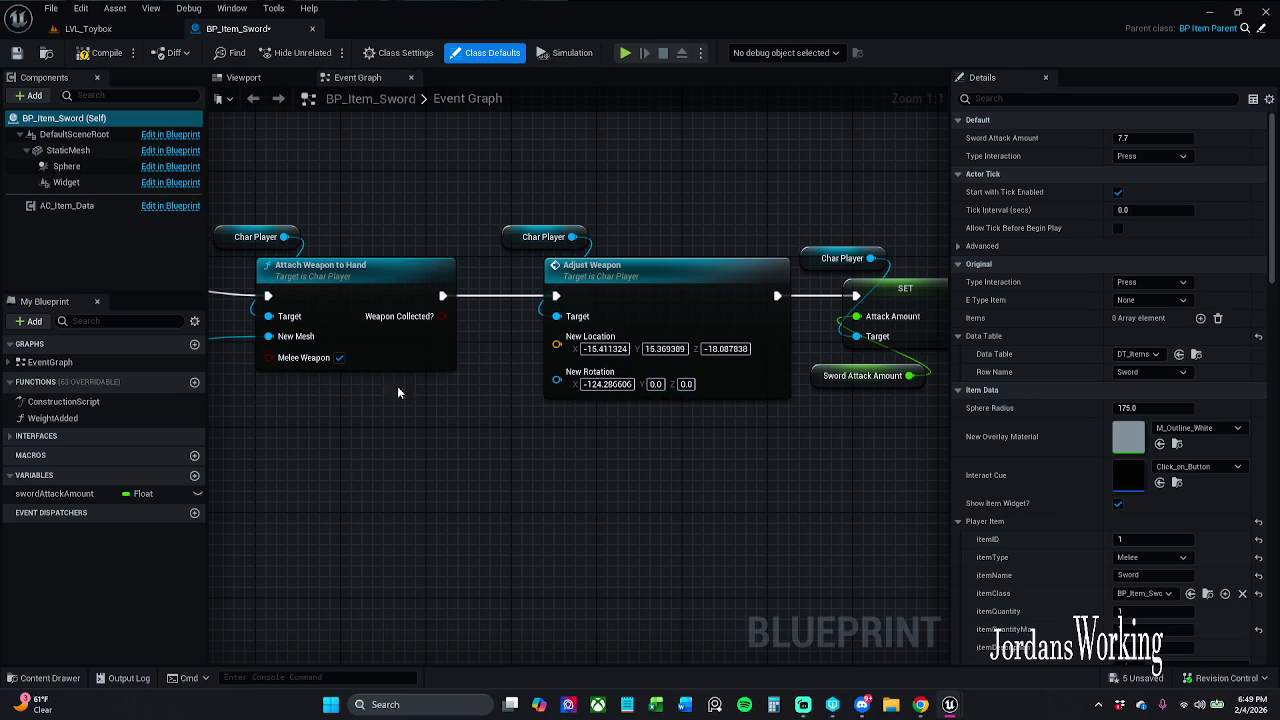
Set New Rotation Y to -8.190842 and Z to 21.812509, then compile.
left_click(656, 384)
key("ctrl+v")
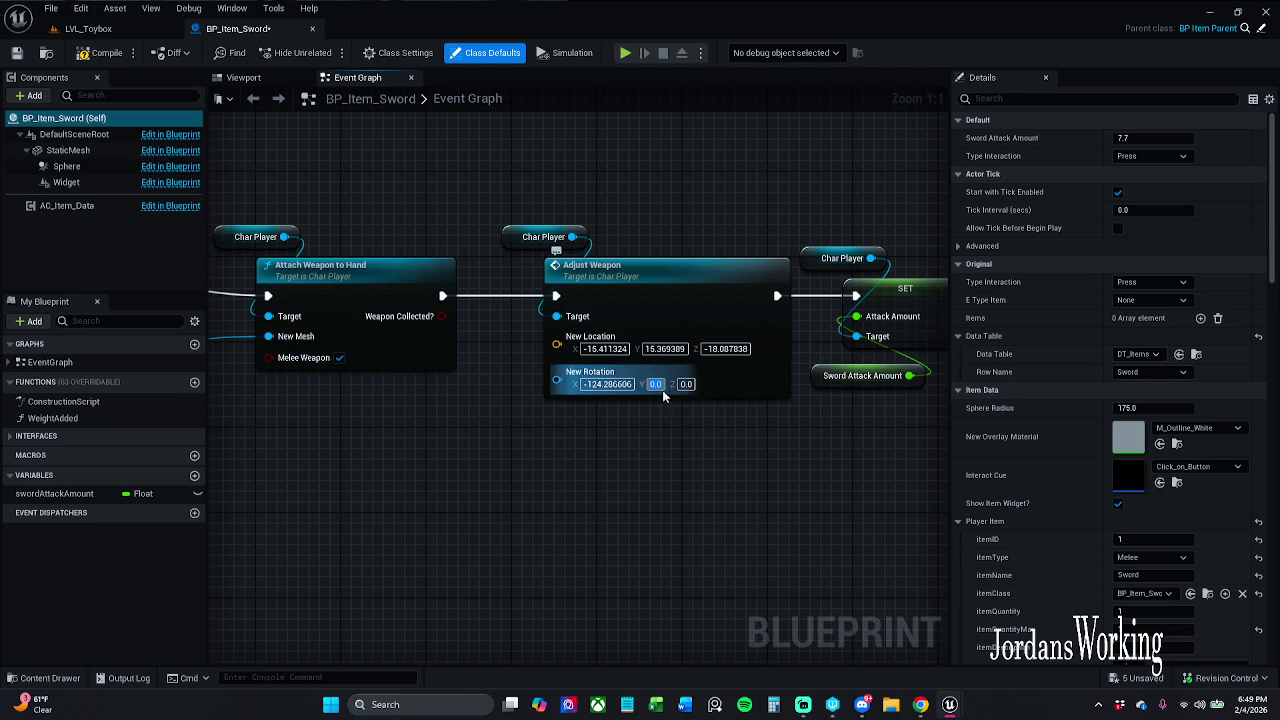
key("Return")
key("Return")
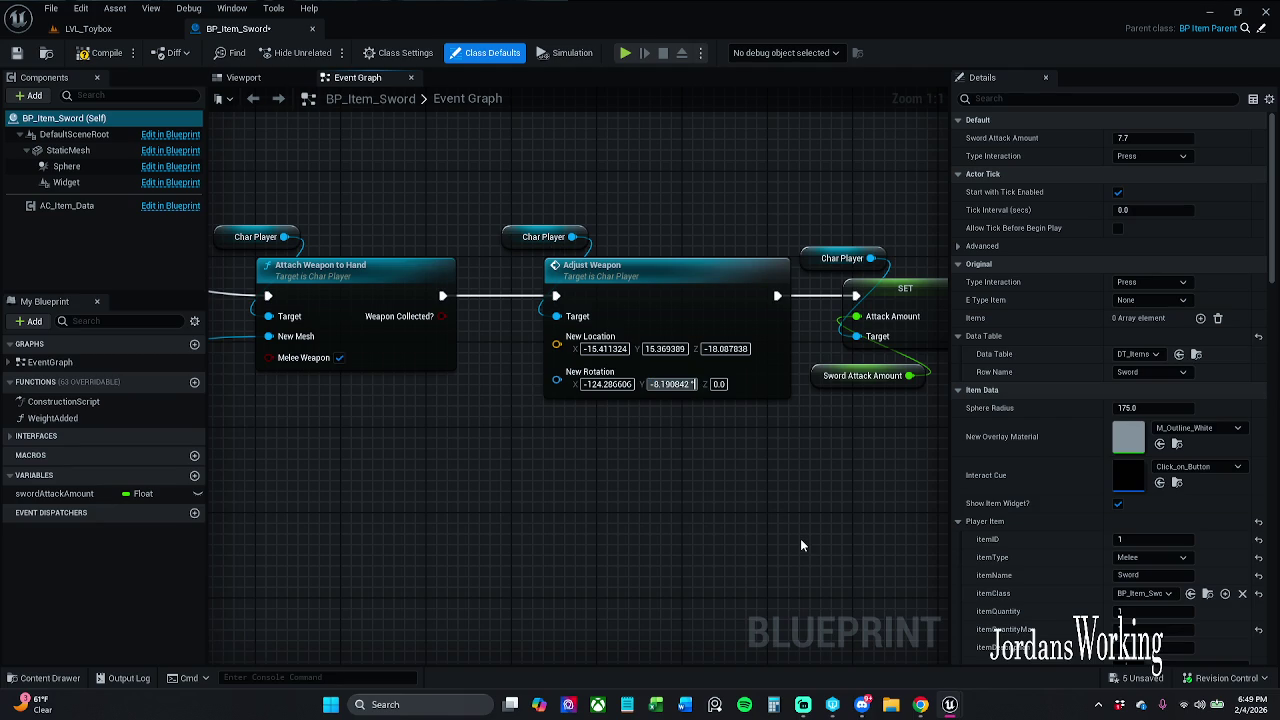
key("Return")
left_click(714, 384)
type("21.812509")
key("Return")
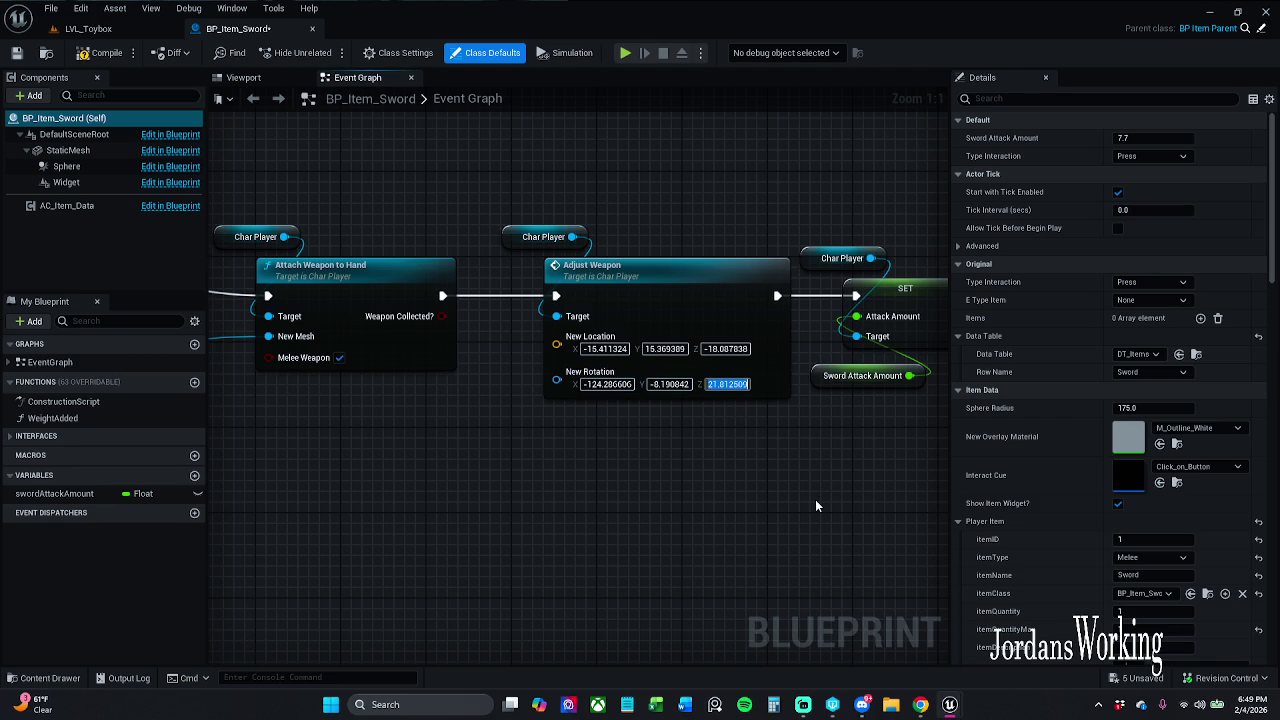
left_click(84, 55)
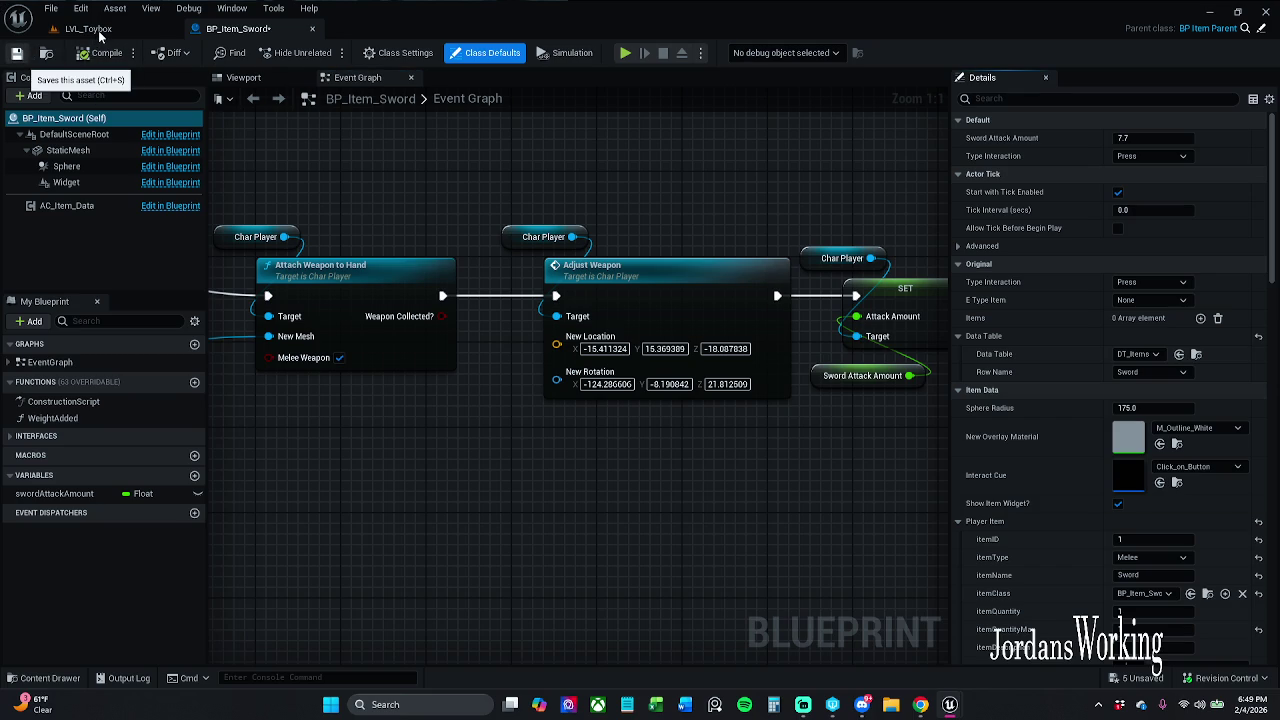
Save BP_Item_Sword through Check Out Assets, shift the final nodes right, and save again.
key("ctrl+s")
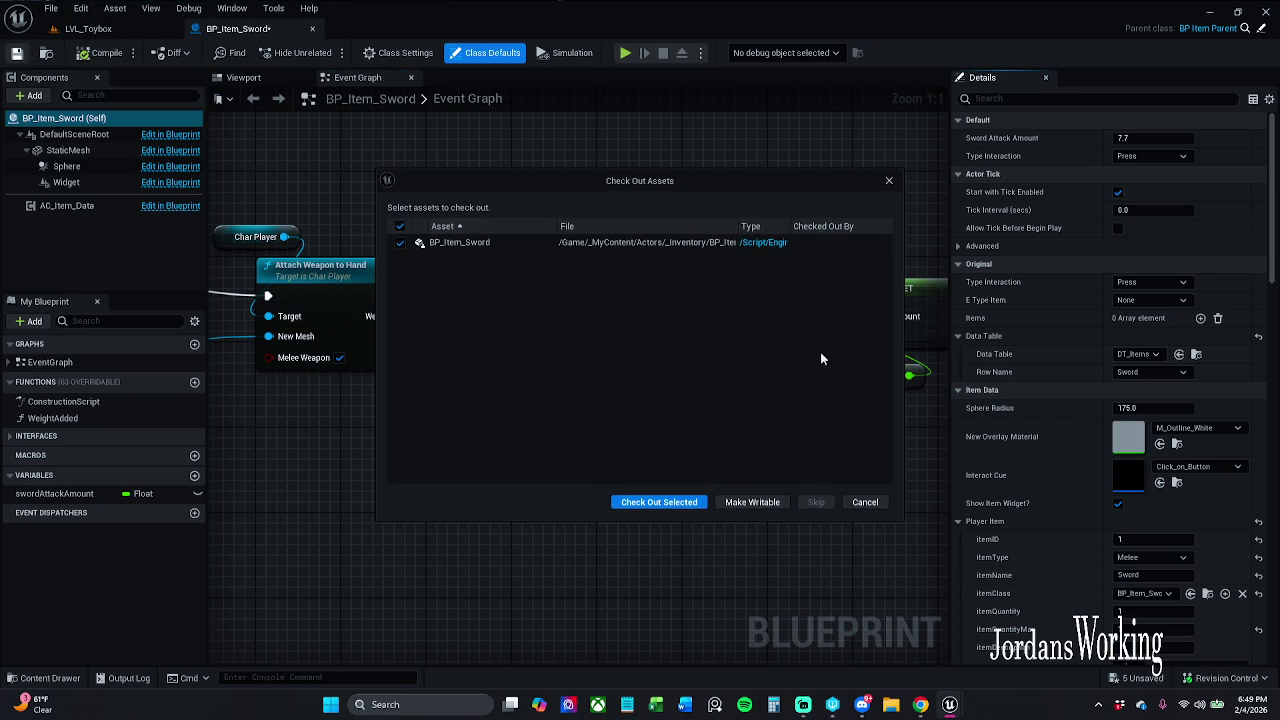
left_click(679, 504)
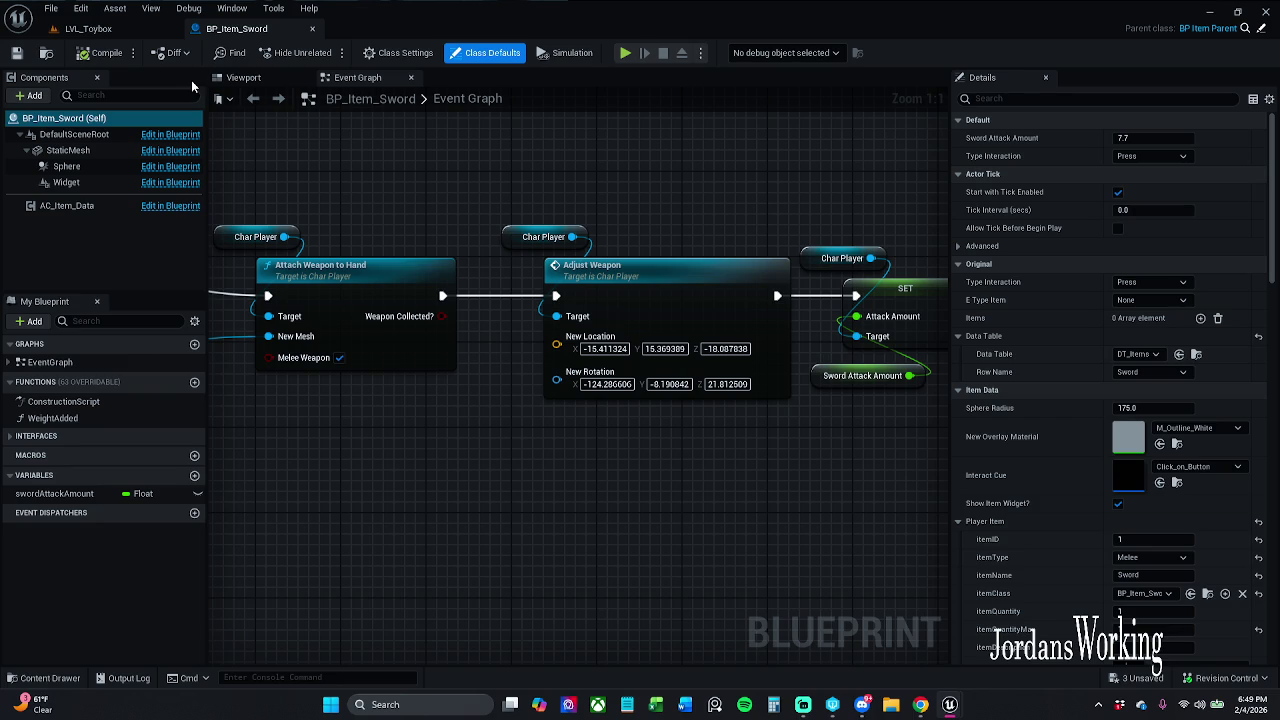
mouse_move(750, 220)
left_mouse_down()
mouse_move(520, 220)
mouse_move(834, 363)
left_mouse_up()
scroll(520, 224, "down", 2)
left_click_drag(775, 268, 830, 268)
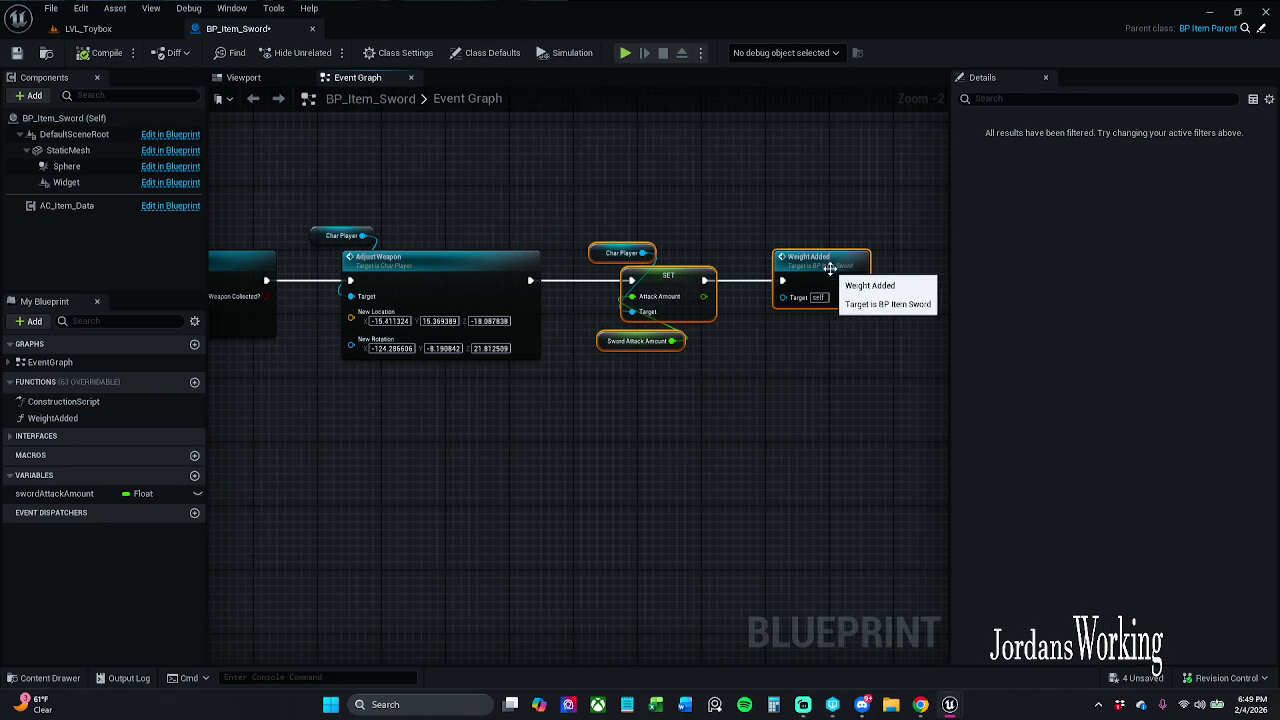
left_click(698, 214)
left_click(20, 56)
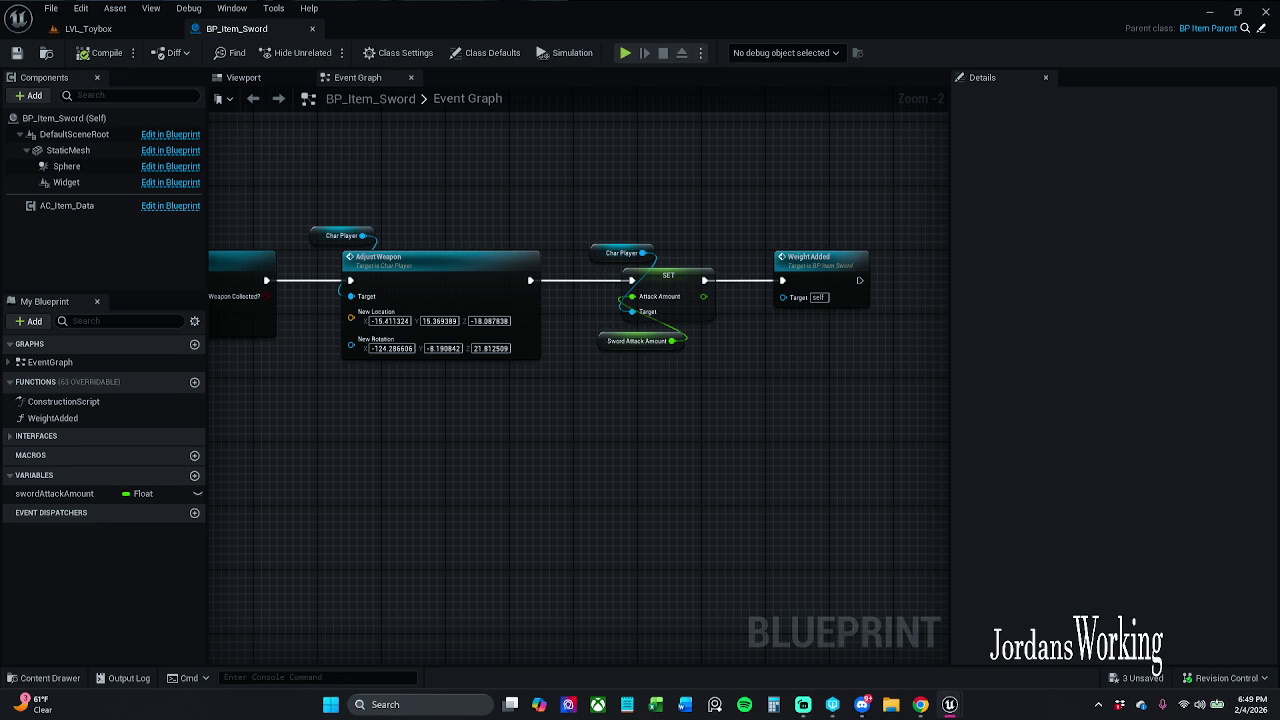
left_click(88, 28)
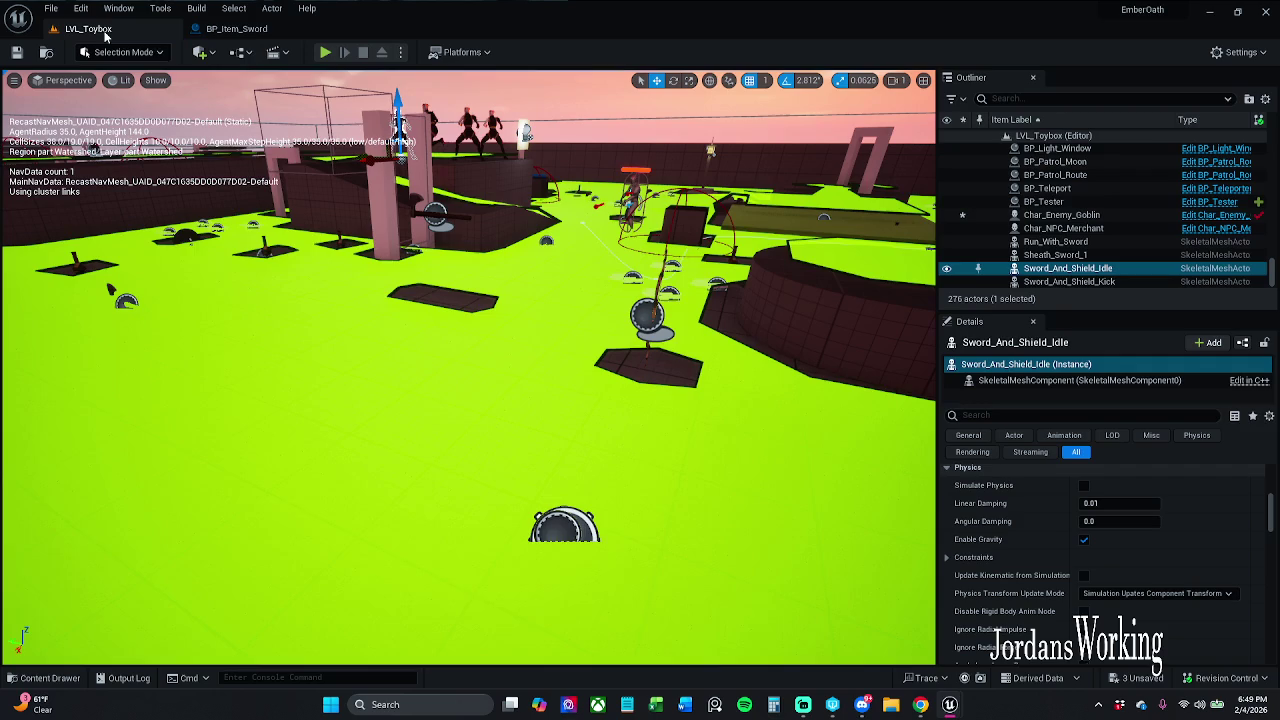
left_click(326, 53)
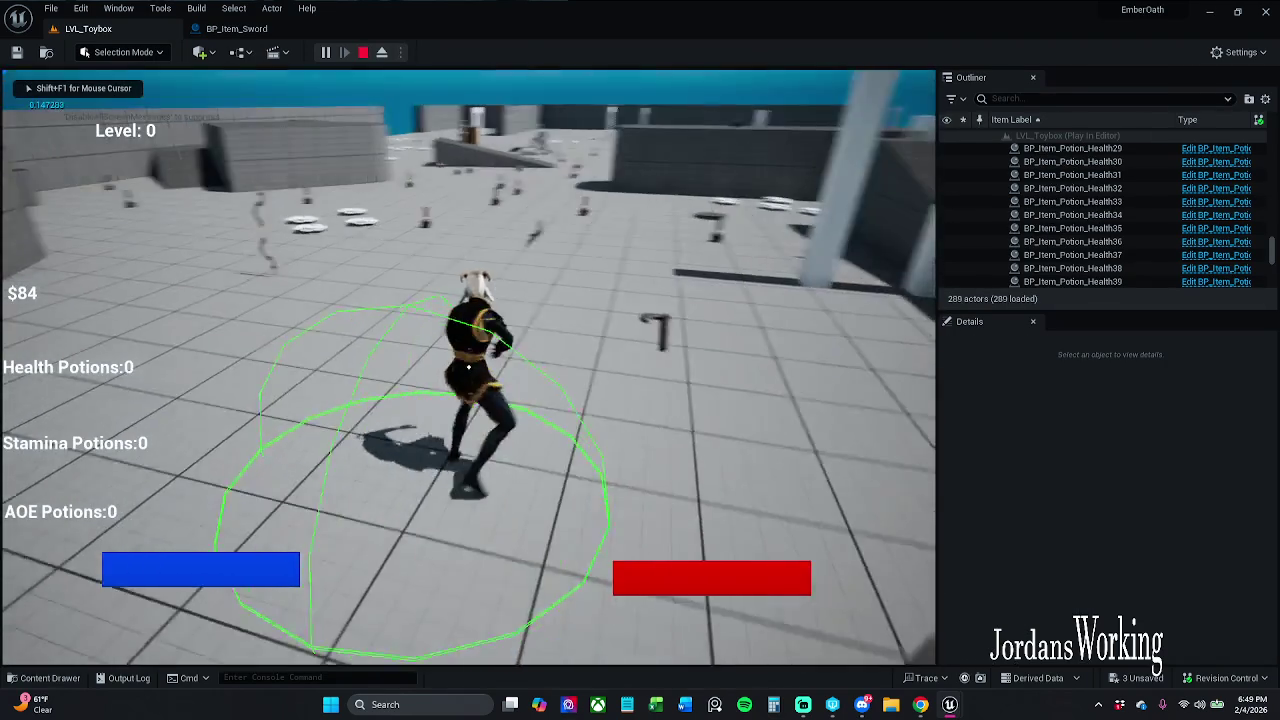
key("i")
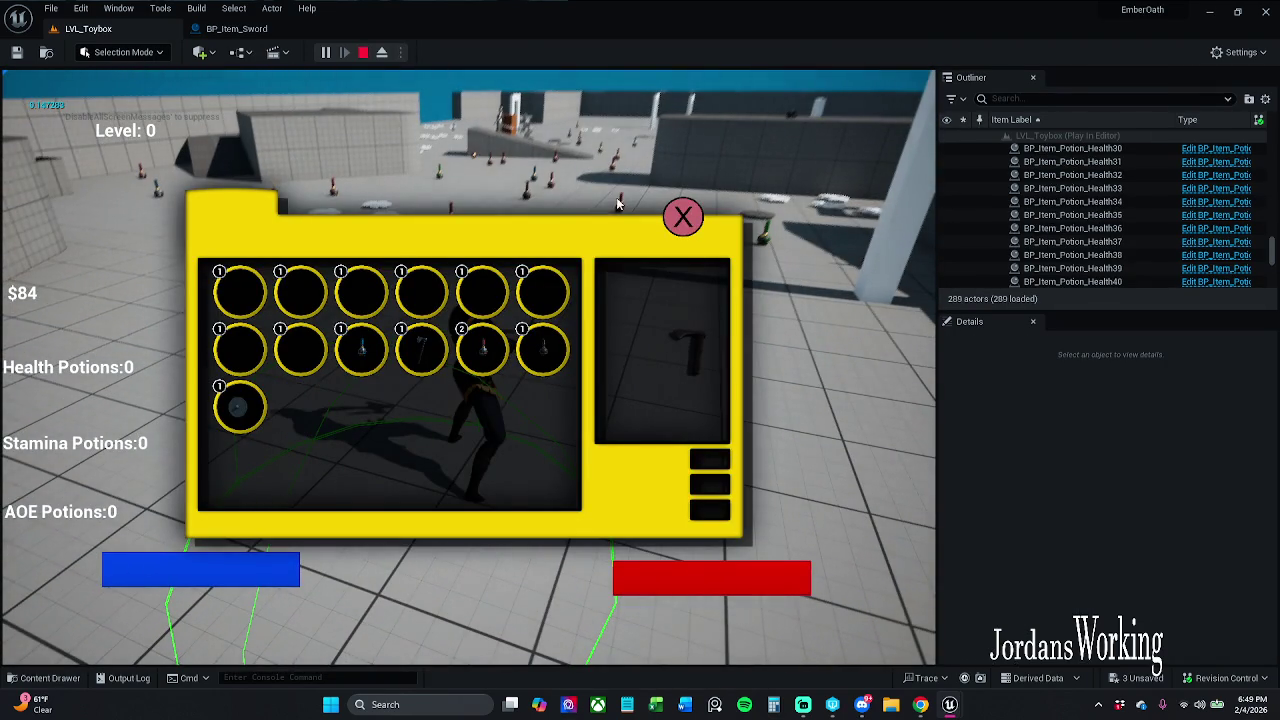
left_click(683, 217)
key("w")
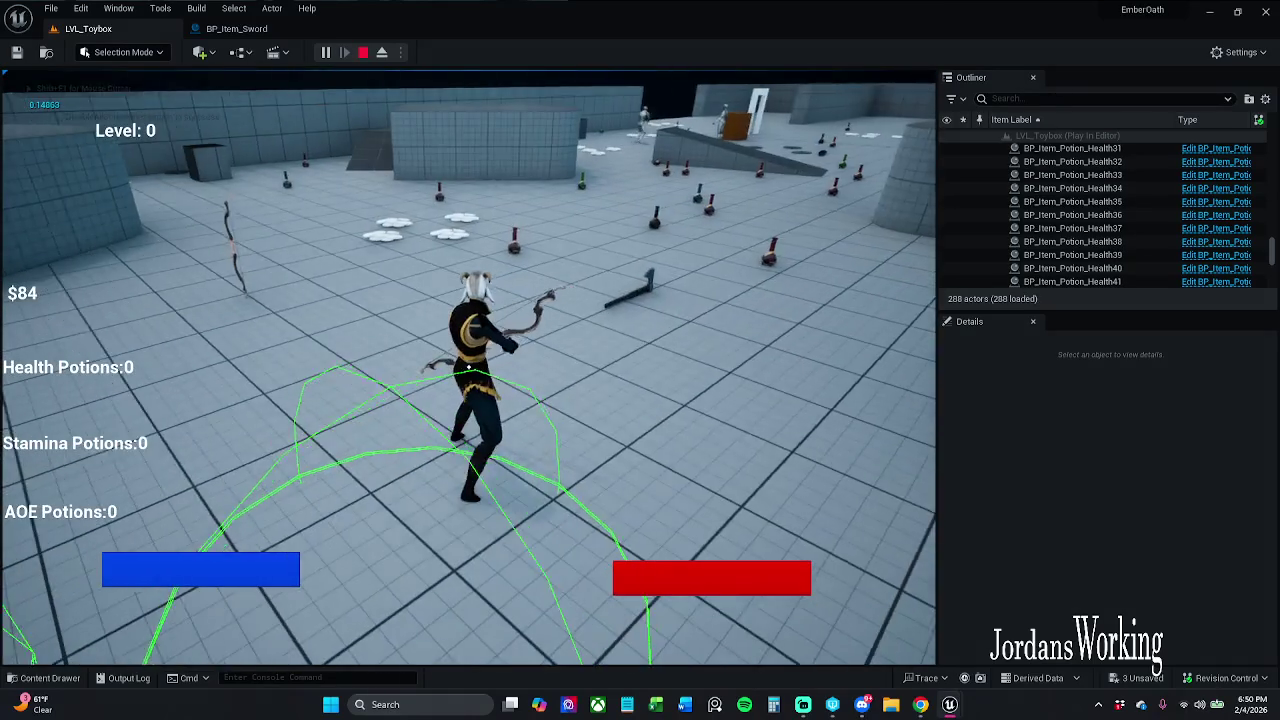
key("i")
left_click(683, 217)
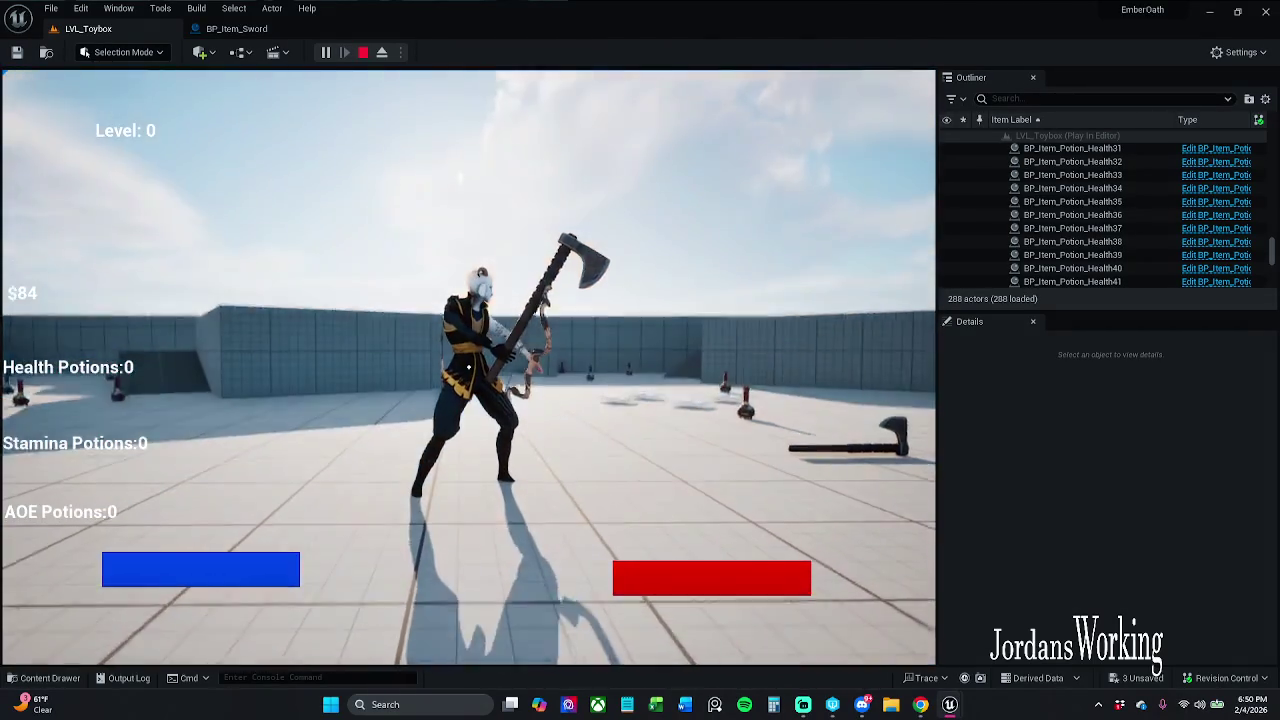
key("i")
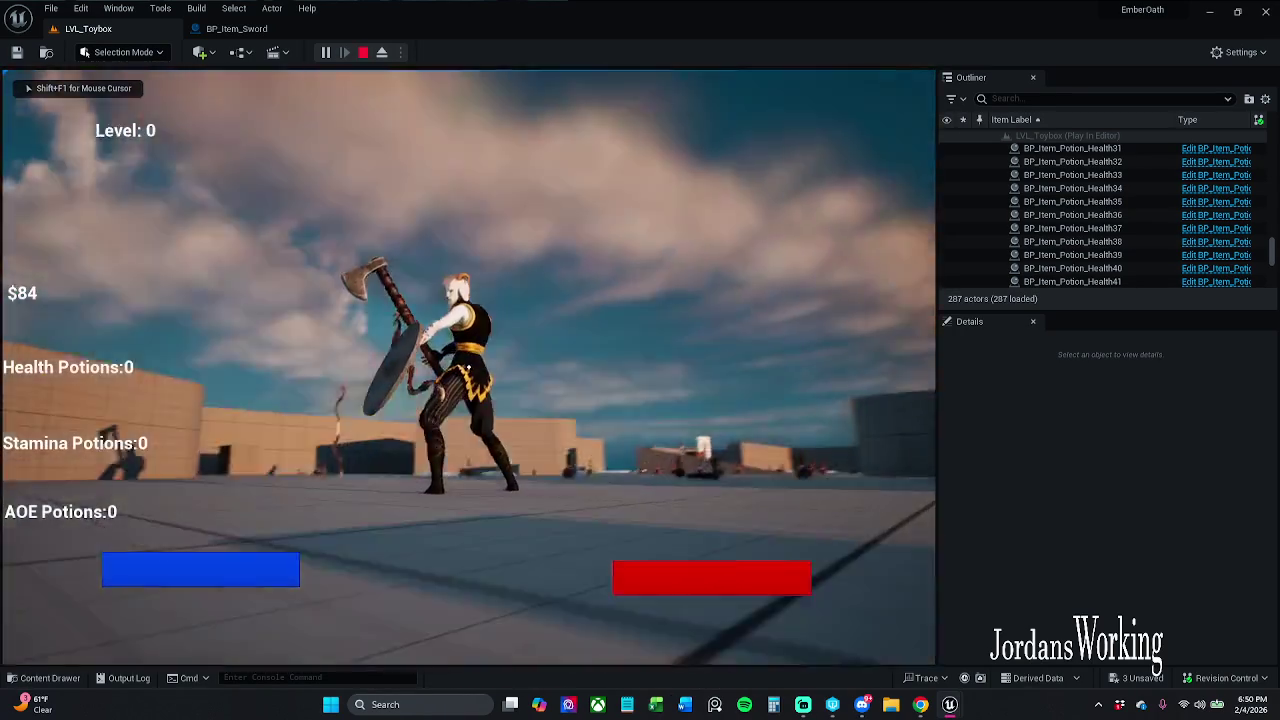
left_click(468, 367)
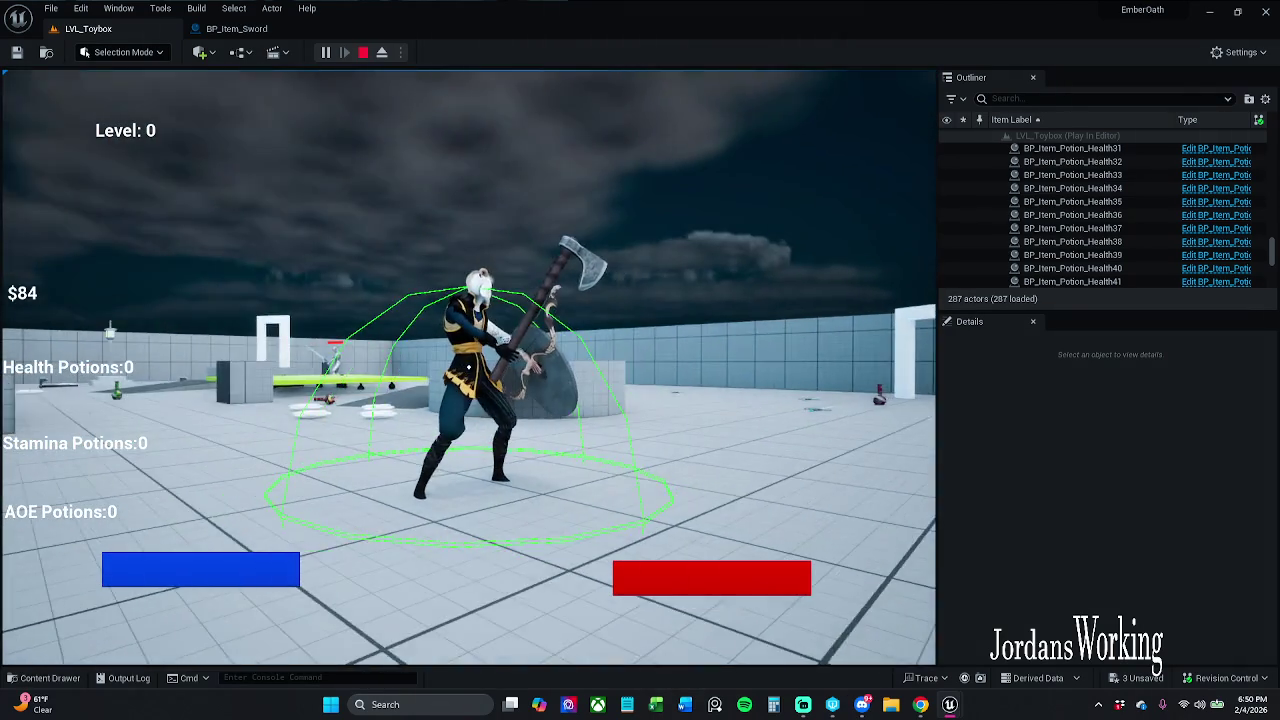
key("w")
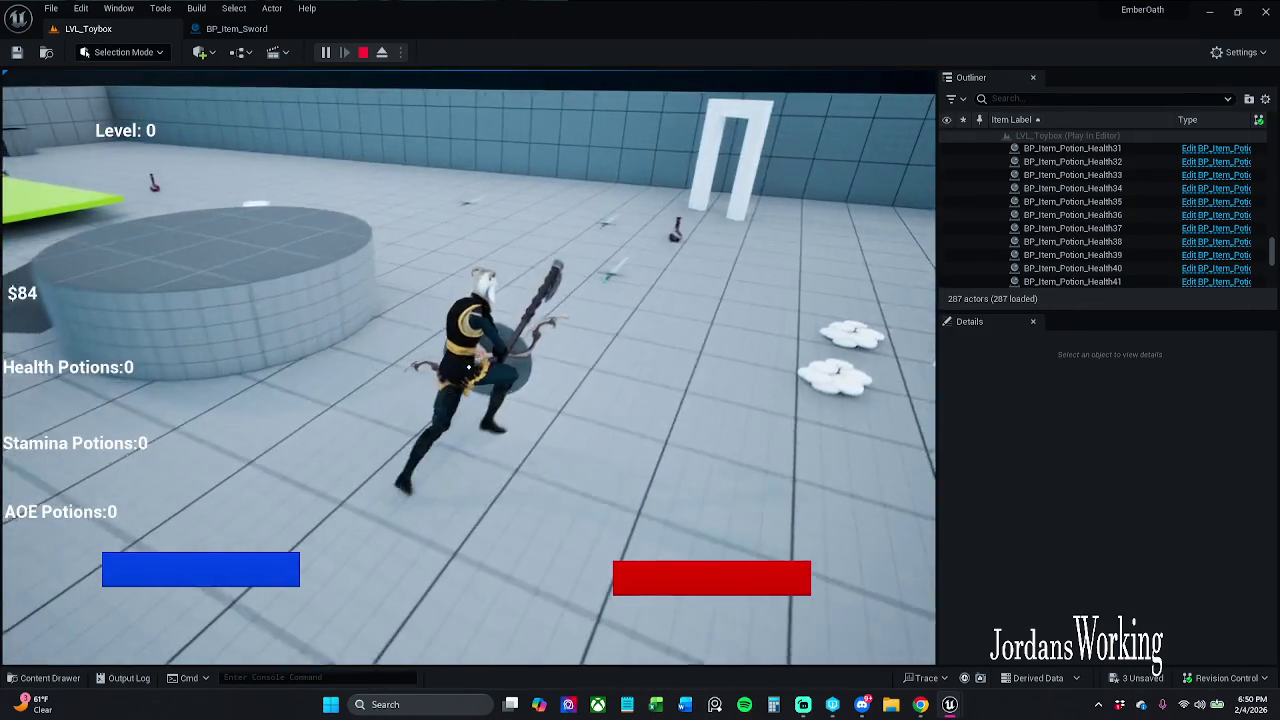
left_click(468, 367)
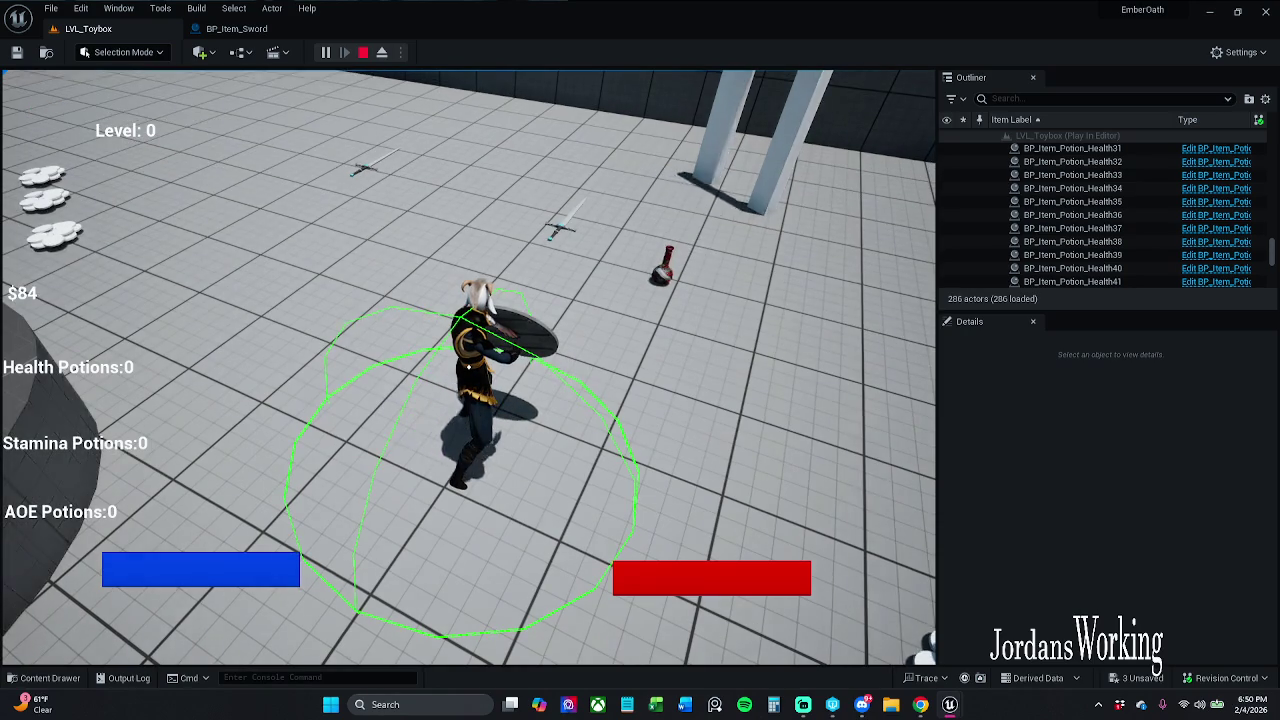
key("i")
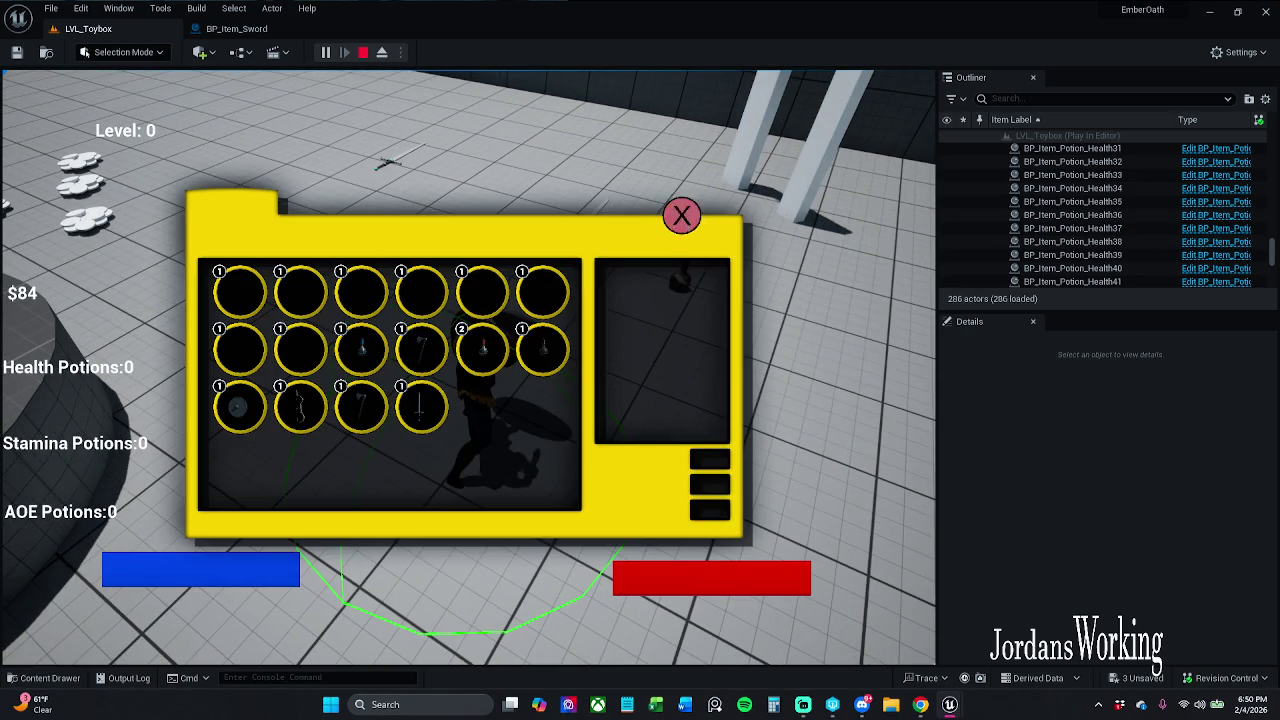
left_click(683, 217)
key("Escape")
left_click(328, 52)
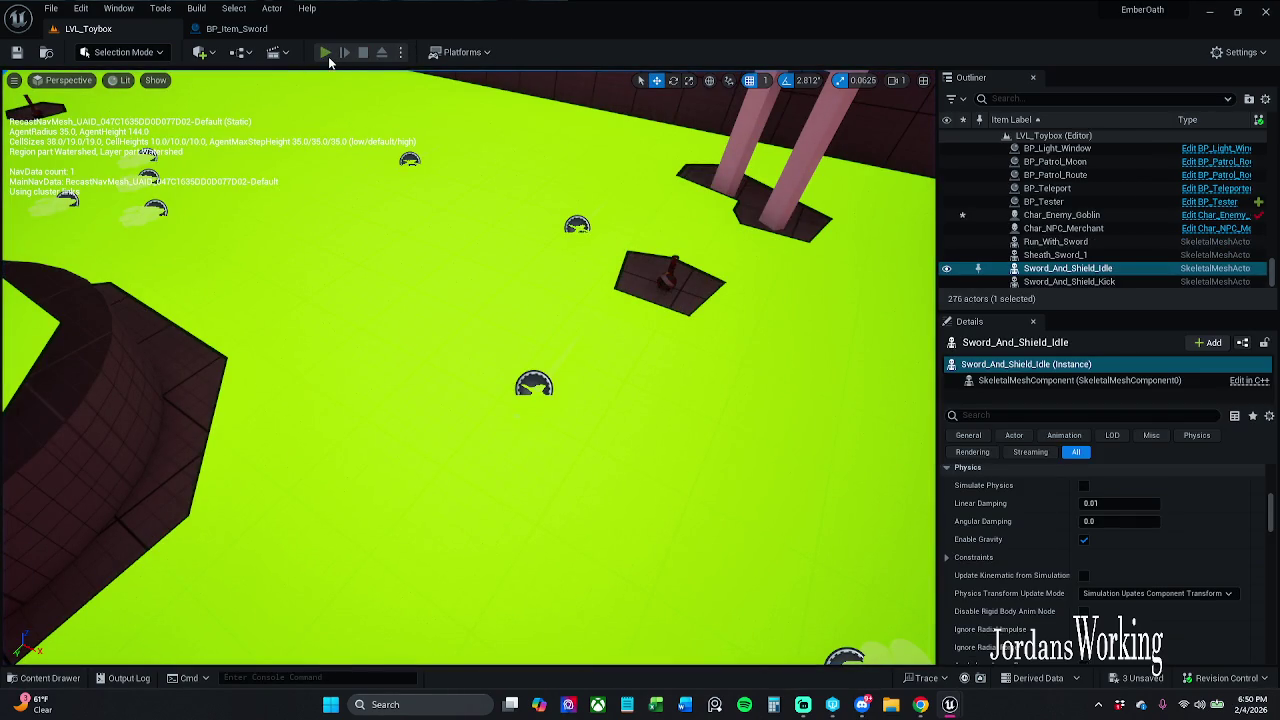
key("i")
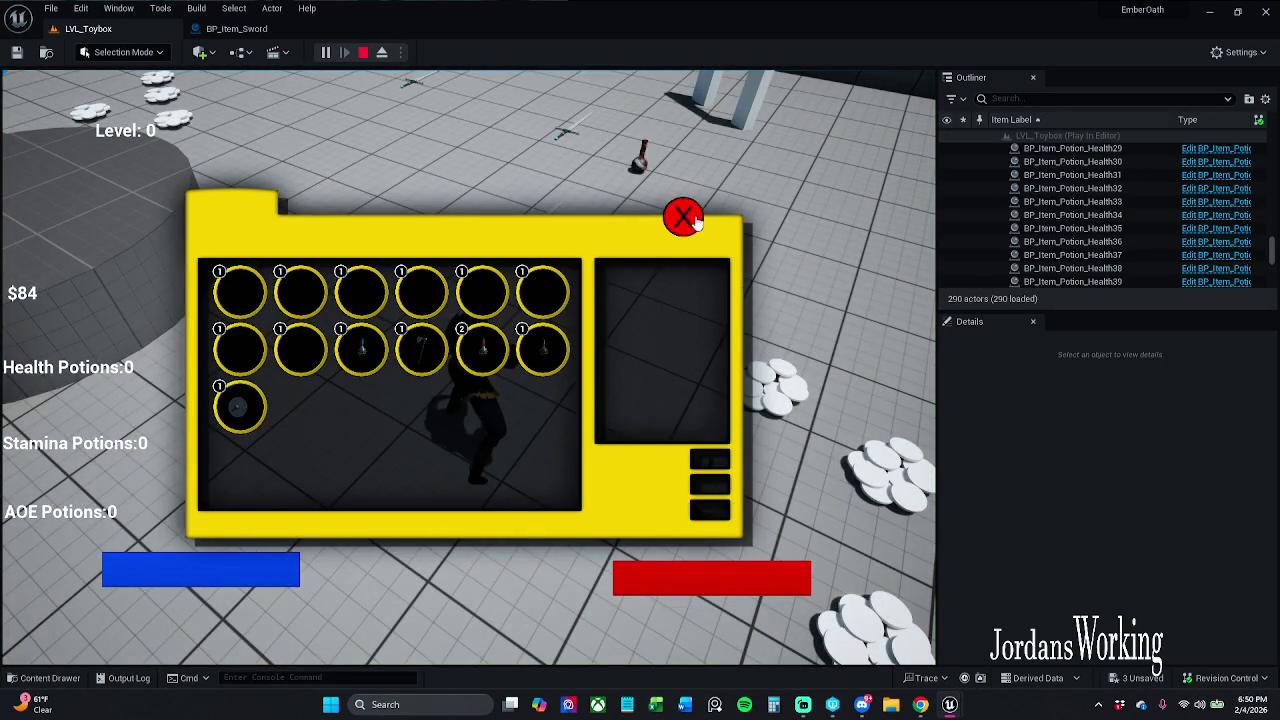
left_click(683, 217)
key("i")
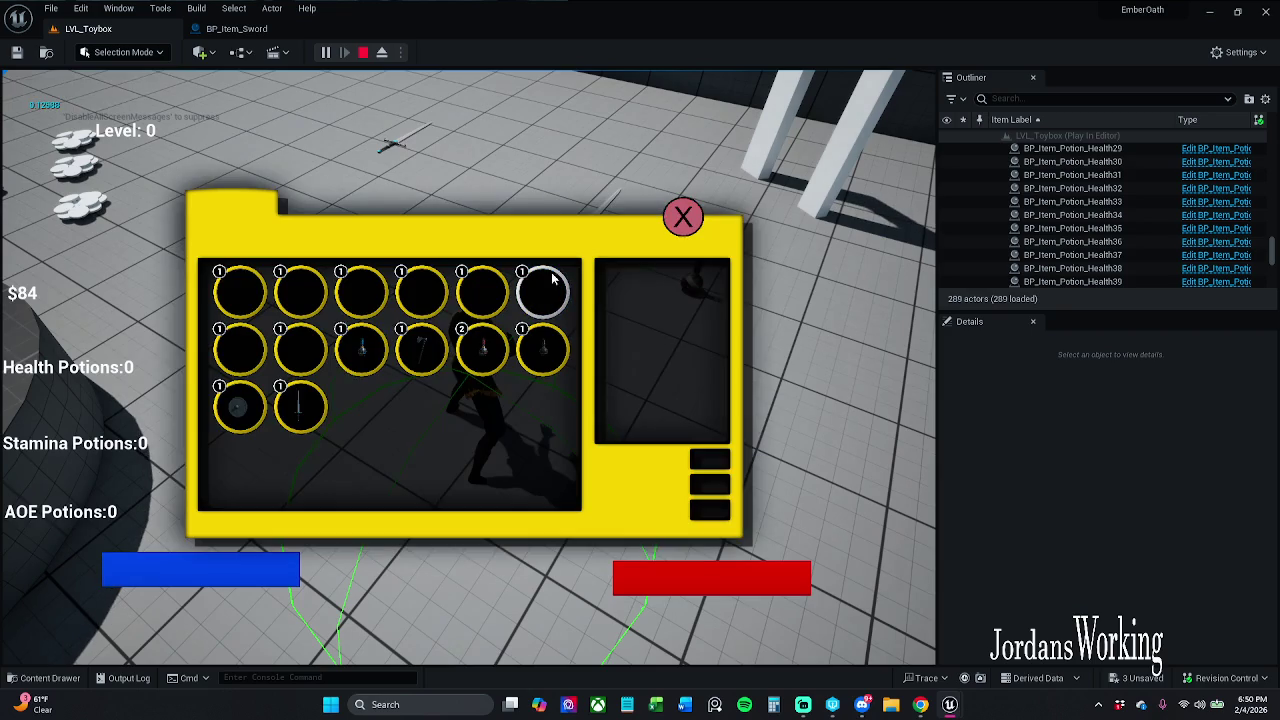
left_click(683, 216)
key("w")
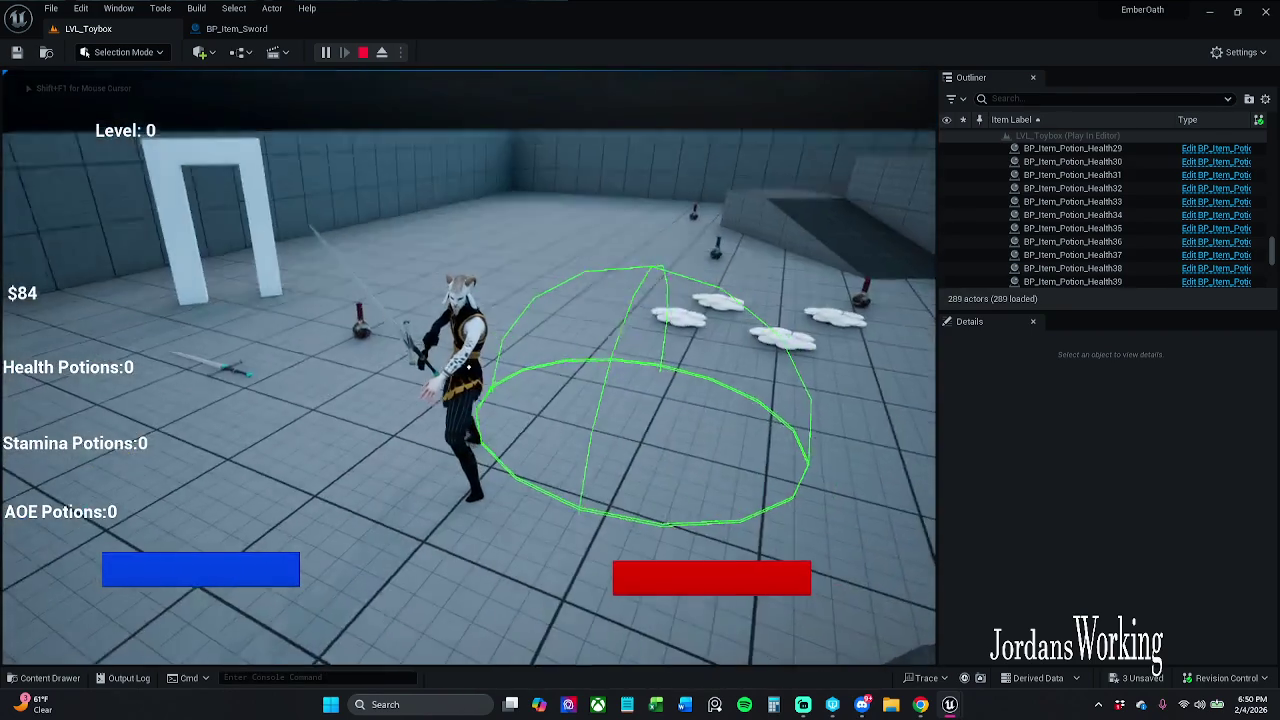
left_click(468, 367)
key("w")
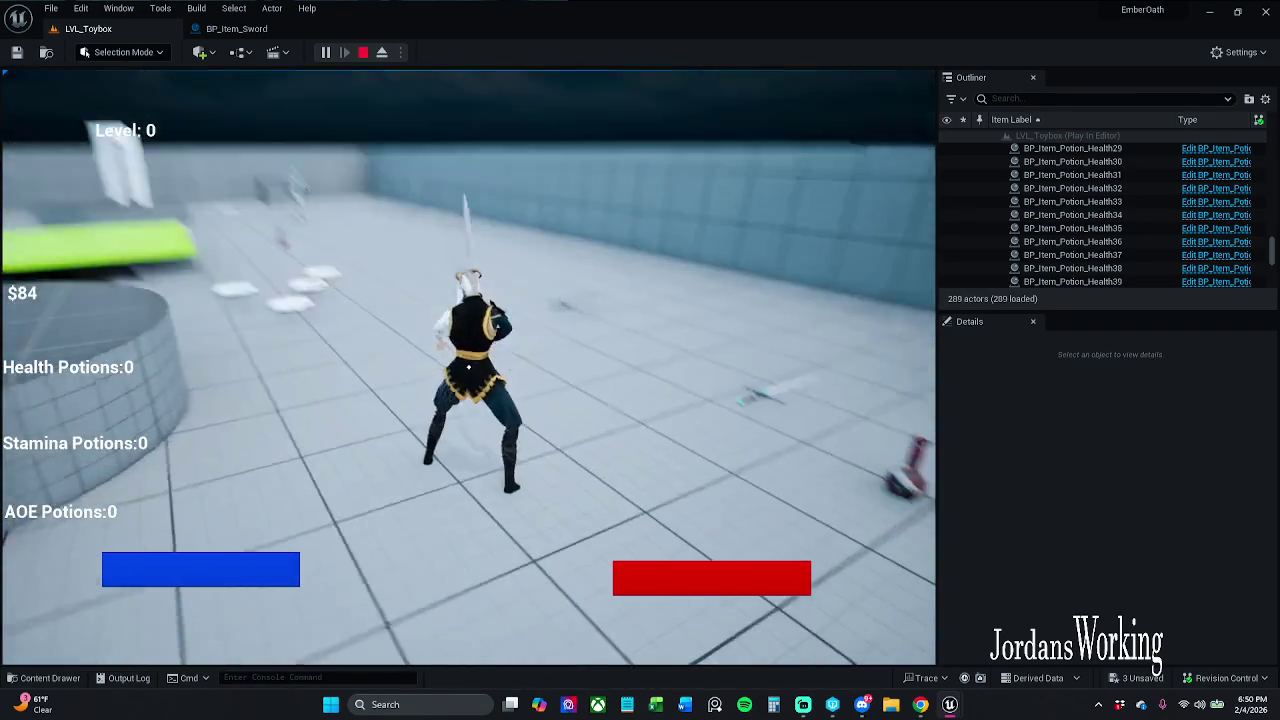
key("w")
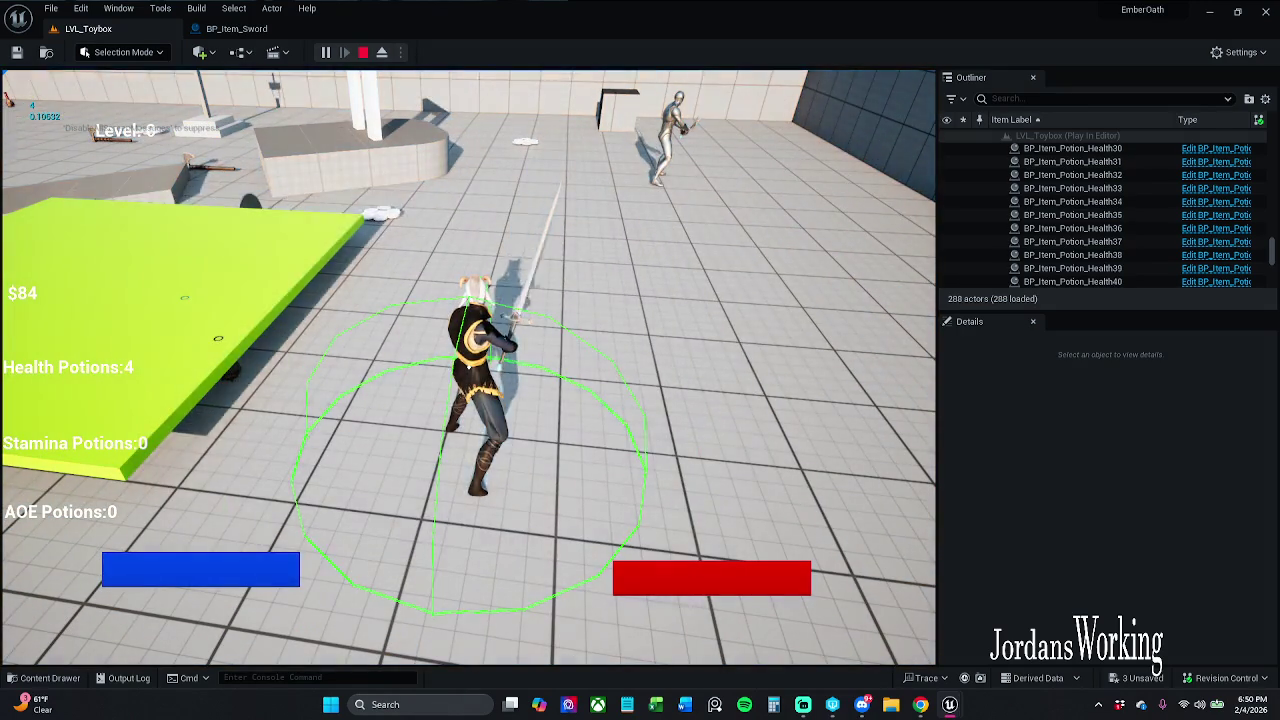
key("i")
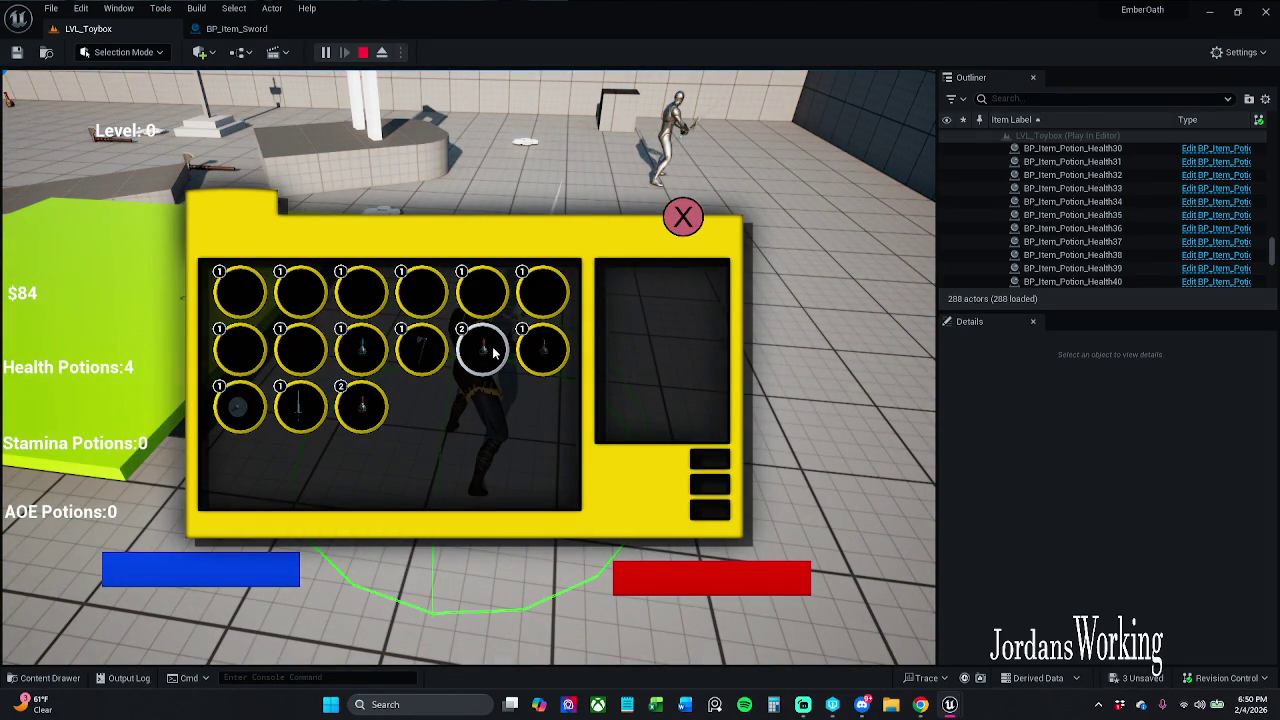
left_click(683, 217)
key("Escape")
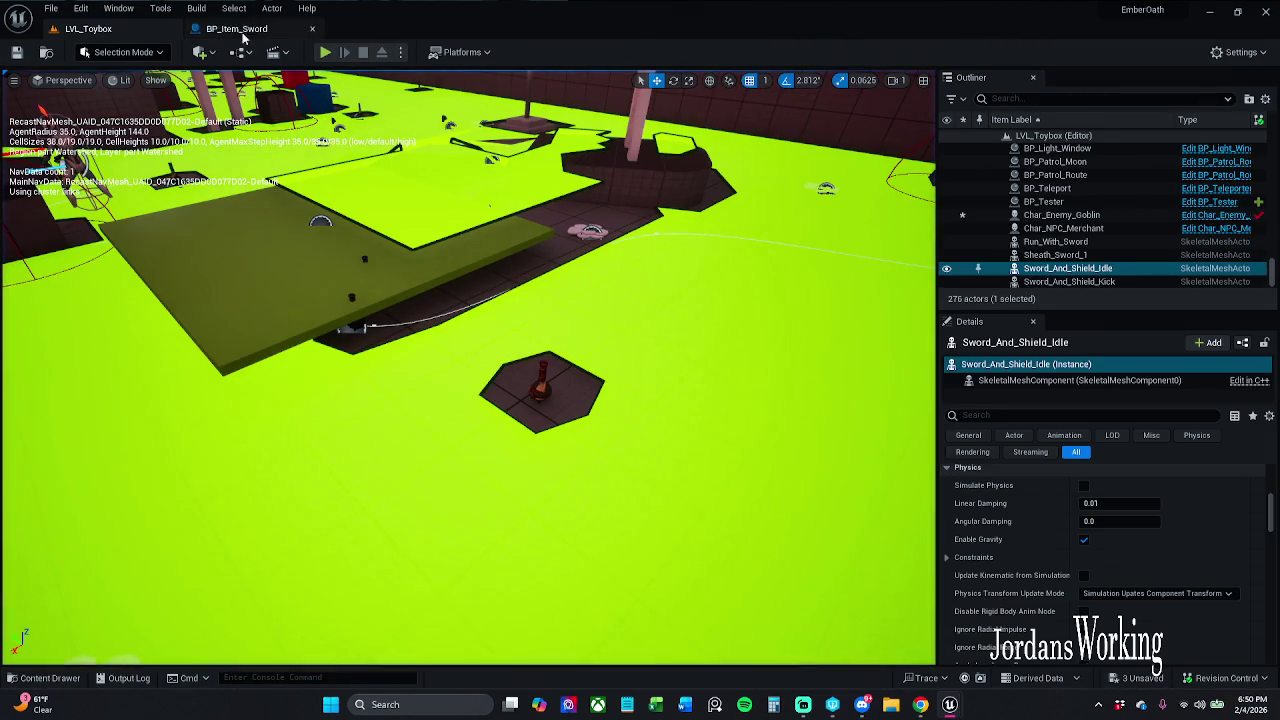
Save all modified assets via File > Save All and close the BP_Item_Sword editor.
left_click(44, 8)
left_click(80, 176)
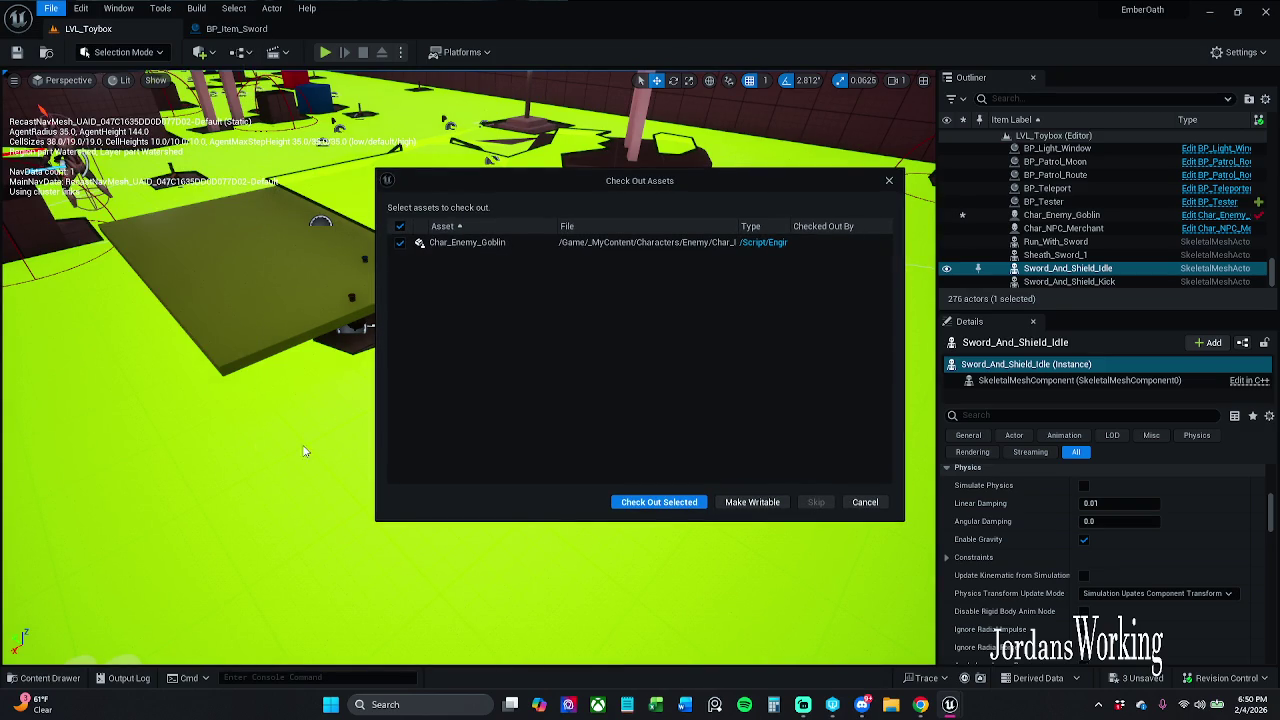
left_click(740, 503)
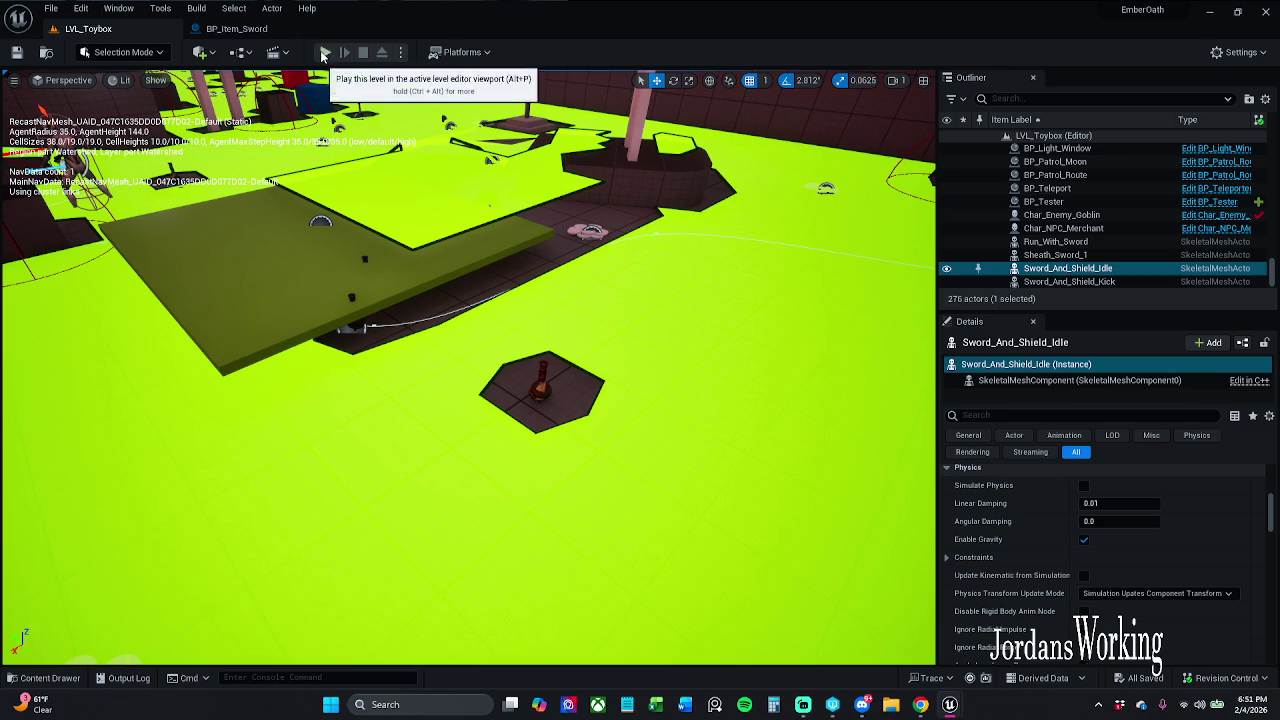
left_click(316, 32)
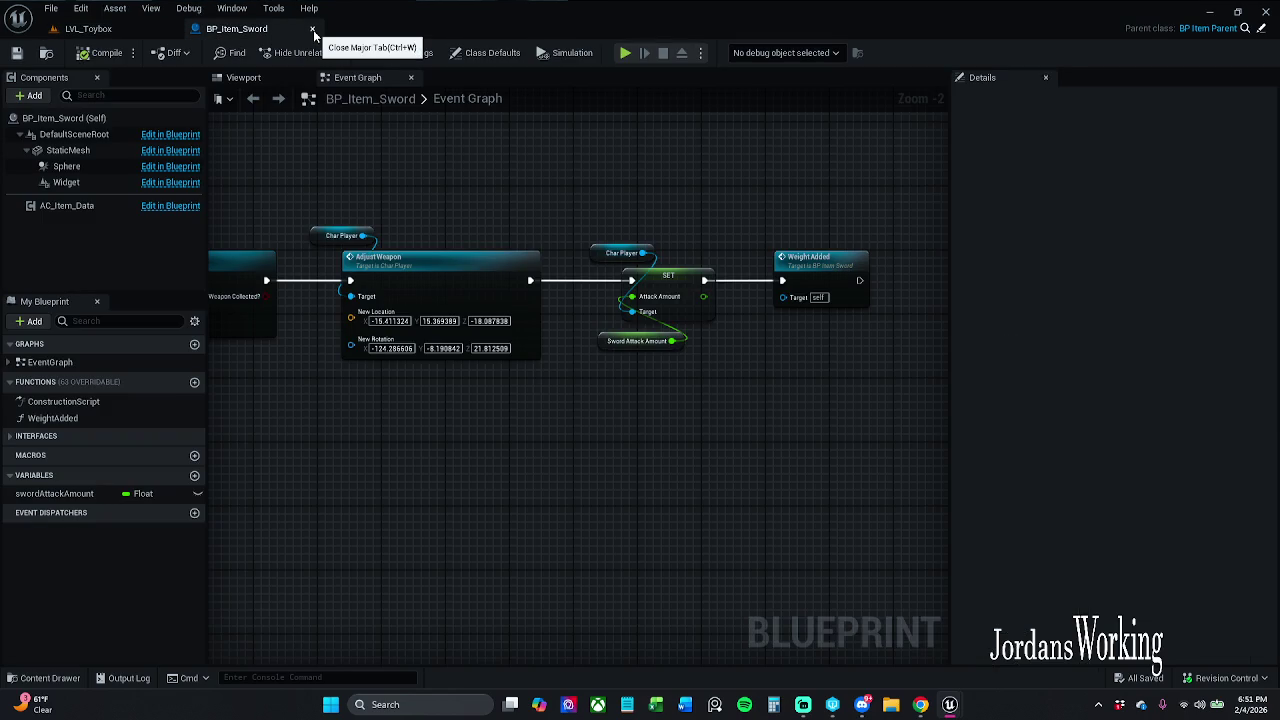
left_click(313, 30)
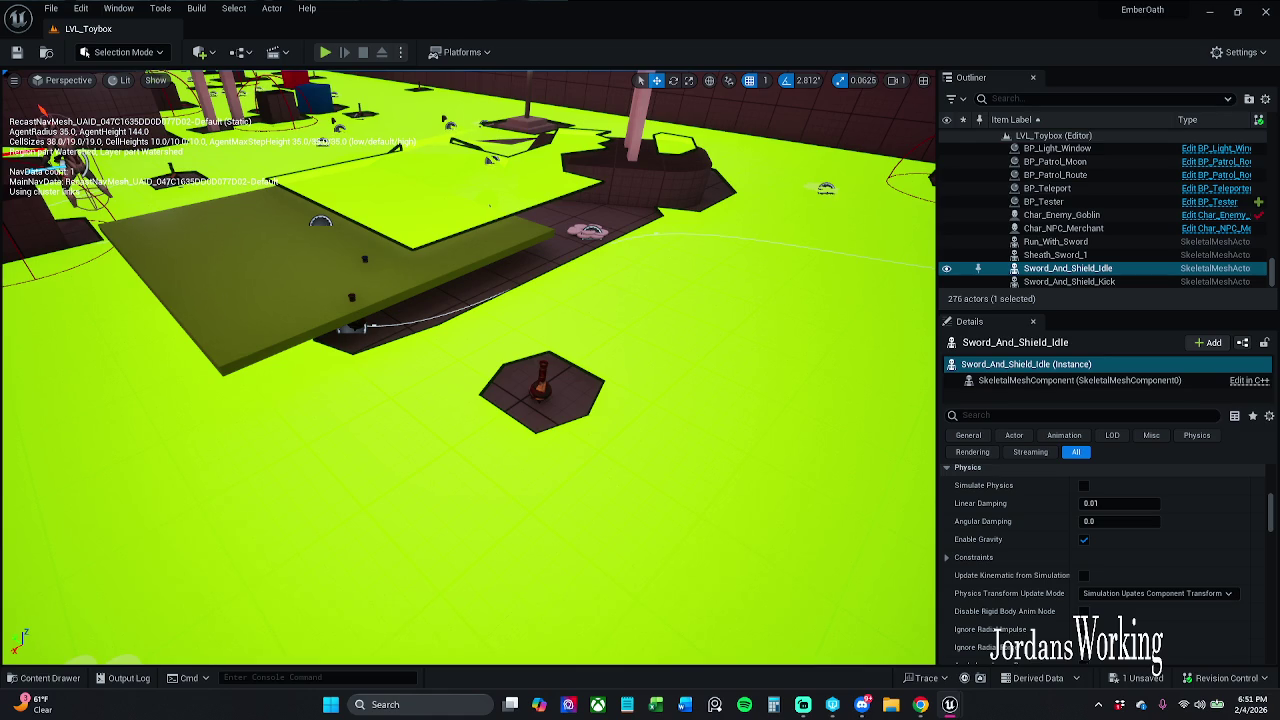
Open BP_Item_Shield from _Inventory, select its Spawn Shield node, save, and return to LVL_Toybox.
left_click(43, 678)
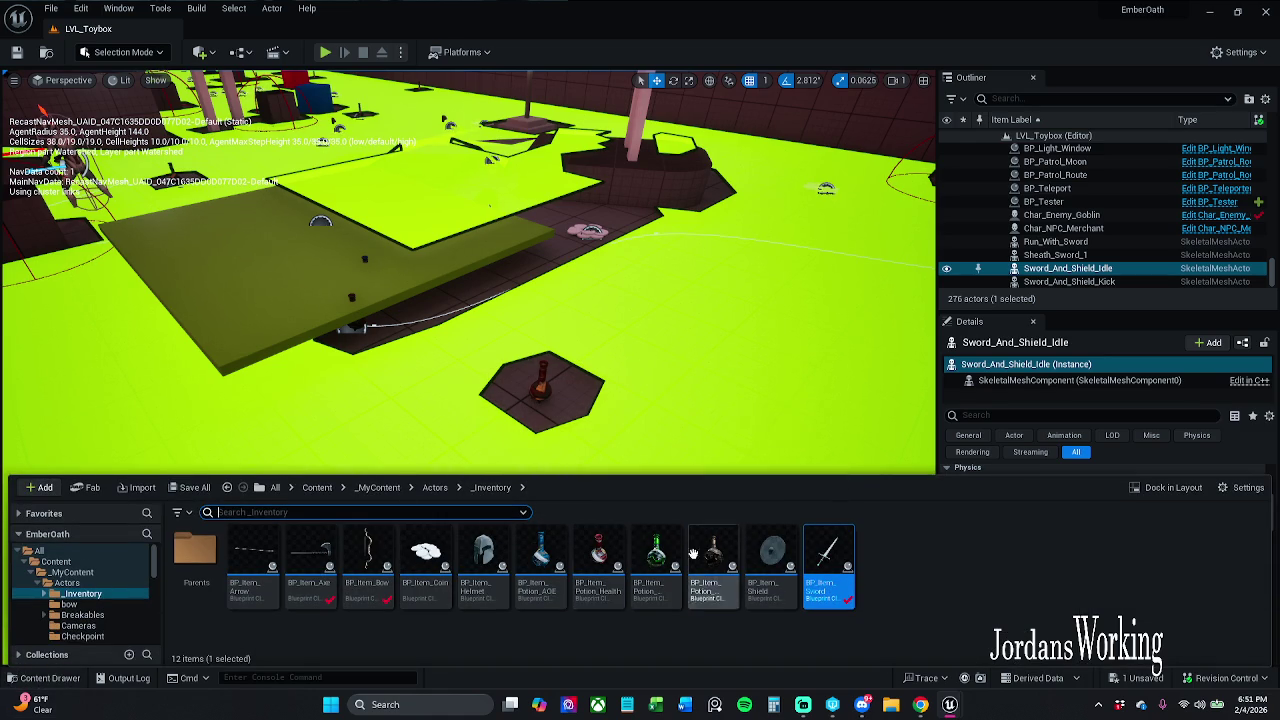
left_click(781, 560)
double_click(781, 560)
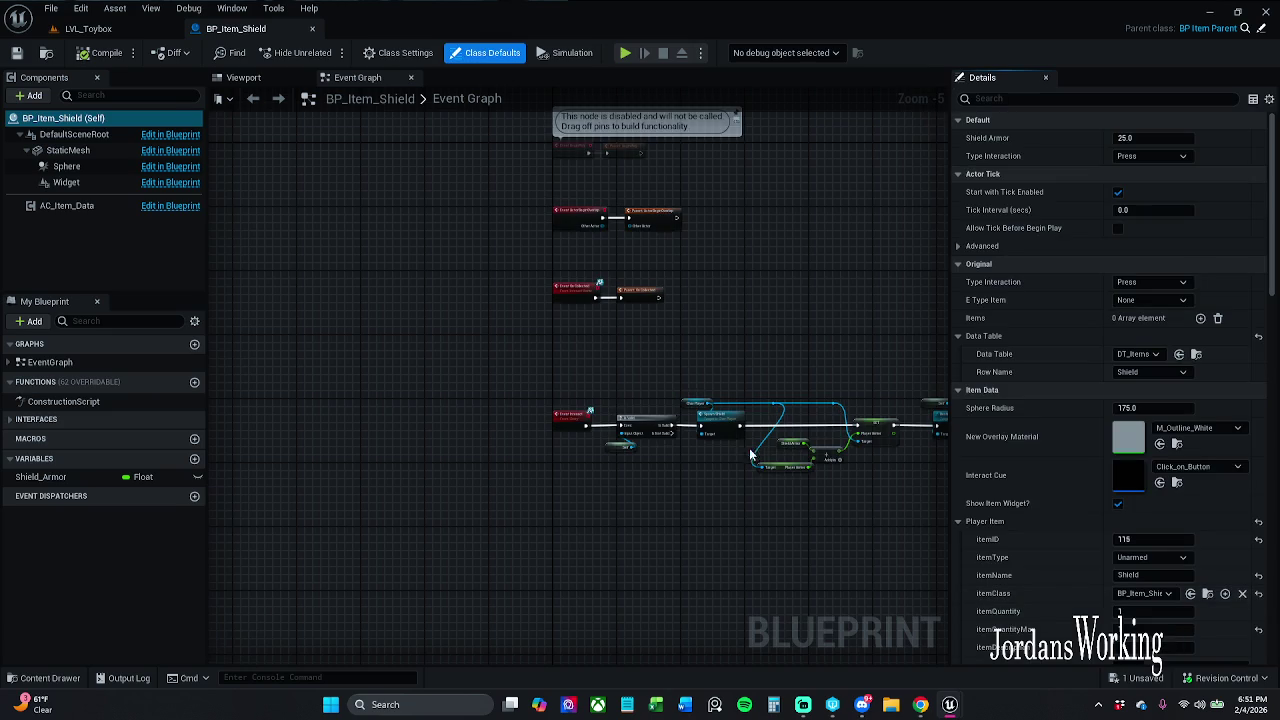
scroll(570, 410, "up", 5)
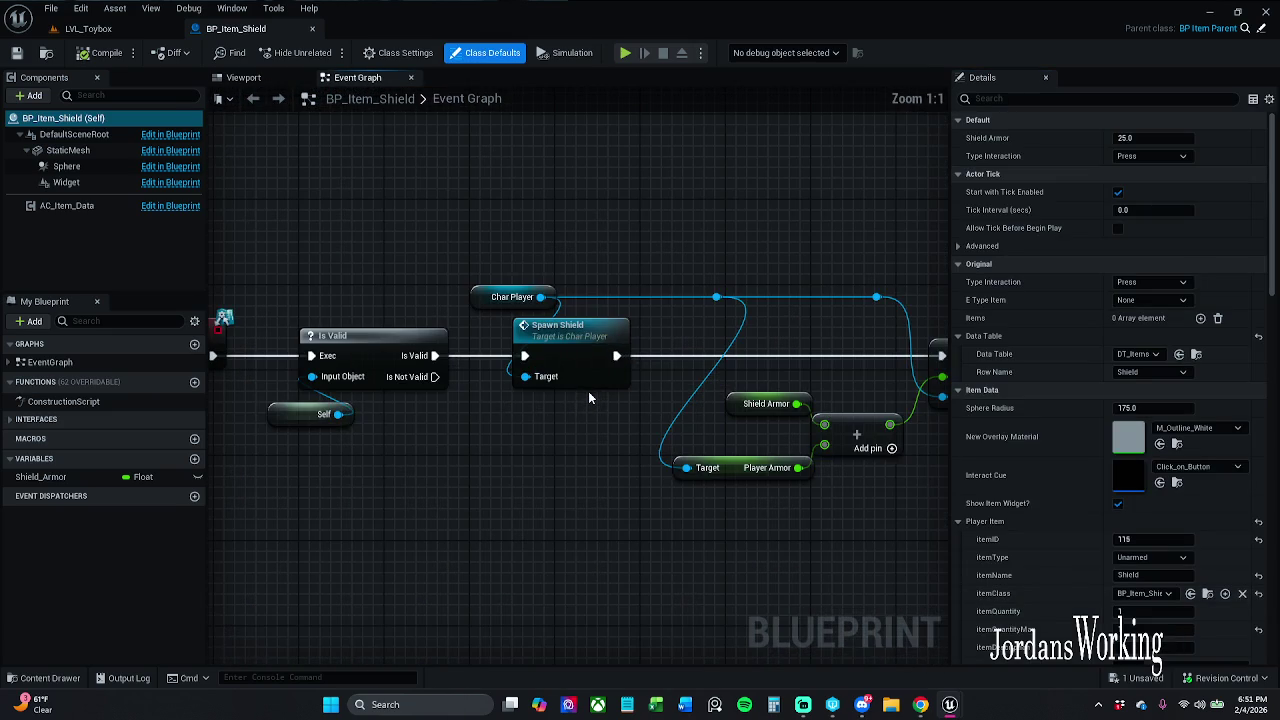
left_click(582, 372)
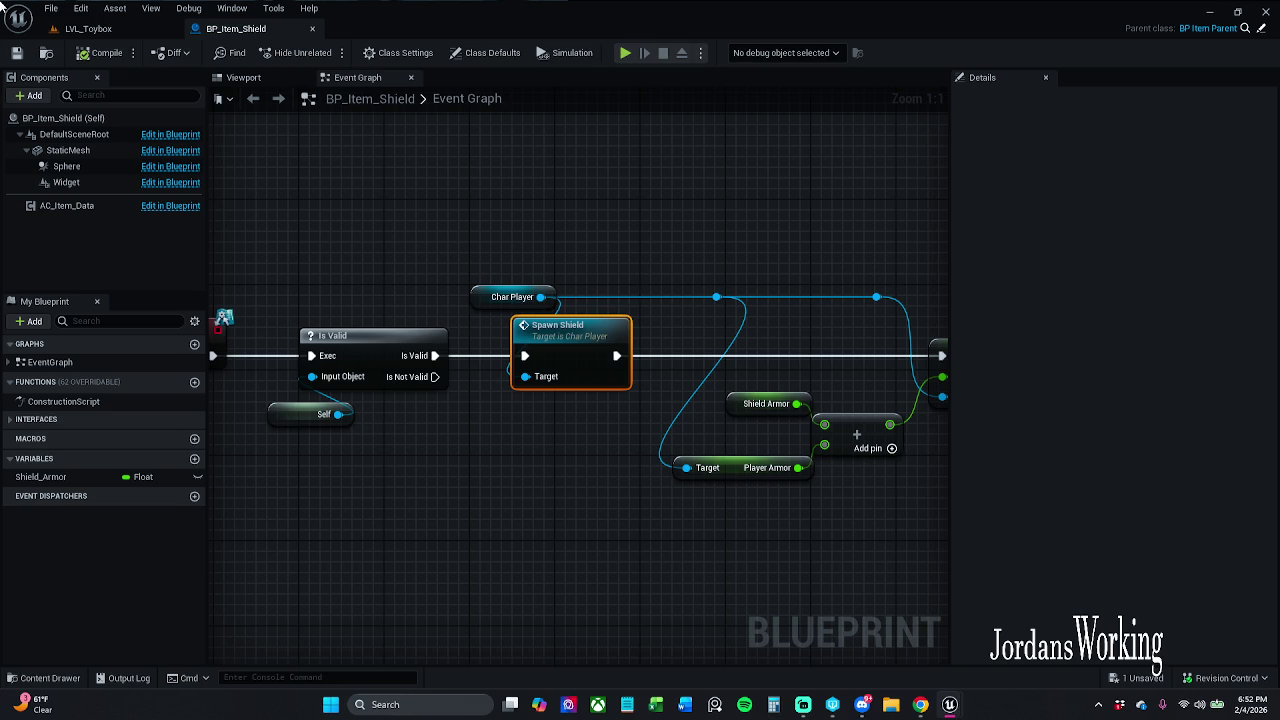
key("ctrl+s")
left_click(118, 29)
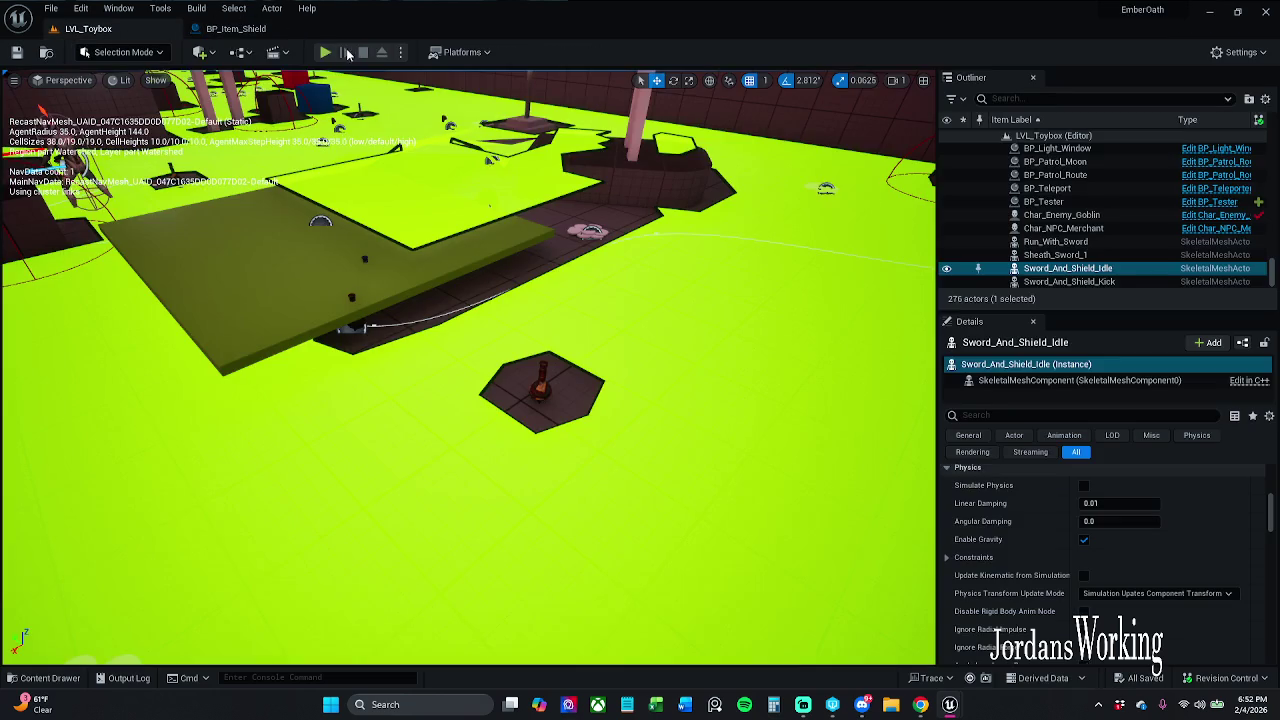
left_click(330, 53)
key("w")
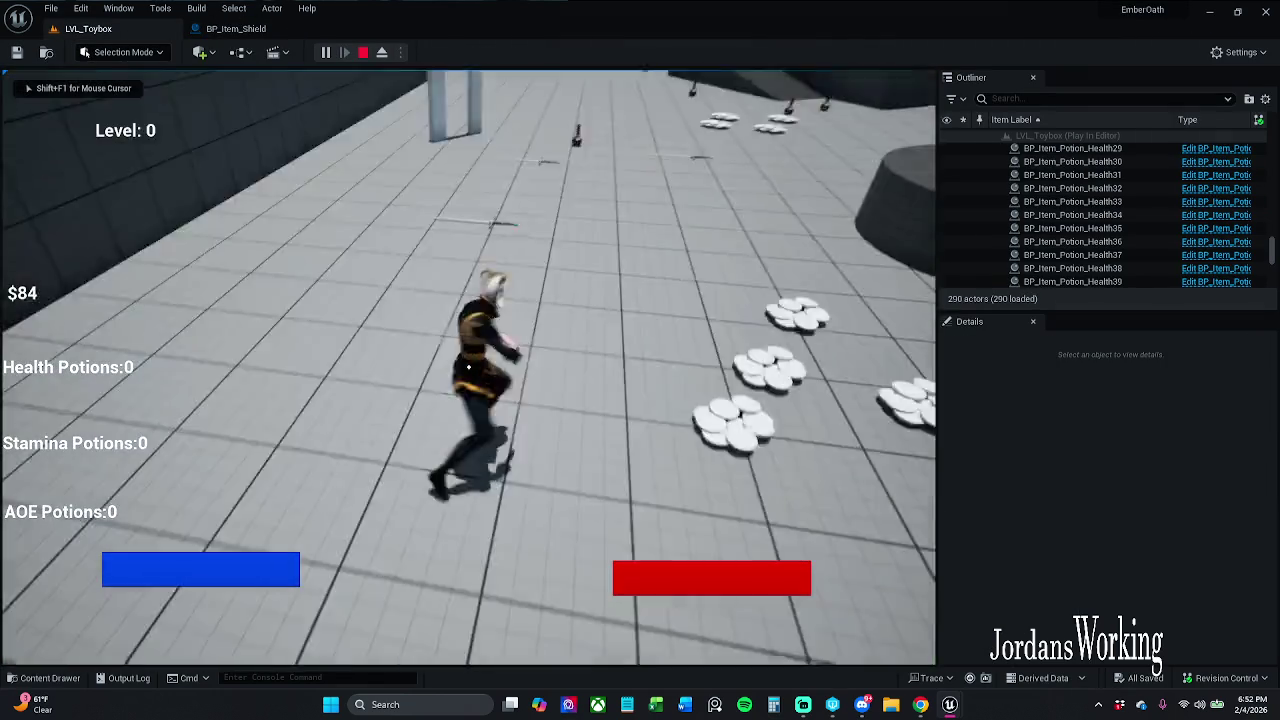
key("space")
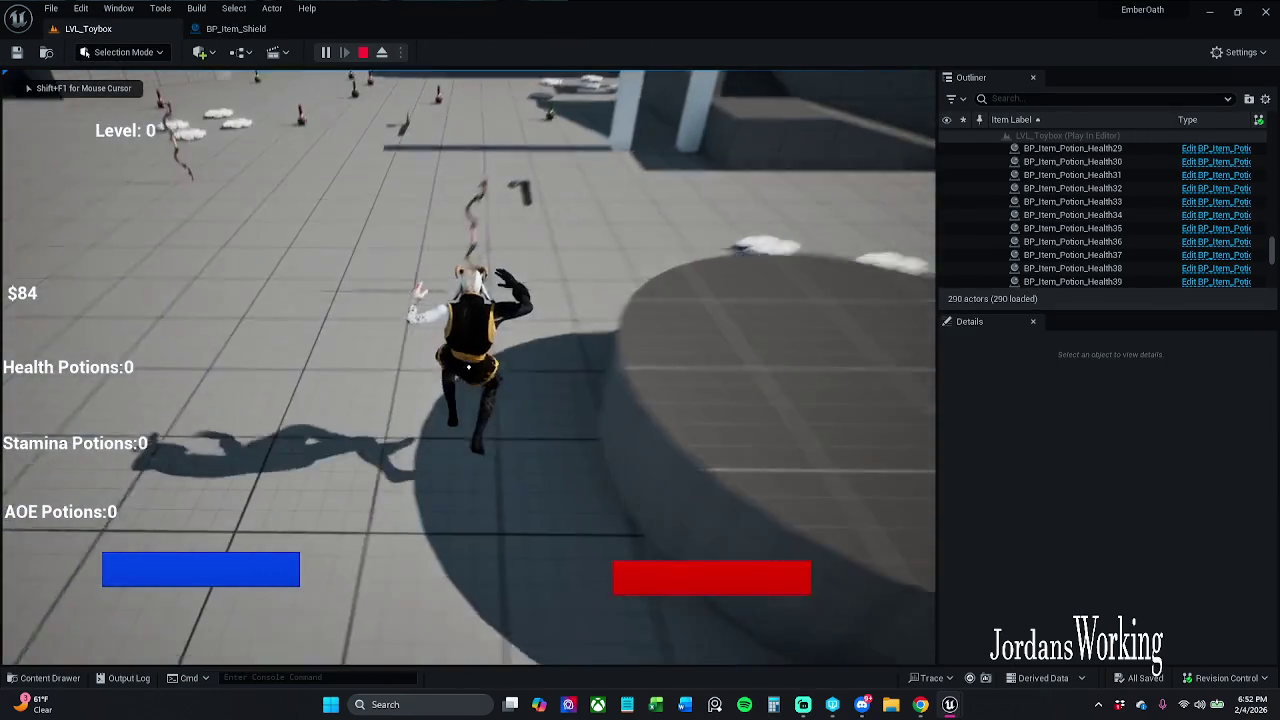
key("i")
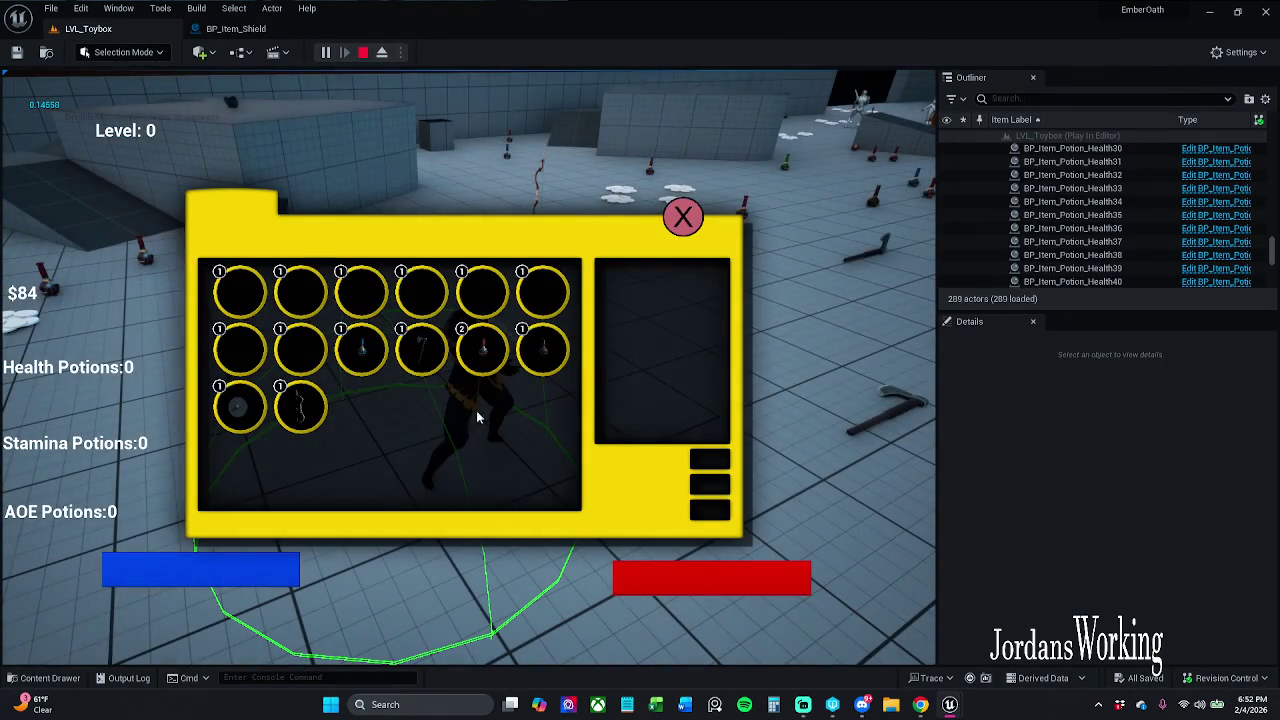
left_click(302, 405)
left_click(683, 218)
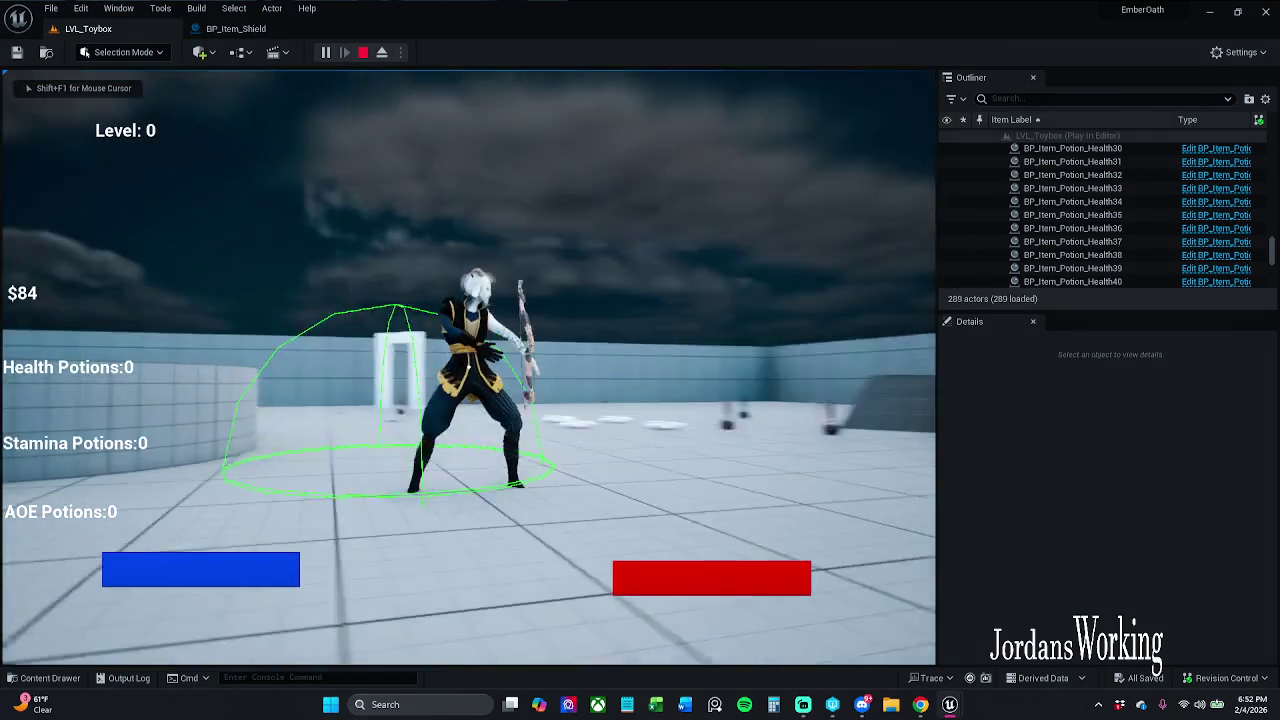
key("Escape")
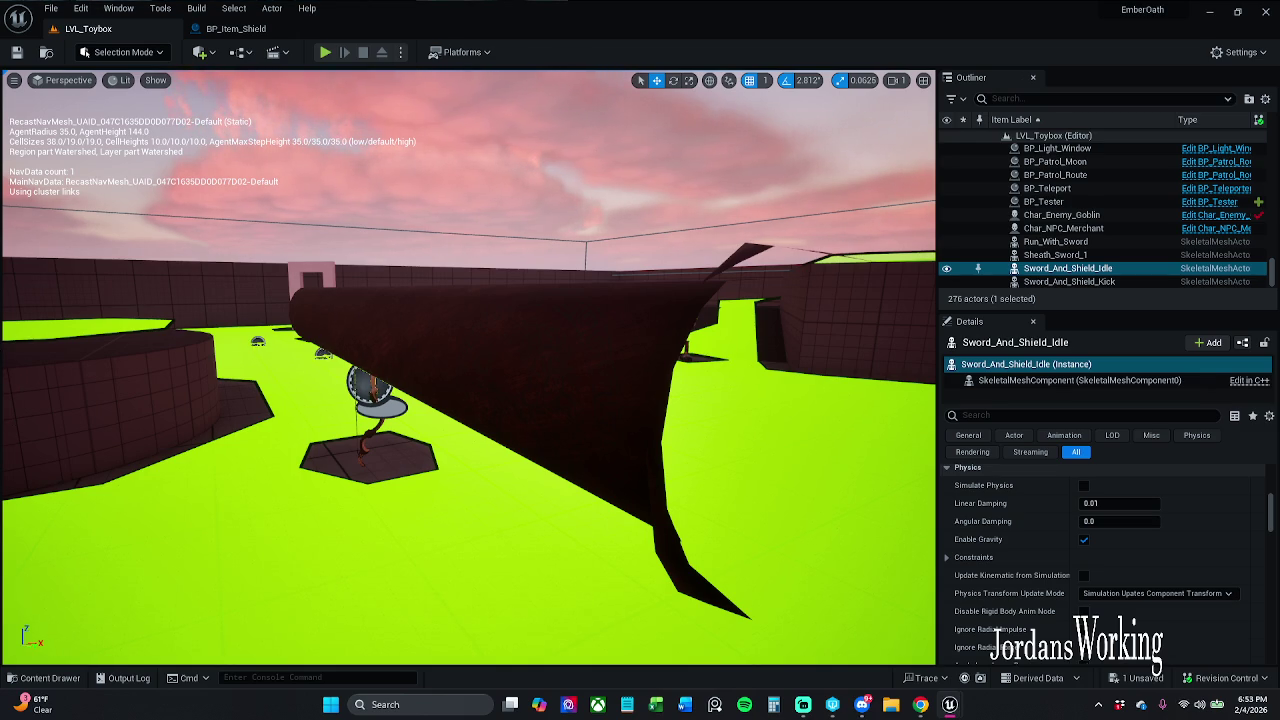
Save Char_Player and run a brief playtest toward the bow pickup.
key("ctrl+shift+s")
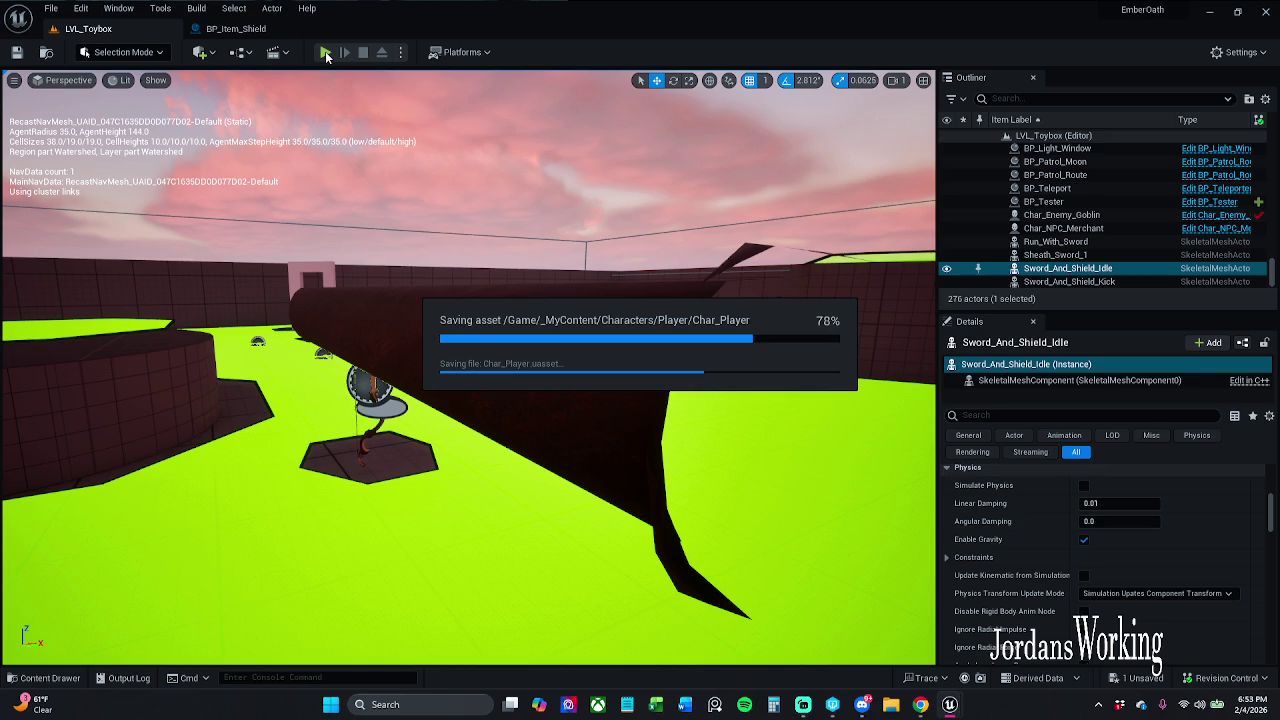
left_click(326, 54)
key("w")
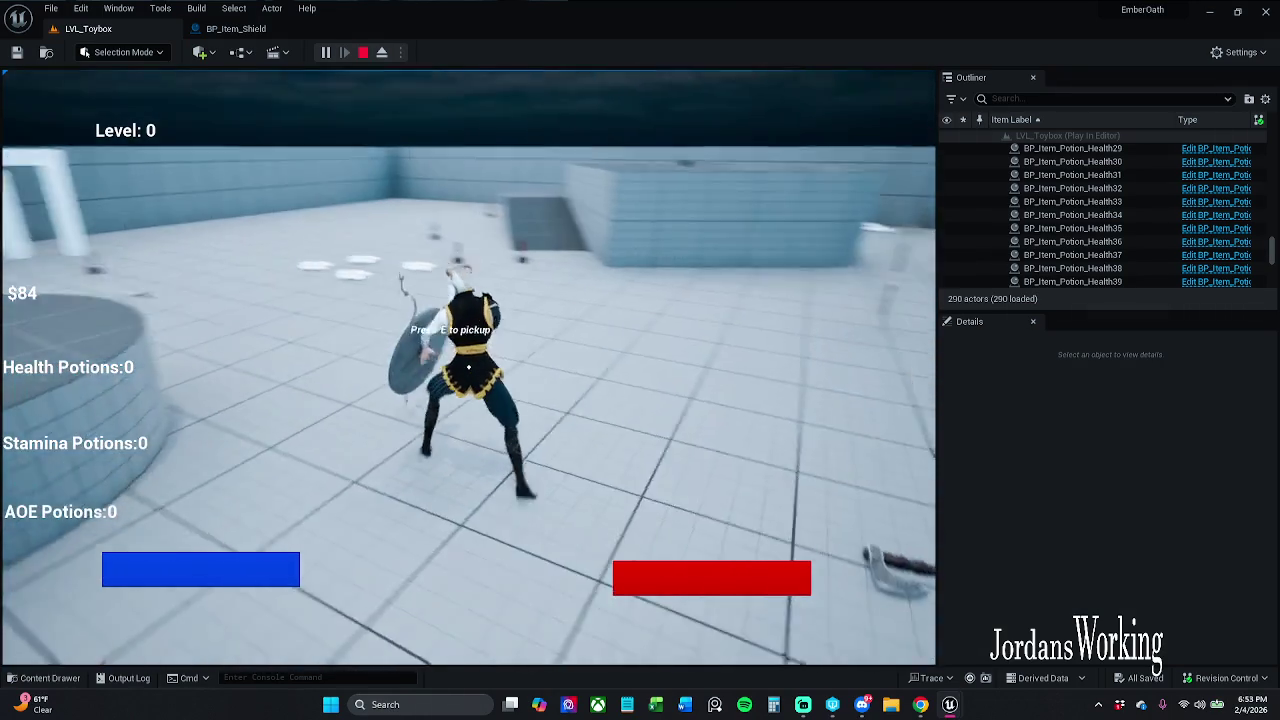
key("Escape")
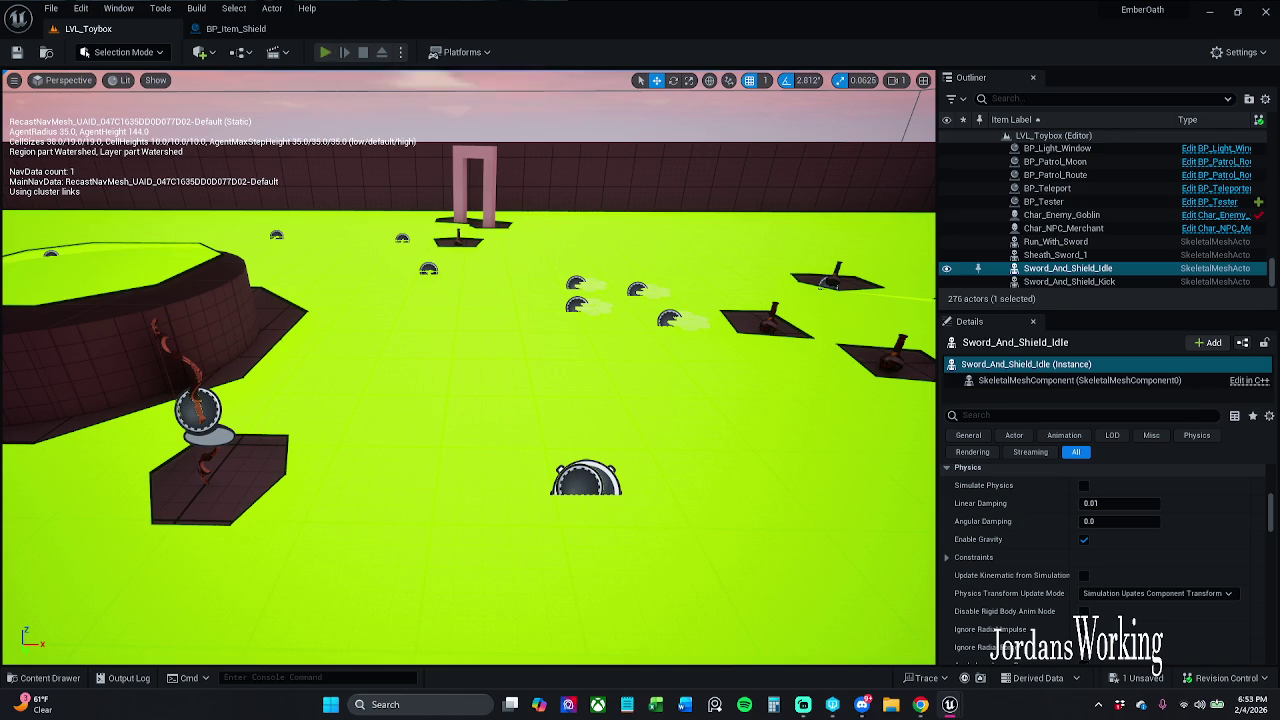
Start another playtest and run through the level collecting money pickups.
key("alt+p")
key("w")
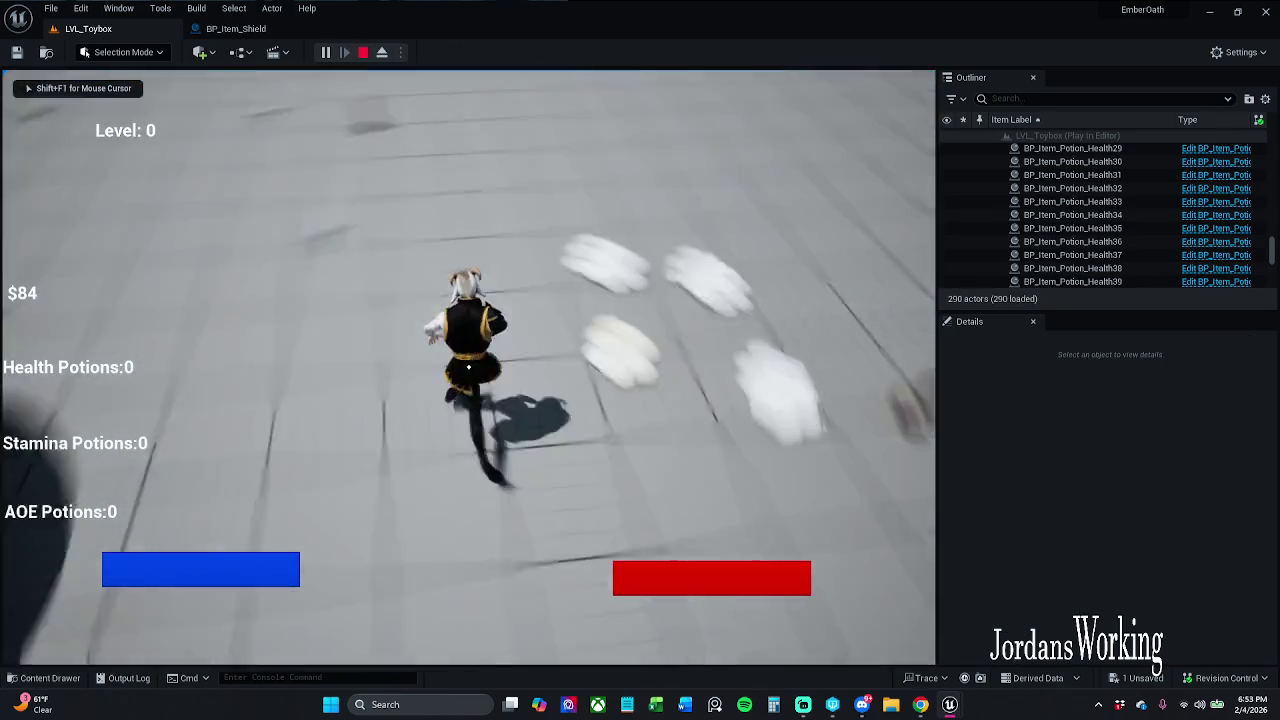
key("w")
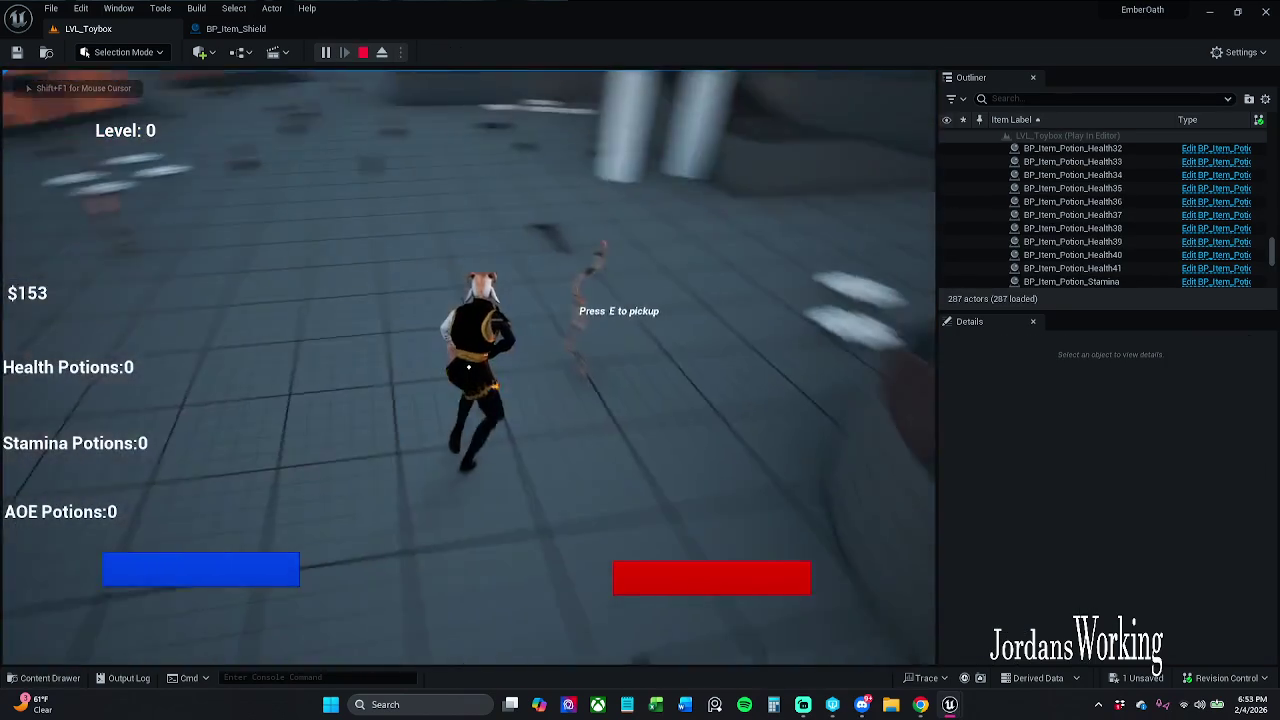
key("w")
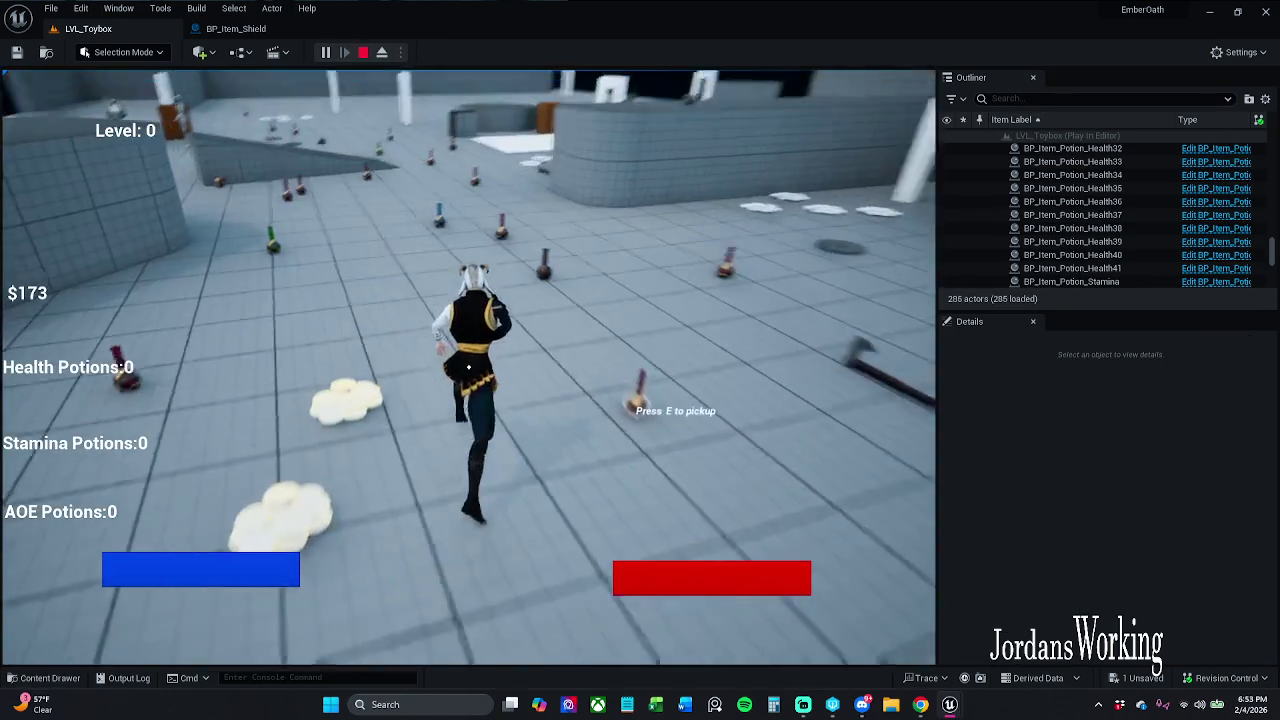
key("w")
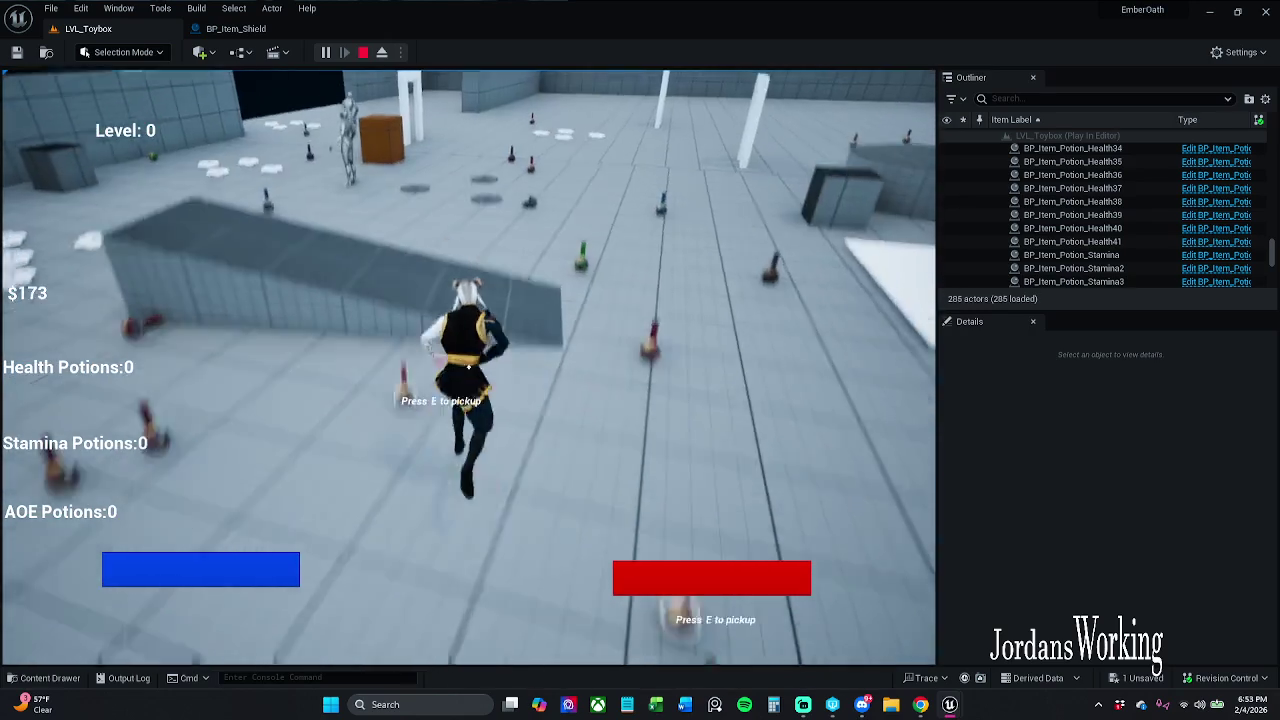
Pick up the shield, equip it from the inventory, and stop the playtest.
key("e")
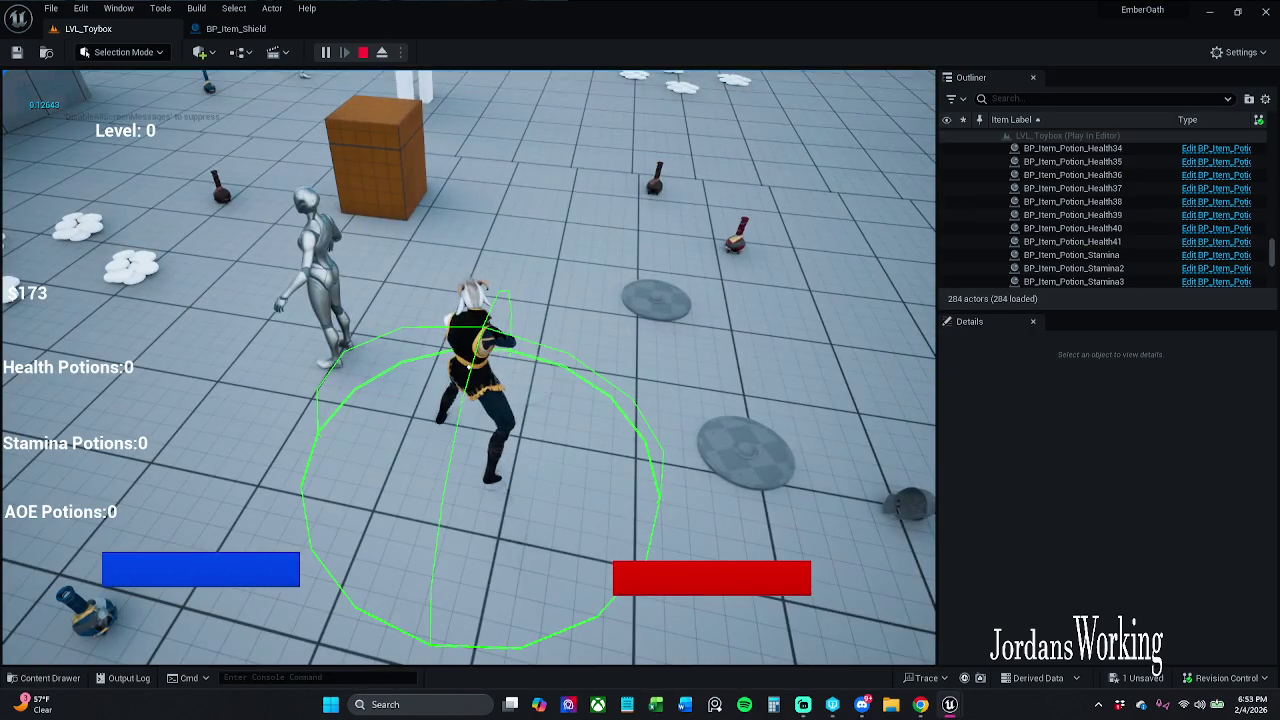
key("i")
left_click(300, 406)
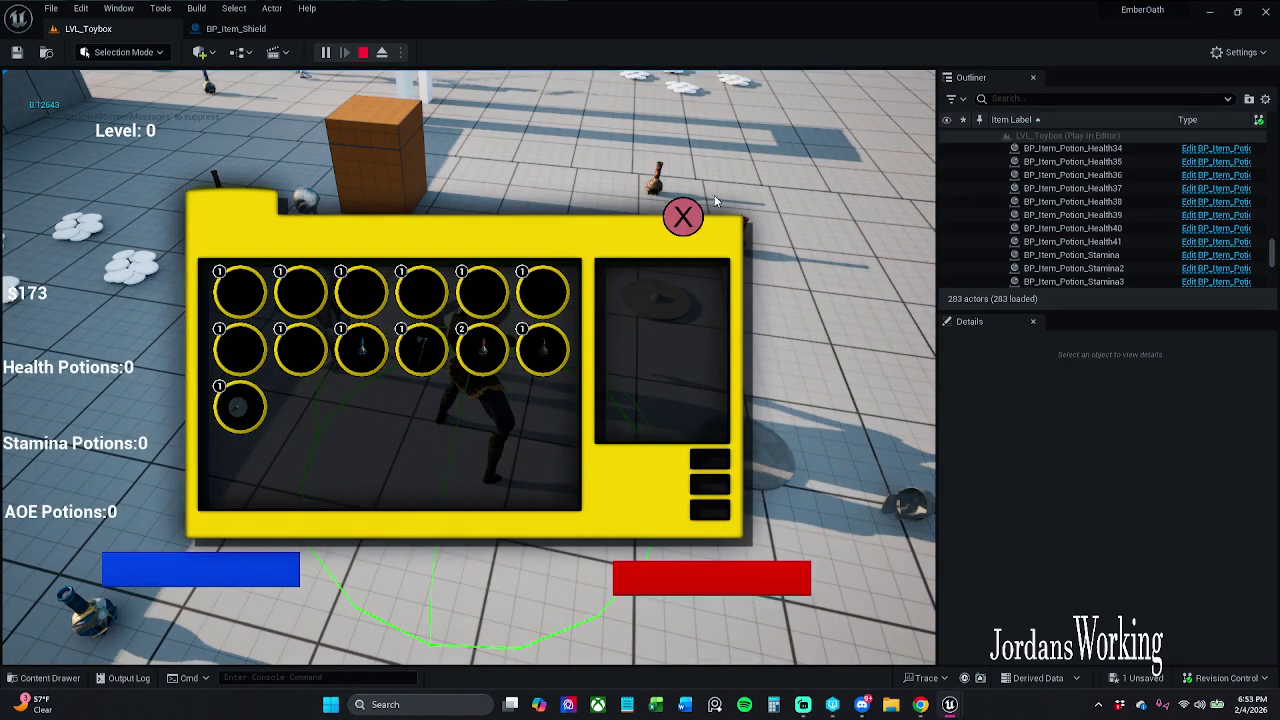
left_click(683, 217)
key("w")
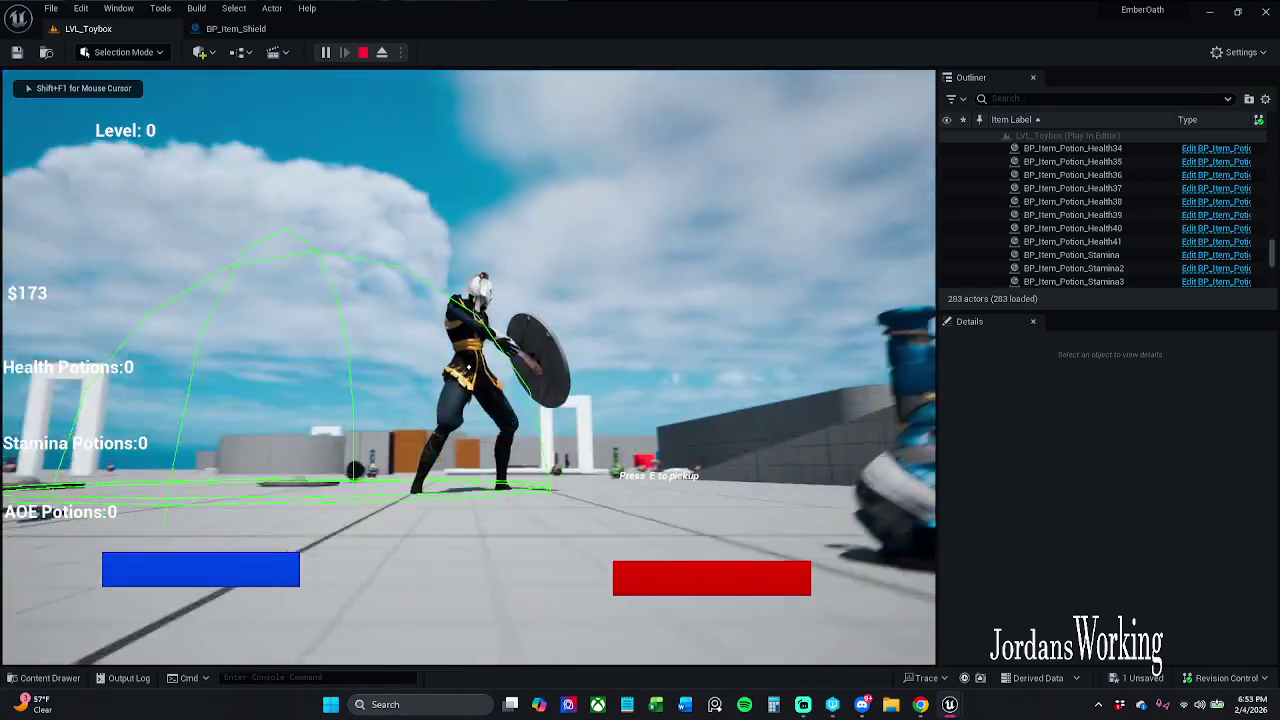
key("Escape")
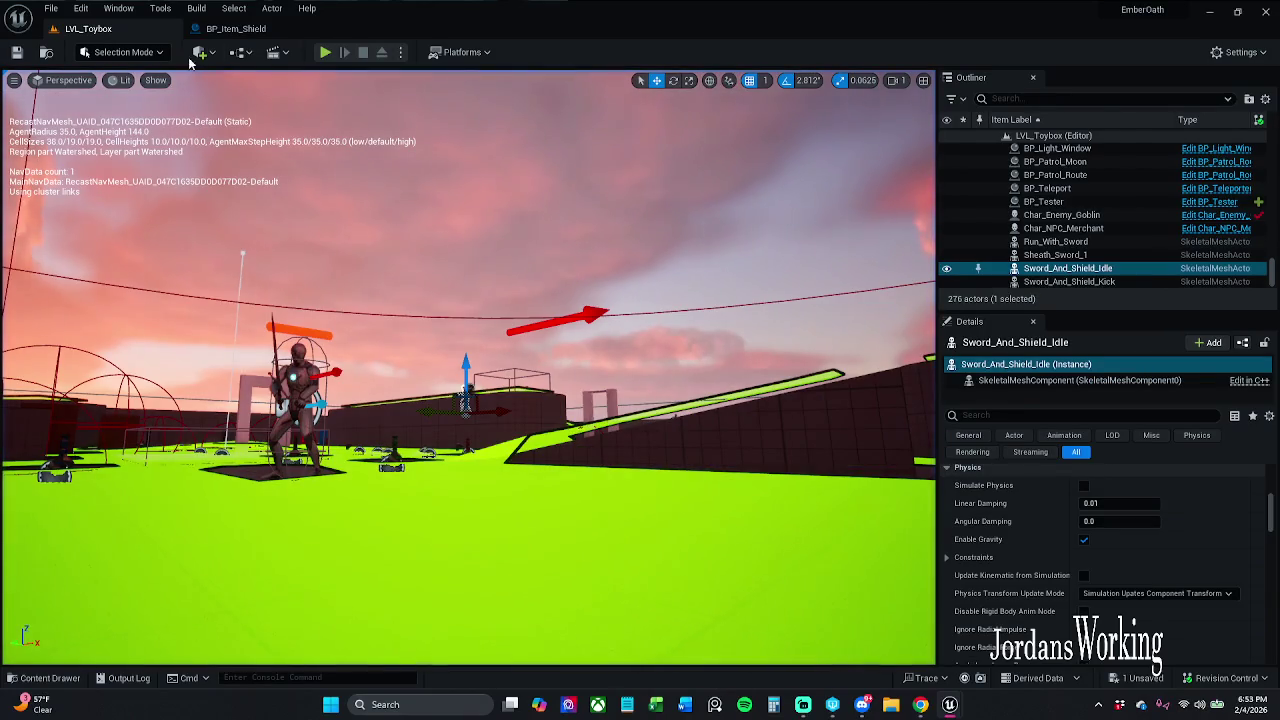
Close the BP_Item_Shield blueprint and open BP_Item_Helmet from the _Inventory folder.
left_click(288, 29)
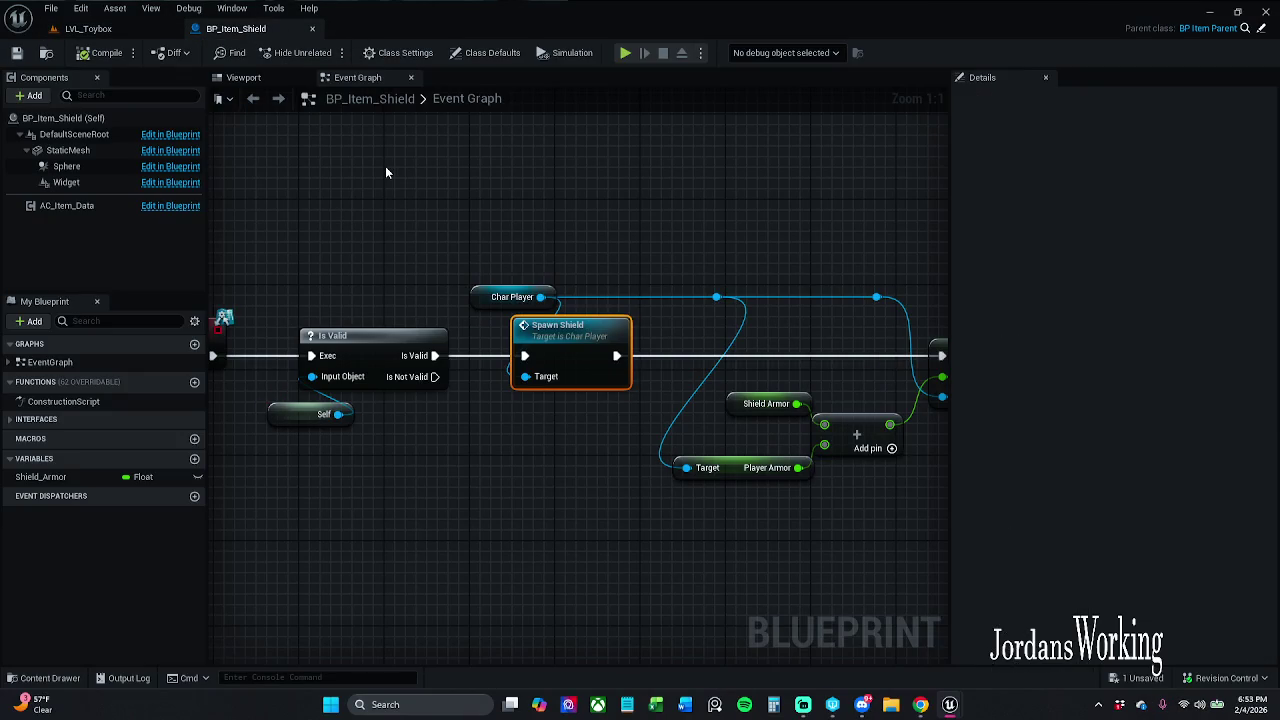
left_click(573, 259)
mouse_move(573, 259)
left_mouse_down()
mouse_move(299, 232)
mouse_move(522, 230)
left_mouse_up()
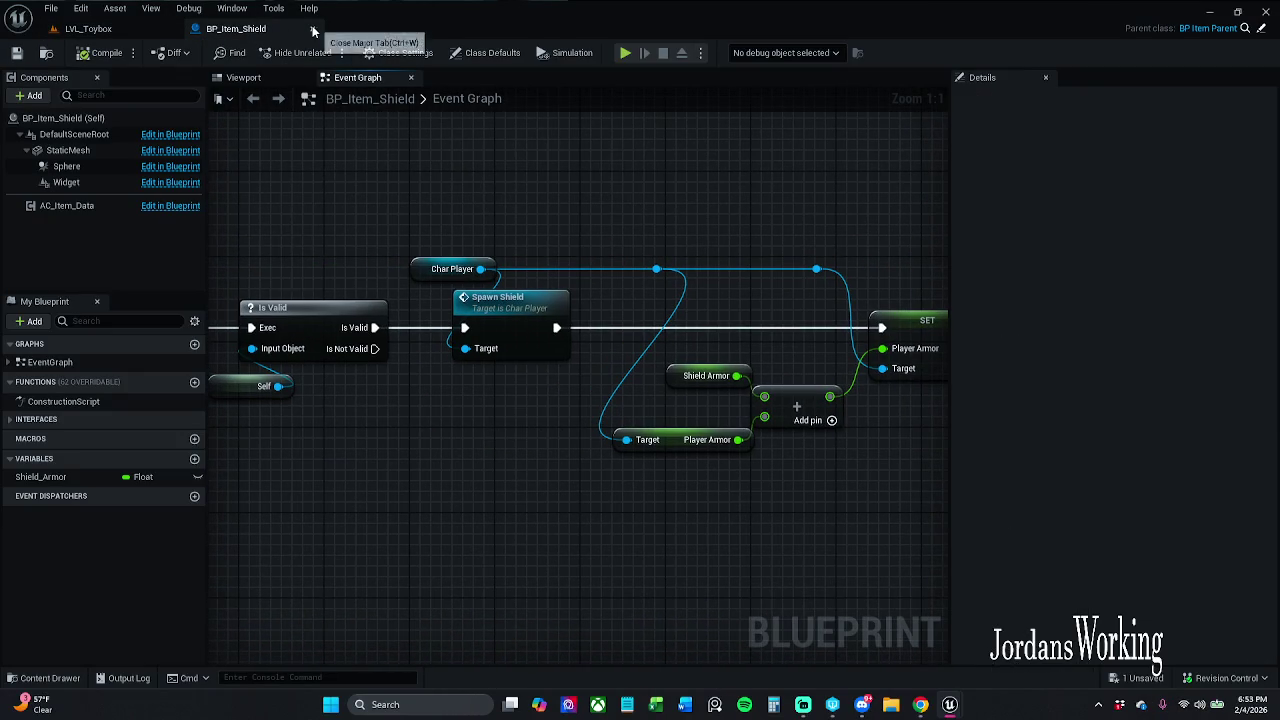
left_click(312, 28)
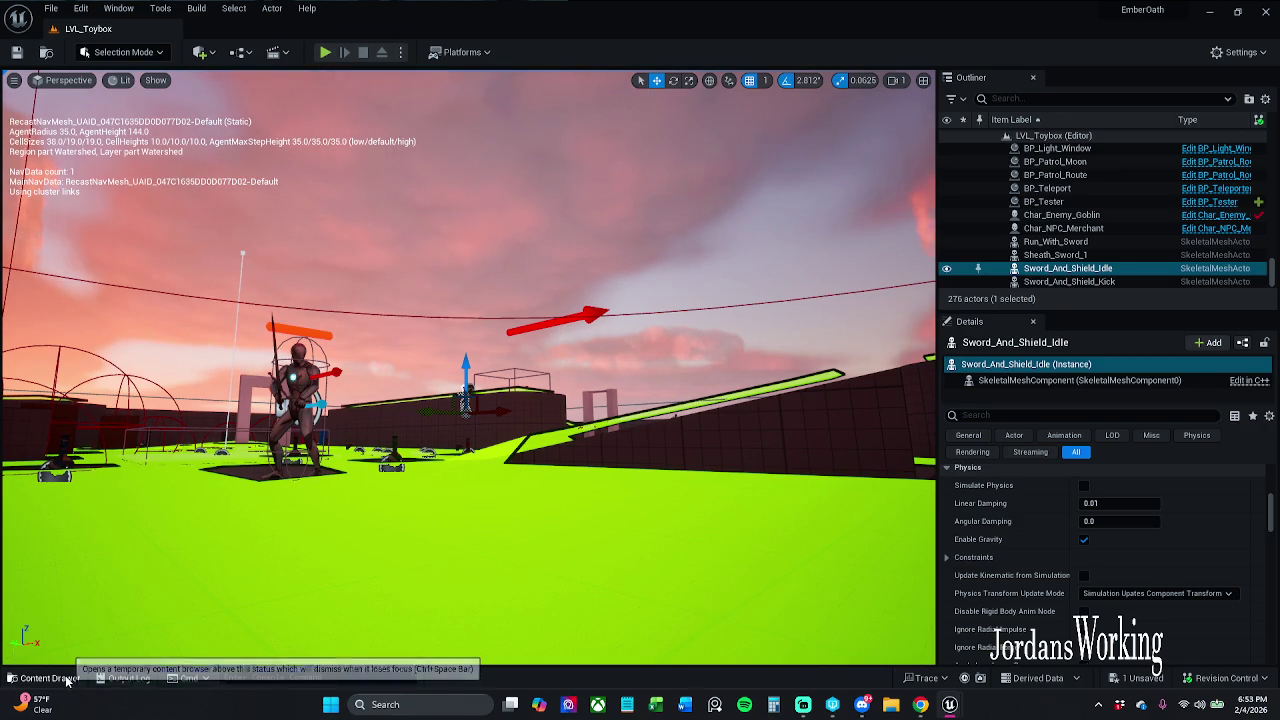
left_click(48, 678)
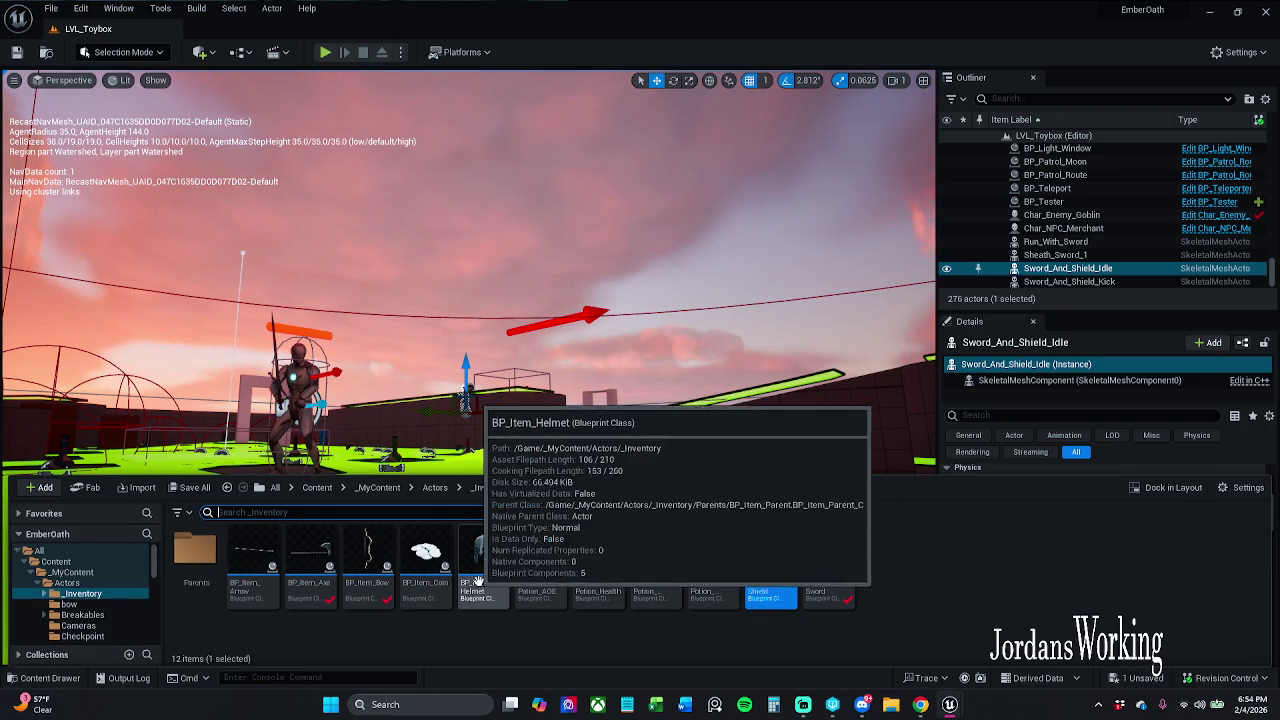
double_click(481, 575)
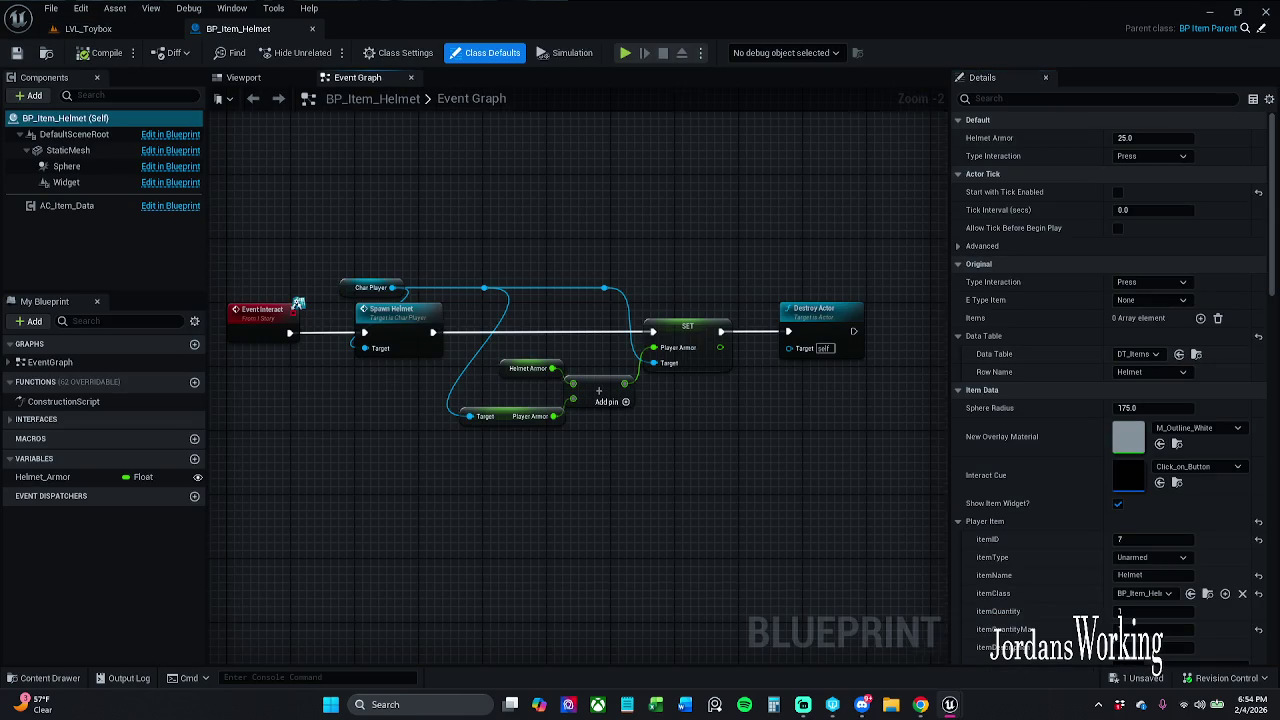
Select the Spawn Helmet node in BP_Item_Helmet's Event Graph and save all changes.
left_click(423, 355)
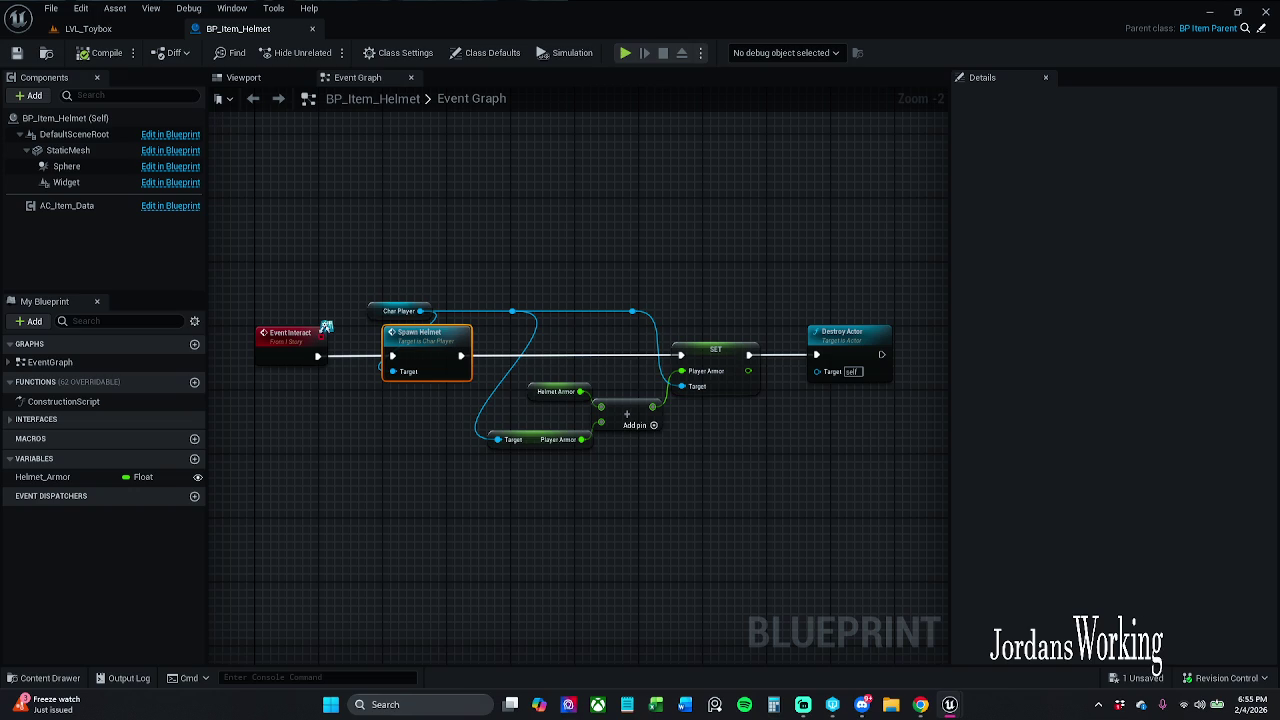
key("ctrl+s")
left_click_drag(309, 203, 380, 209)
Return to LVL_Toybox and playtest, running and jumping toward the round platform.
left_click(266, 180)
left_click(119, 15)
left_click(92, 30)
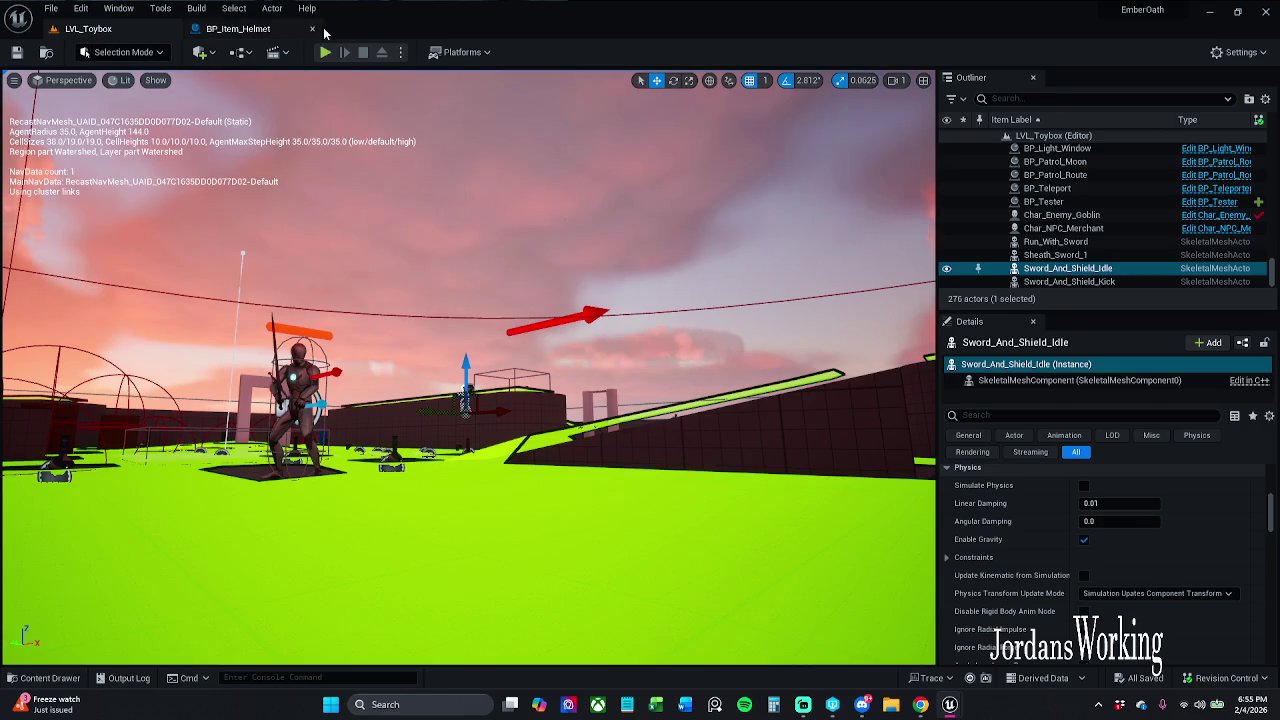
left_click(325, 52)
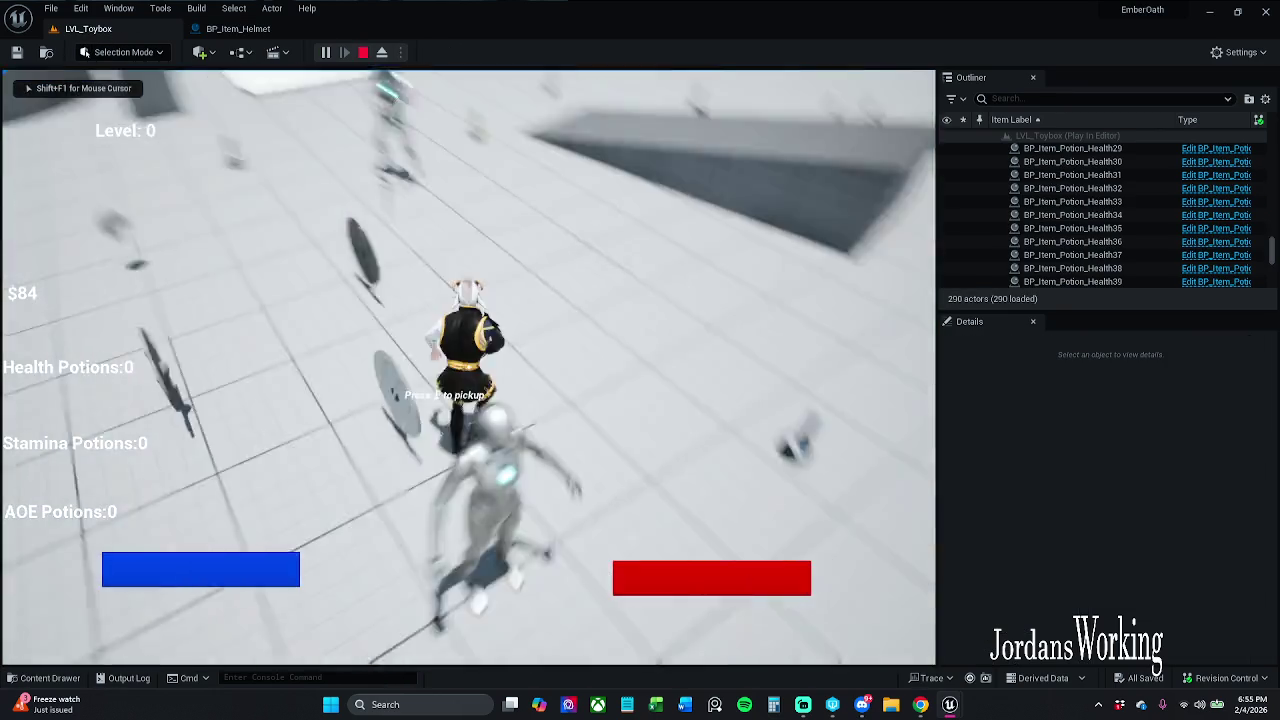
key("w")
key("space")
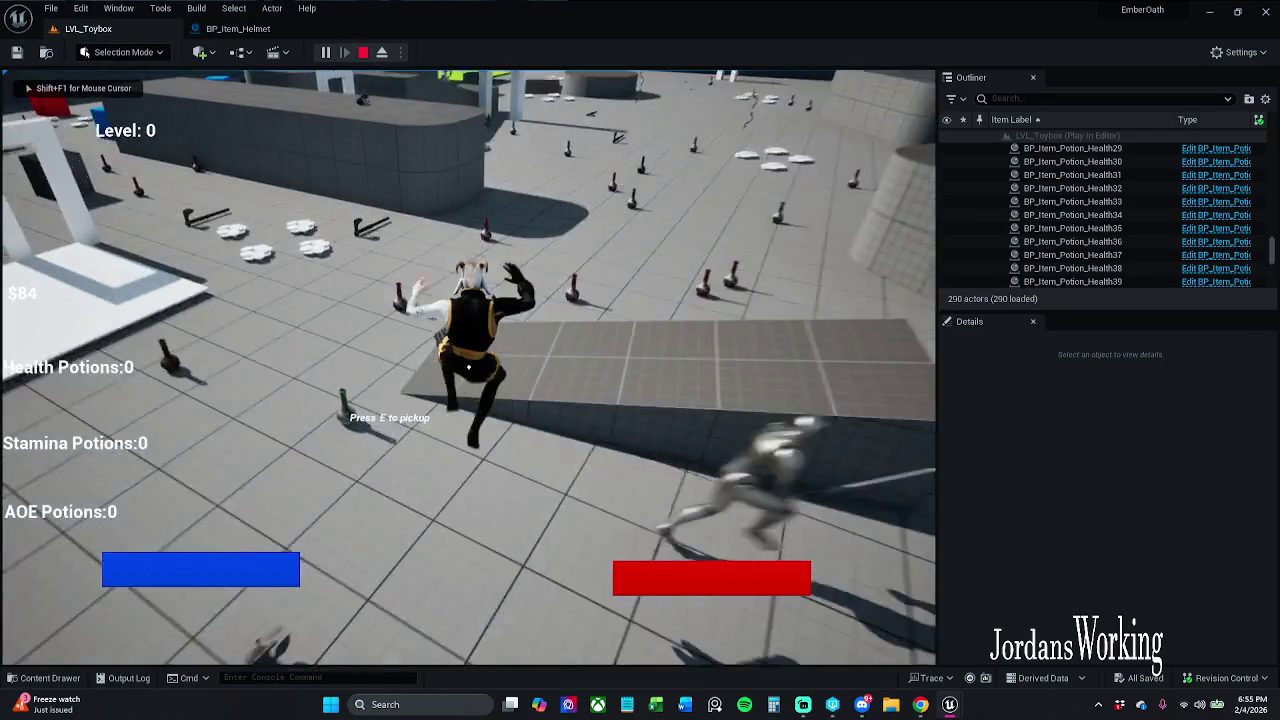
key("w")
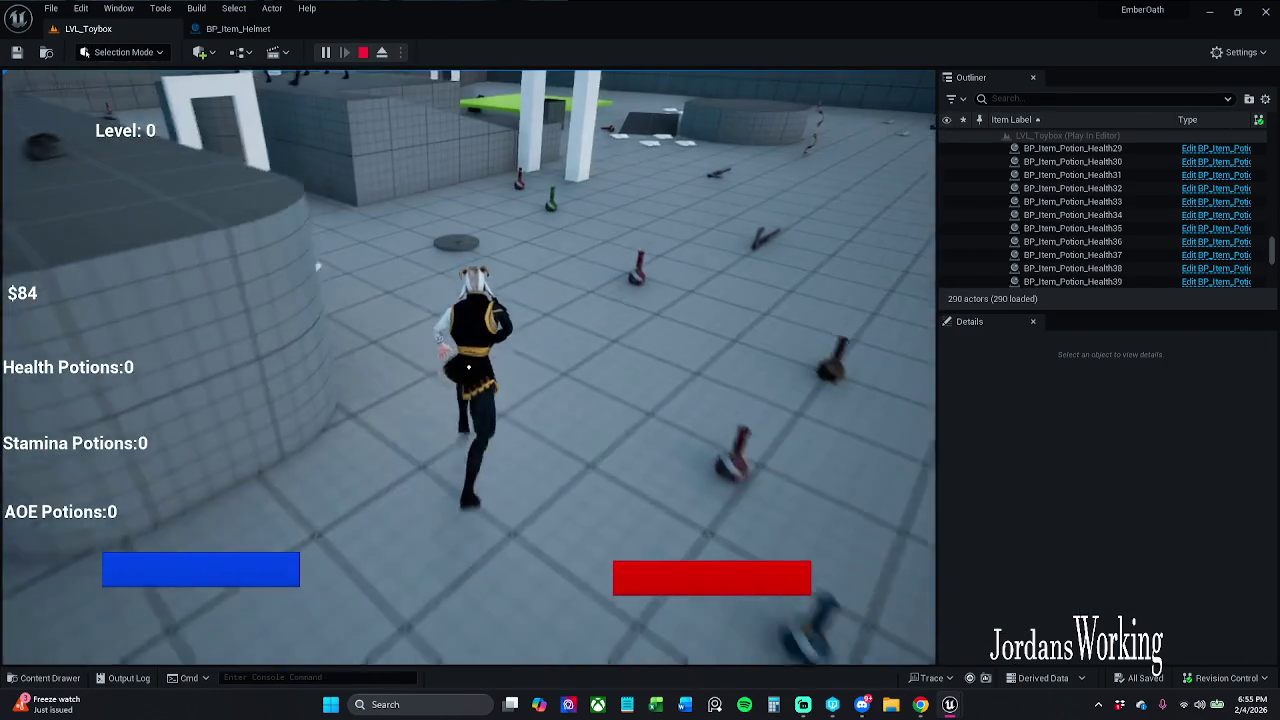
key("w")
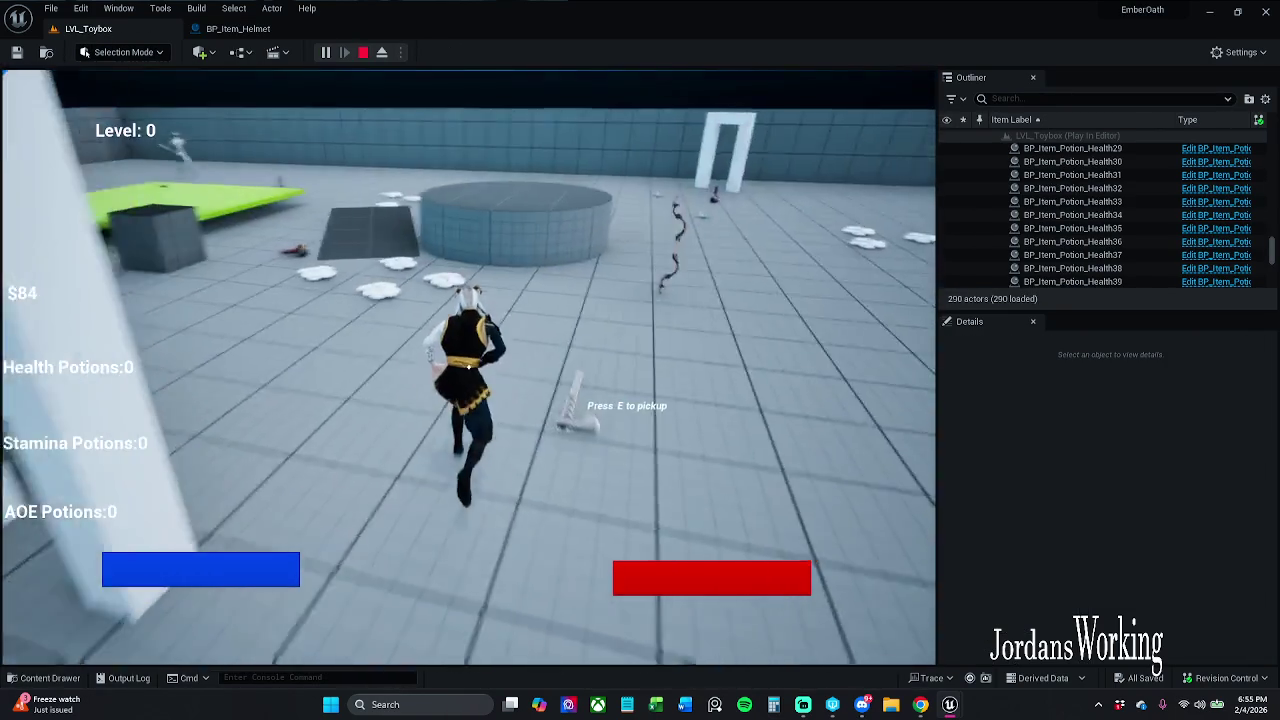
Run past the grey wall, attack, then stop and show BP_Item_Helmet's Event Graph.
key("w")
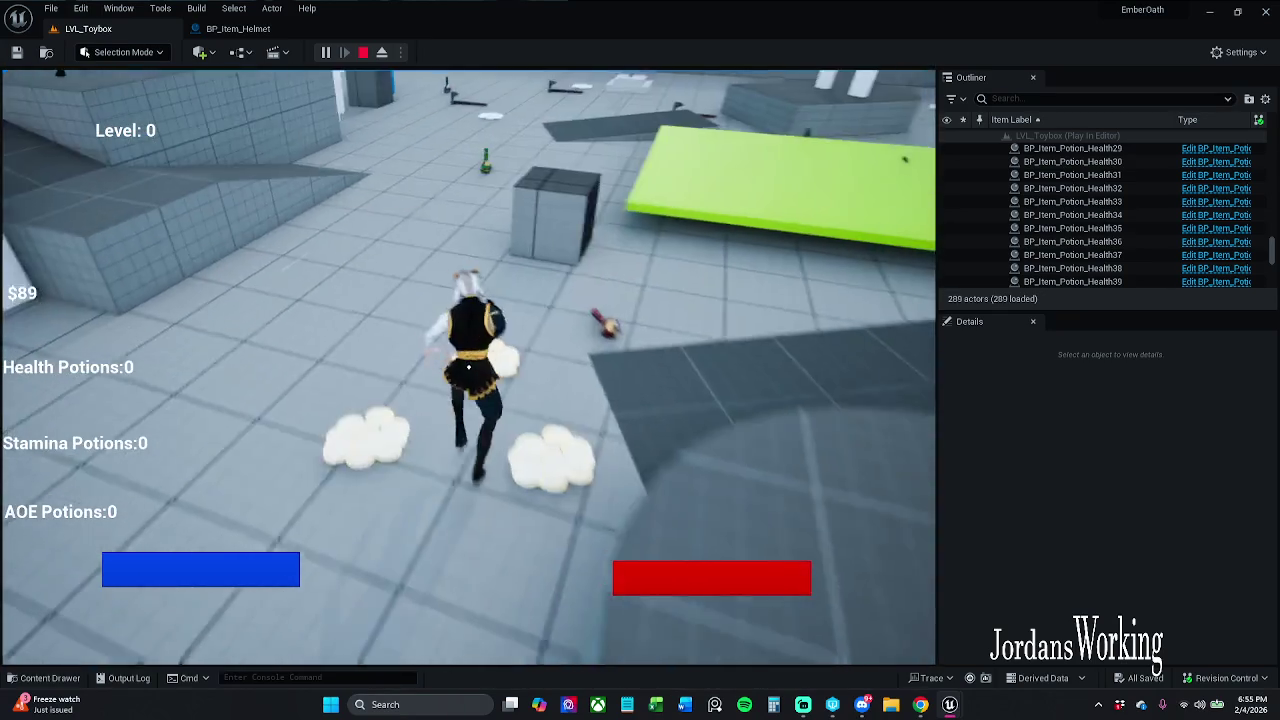
key("w")
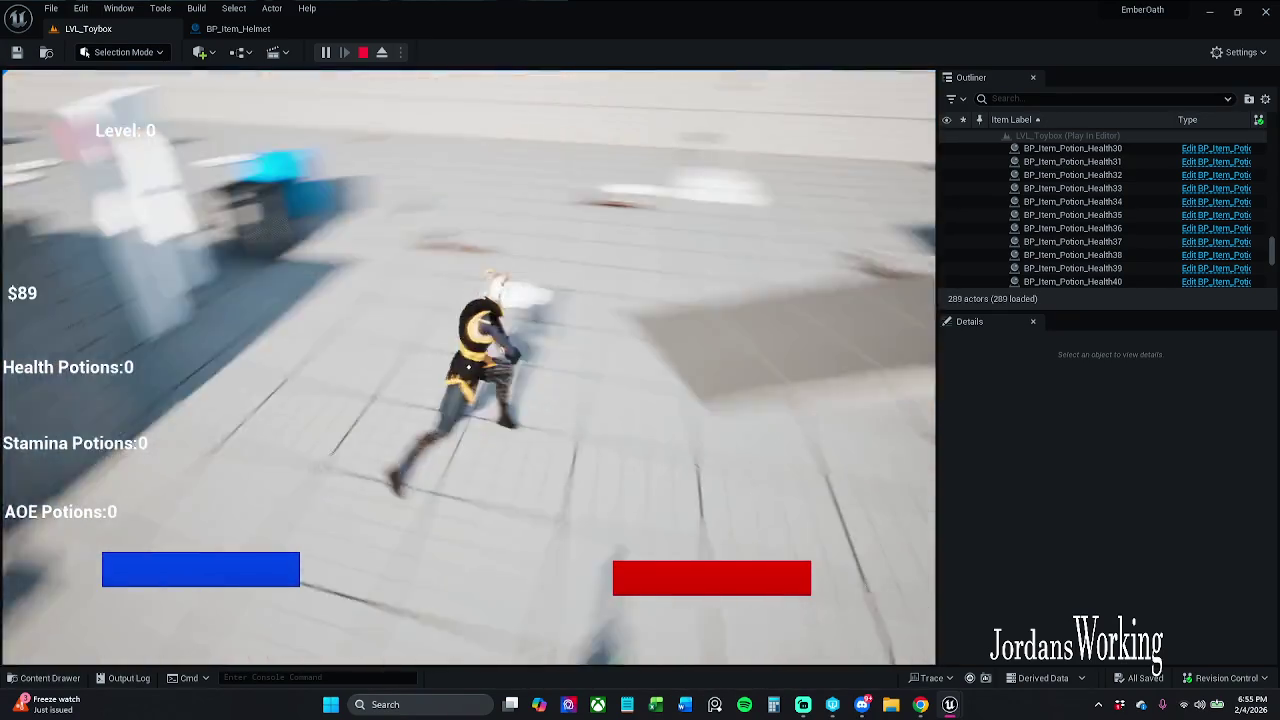
key("w")
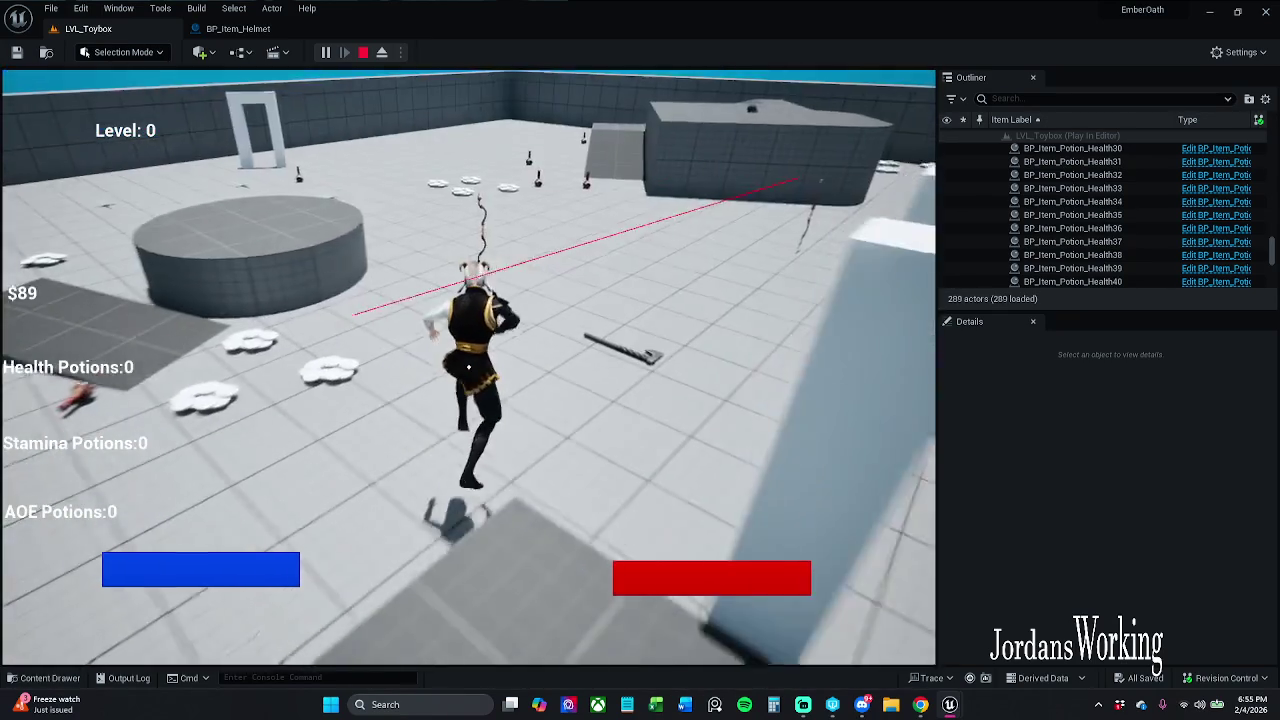
key("w")
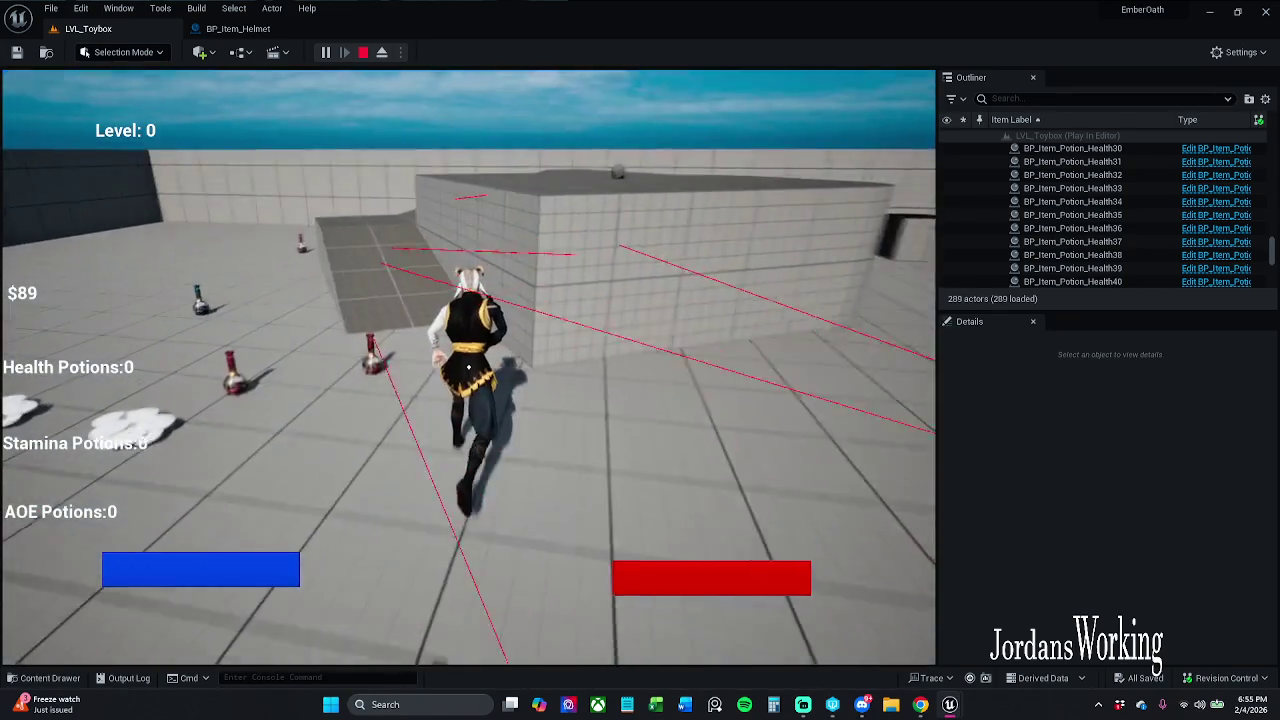
key("w")
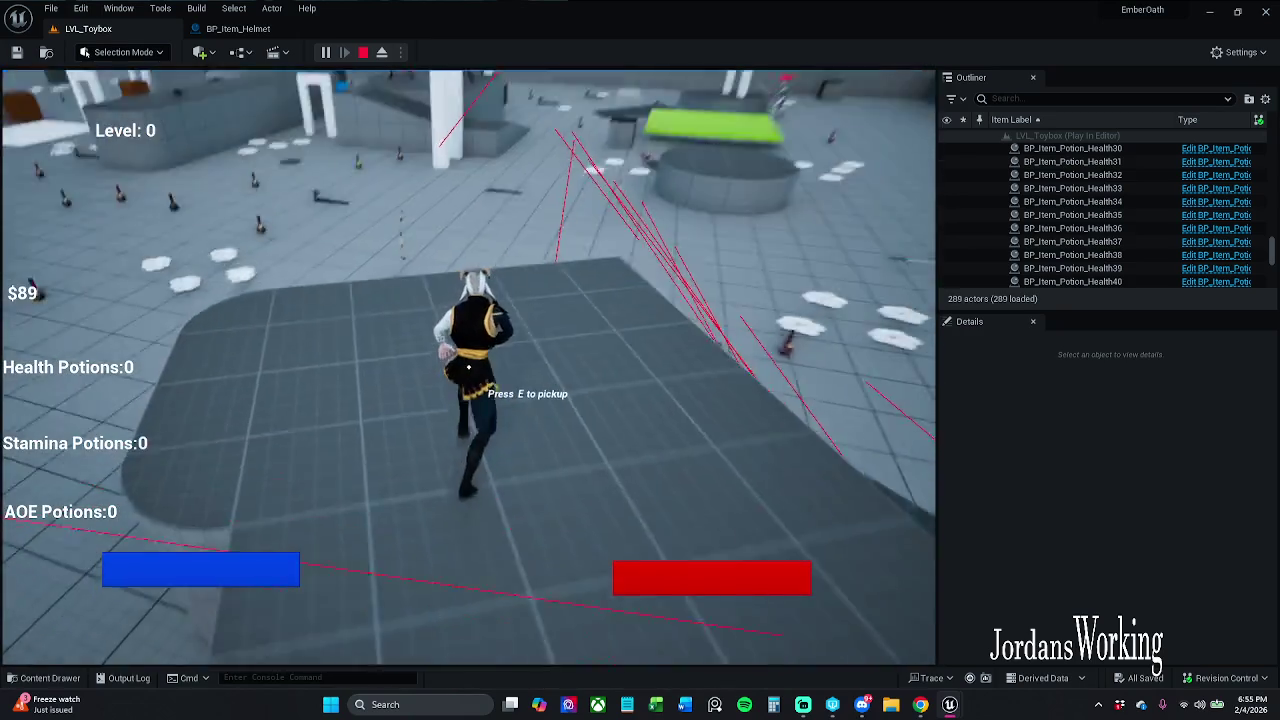
left_click(468, 367)
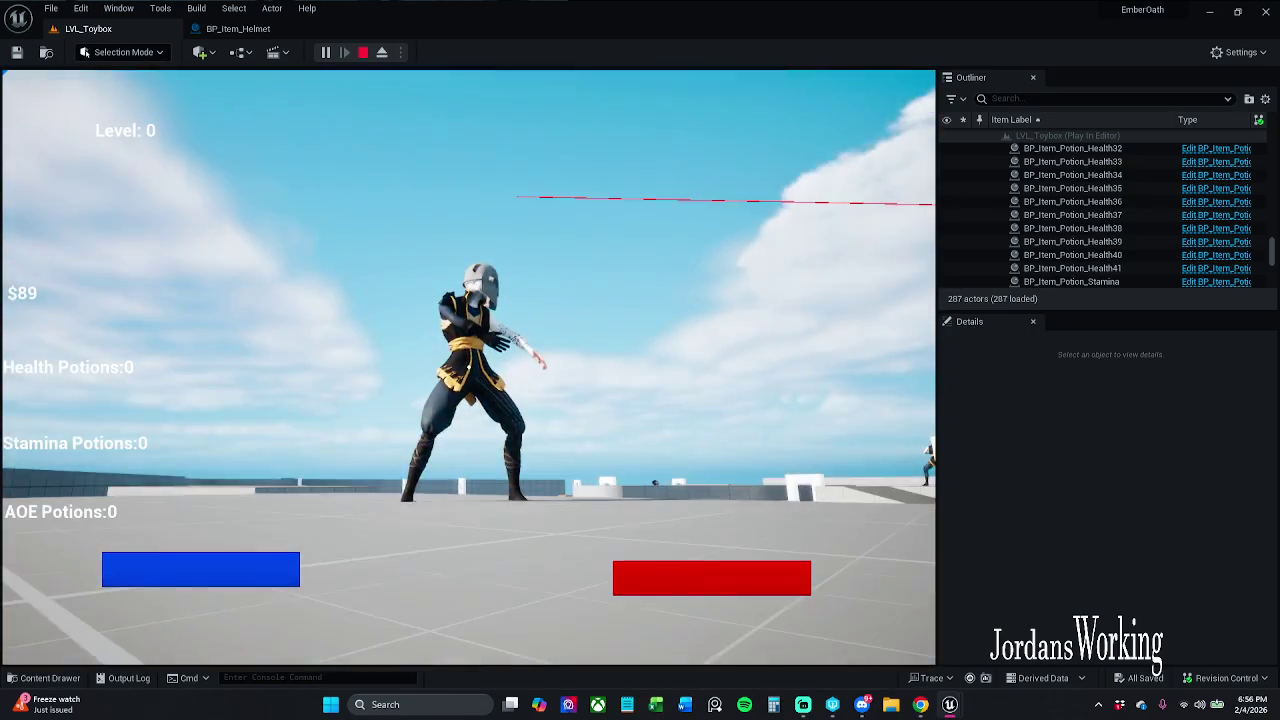
key("Escape")
left_click(247, 33)
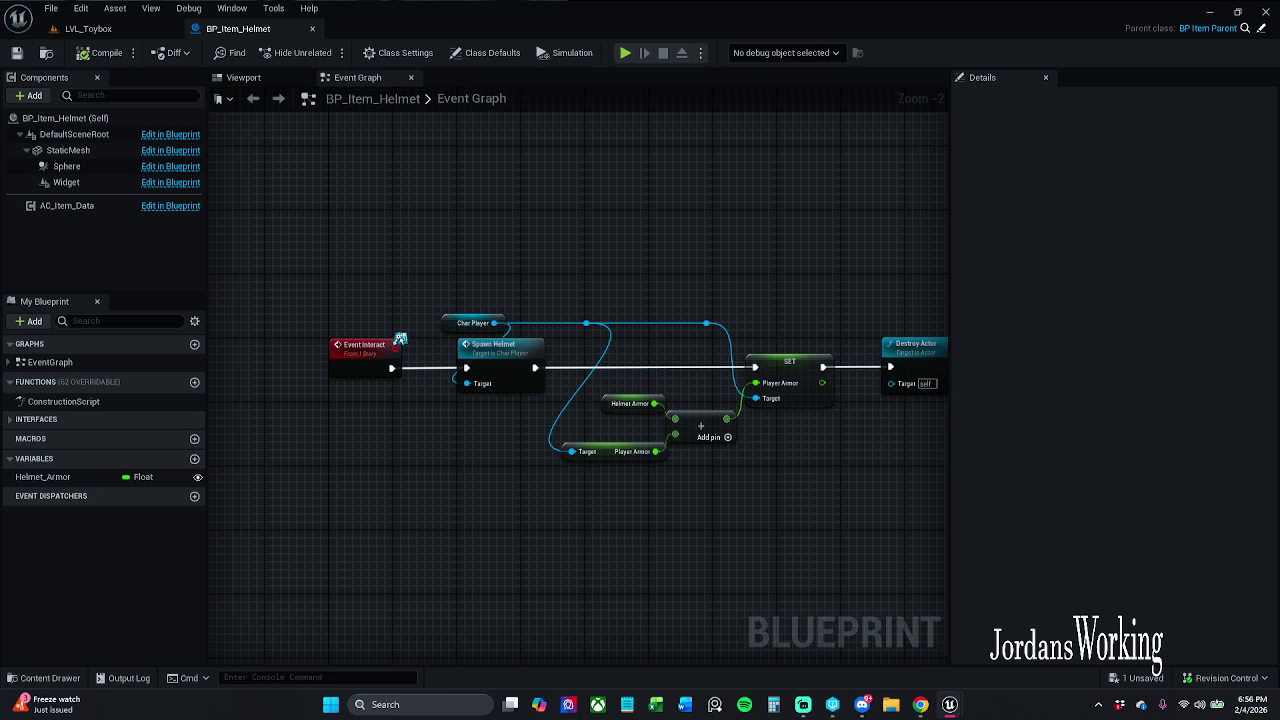
Playtest LVL_Toybox, walking the character forward and back across the floor before stopping.
left_click(110, 32)
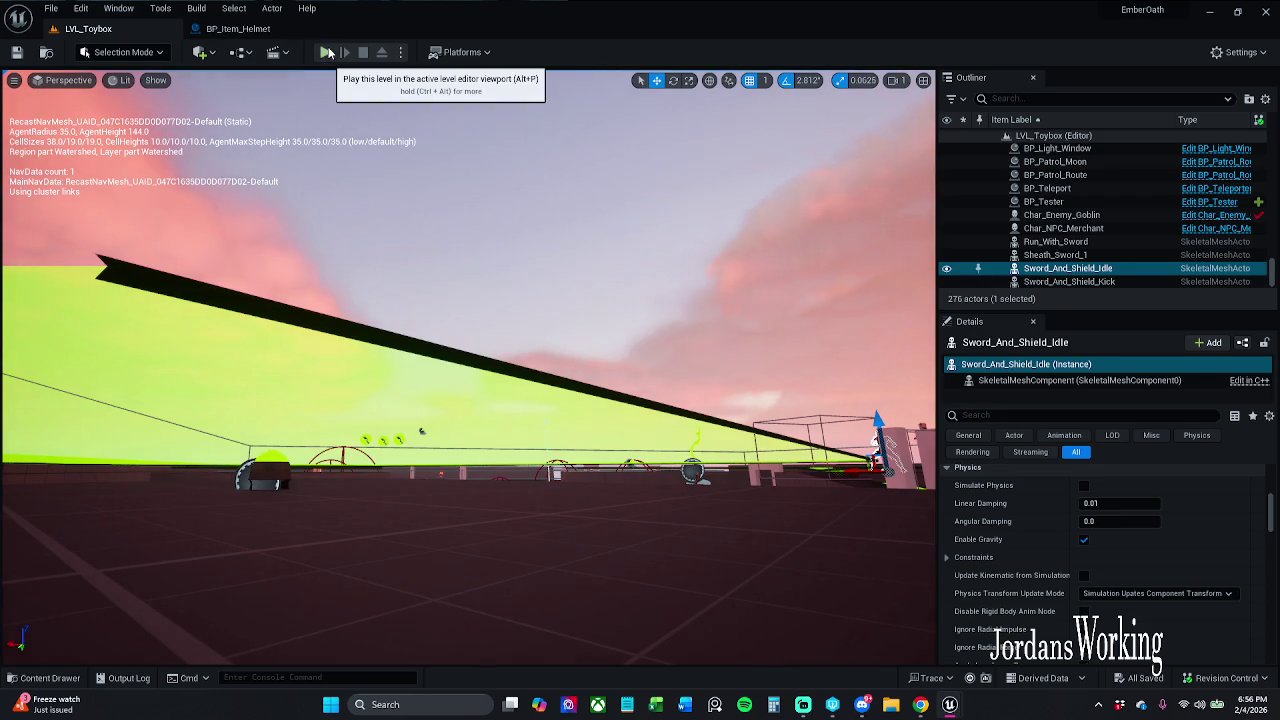
left_click(330, 52)
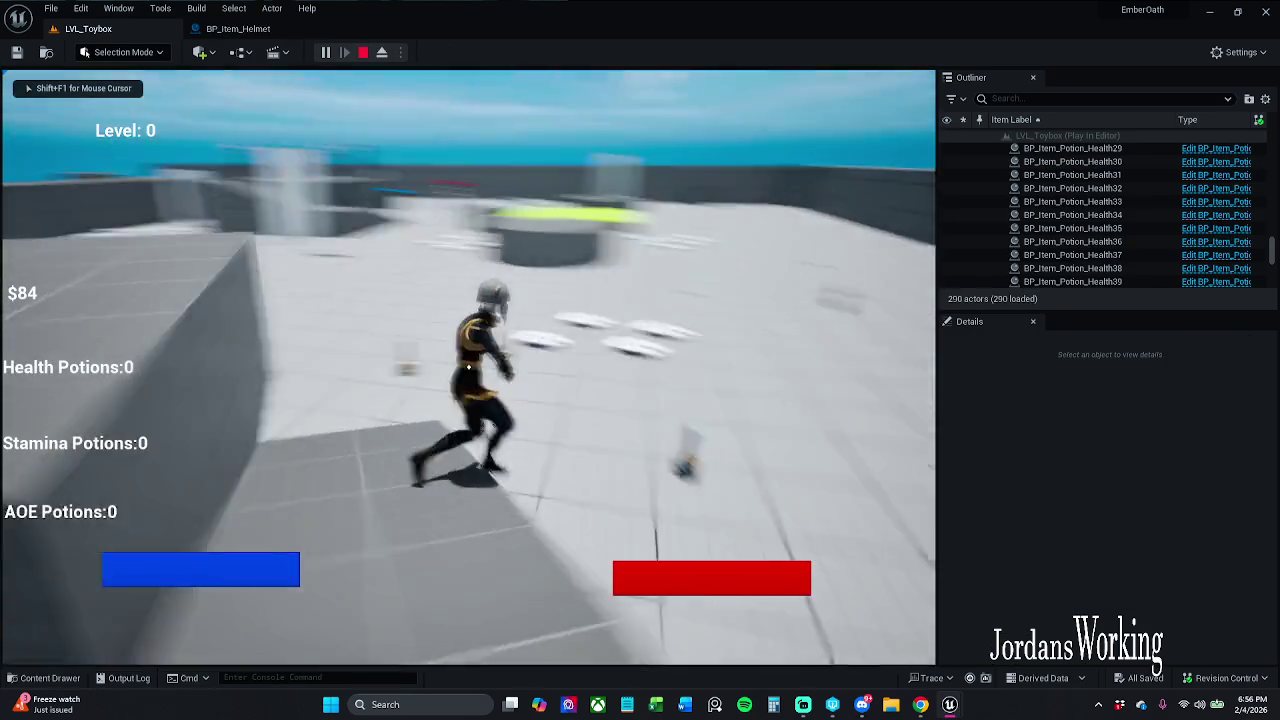
key("w")
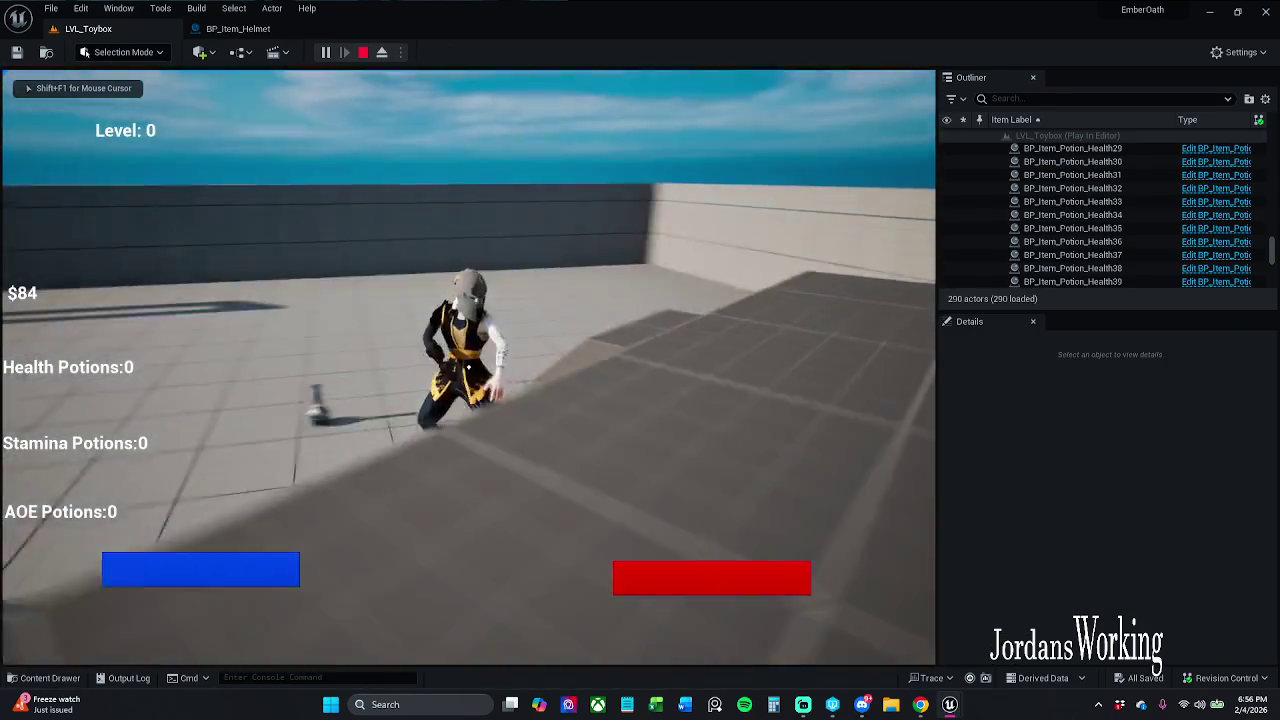
key("s")
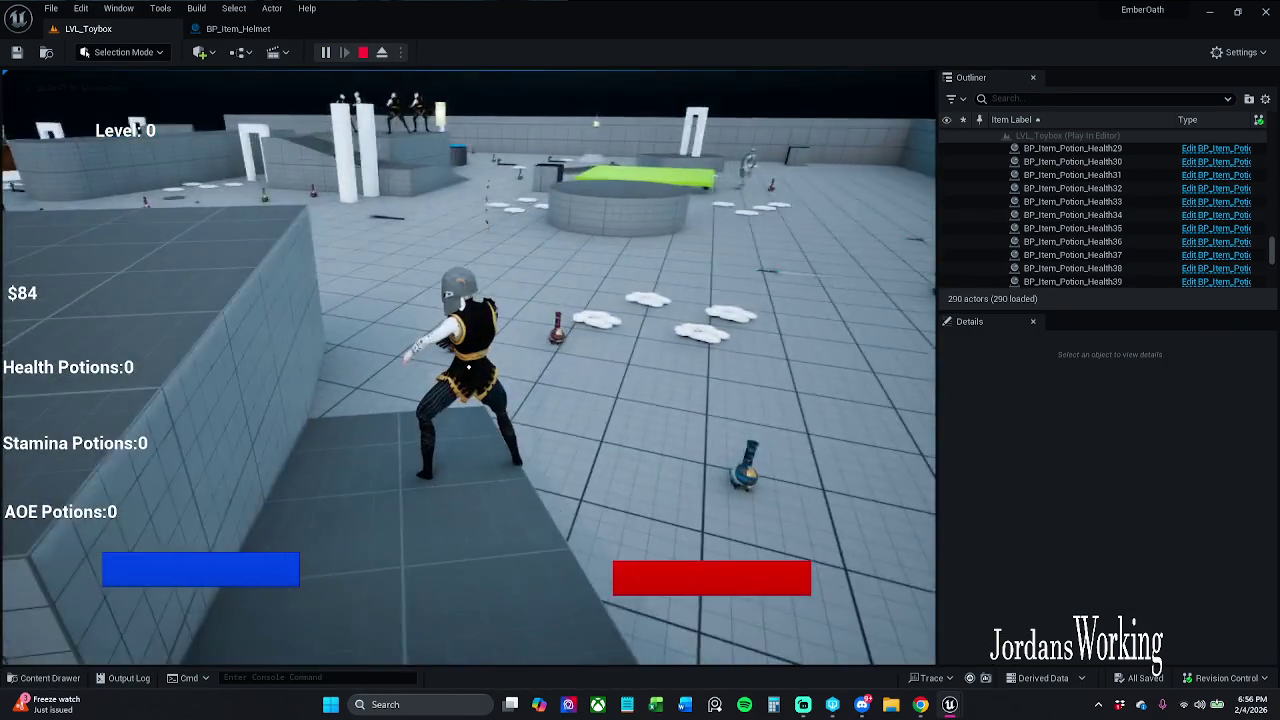
key("s")
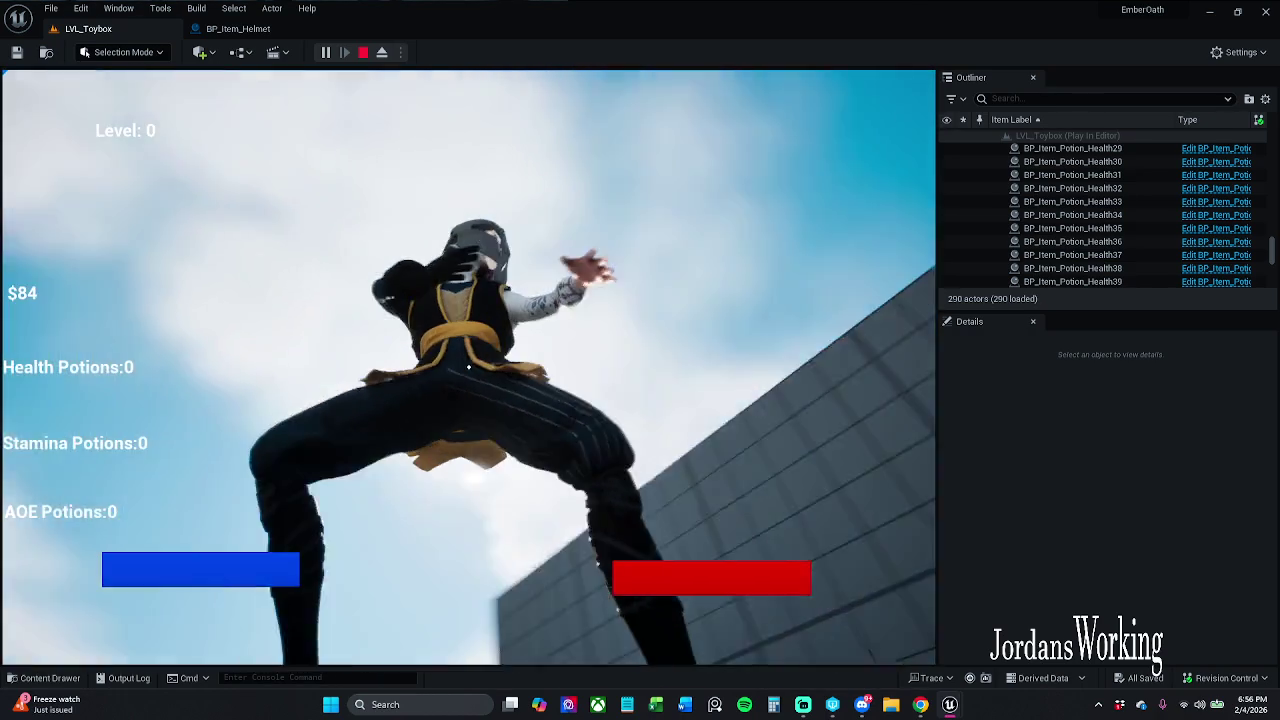
key("Escape")
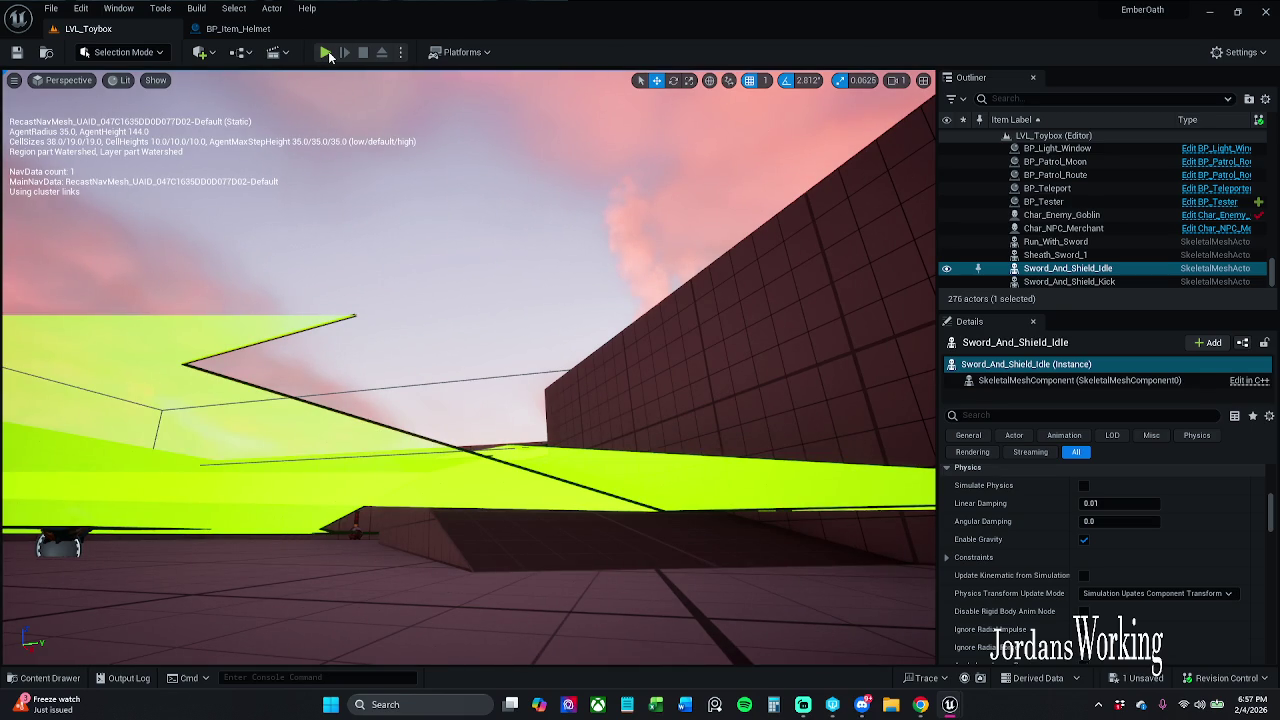
left_click(329, 55)
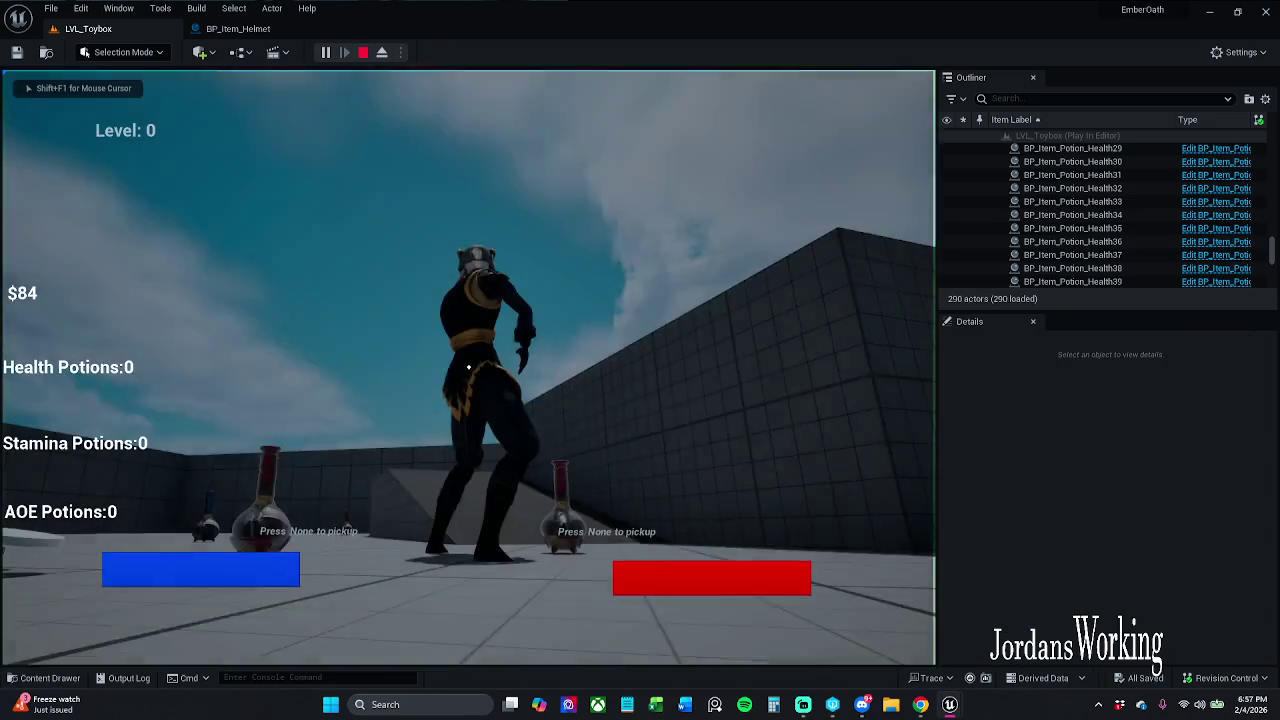
key("w")
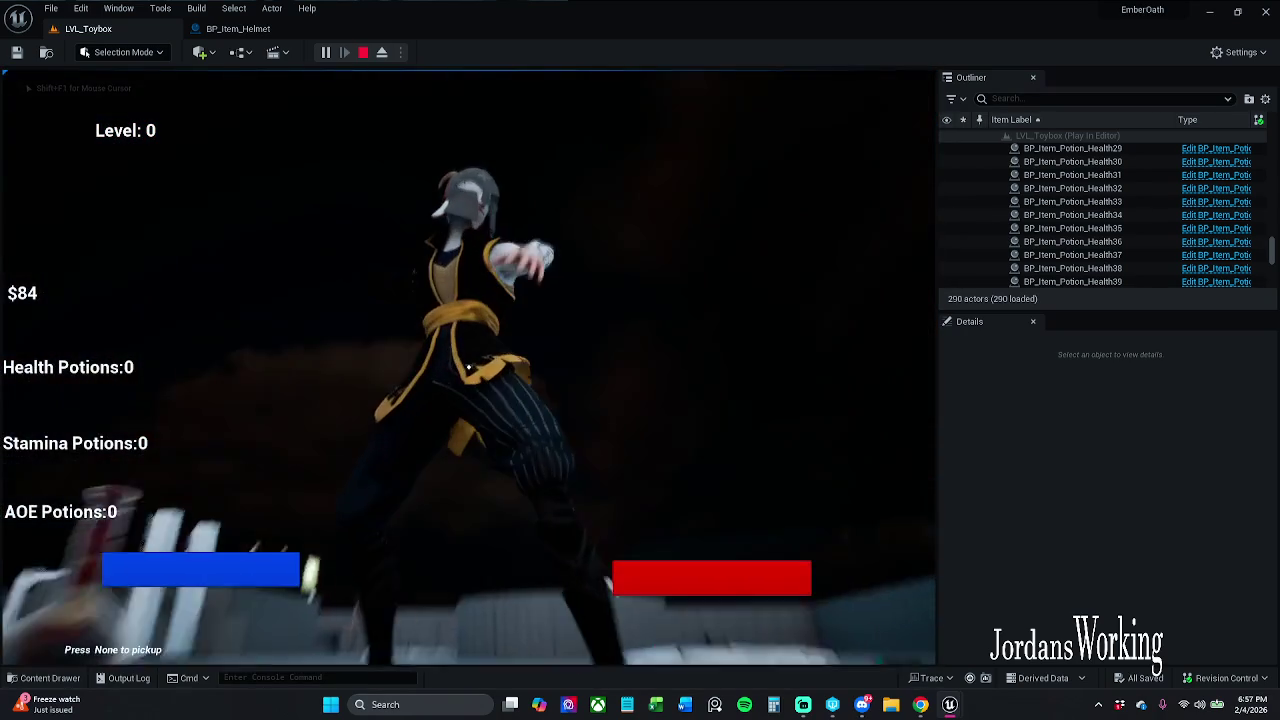
key("Escape")
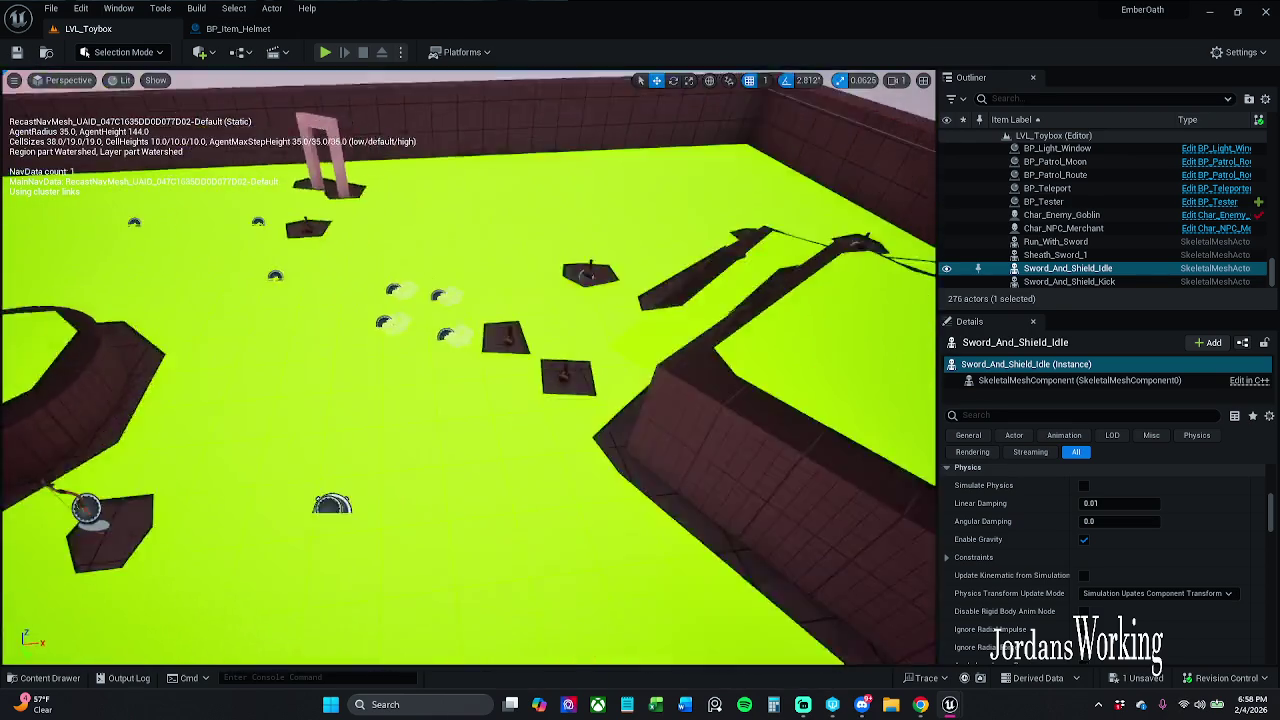
left_click(325, 52)
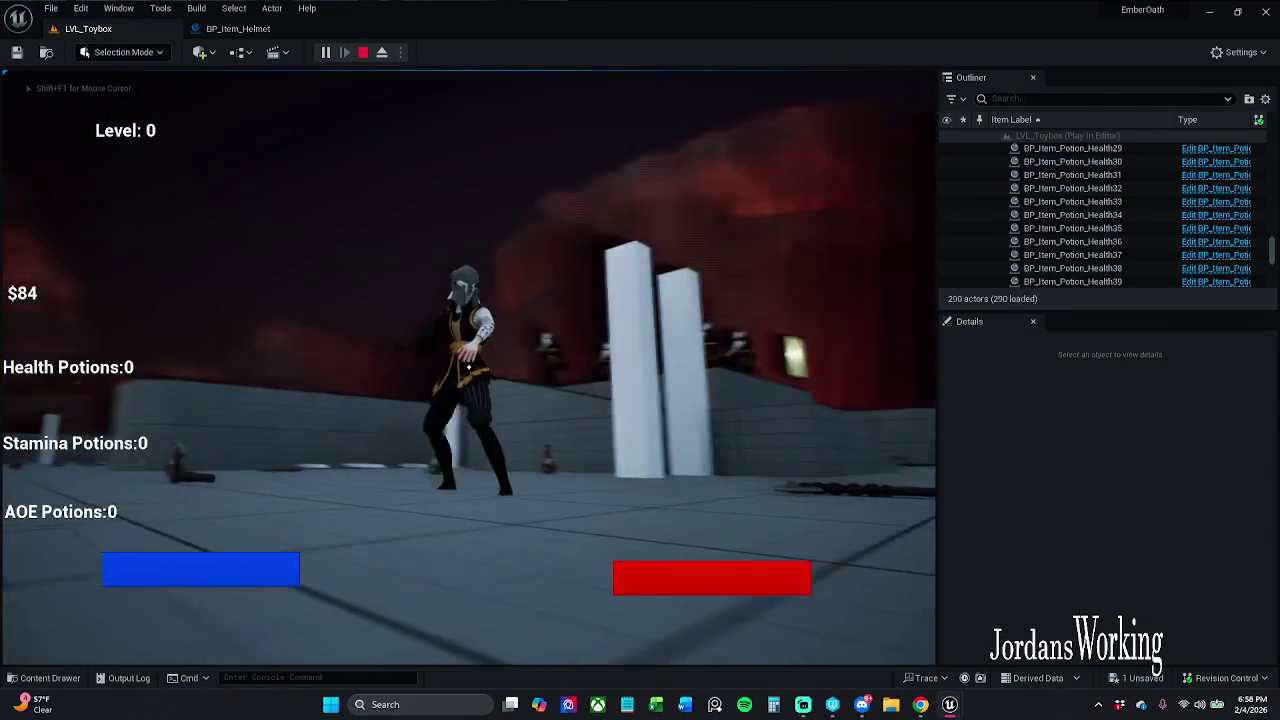
End the session, view the level top-down, and playtest walking down to the pickup.
key("Escape")
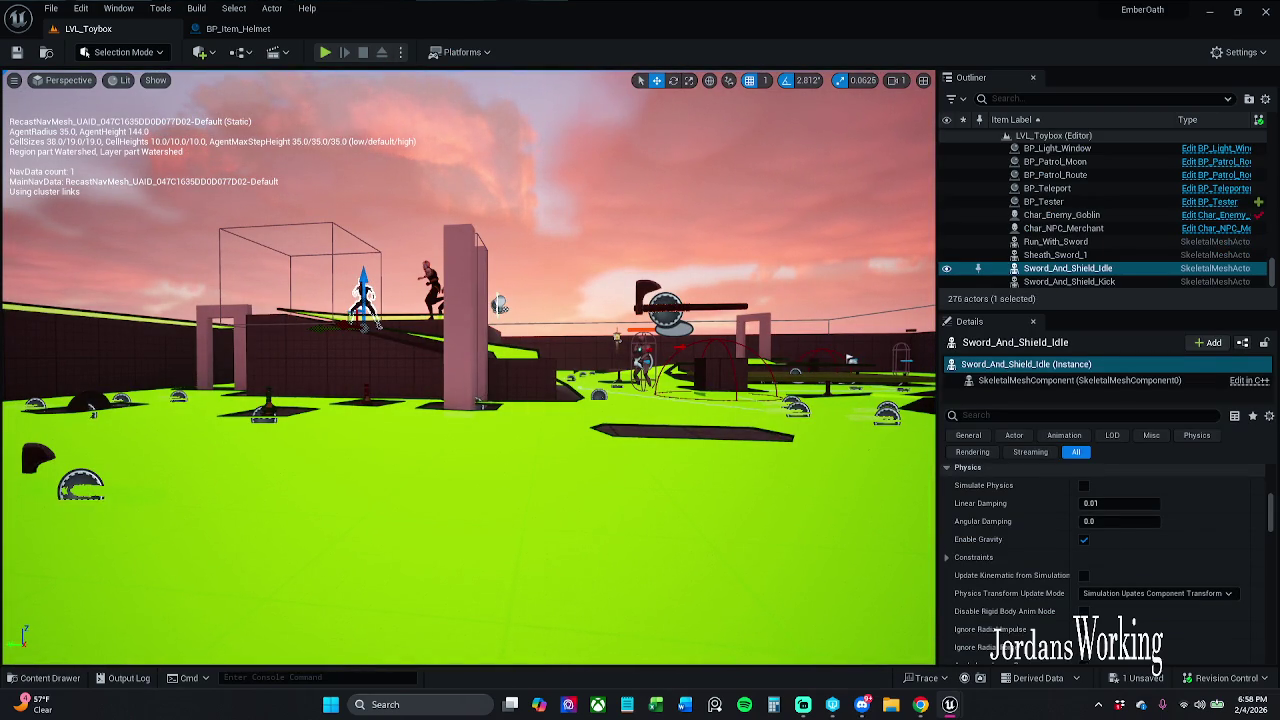
mouse_move(355, 141)
left_mouse_down()
mouse_move(355, 200)
mouse_move(355, 141)
left_mouse_up()
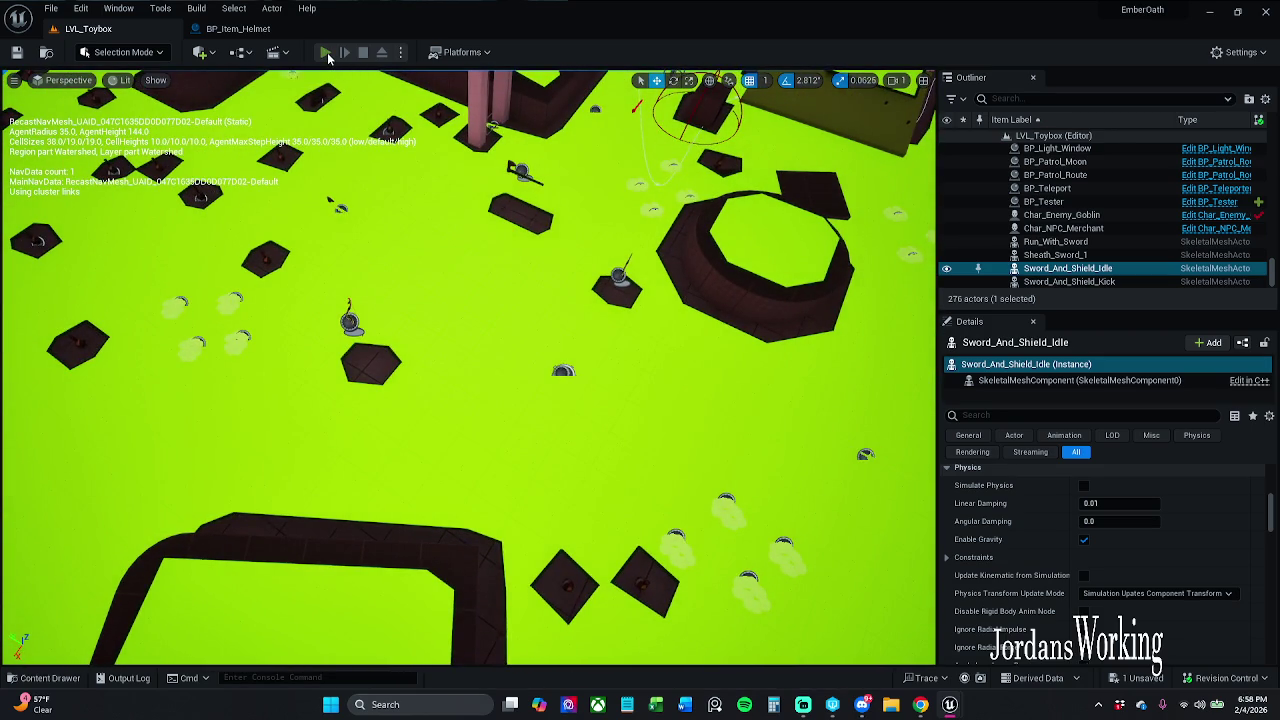
left_click(325, 52)
key("w")
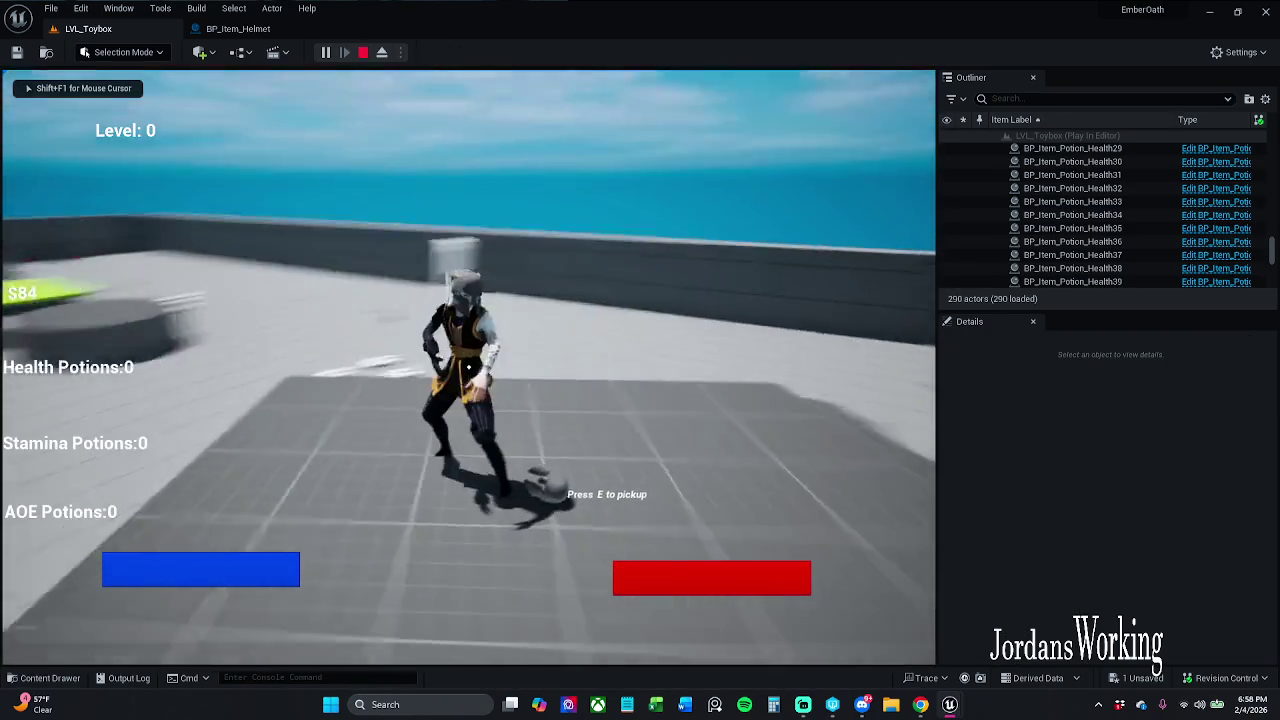
key("w")
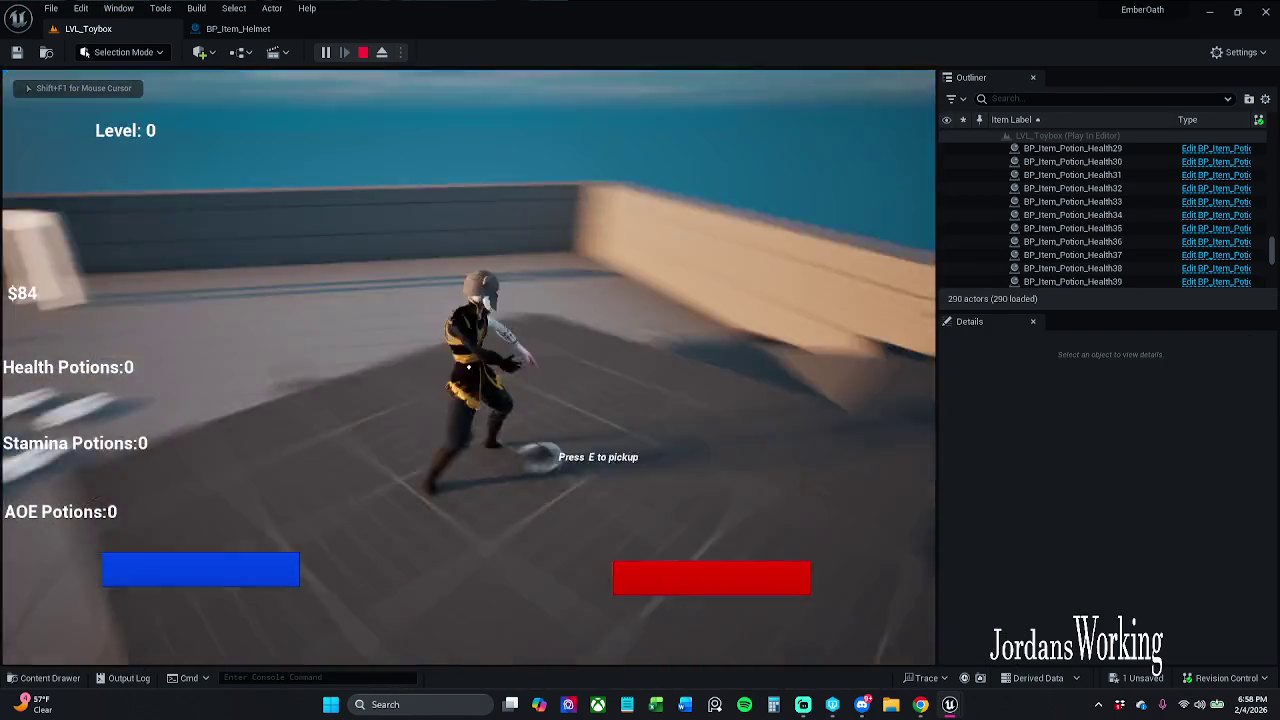
key("Escape")
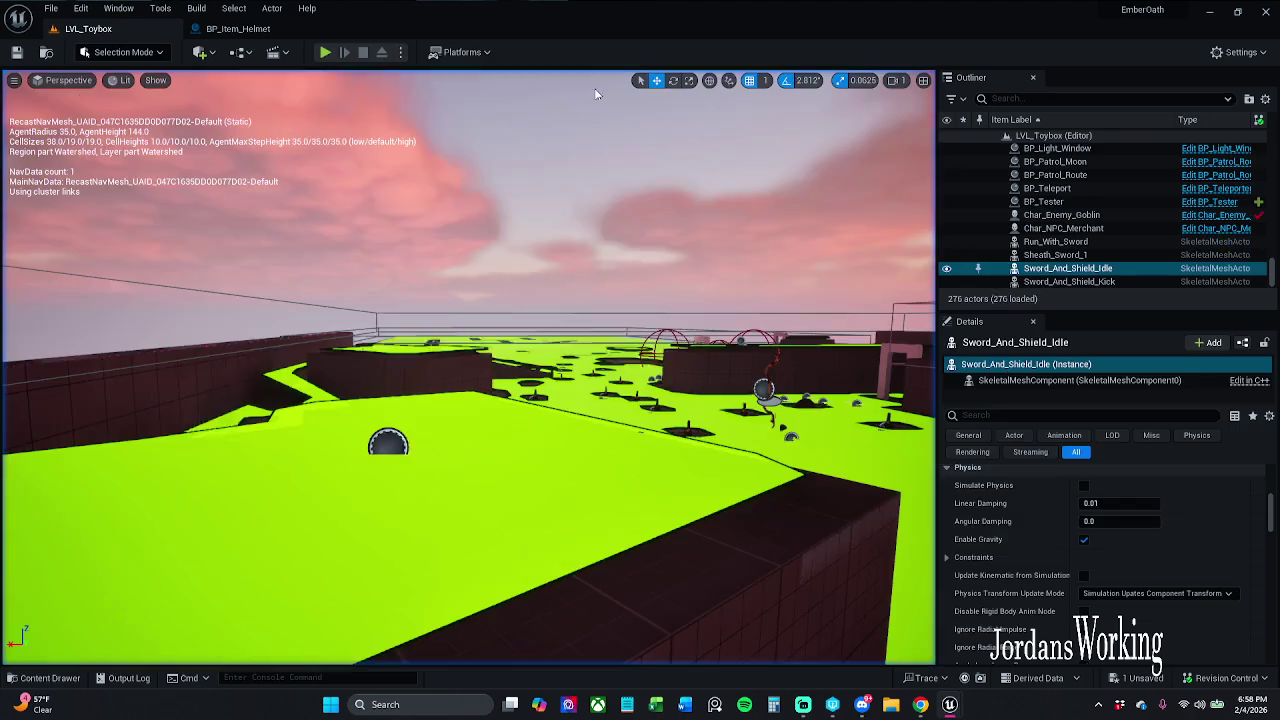
Undo and redo the last component change, save all, and show BP_Item_Helmet's graph.
key("ctrl+z")
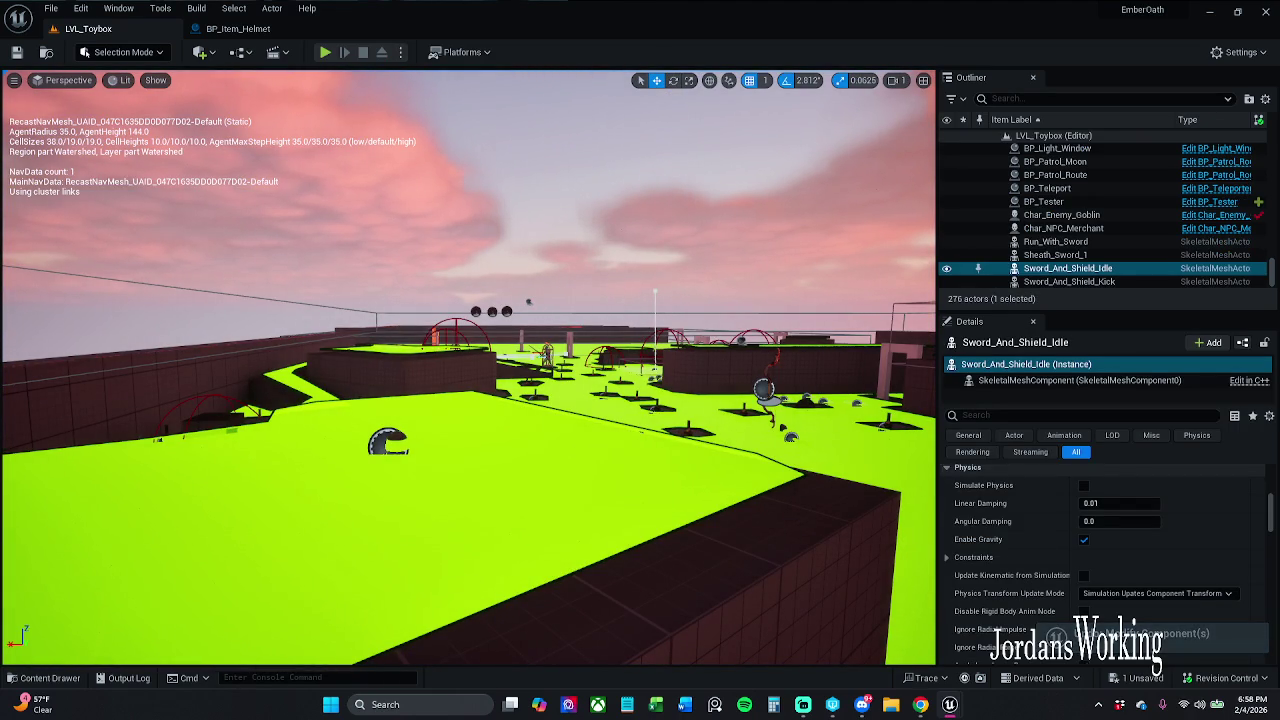
key("ctrl+y")
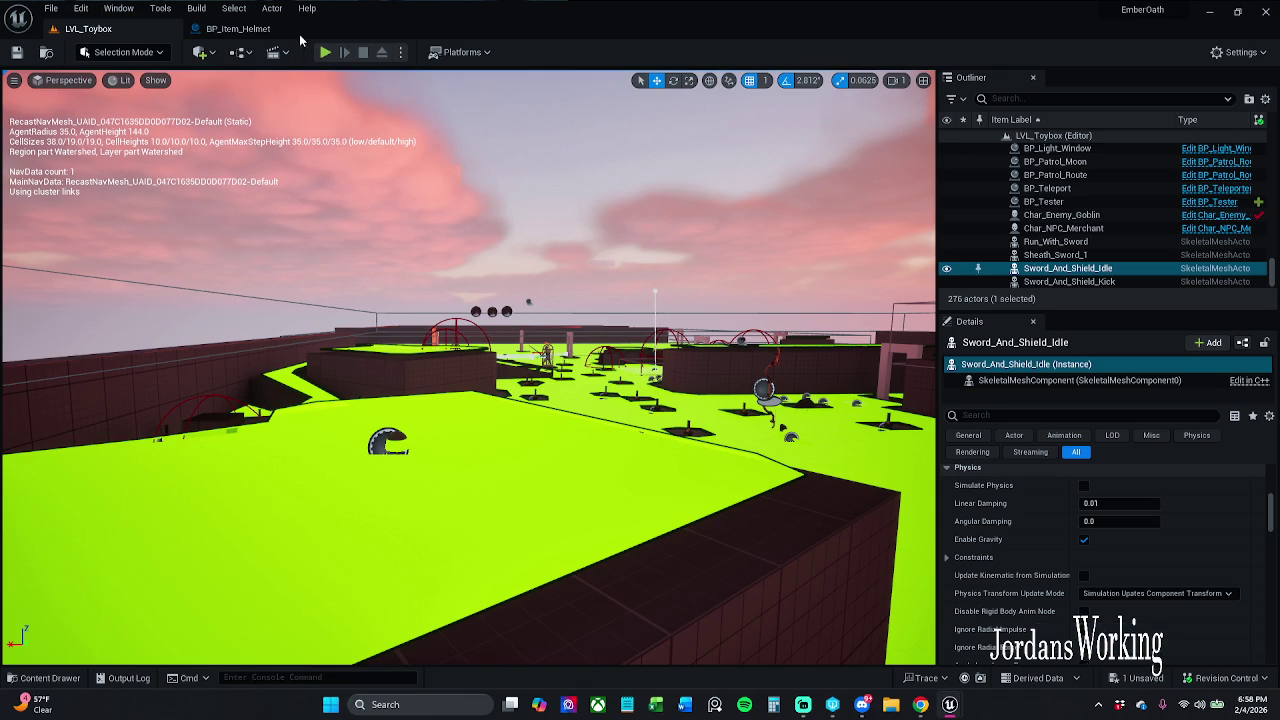
key("ctrl+s")
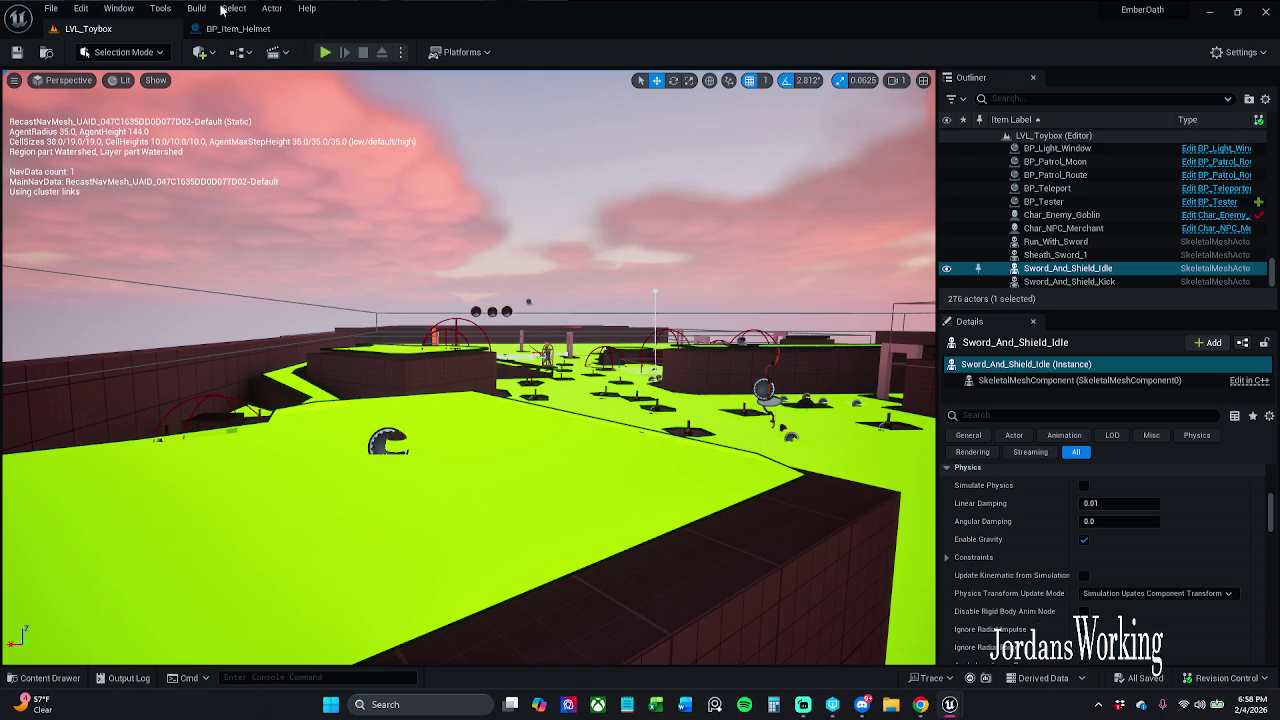
left_click(255, 28)
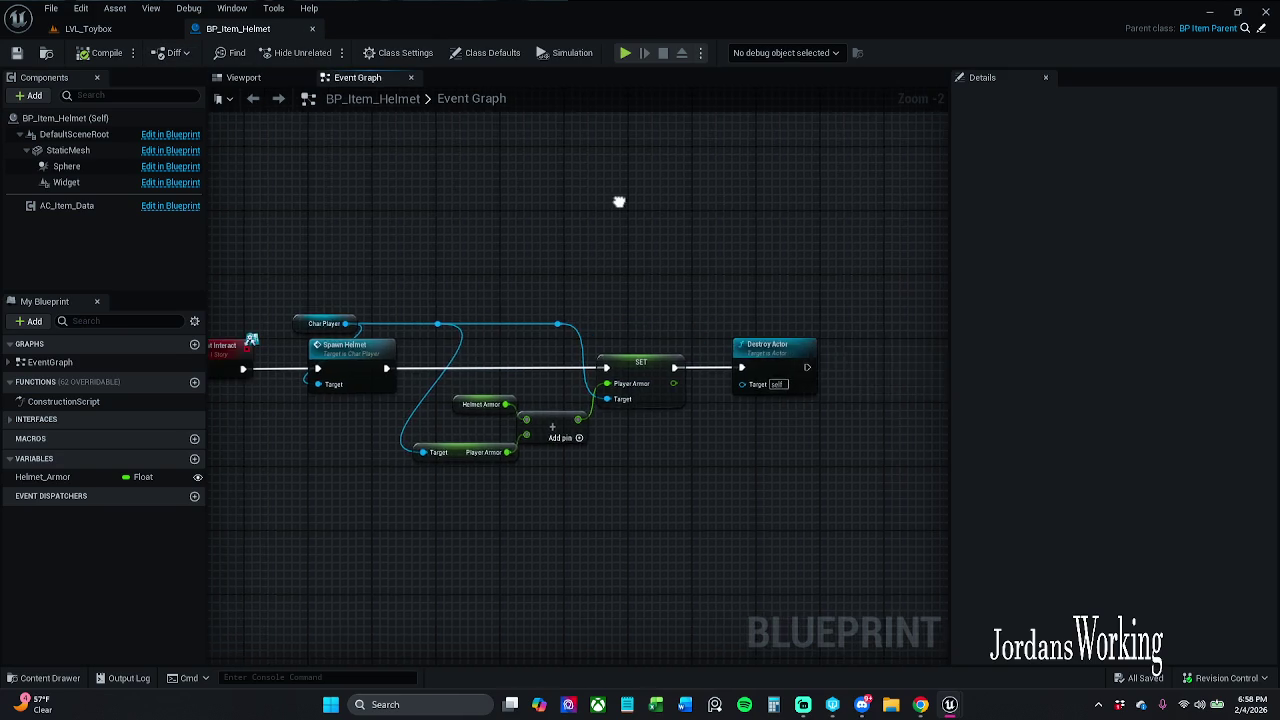
scroll(680, 215, "down", 4)
scroll(678, 361, "up", 3)
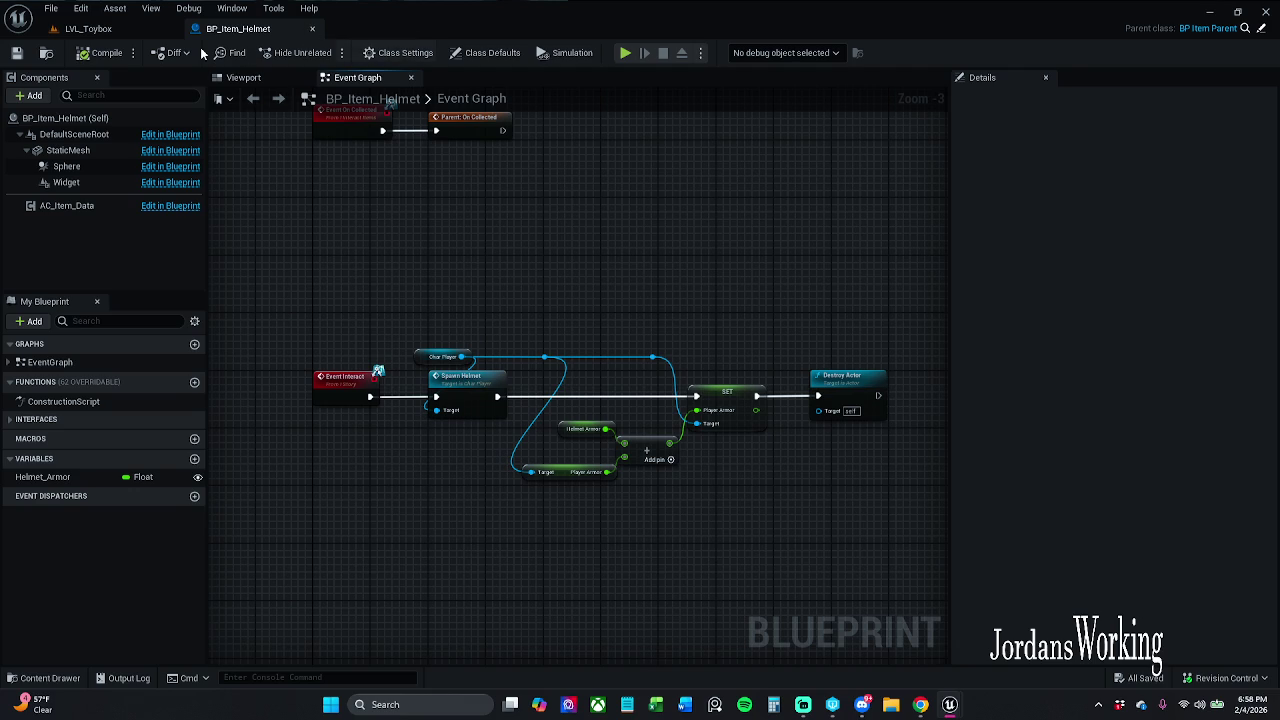
left_click(311, 30)
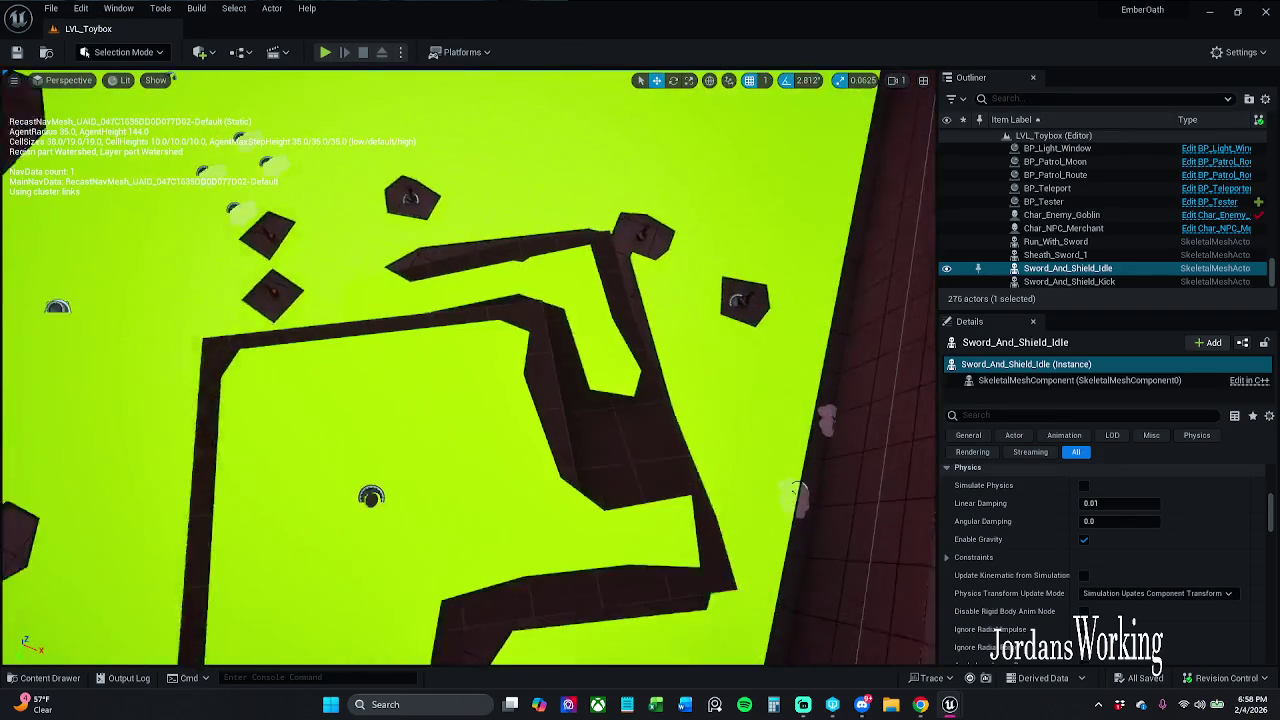
left_click(325, 52)
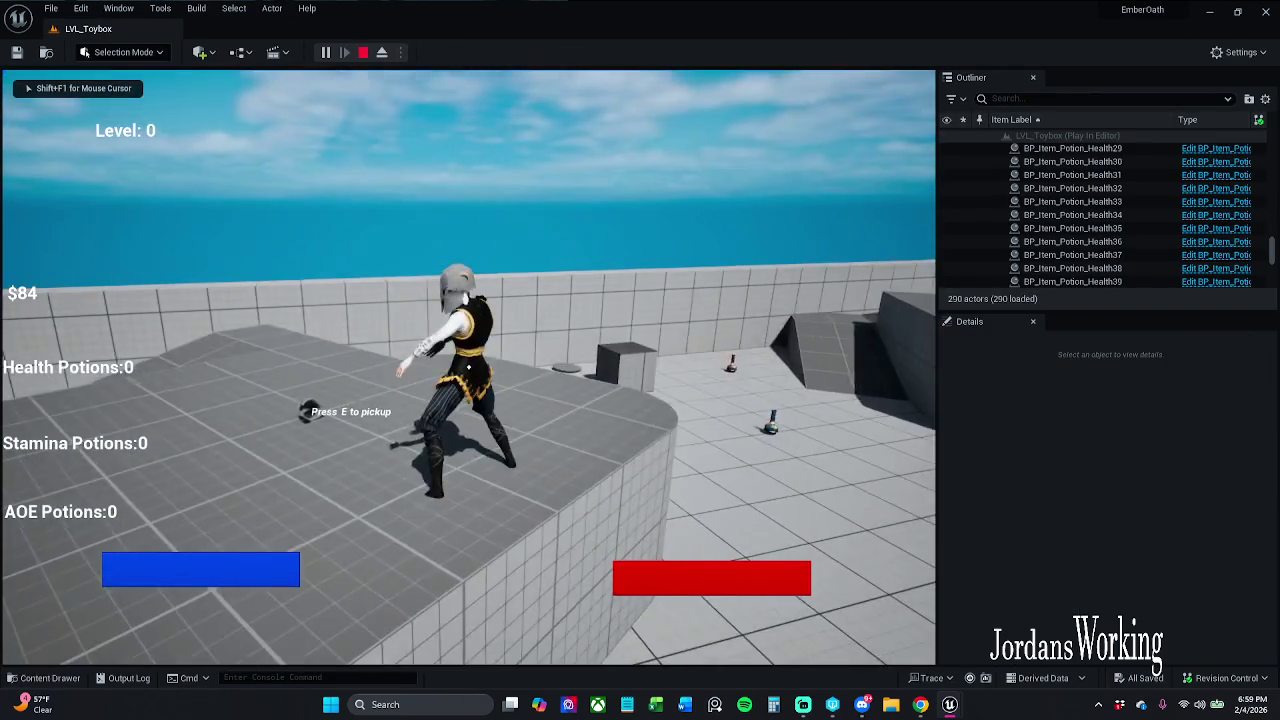
key("w")
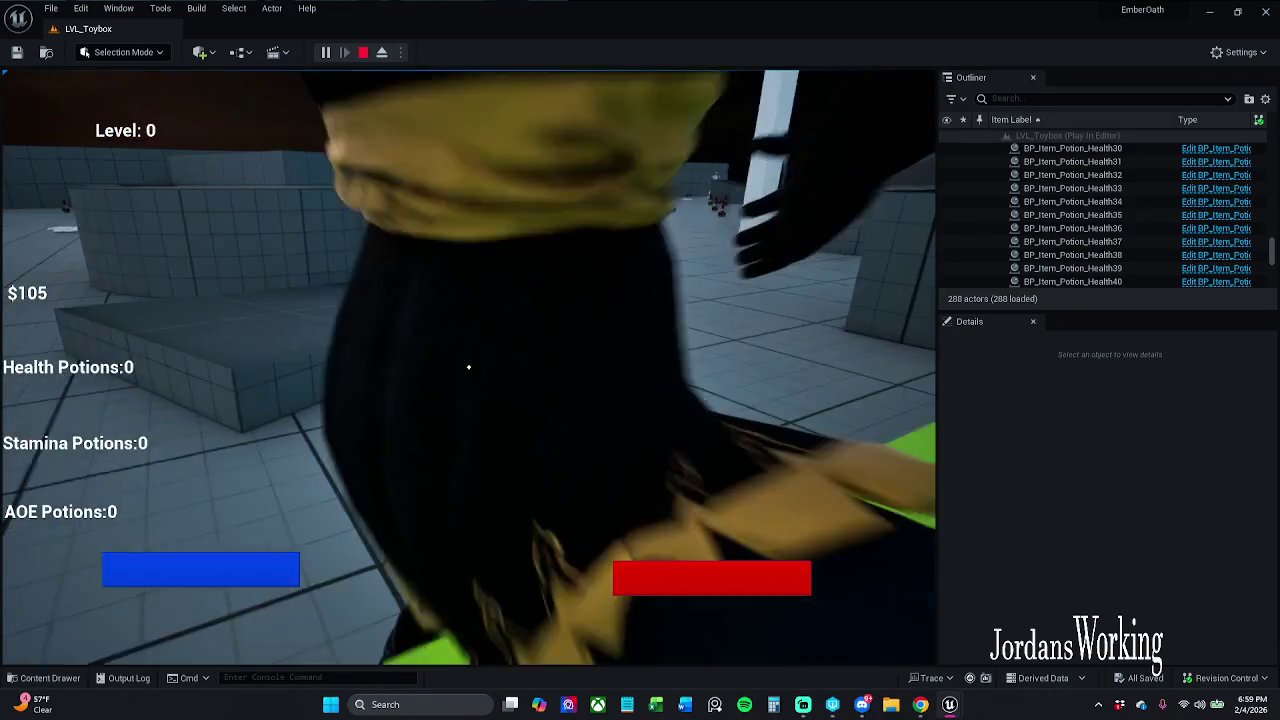
key("Escape")
mouse_move(468, 365)
left_mouse_down()
mouse_move(468, 300)
mouse_move(450, 295)
mouse_move(470, 350)
mouse_move(470, 298)
left_mouse_up()
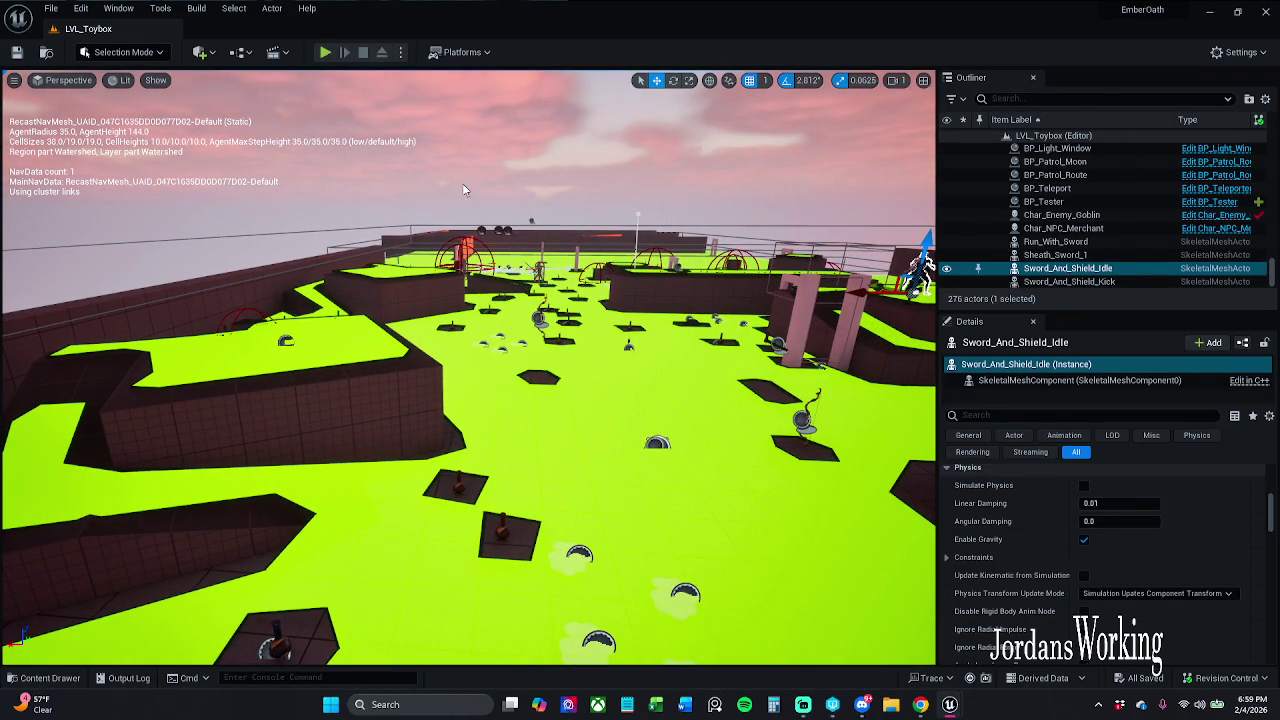
Save the Toybox level with File > Save Current Level.
left_click(50, 8)
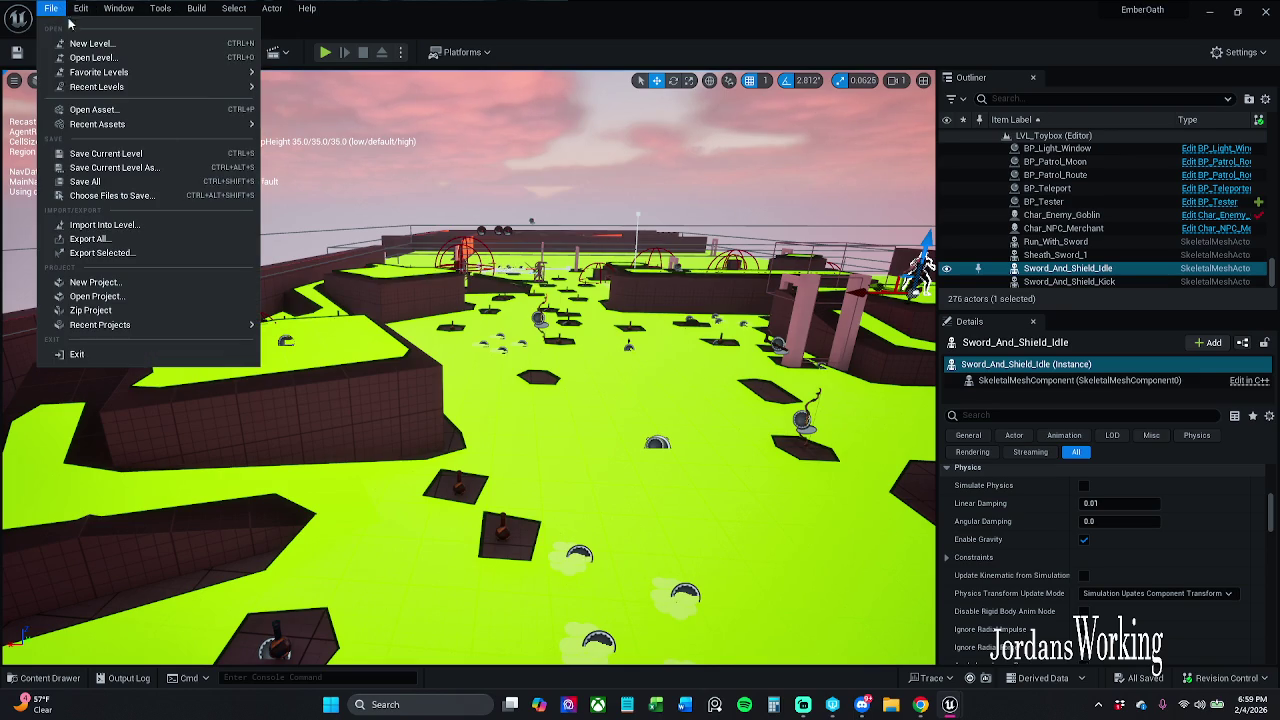
left_click(105, 155)
left_click_drag(468, 350, 375, 335)
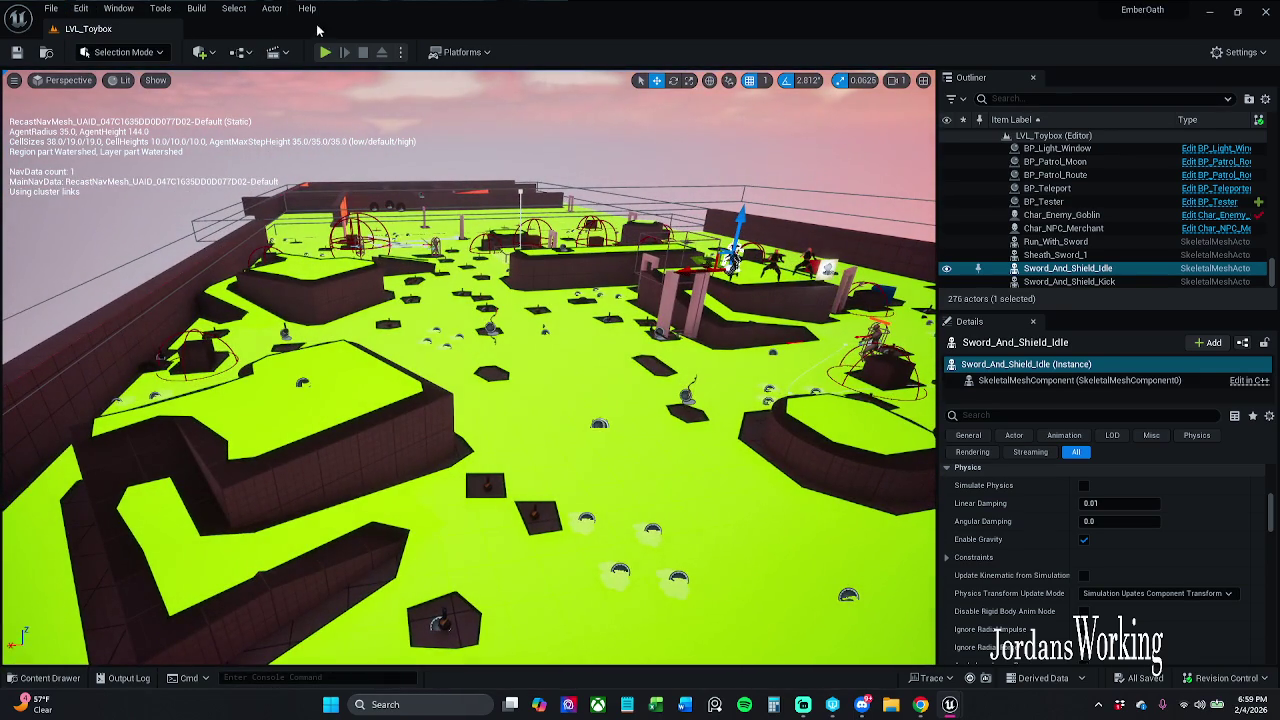
Play-test the level, running the character onto the ramp and jumping off.
left_click(325, 53)
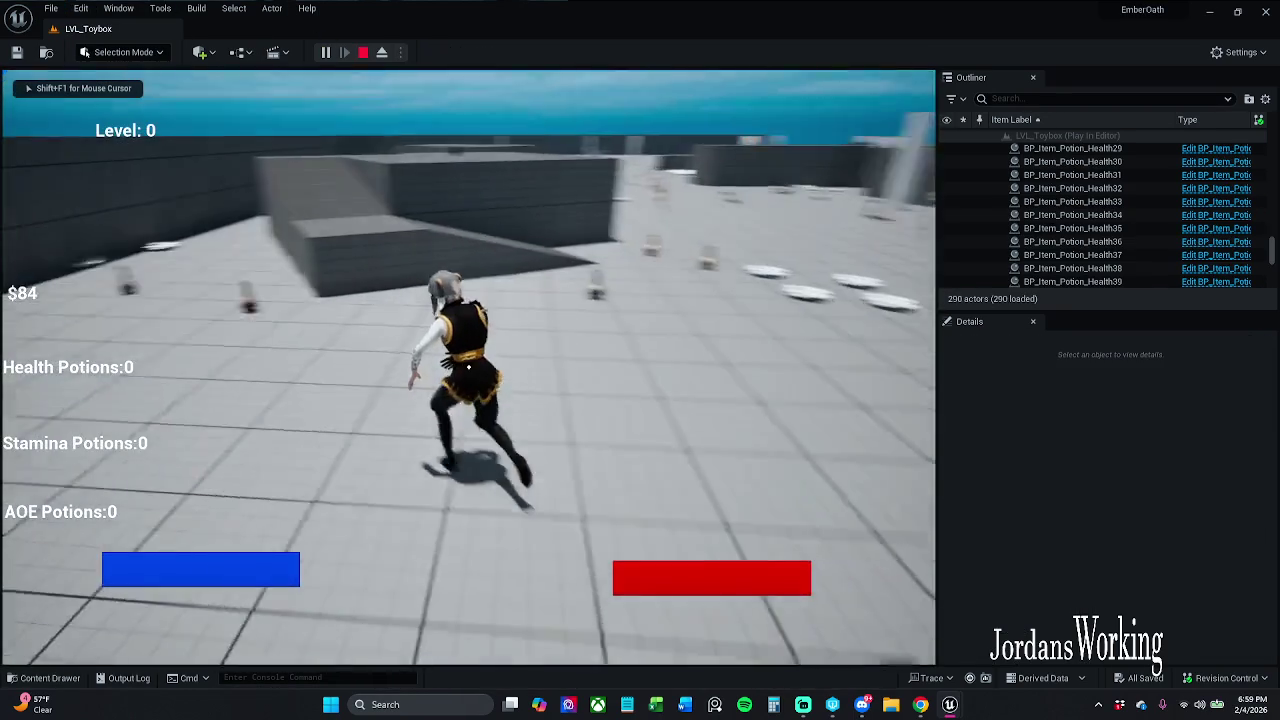
key("w")
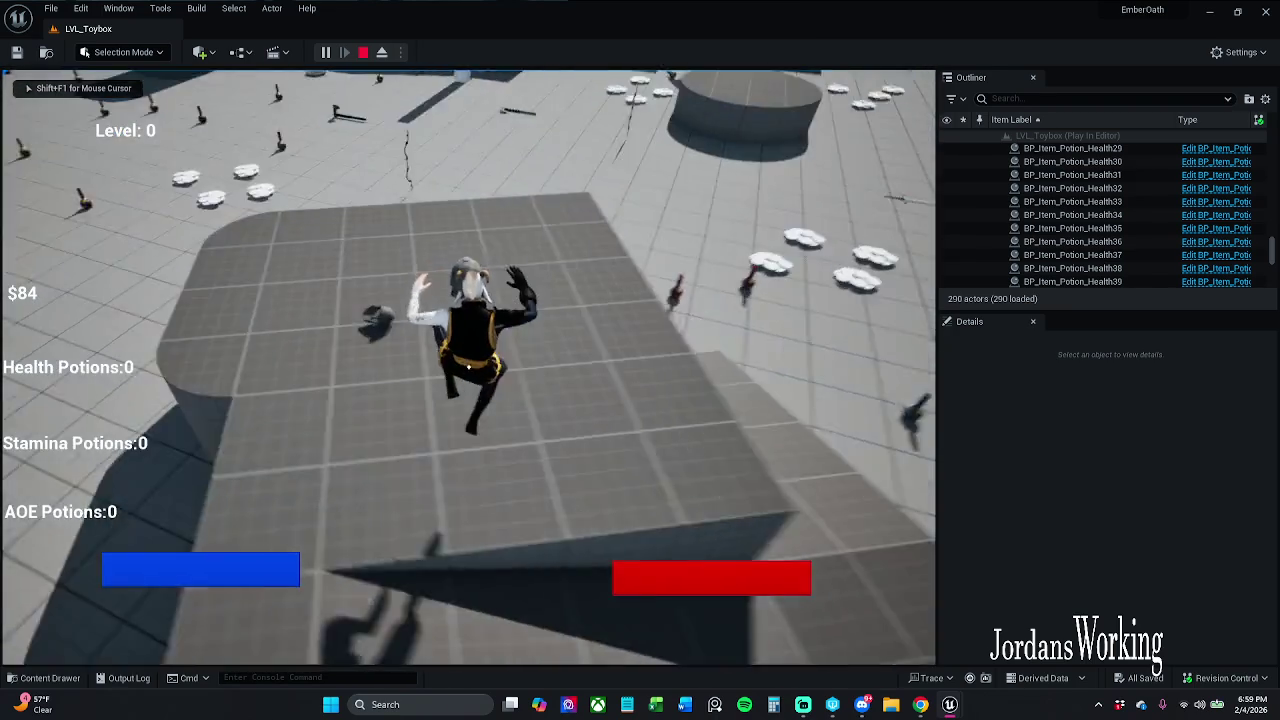
key("w")
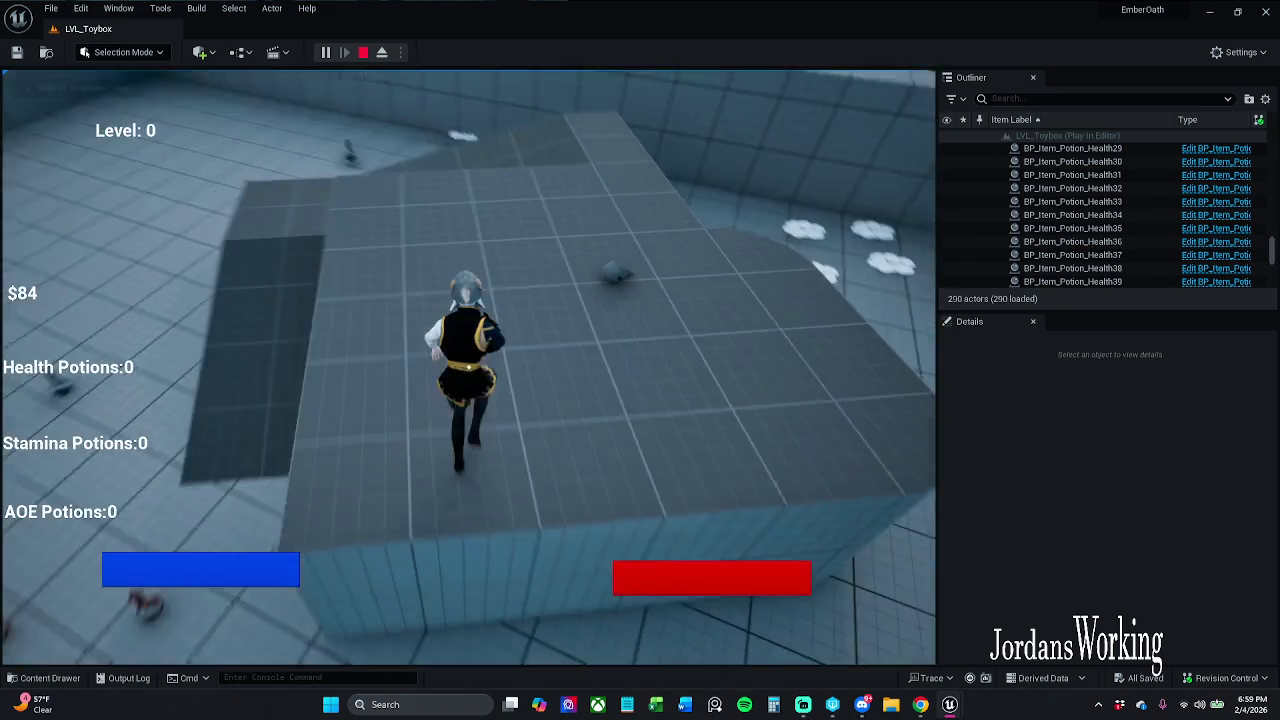
key("w")
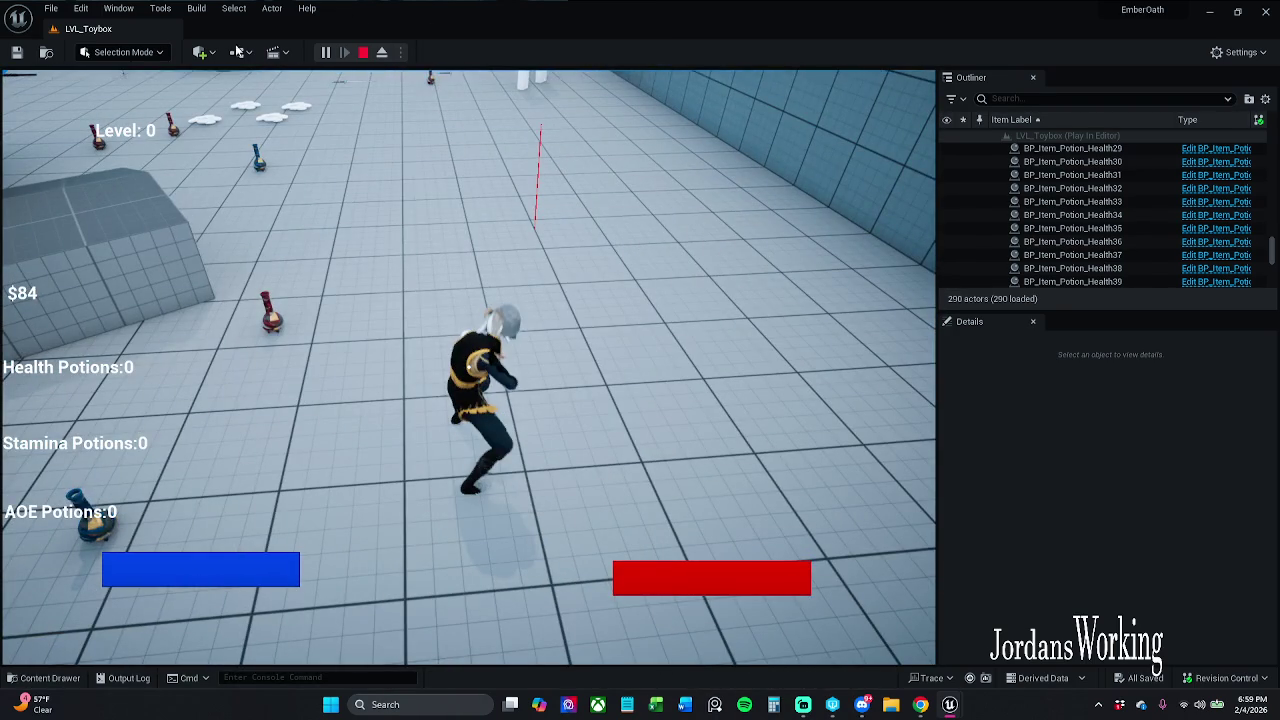
key("Escape")
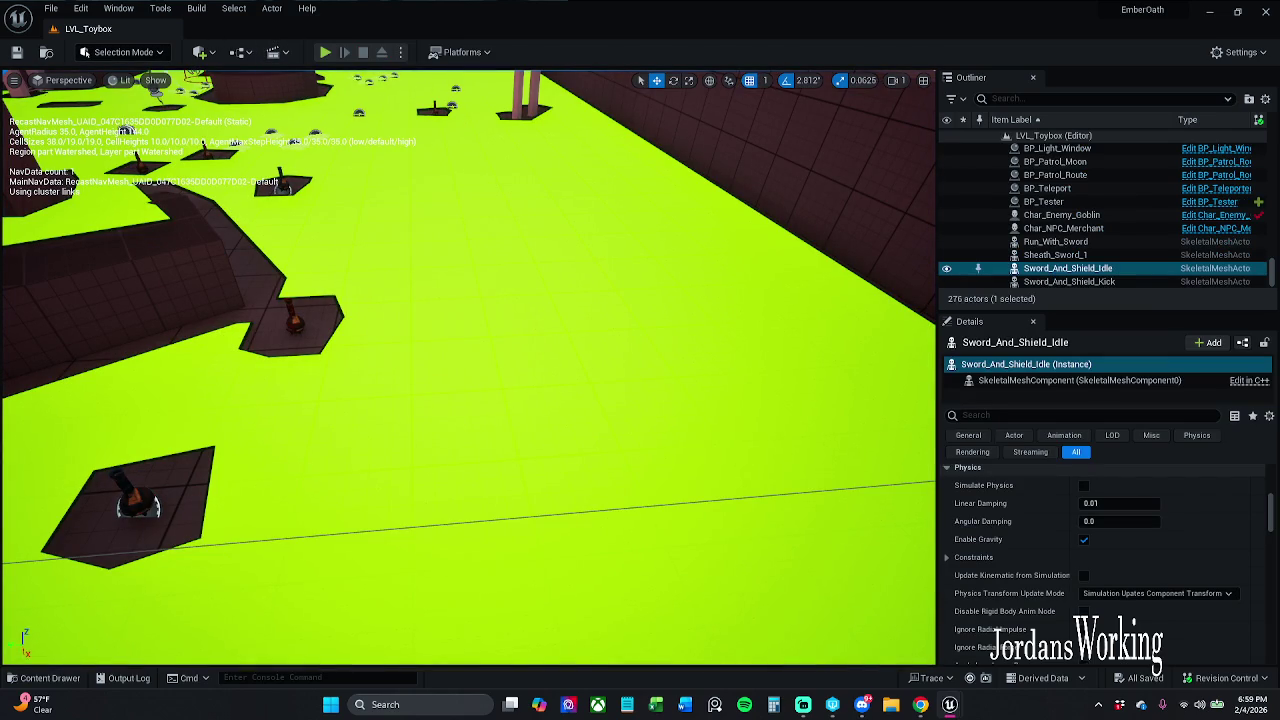
Open BP_Item_Helmet from the _Inventory folder and select its Spawn Helmet node.
left_click(50, 678)
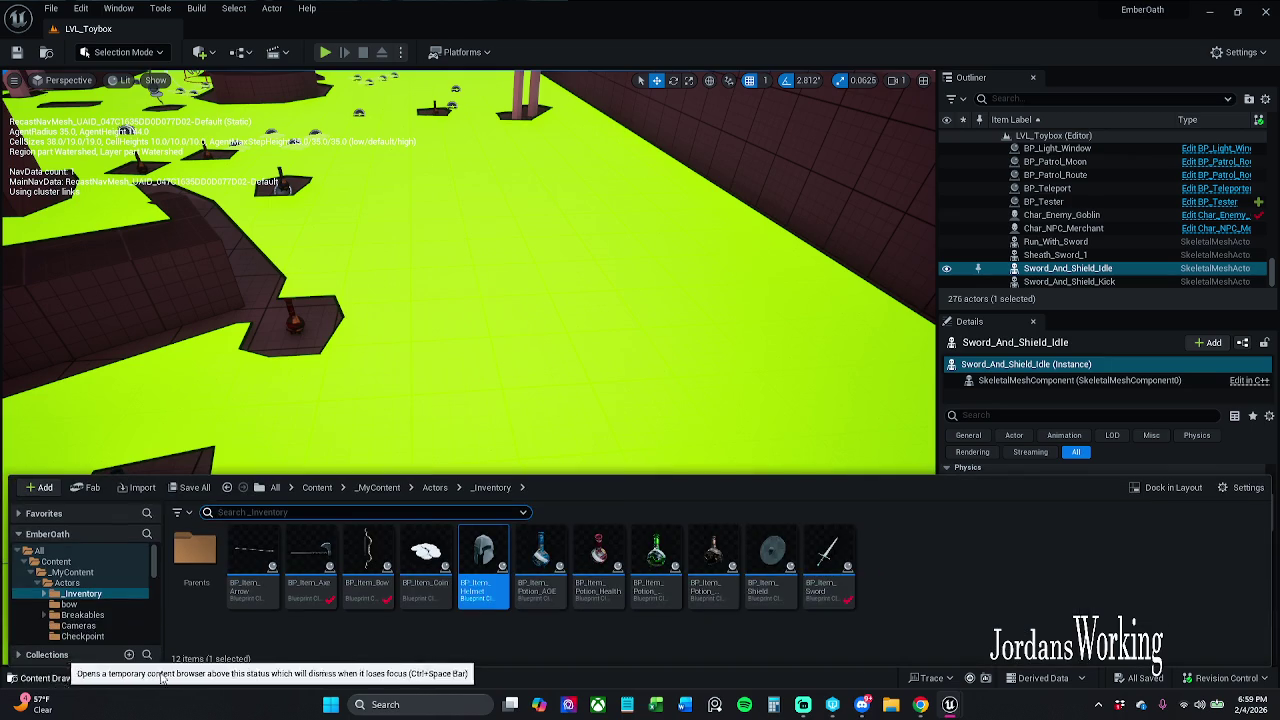
double_click(488, 588)
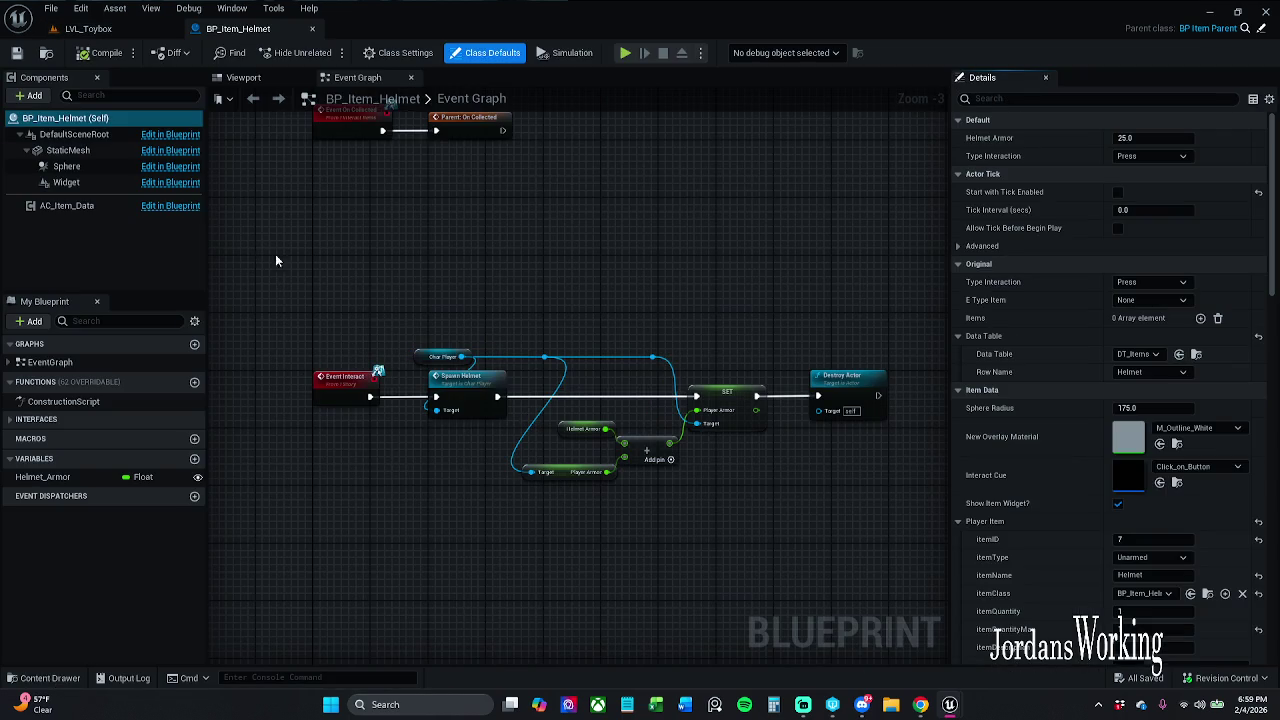
left_click(472, 388)
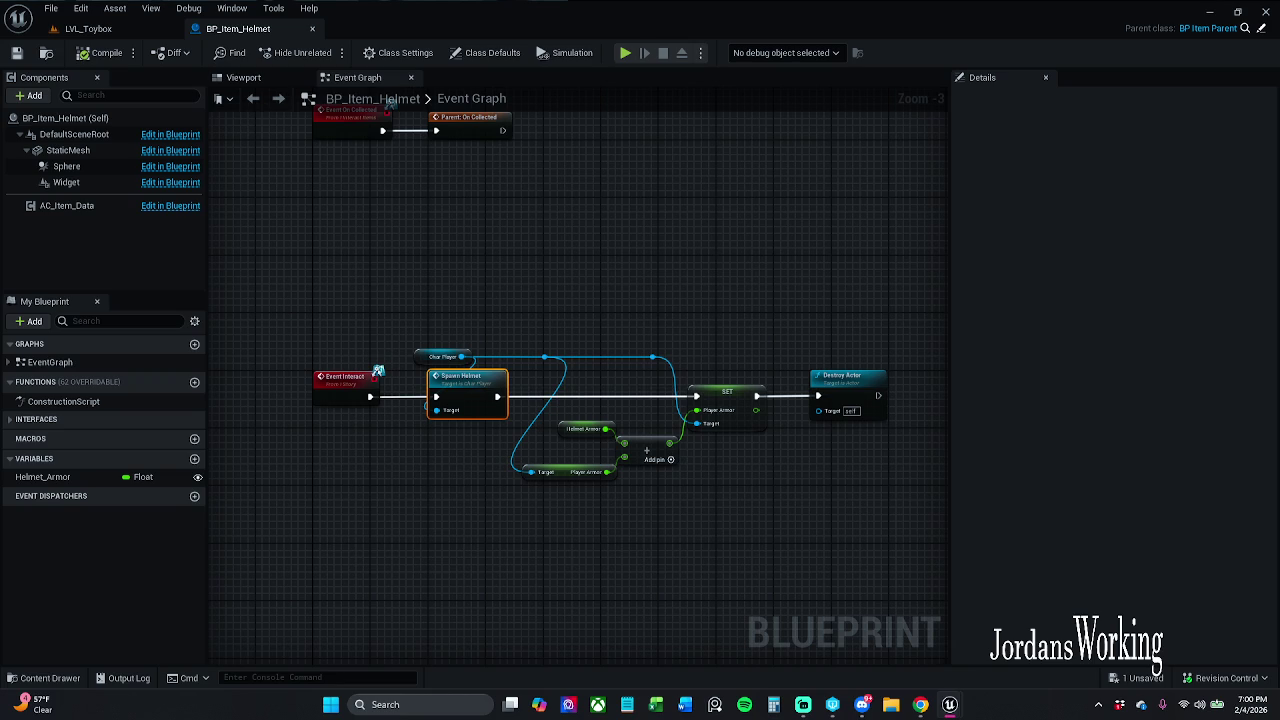
Save the helmet Blueprint and all other unsaved changes.
key("ctrl+s")
key("alt+Tab")
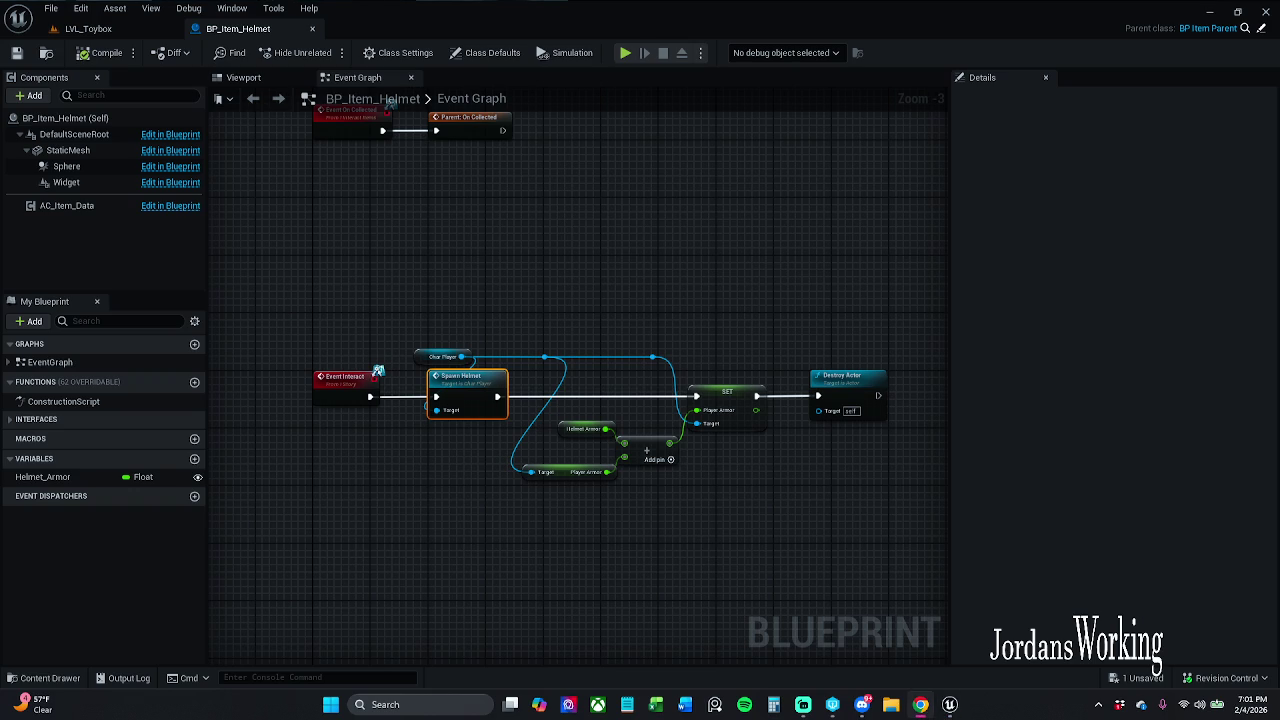
key("ctrl+s")
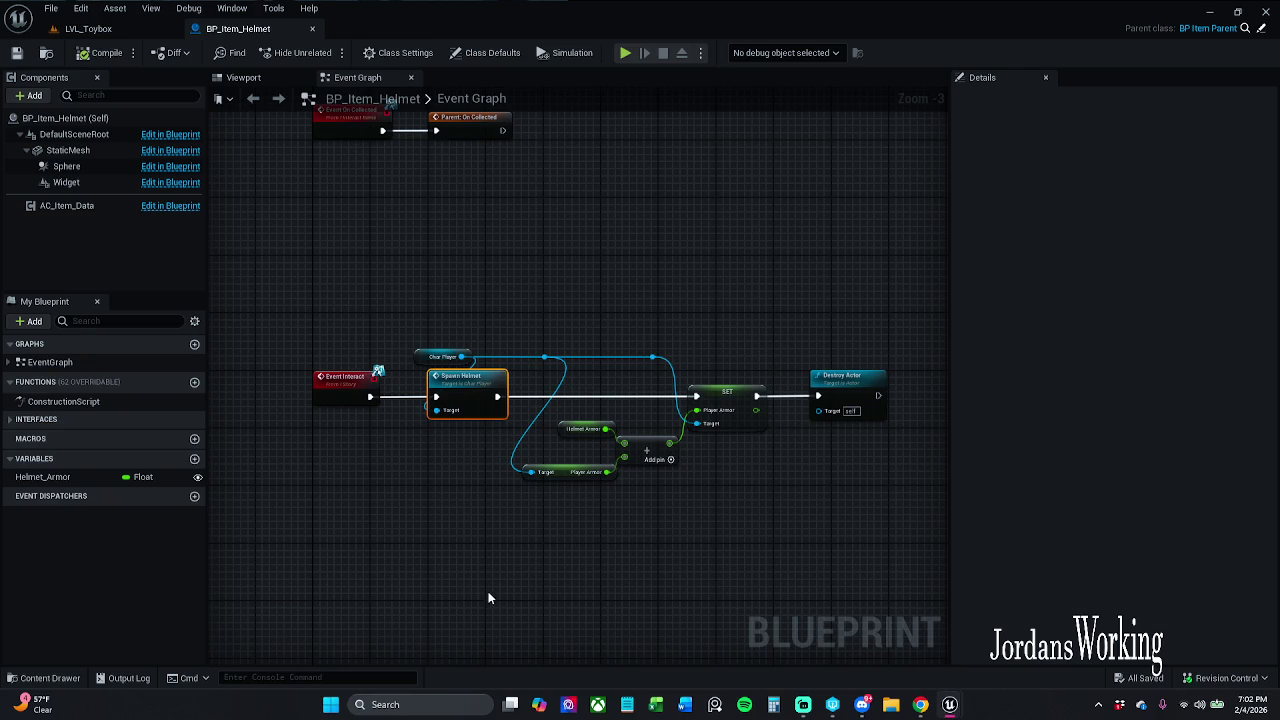
scroll(488, 597, "up", 2)
scroll(385, 428, "up", 2)
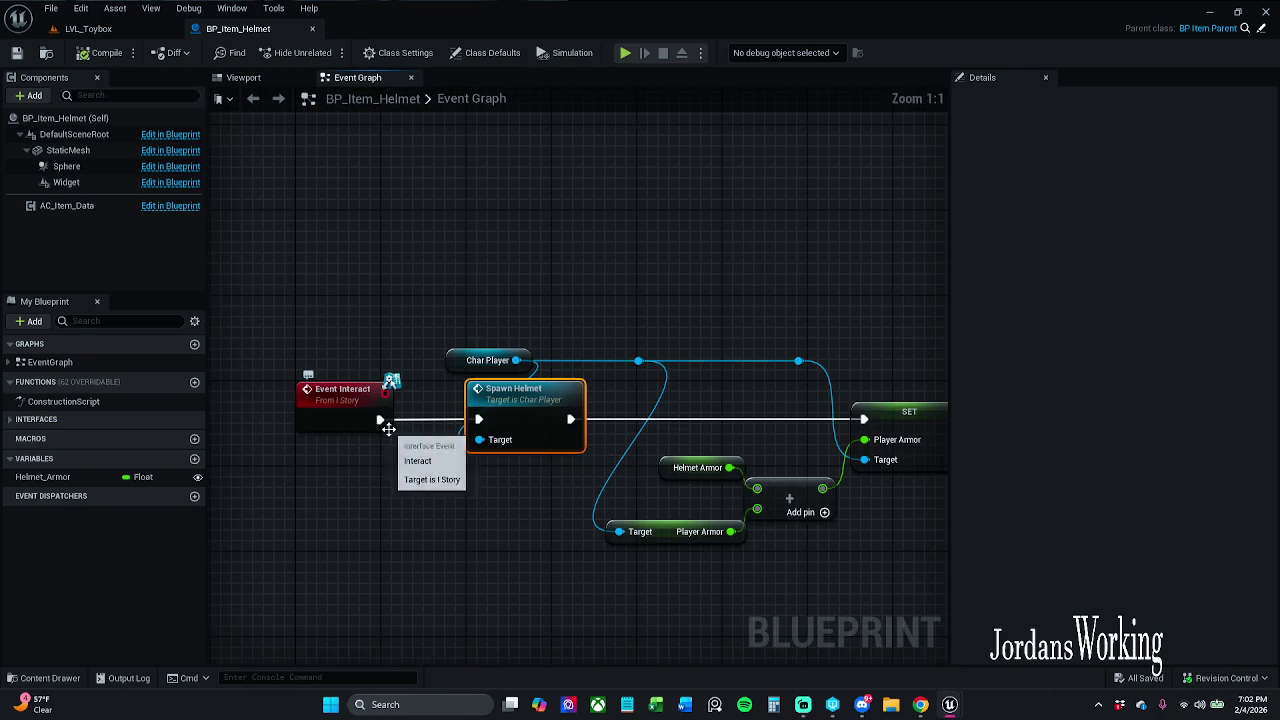
scroll(393, 432, "down", 2)
Box-select the On Collected event pair and move it slightly lower in the graph.
left_click(398, 452)
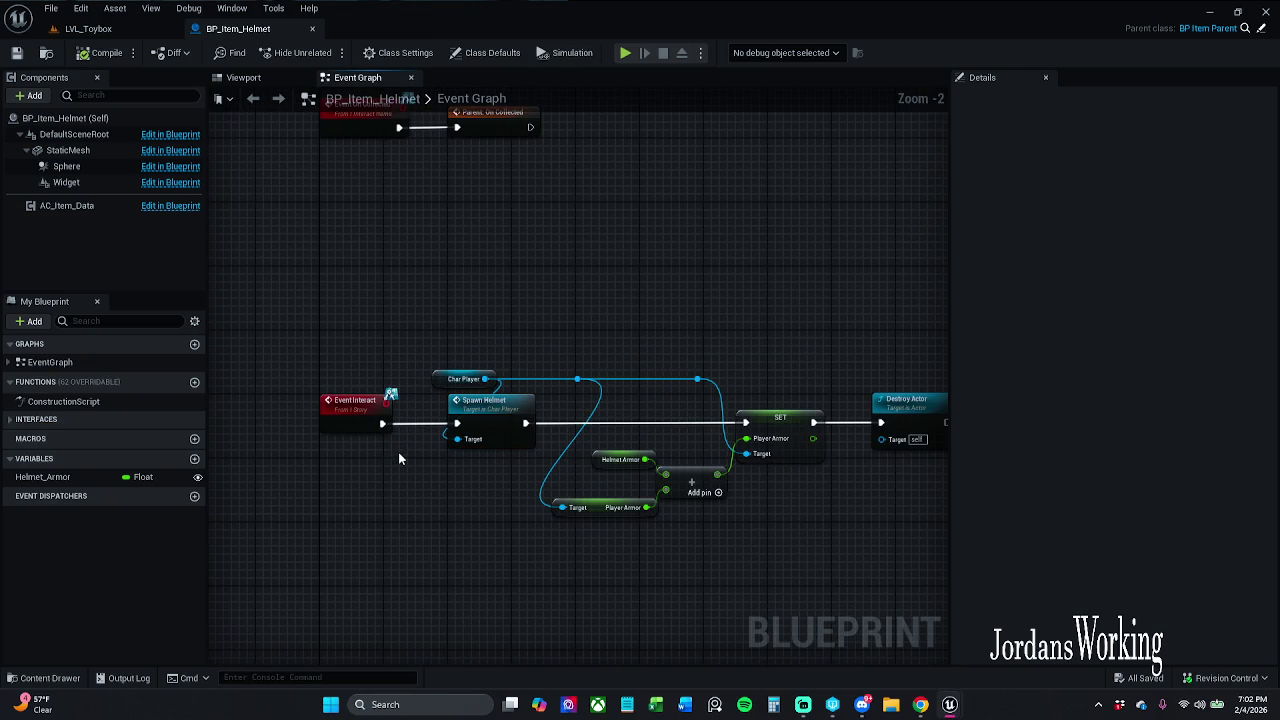
mouse_move(418, 441)
left_mouse_down()
mouse_move(407, 544)
mouse_move(335, 357)
left_mouse_up()
left_click_drag(309, 313, 522, 284)
left_click_drag(351, 289, 348, 336)
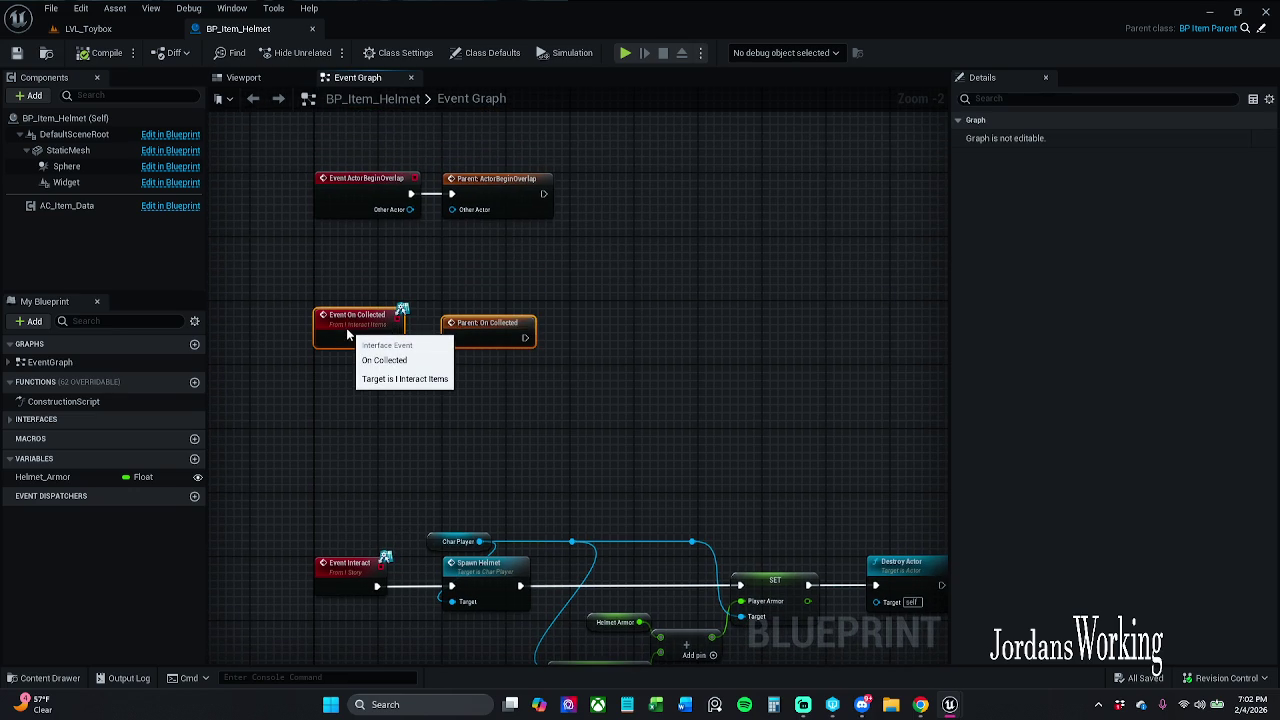
left_click_drag(346, 268, 350, 304)
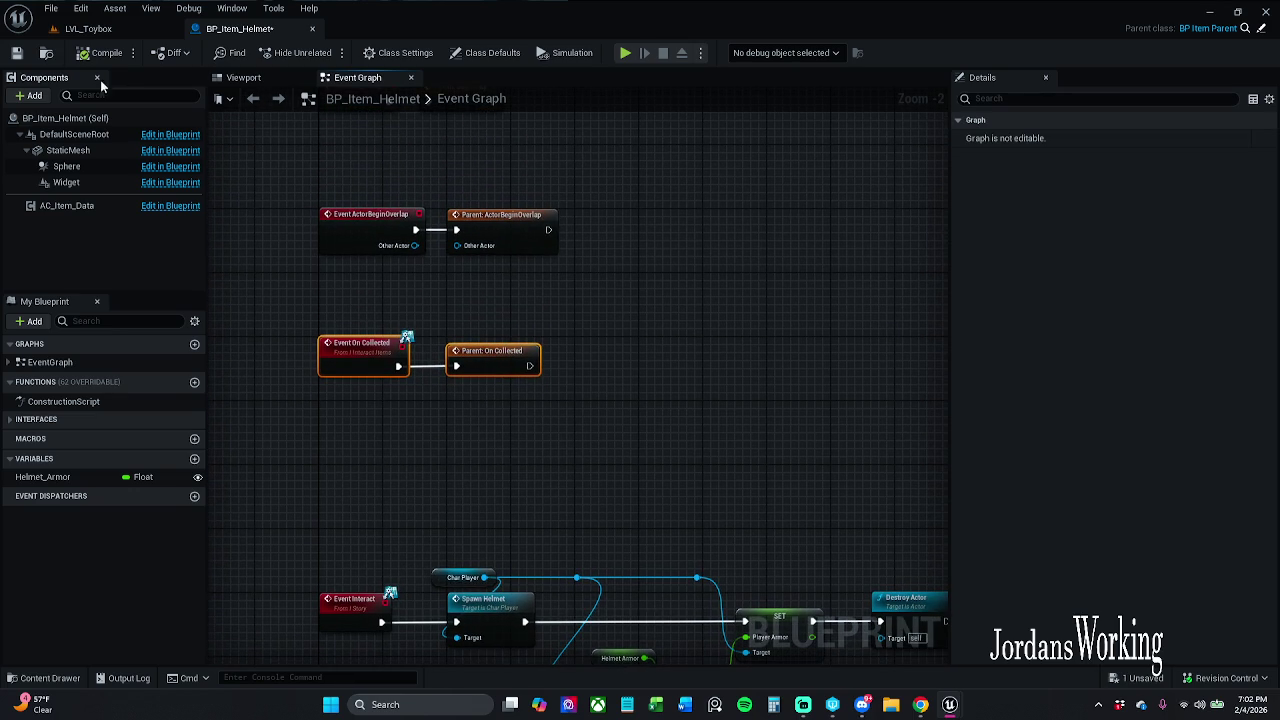
Save BP_Item_Helmet, checking out the asset, and go back to the Toybox level.
left_click(17, 53)
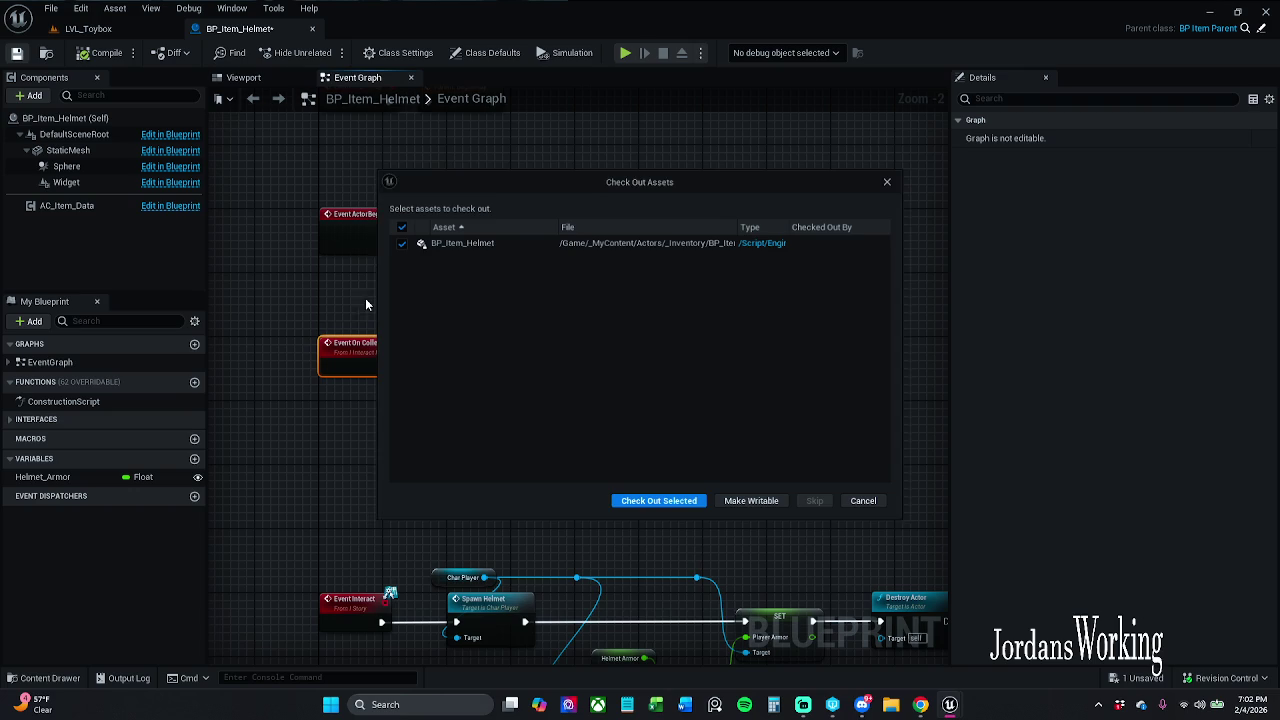
left_click(677, 499)
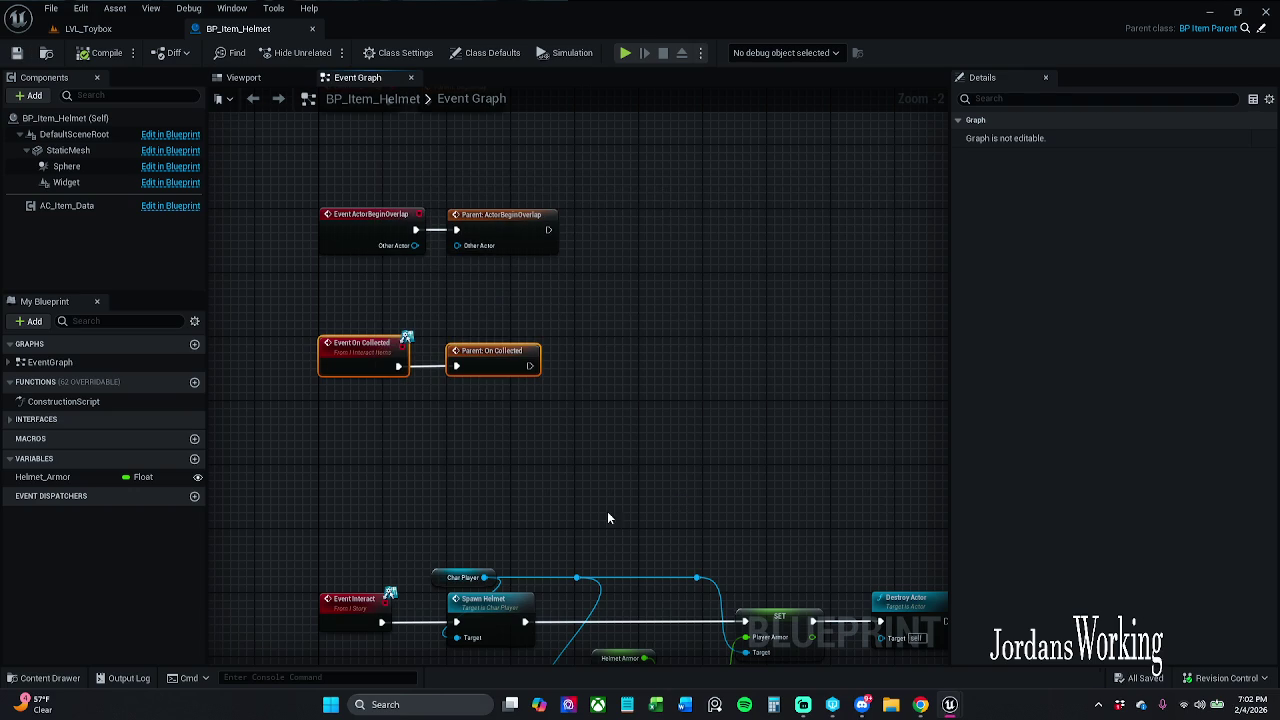
left_click_drag(360, 317, 358, 271)
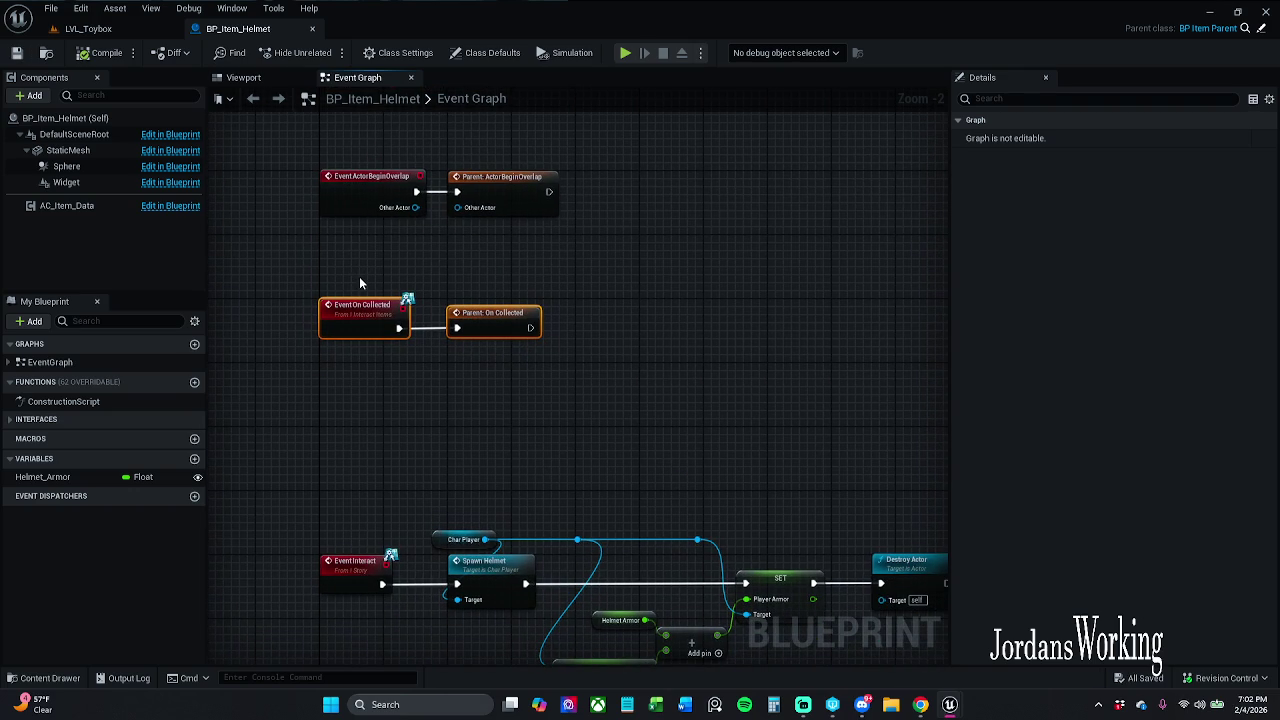
left_click(90, 29)
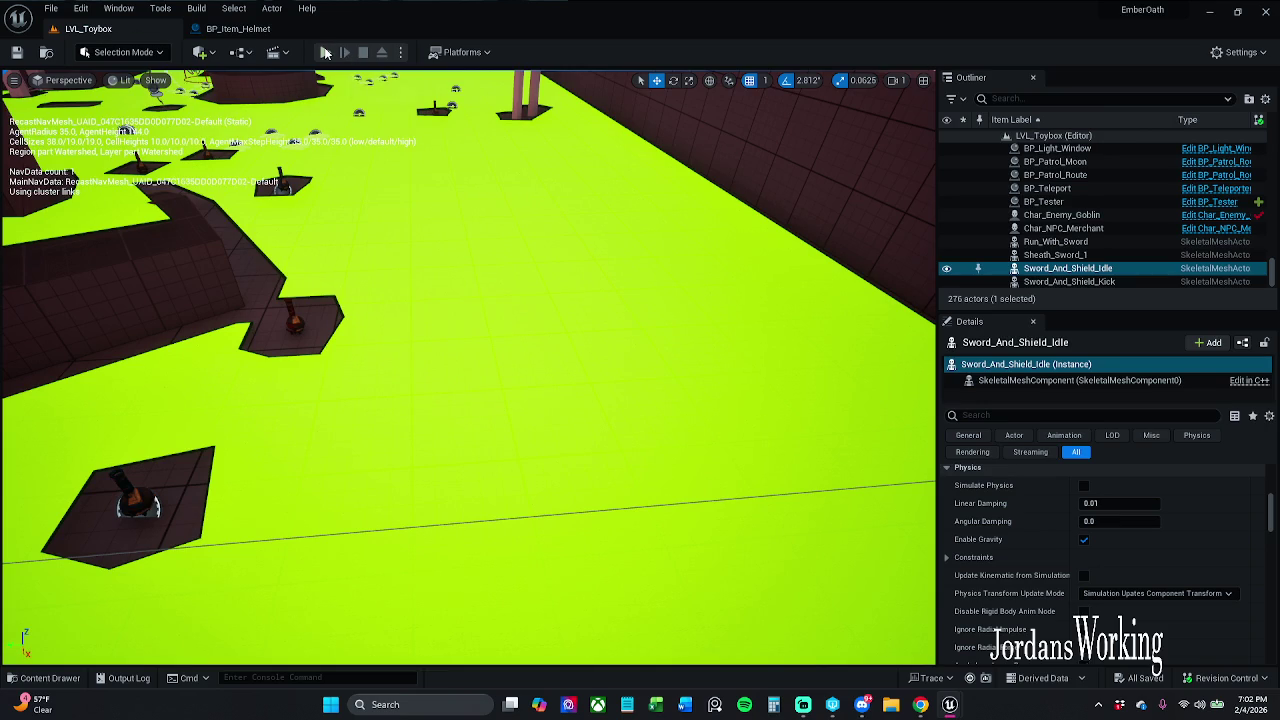
Play-test the level, running and jumping toward the white arch, then return to the helmet Blueprint.
left_click(325, 52)
key("w")
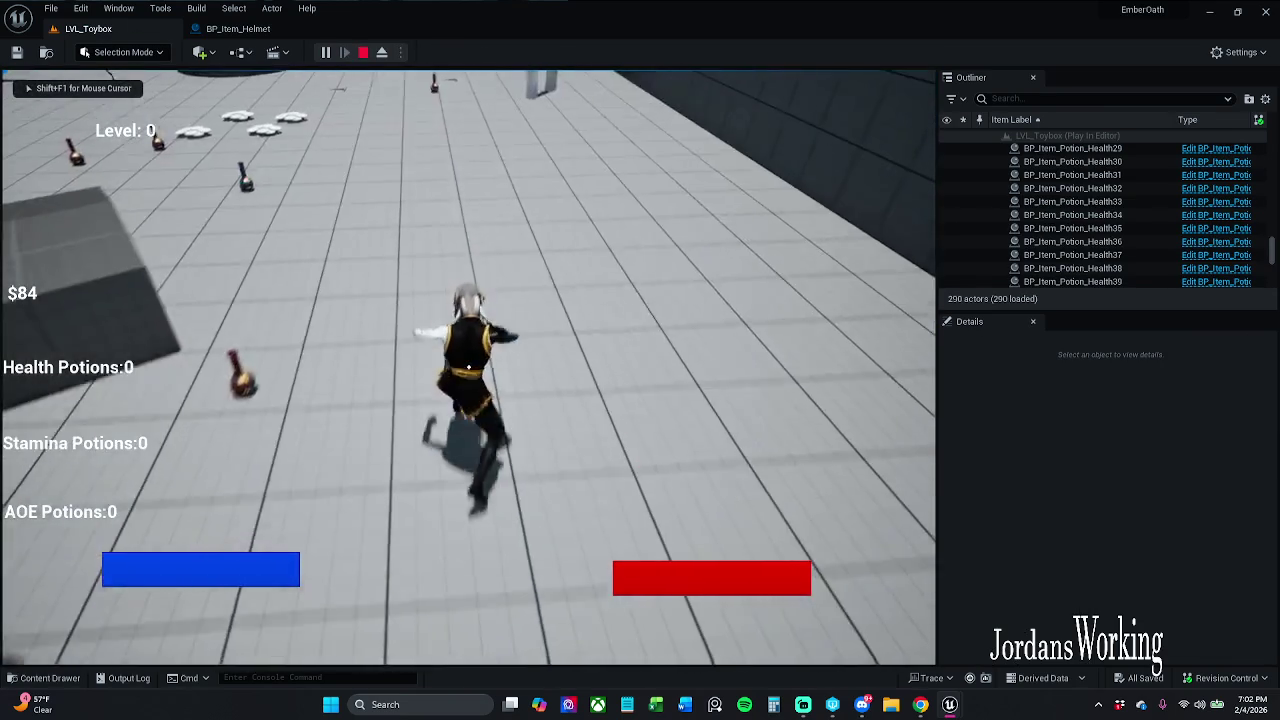
key("w")
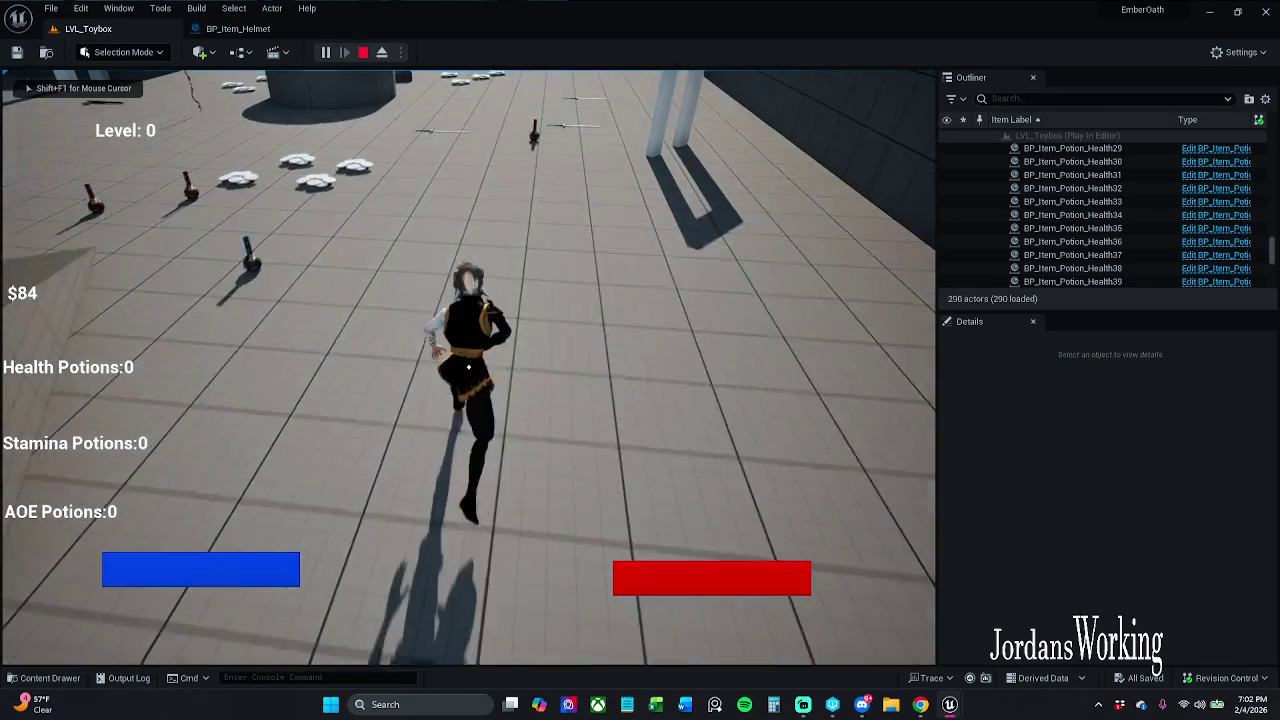
key("w")
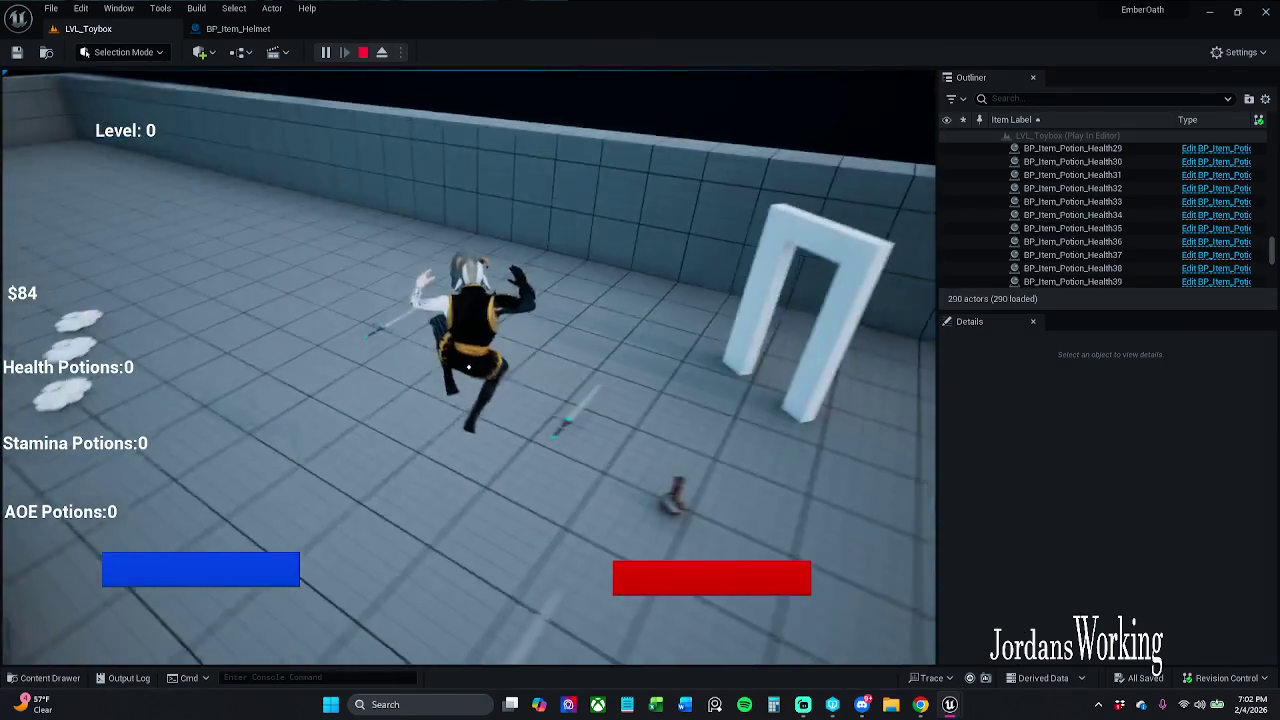
key("w")
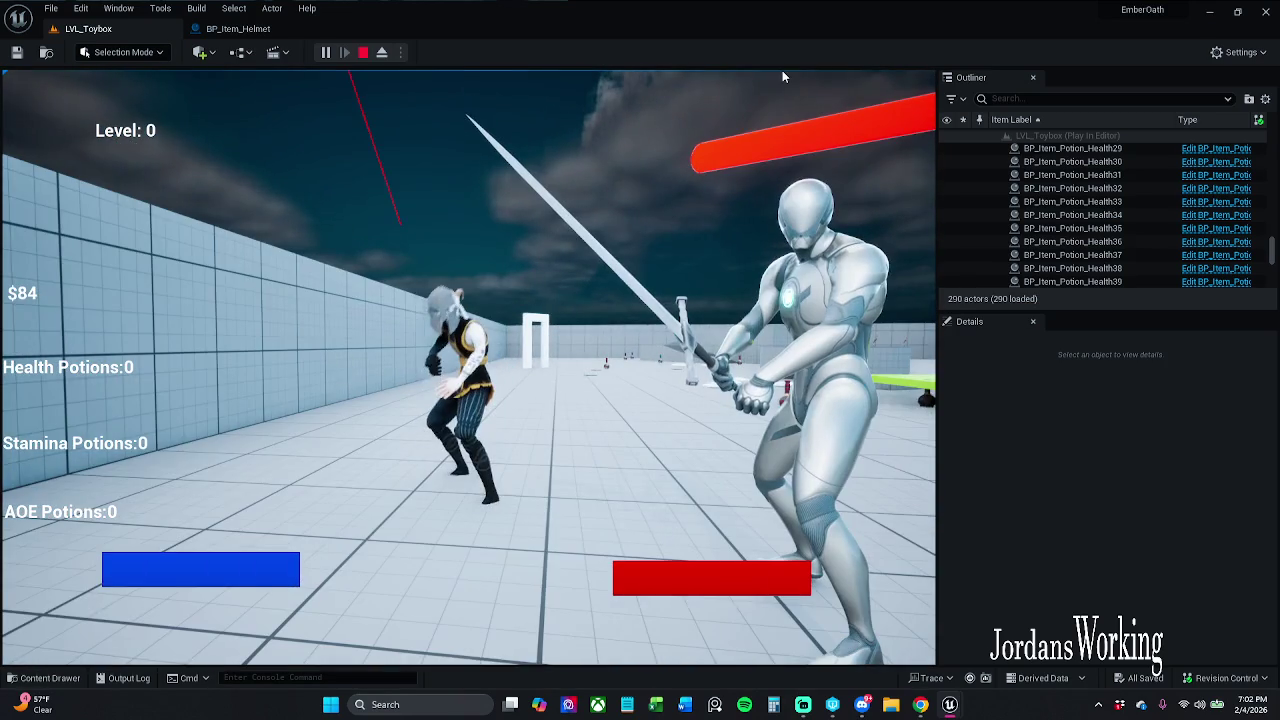
key("Escape")
left_click(224, 28)
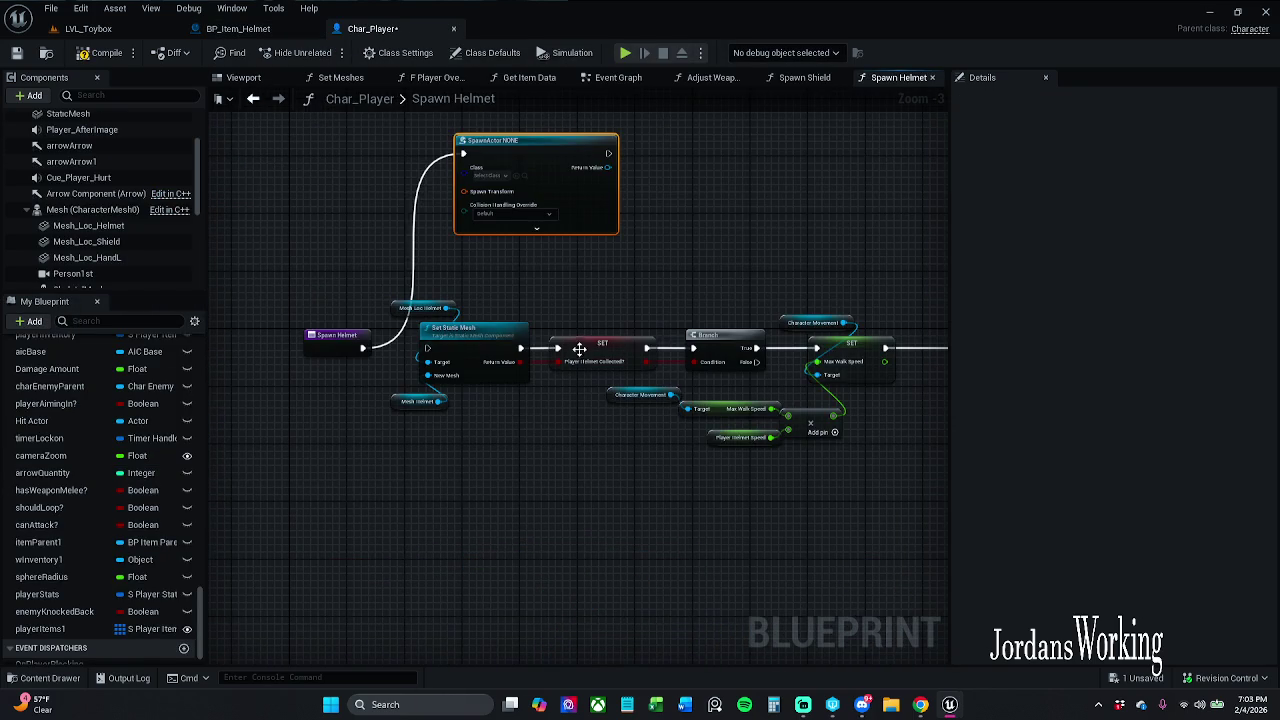
Rearrange the Spawn Helmet graph, moving the node chains away from the entry and the Spawn Actor node.
left_click_drag(423, 276, 860, 478)
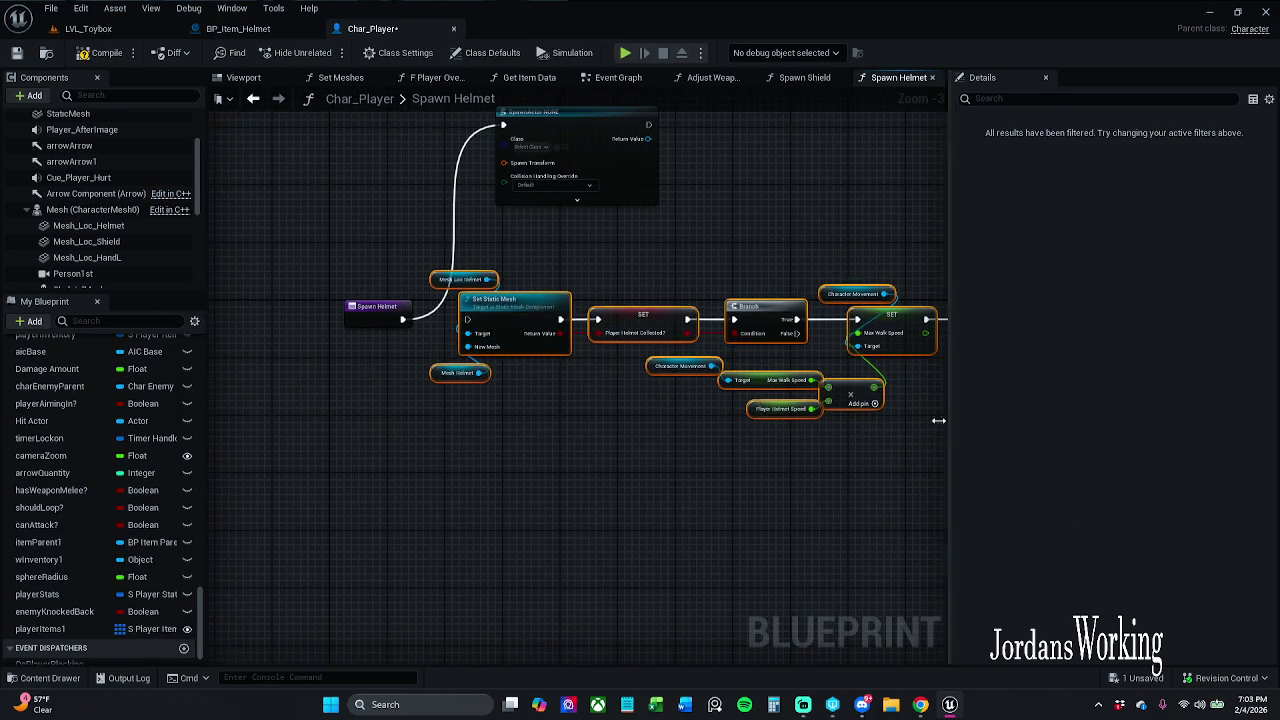
mouse_move(663, 320)
left_mouse_down()
mouse_move(730, 390)
mouse_move(754, 387)
left_mouse_up()
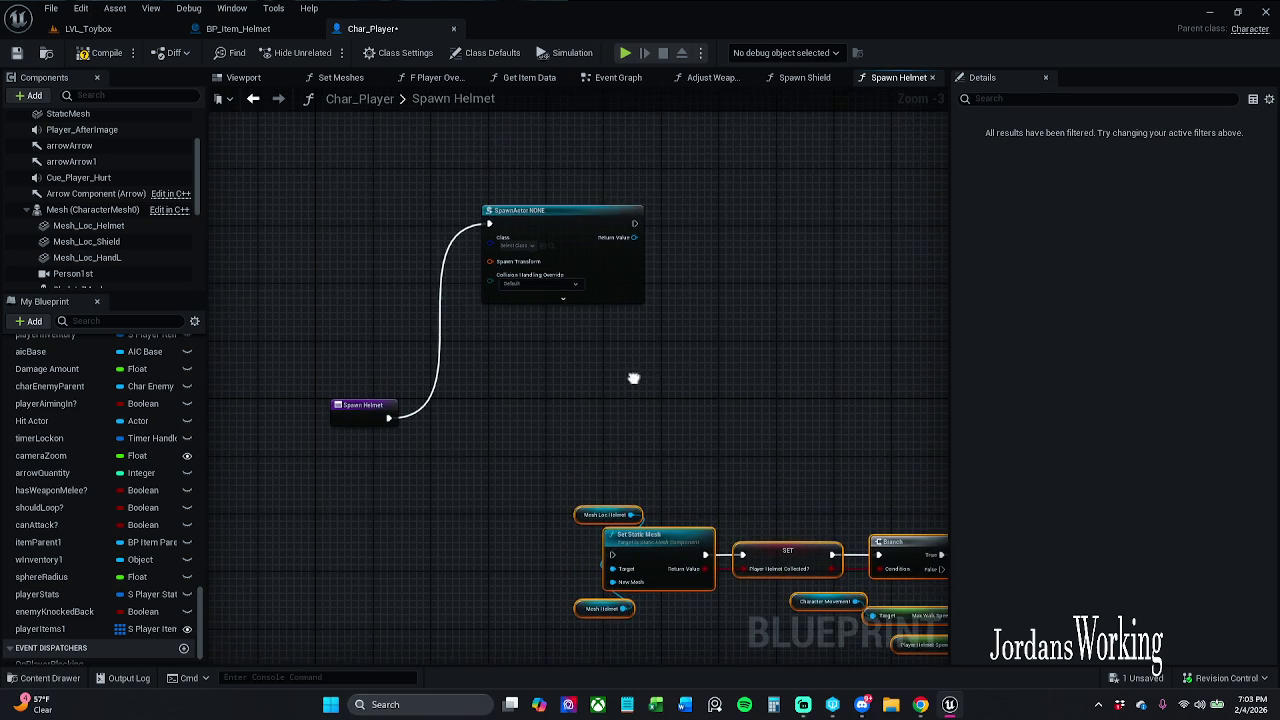
left_click_drag(612, 273, 558, 470)
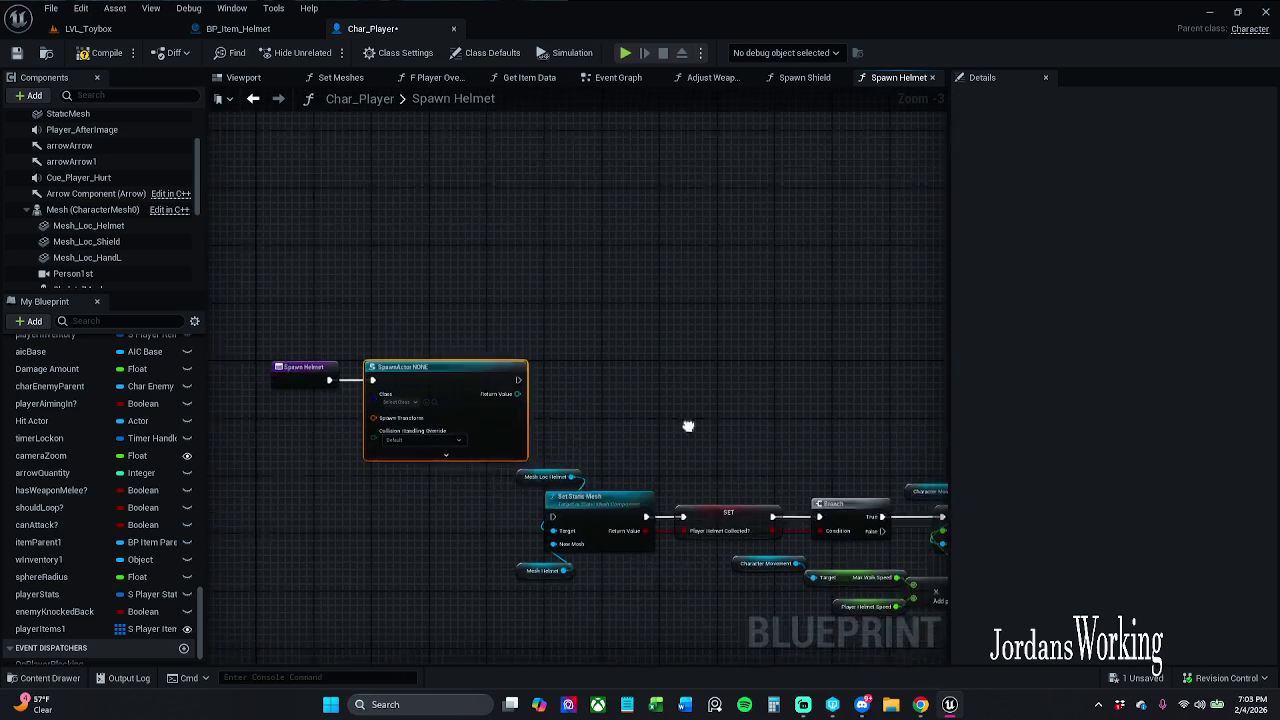
mouse_move(440, 395)
left_mouse_down()
mouse_move(700, 540)
mouse_move(745, 549)
left_mouse_up()
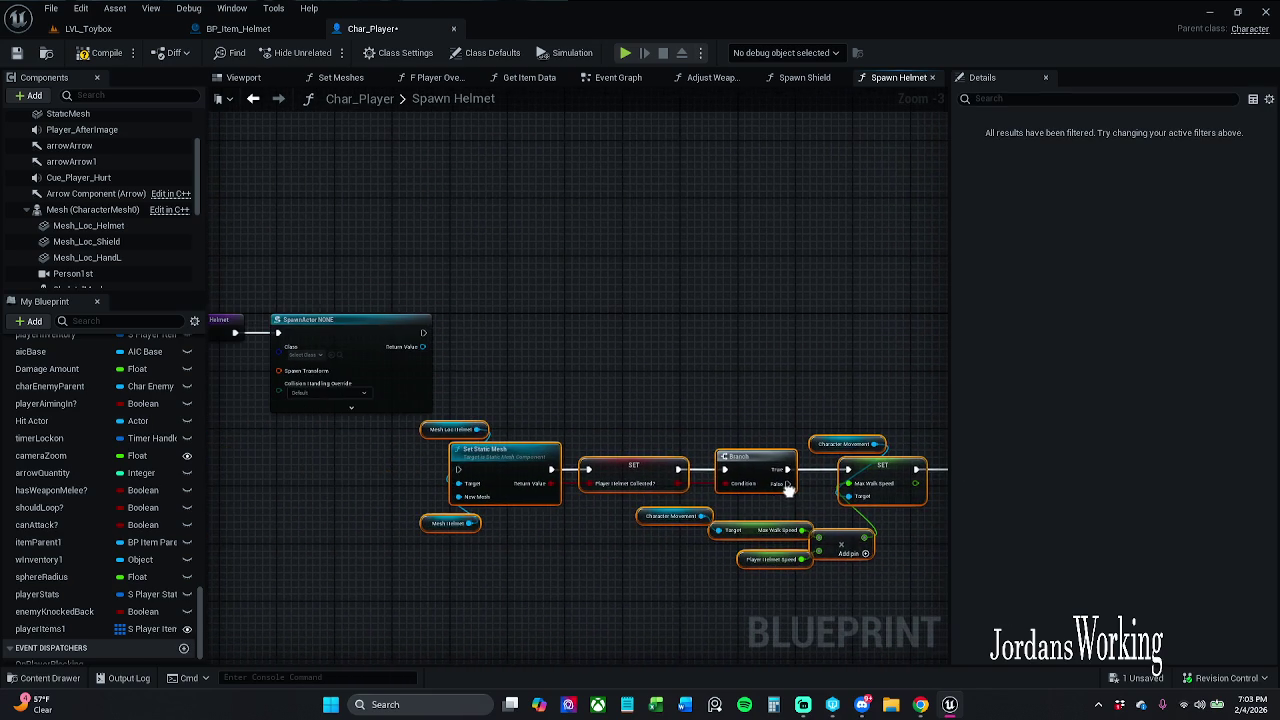
left_click_drag(575, 462, 430, 585)
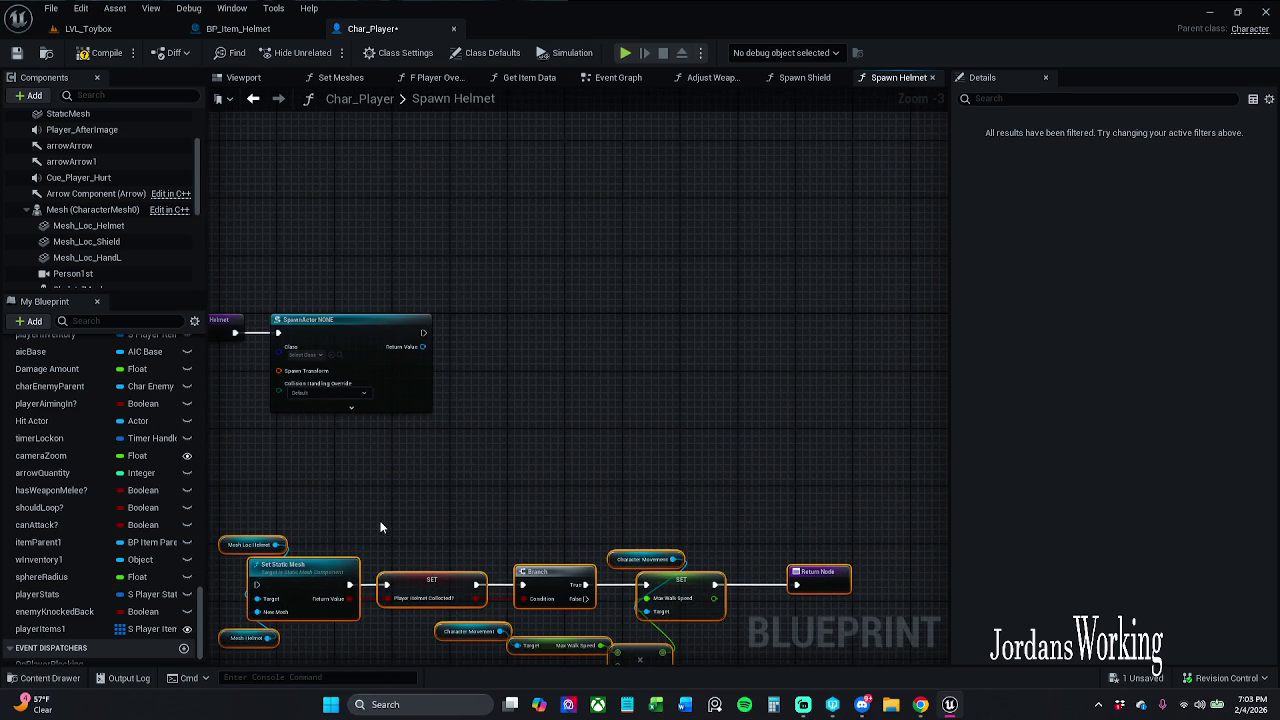
scroll(346, 517, "up", 2)
left_click_drag(524, 373, 515, 386)
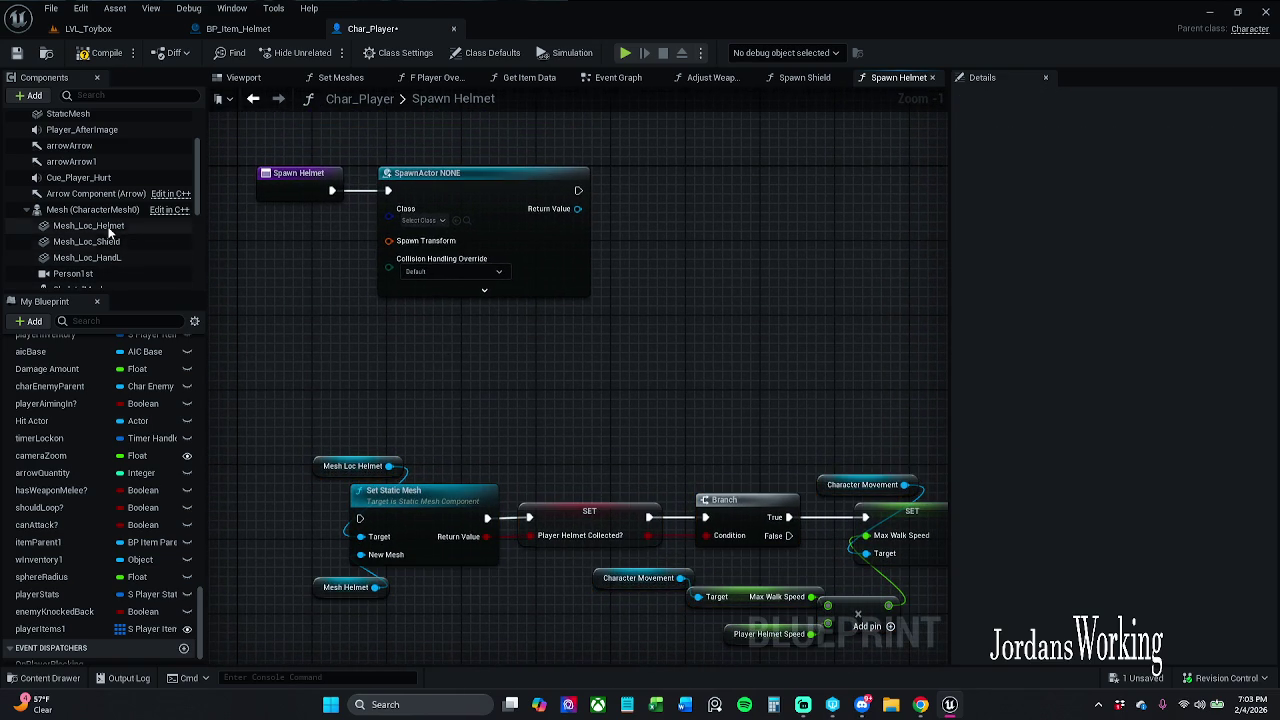
Select the Mesh_Loc_Helmet component and filter its Details by 'ctor'.
left_click(88, 225)
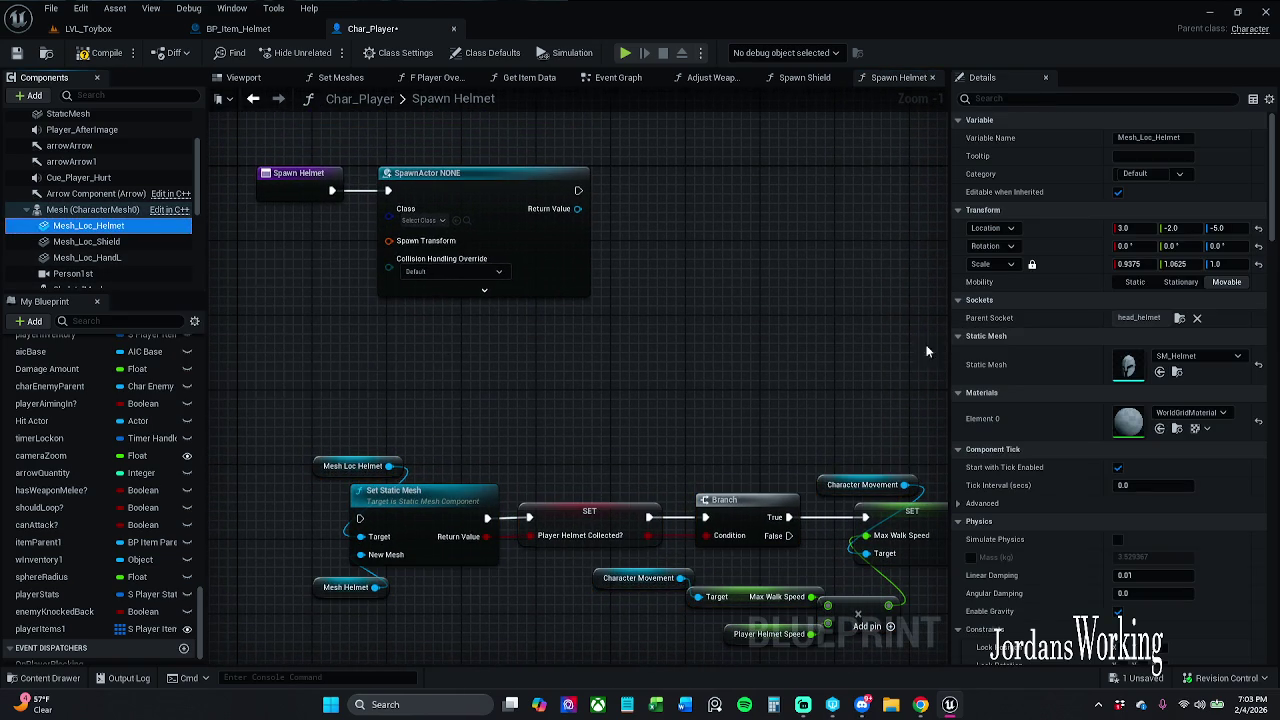
left_click(1094, 98)
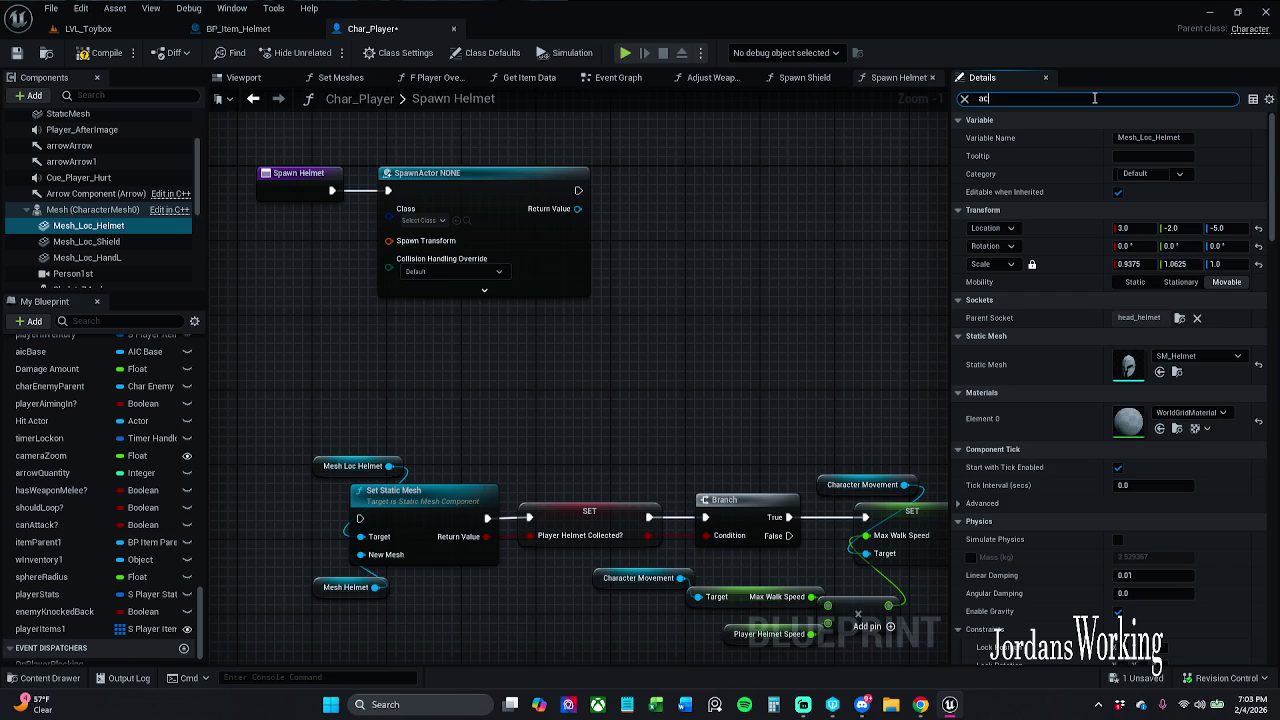
type("ctor")
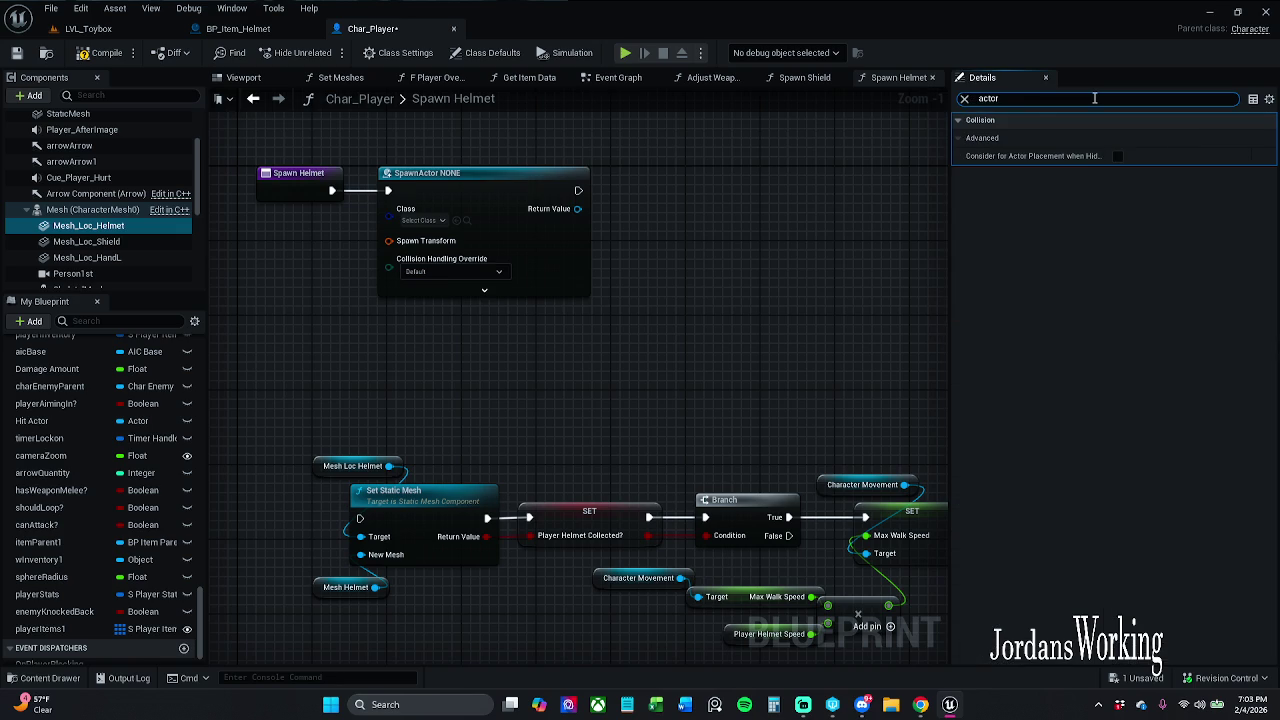
Clear the Details filter and search 'attach com' from Spawn Helmet's execution pin.
left_click(611, 393)
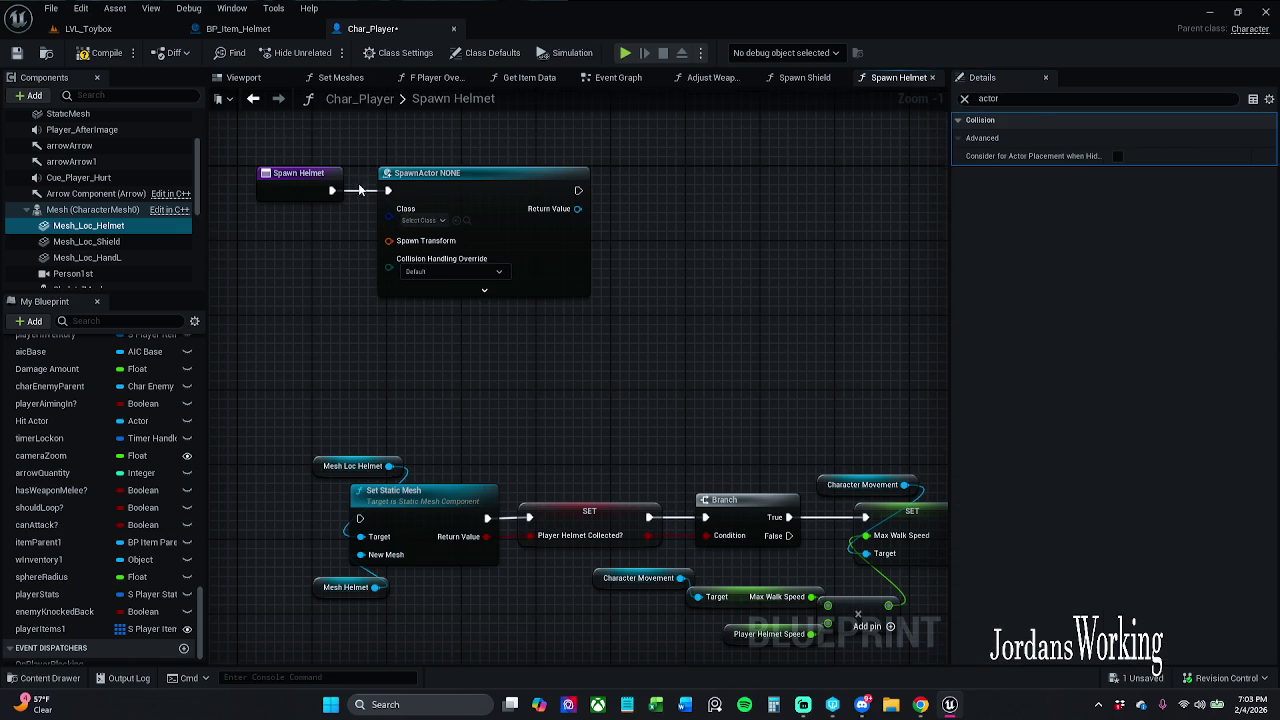
left_click_drag(360, 190, 378, 262)
left_click(964, 100)
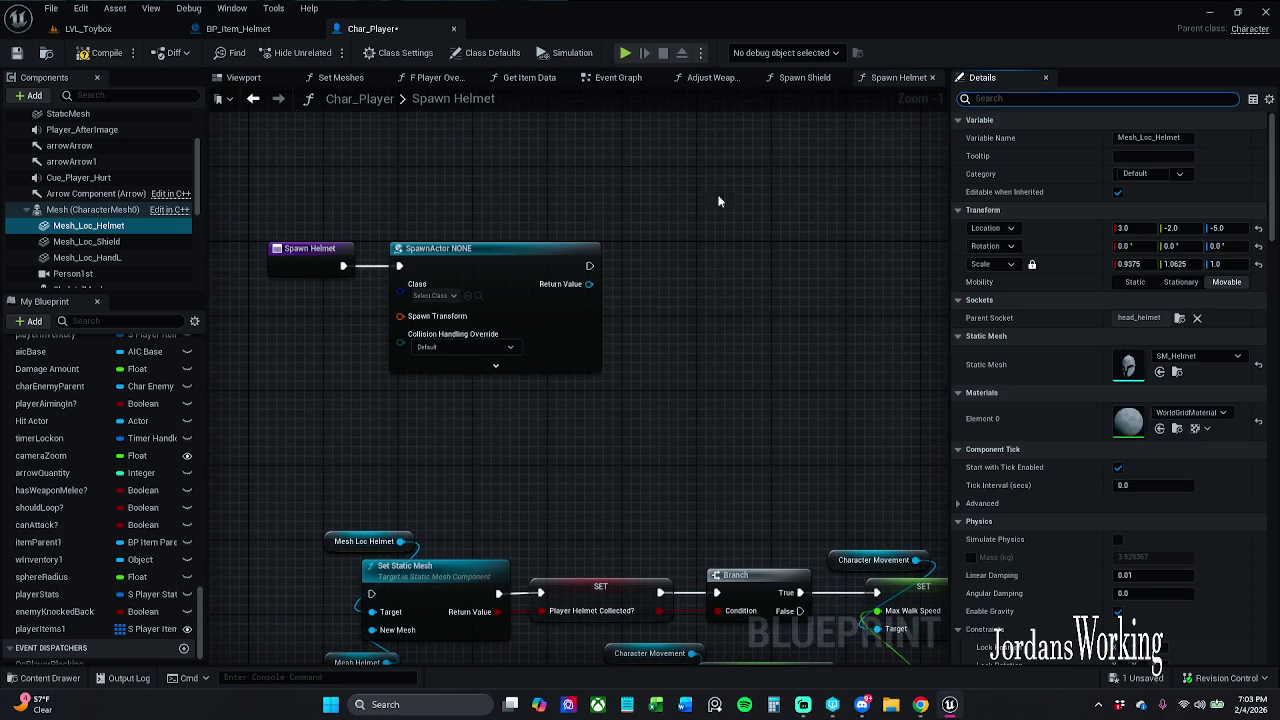
left_click_drag(343, 265, 428, 201)
type("attach")
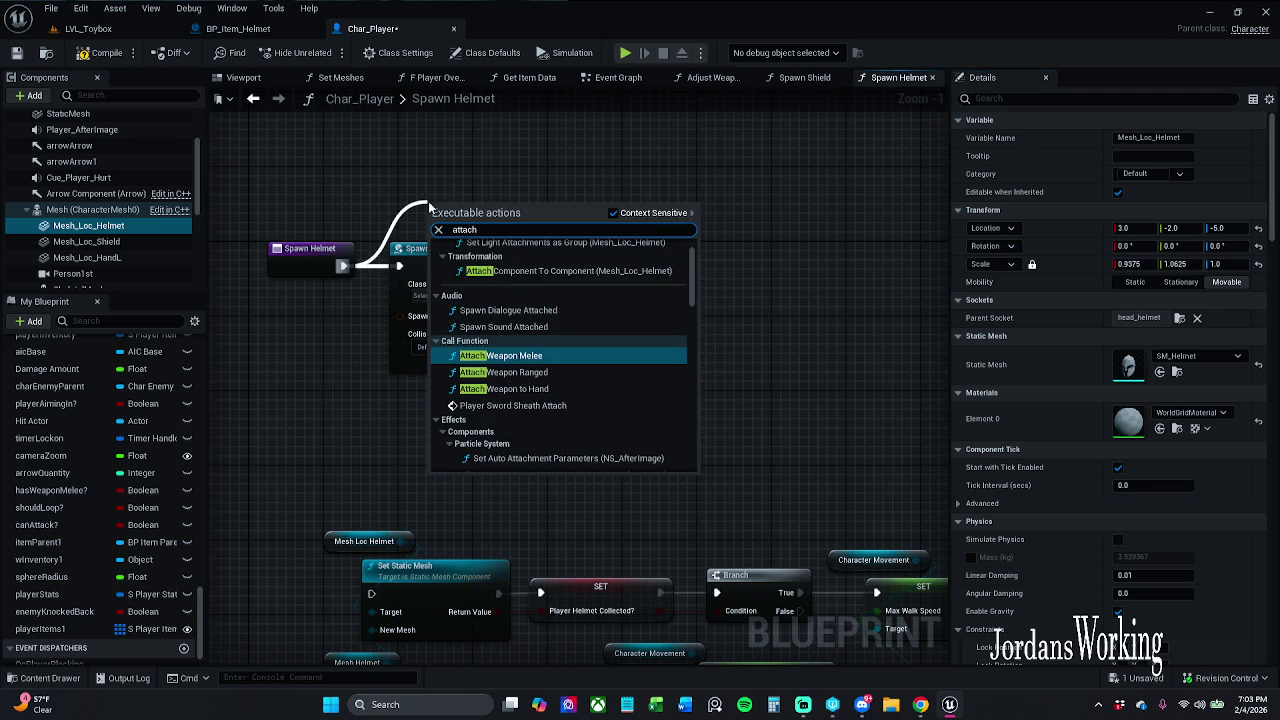
type(" com")
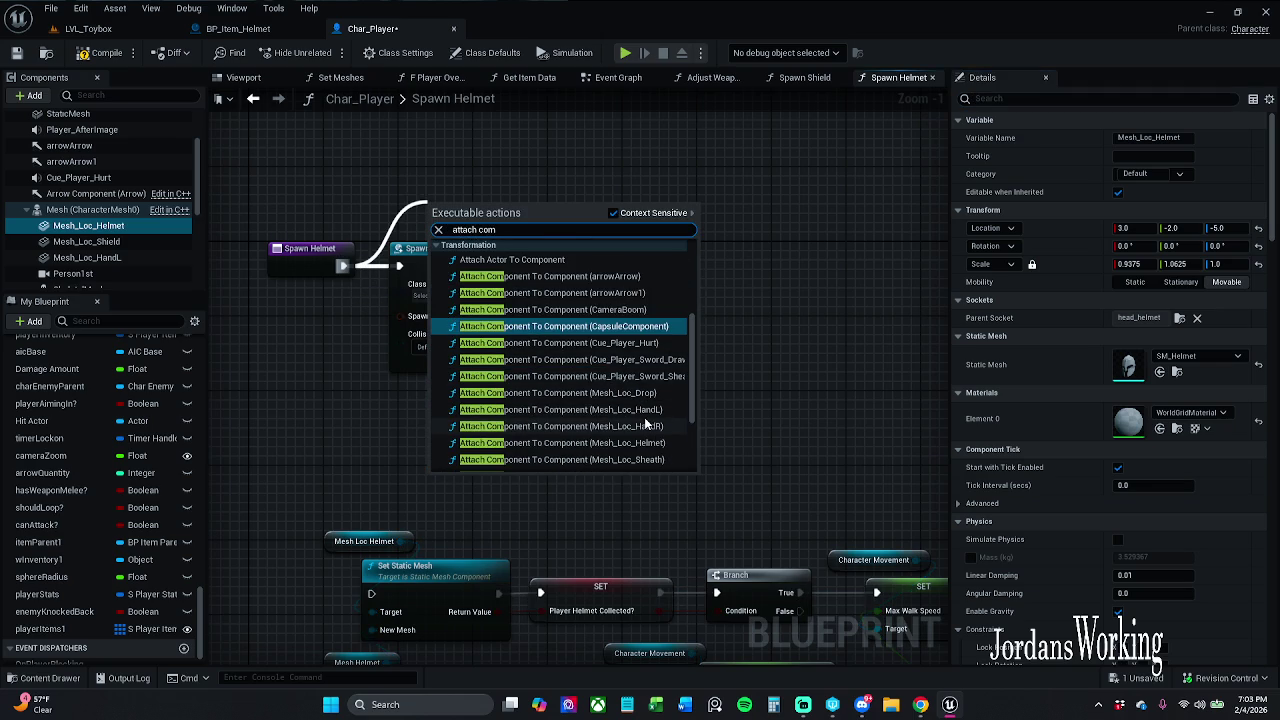
Add Attach Component To Component (Mesh_Loc_Helmet) and delete the unused SpawnActor NONE node.
left_click(662, 443)
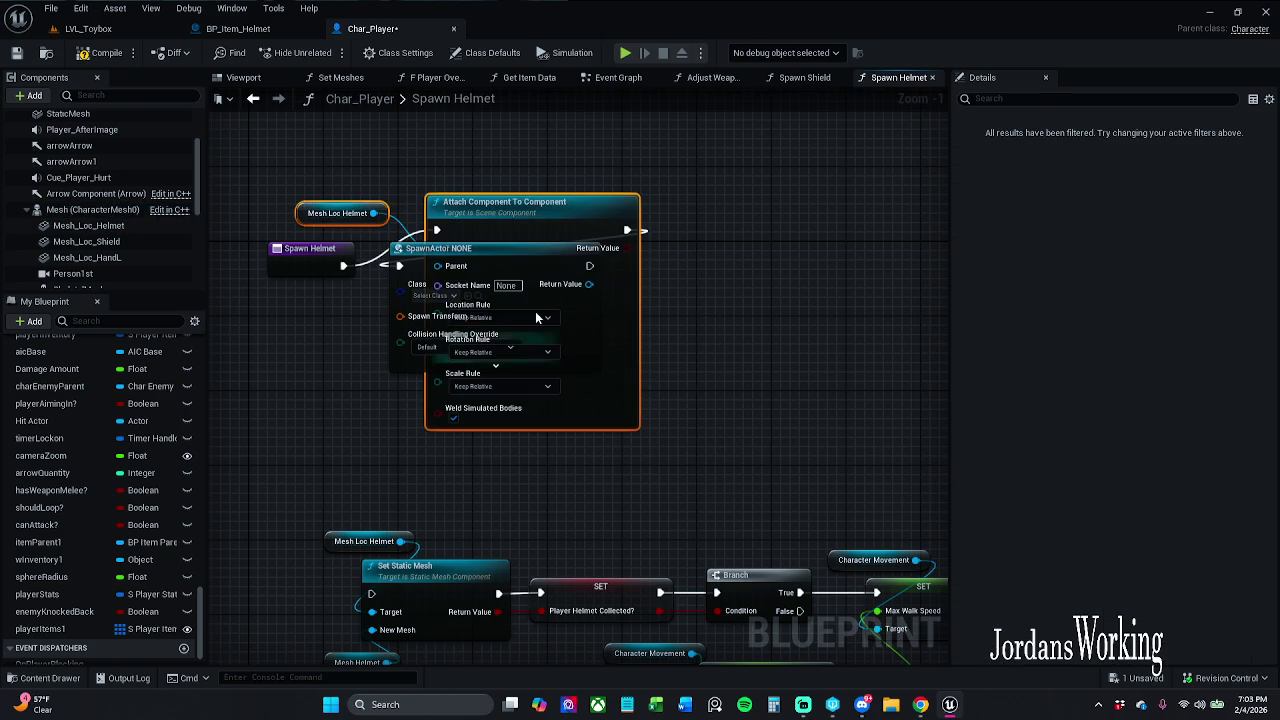
mouse_move(535, 232)
left_mouse_down()
mouse_move(741, 149)
mouse_move(762, 119)
left_mouse_up()
left_click(555, 365)
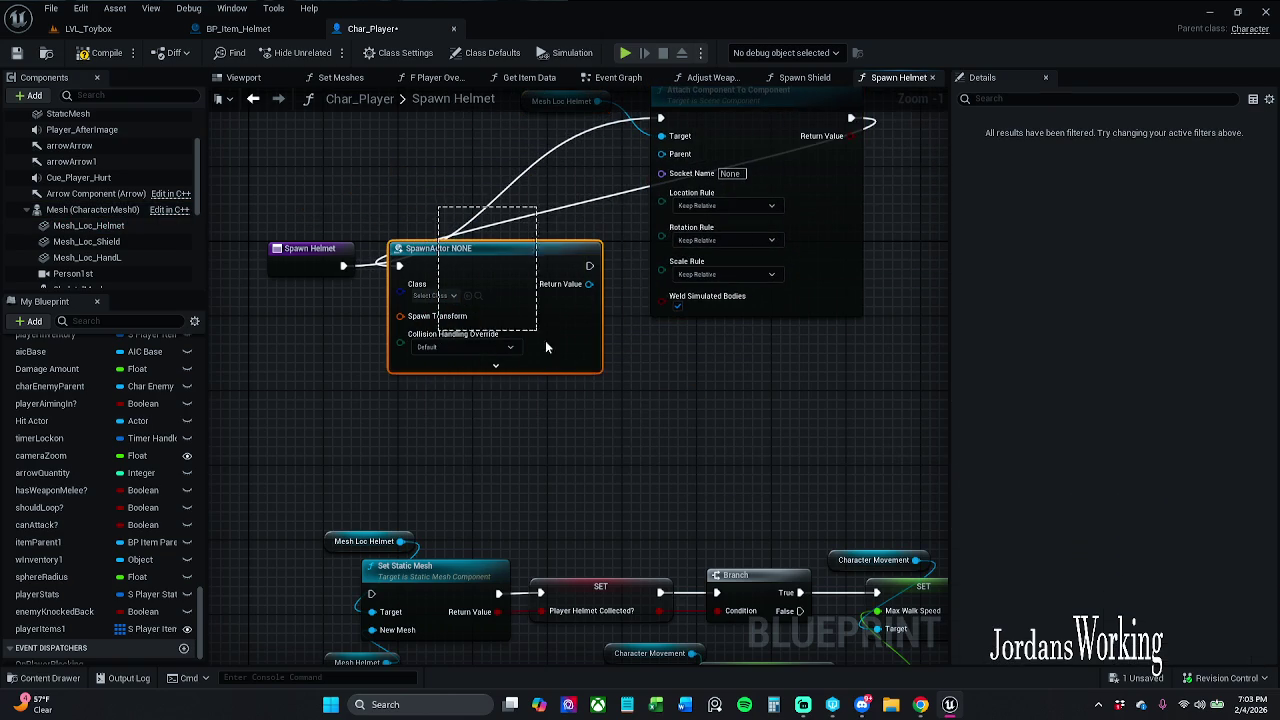
key("Delete")
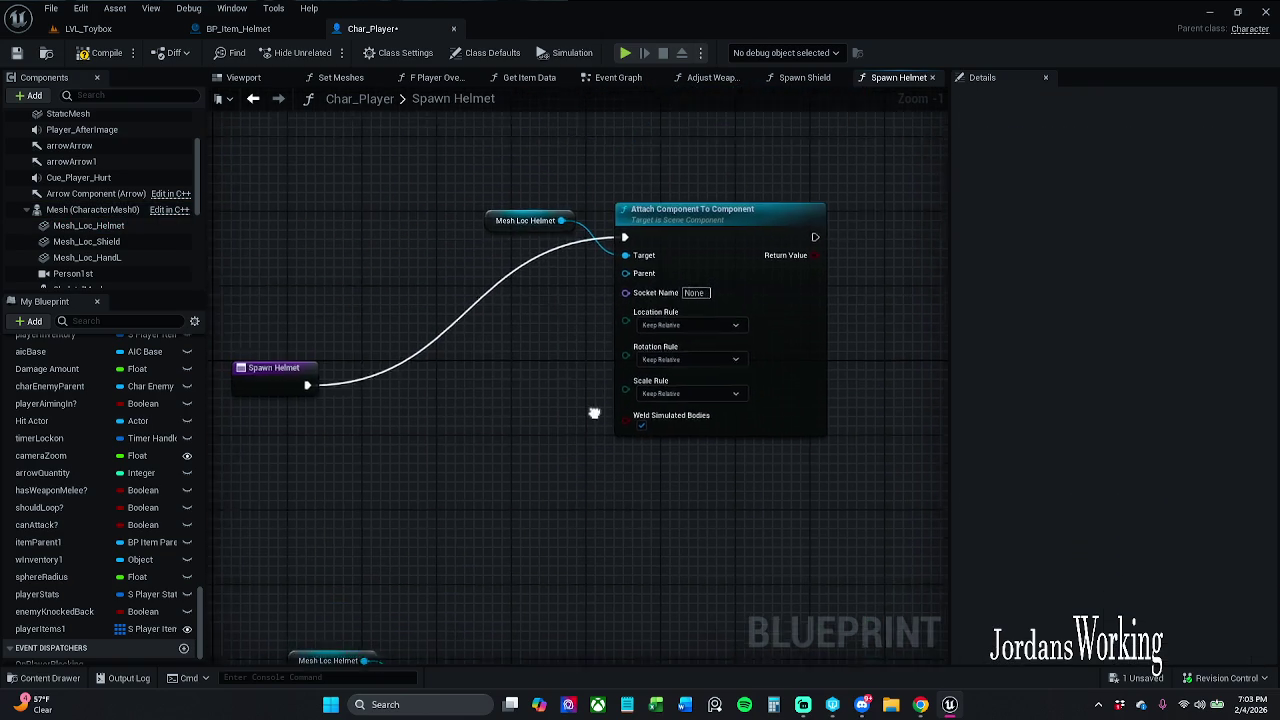
Reposition the Mesh Loc Helmet getter, Spawn Helmet entry and Attach node.
mouse_move(506, 202)
left_mouse_down()
mouse_move(680, 271)
mouse_move(493, 408)
left_mouse_up()
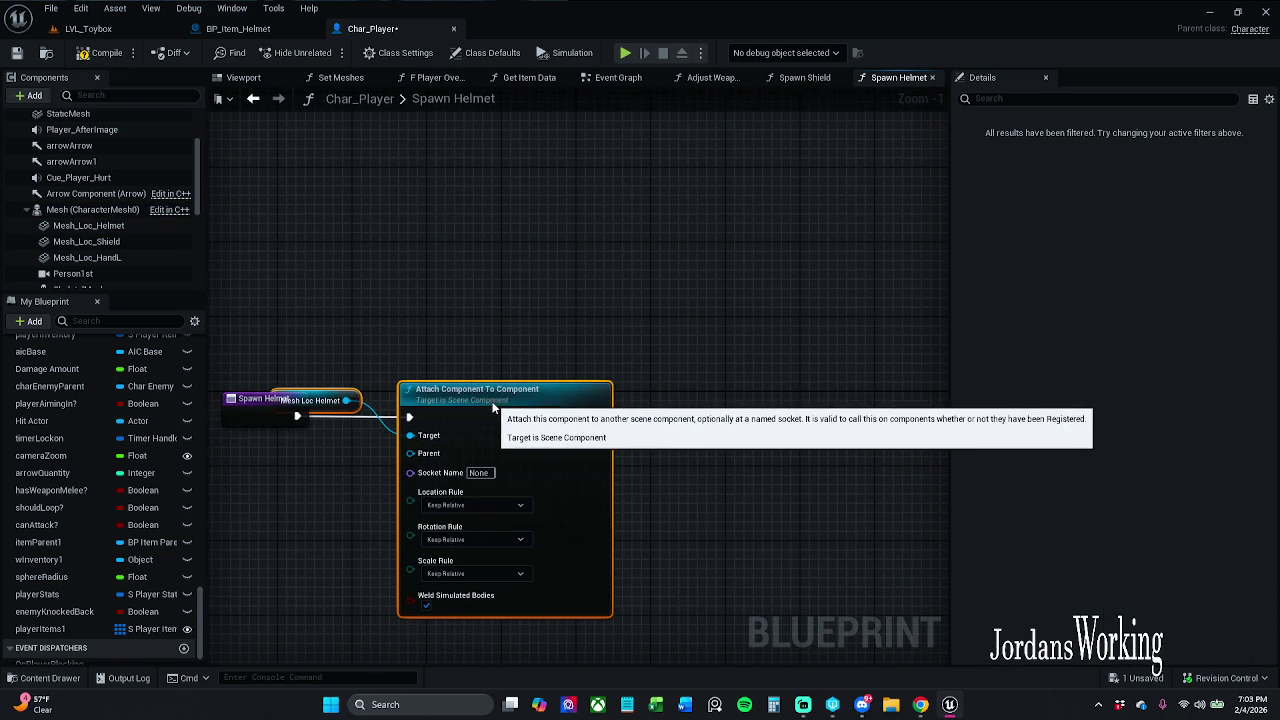
left_click(471, 314)
mouse_move(365, 392)
left_mouse_down()
mouse_move(428, 347)
mouse_move(503, 350)
mouse_move(466, 357)
left_mouse_up()
left_click(466, 423, "ctrl")
left_click_drag(274, 520, 430, 425)
left_click_drag(347, 548, 518, 364)
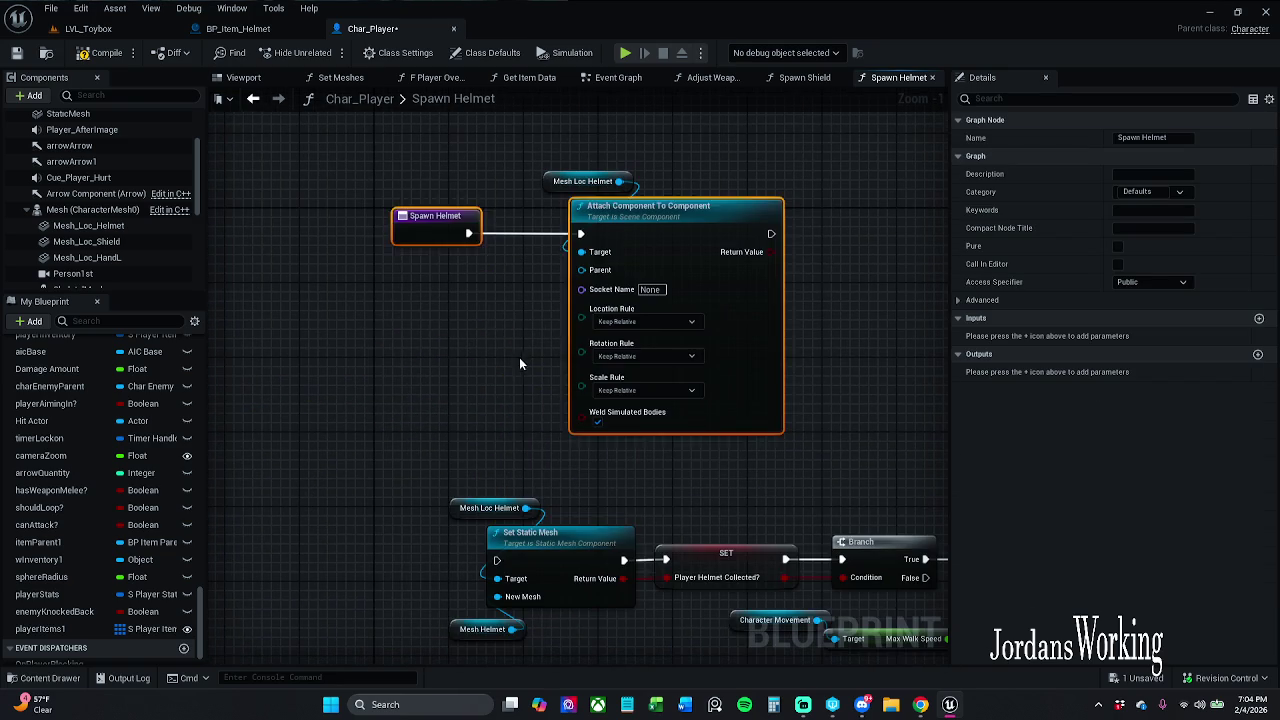
left_click(518, 364)
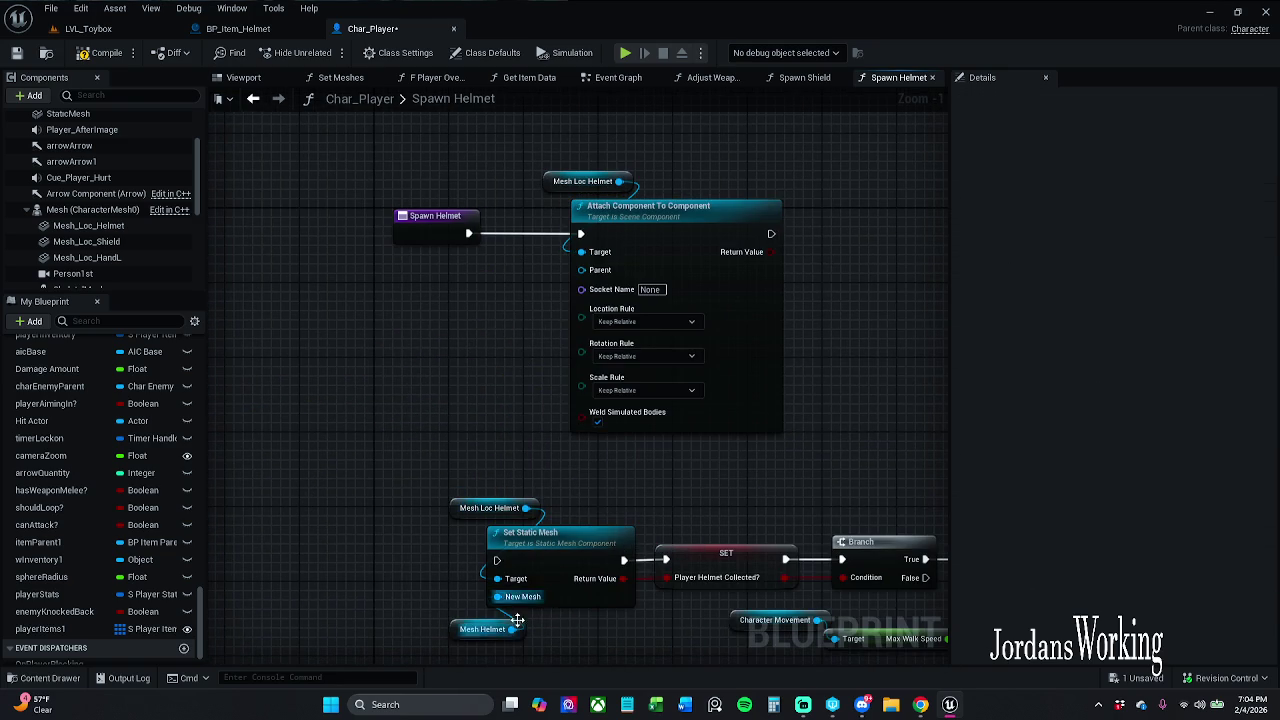
Wire Mesh Loc Helmet into the Attach node's Parent input.
left_click_drag(511, 629, 600, 278)
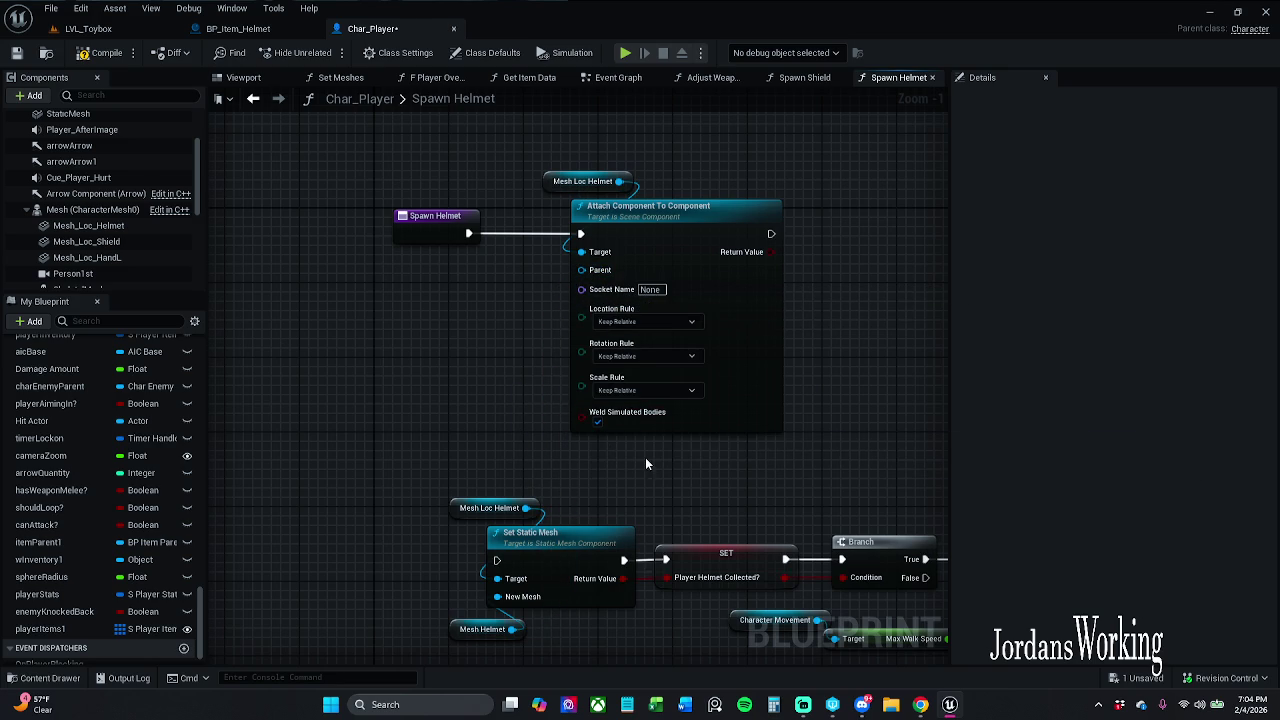
mouse_move(490, 475)
left_mouse_down()
mouse_move(535, 415)
mouse_move(547, 238)
left_mouse_up()
left_click(443, 477)
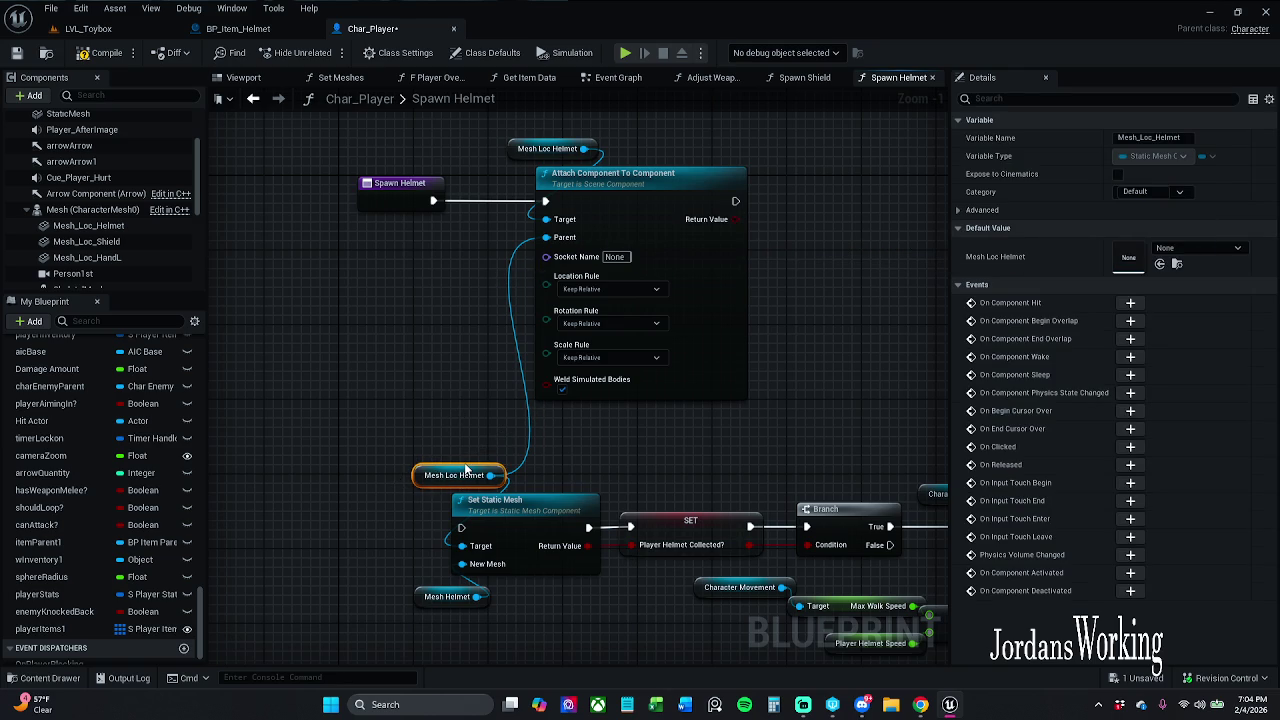
left_click(568, 190)
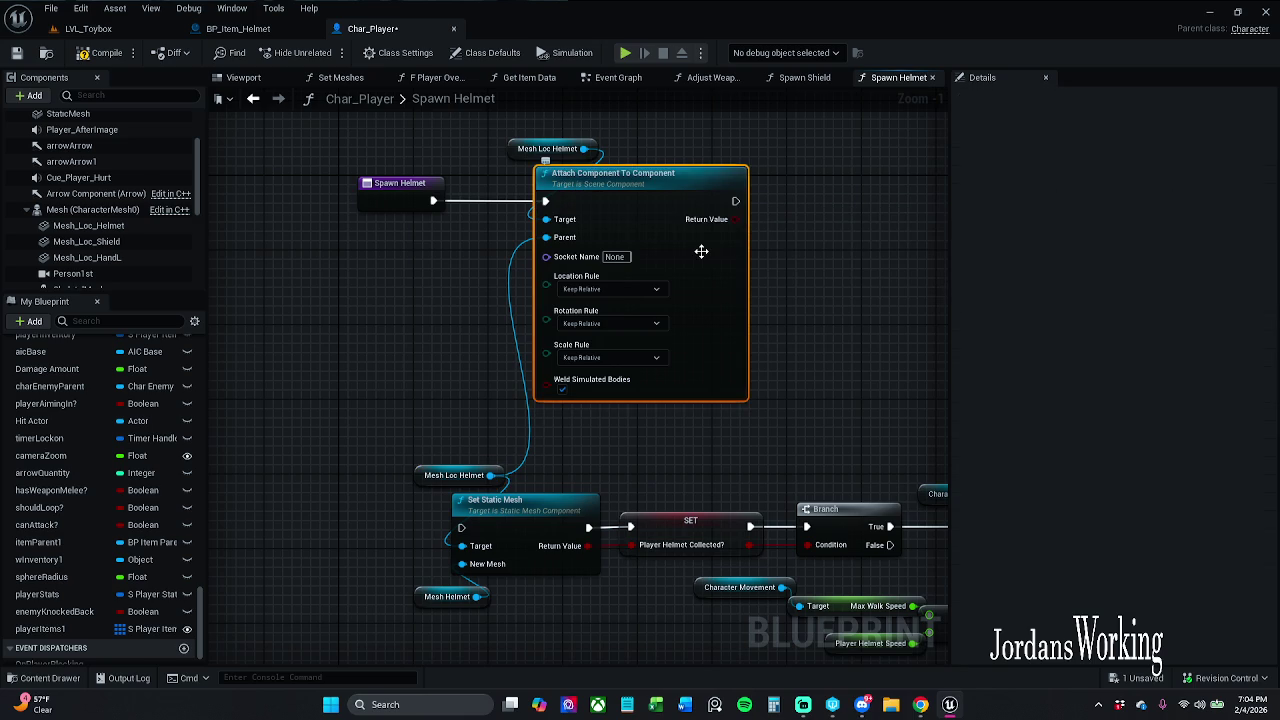
Replace the Attach Component node with Attach Actor To Component, wired after Spawn Helmet.
key("Delete")
left_click_drag(584, 148, 558, 186)
type("attach")
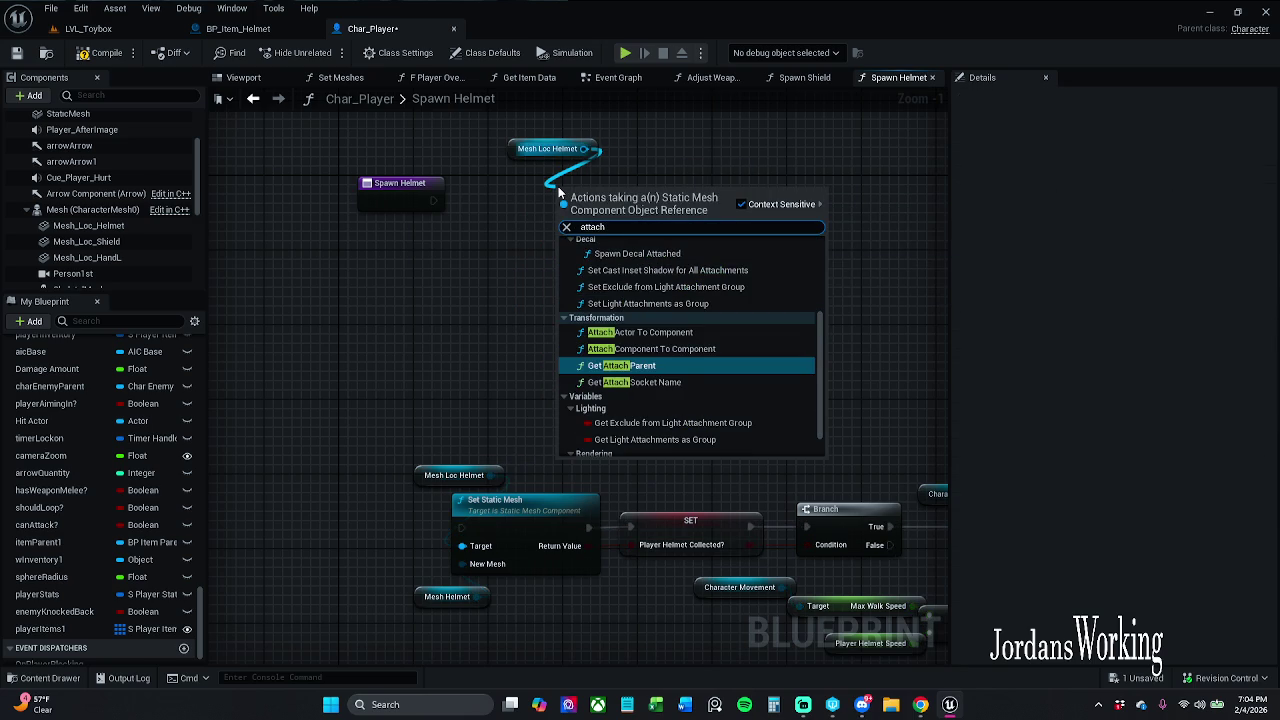
key("Up")
key("Up")
key("Return")
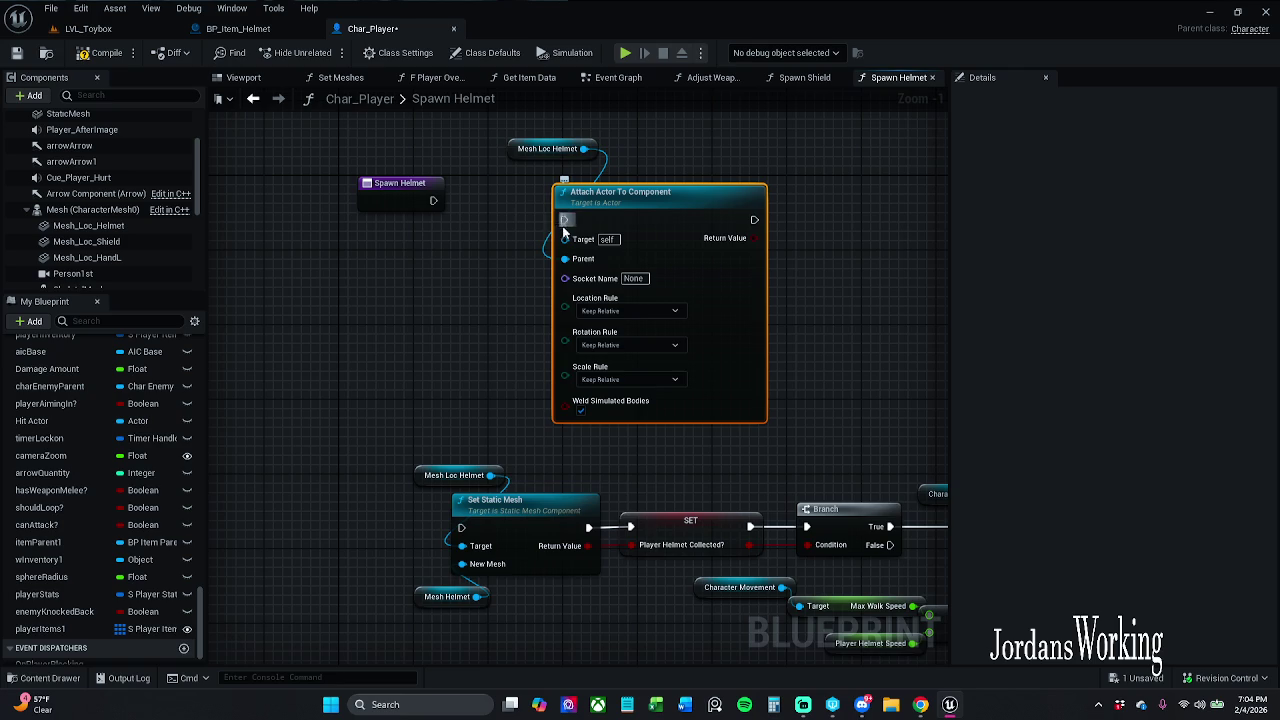
left_click_drag(564, 222, 433, 201)
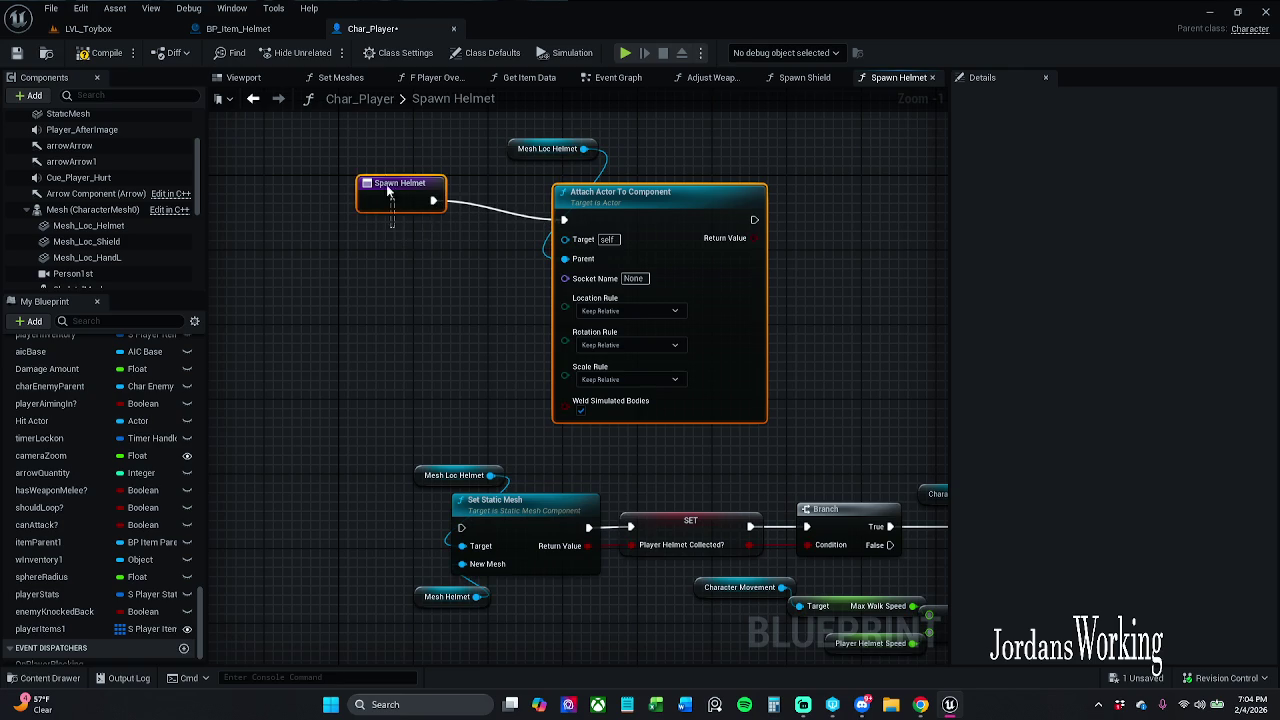
key("q")
left_click(520, 301)
Try wiring Mesh Loc Helmet into Target, then delete the Attach Actor node and its getter.
mouse_move(476, 596)
left_mouse_down()
mouse_move(505, 328)
mouse_move(440, 320)
left_mouse_up()
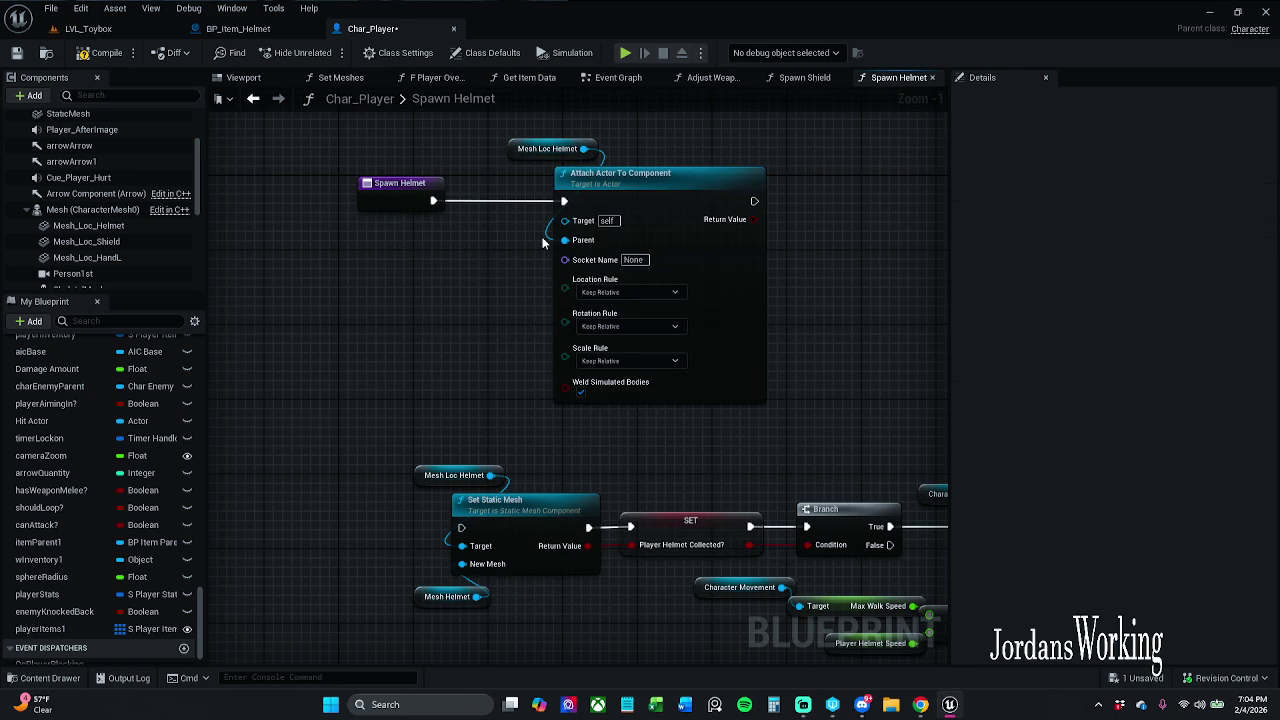
left_click(548, 150)
mouse_move(584, 148)
left_mouse_down()
mouse_move(640, 200)
mouse_move(566, 240)
left_mouse_up()
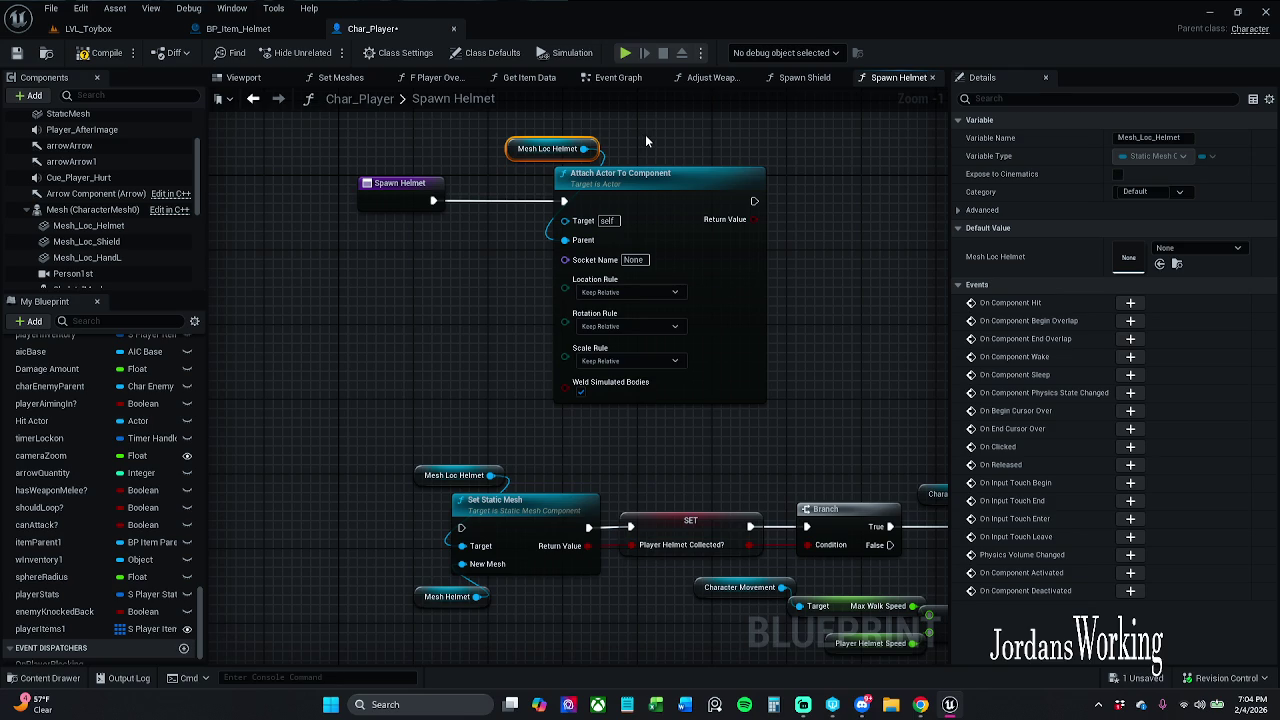
mouse_move(645, 134)
left_mouse_down()
mouse_move(698, 180)
mouse_move(581, 198)
left_mouse_up()
left_click(671, 172)
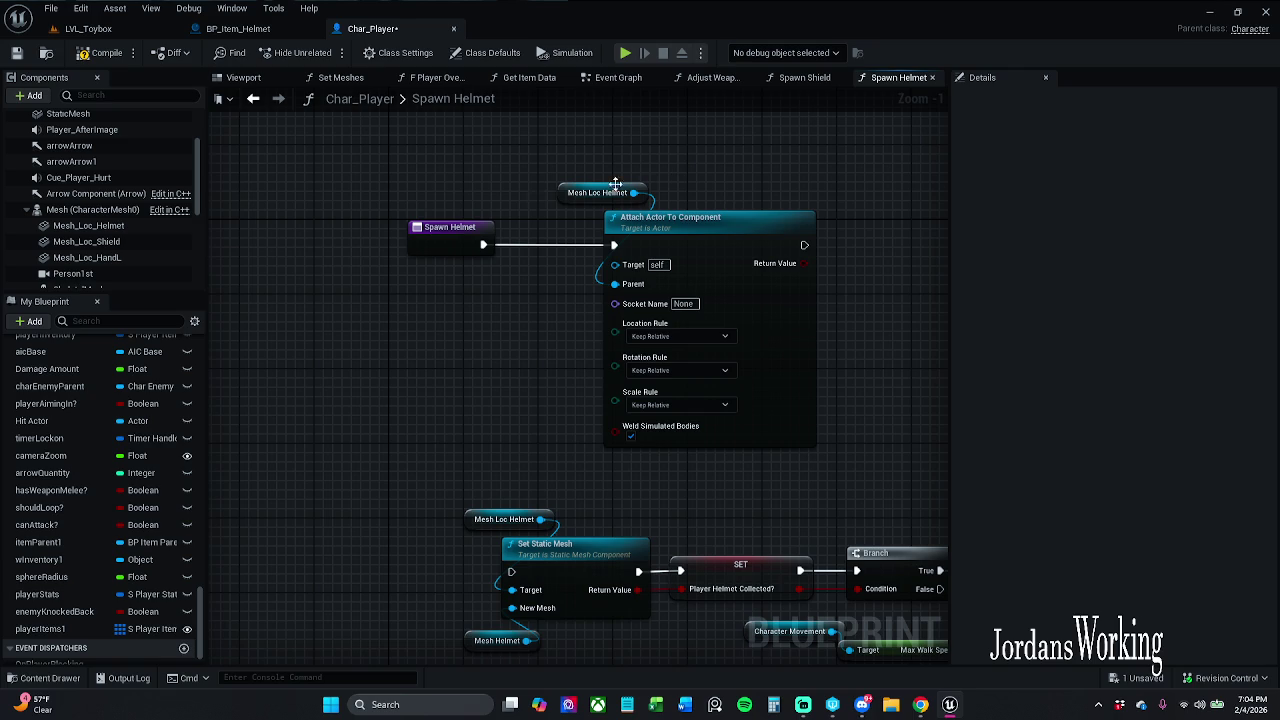
mouse_move(509, 341)
left_mouse_down()
mouse_move(455, 351)
mouse_move(700, 214)
mouse_move(697, 165)
left_mouse_up()
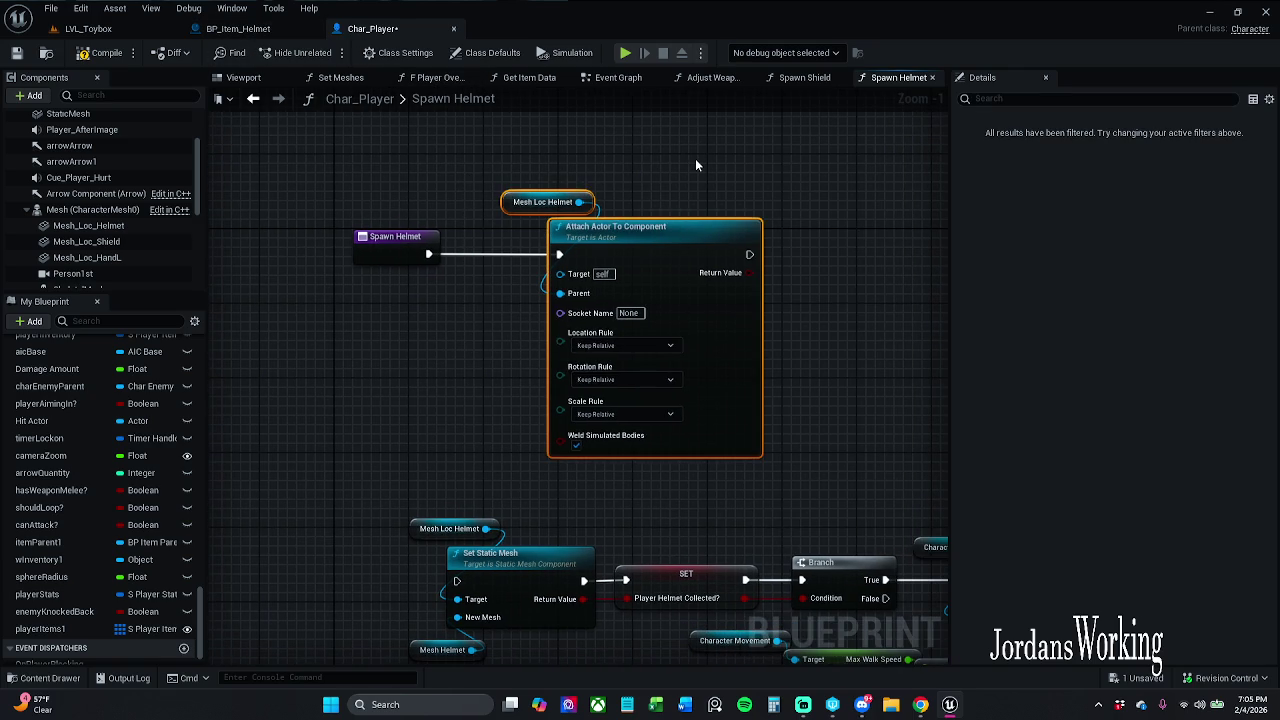
key("Delete")
left_click_drag(429, 253, 534, 256)
Add a Spawn Actor from Class node with class BP_Item_Helmet.
type("spawn")
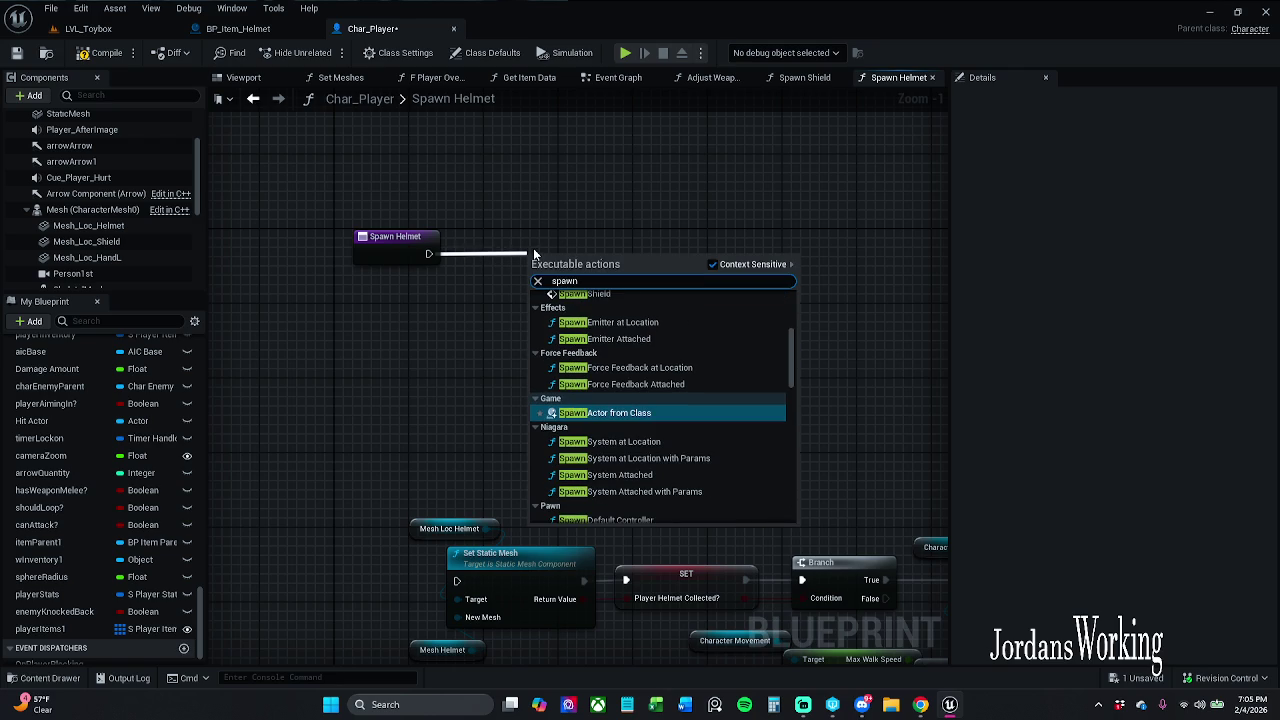
key("Return")
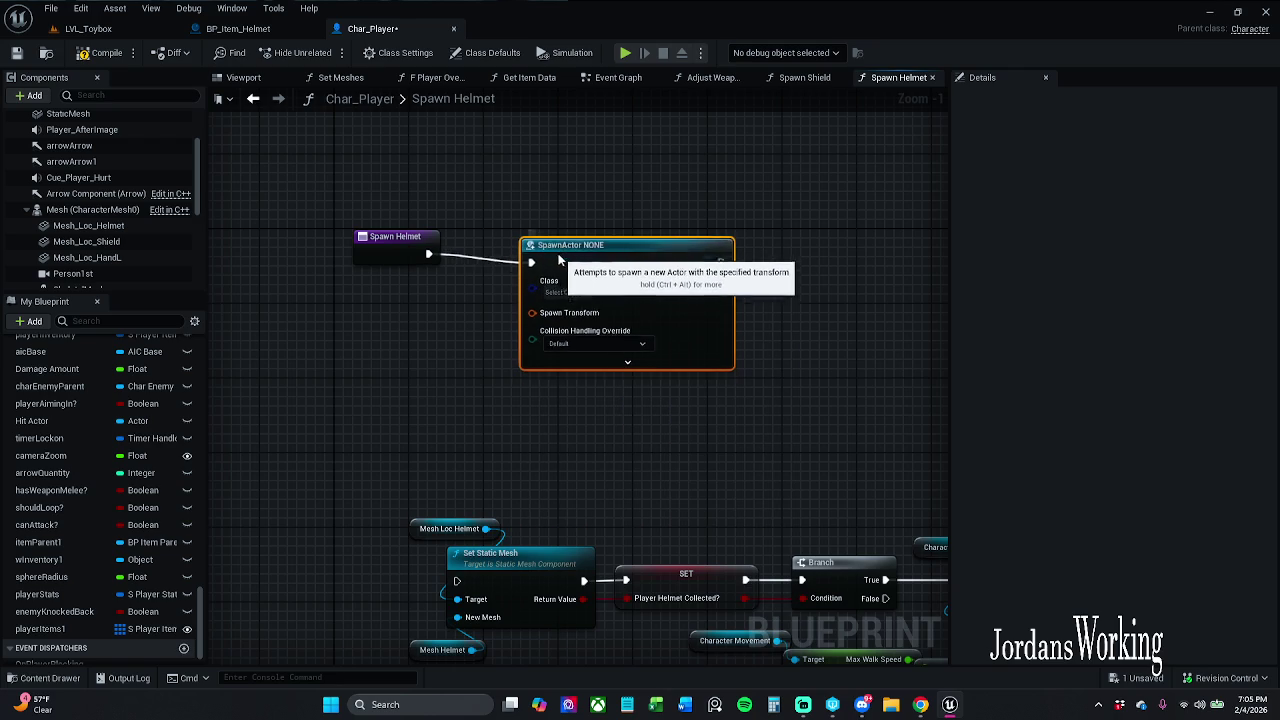
left_click(400, 250, "ctrl")
left_click(405, 280)
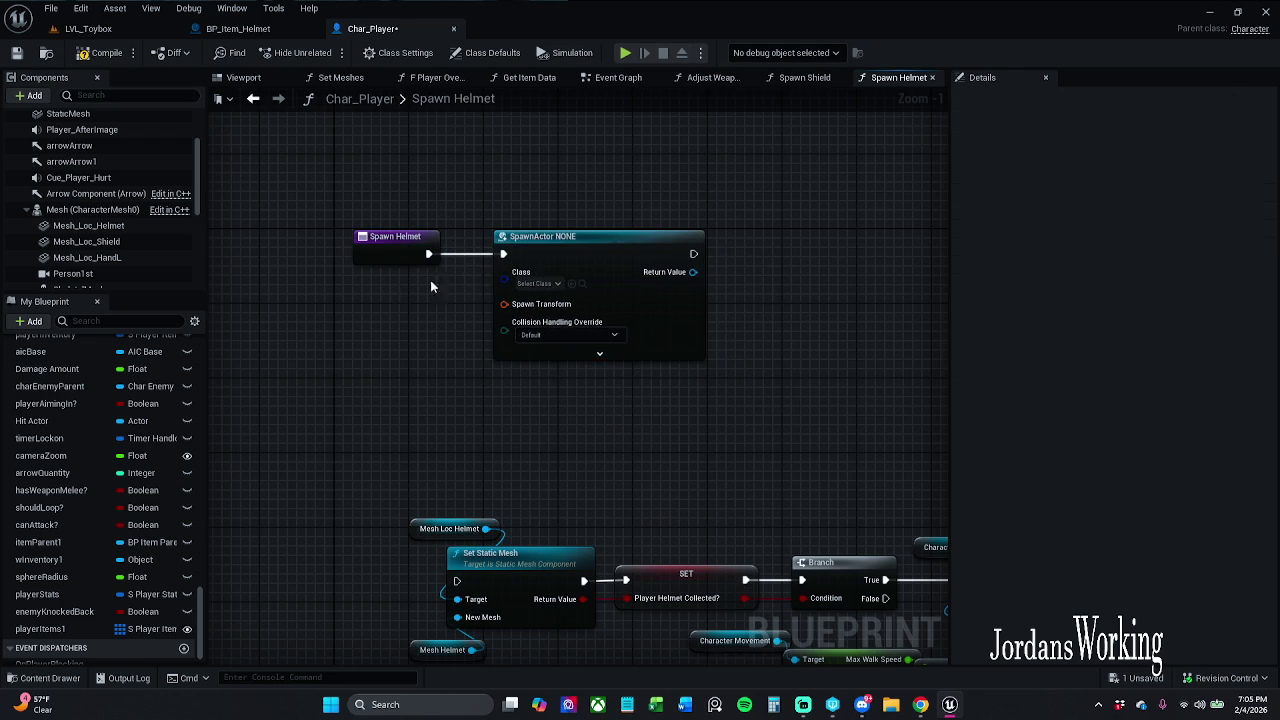
left_click(538, 283)
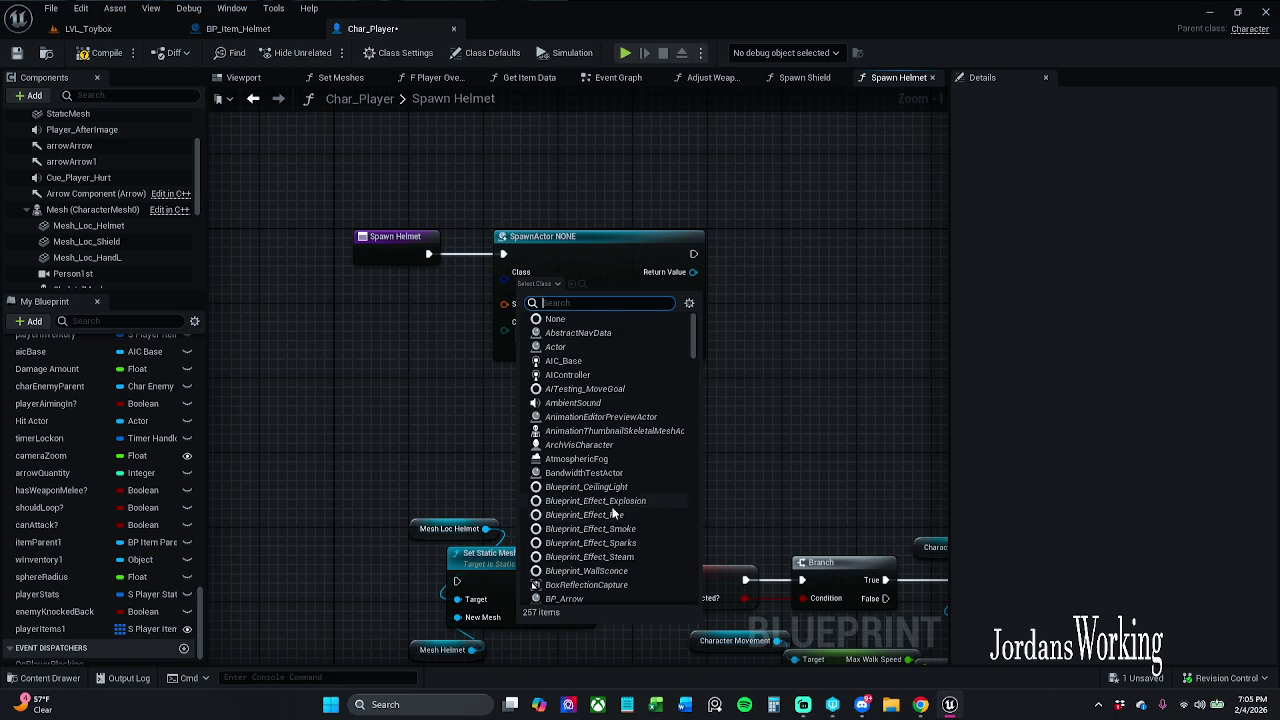
scroll(616, 540, "down", 3)
scroll(616, 540, "down", 2)
scroll(621, 510, "down", 2)
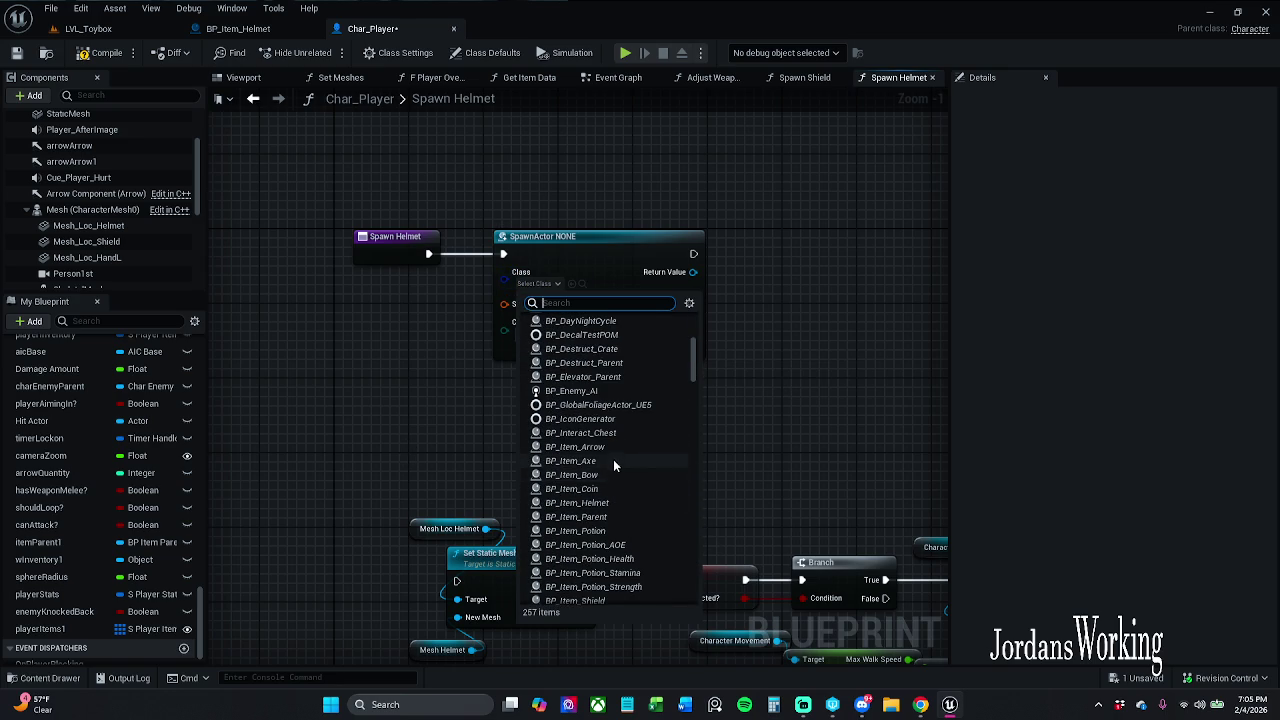
scroll(614, 470, "down", 2)
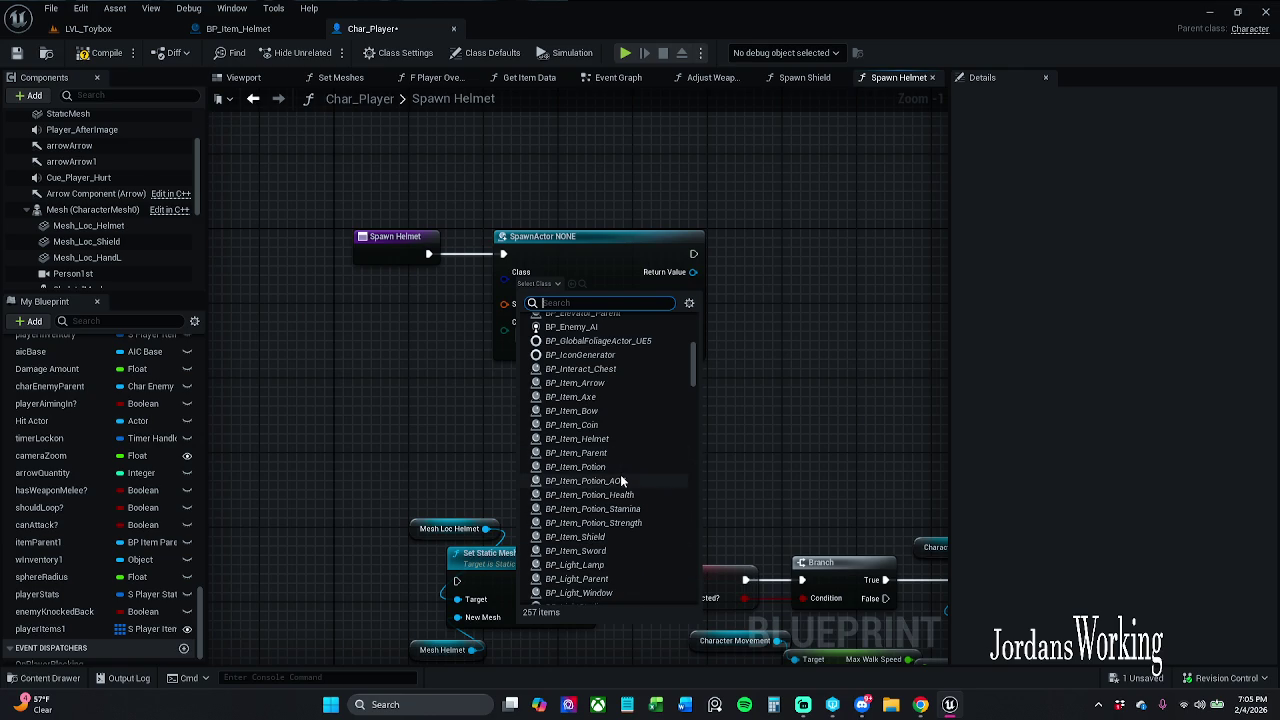
scroll(628, 525, "down", 2)
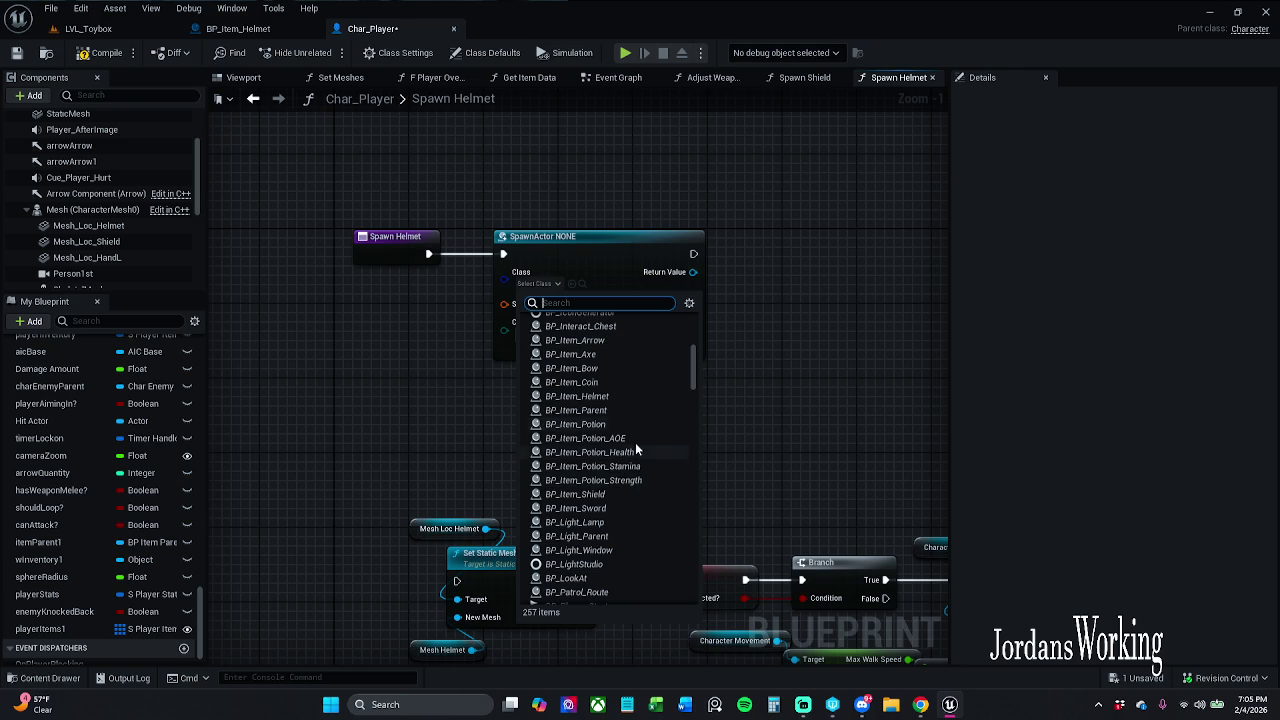
left_click(620, 396)
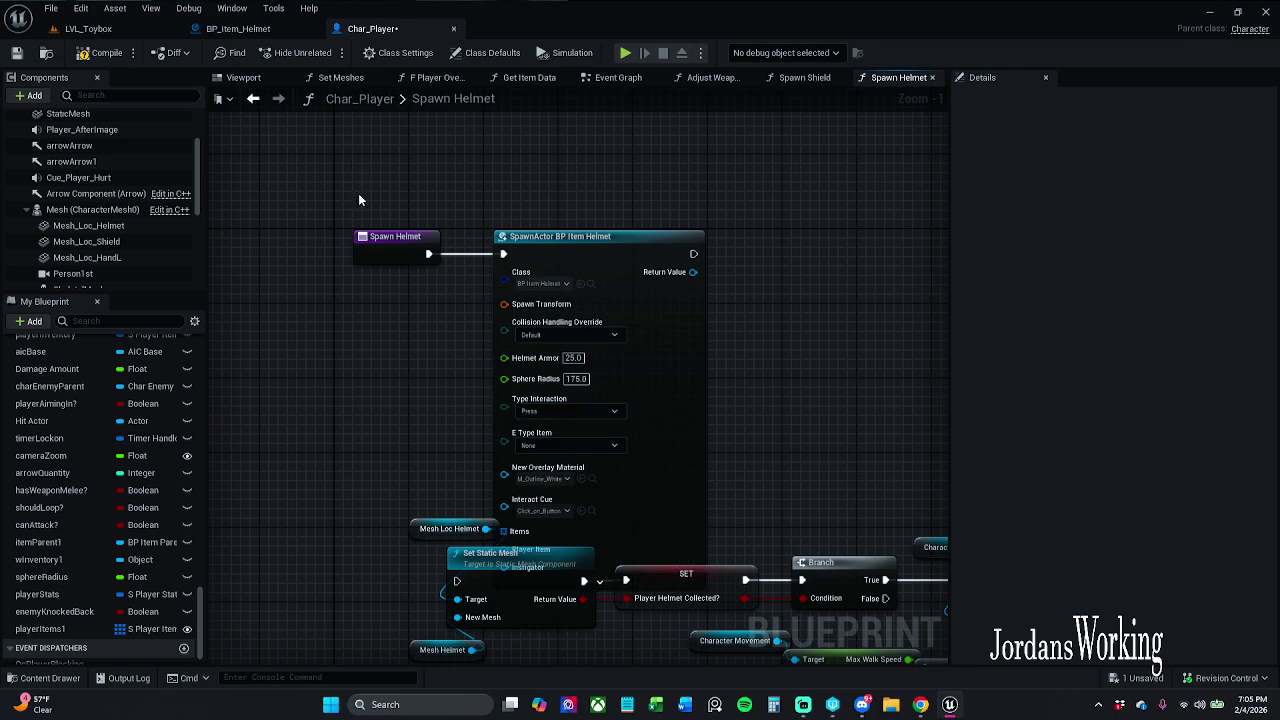
Set Collision Handling Override to Always Spawn, Ignore Collisions, then compile the blueprint.
left_click_drag(362, 214, 580, 305)
mouse_move(389, 242)
left_mouse_down()
mouse_move(378, 111)
mouse_move(448, 310)
mouse_move(437, 269)
left_mouse_up()
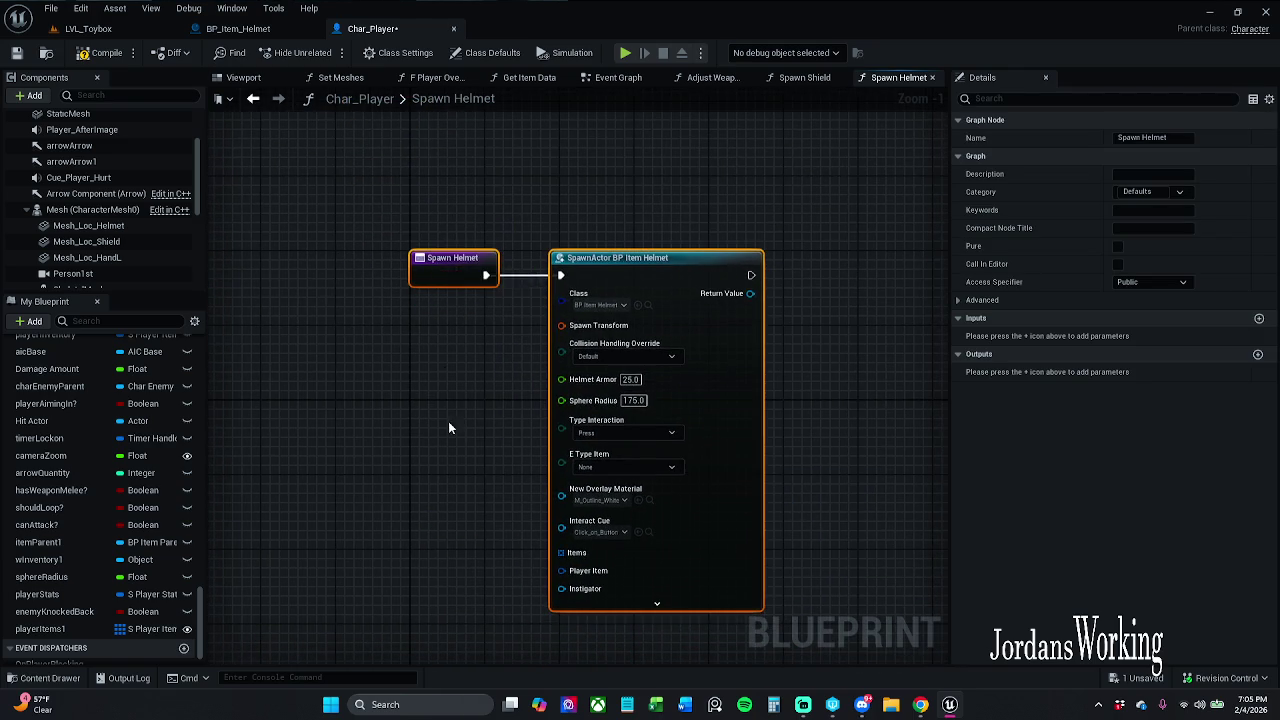
left_click_drag(448, 419, 427, 394)
left_click_drag(453, 451, 462, 400)
scroll(450, 436, "down", 1)
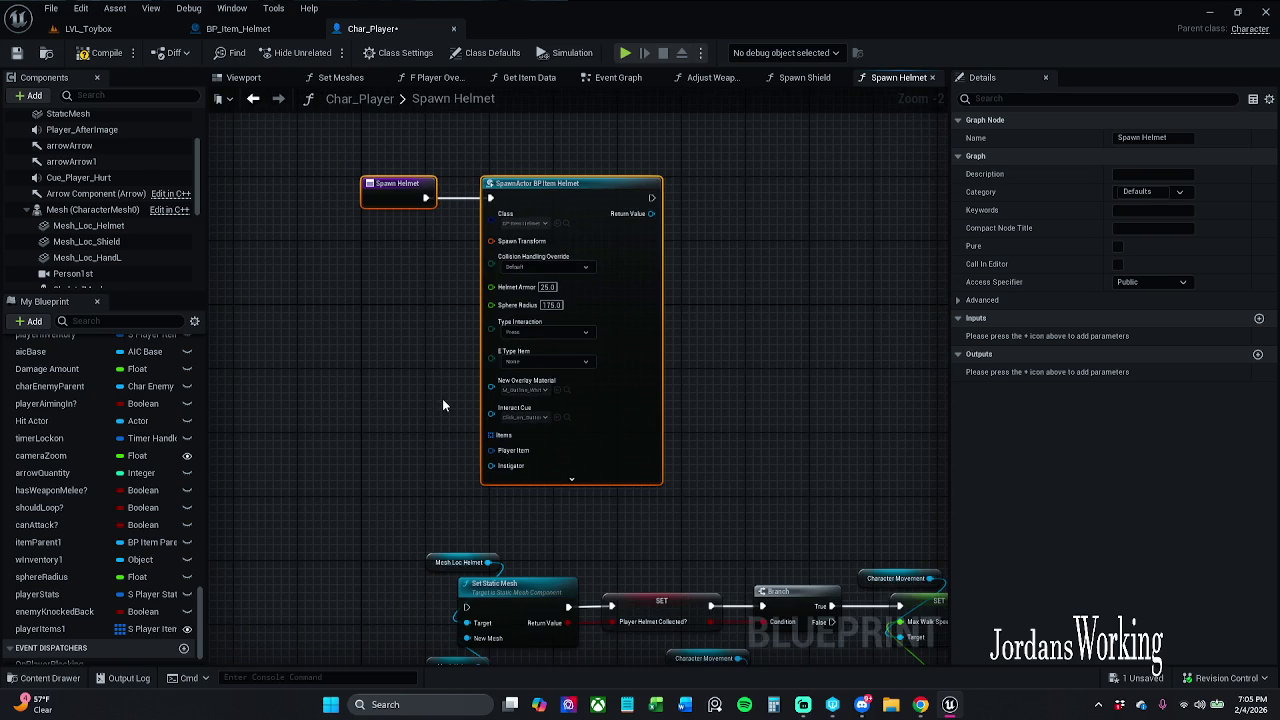
left_click(585, 268)
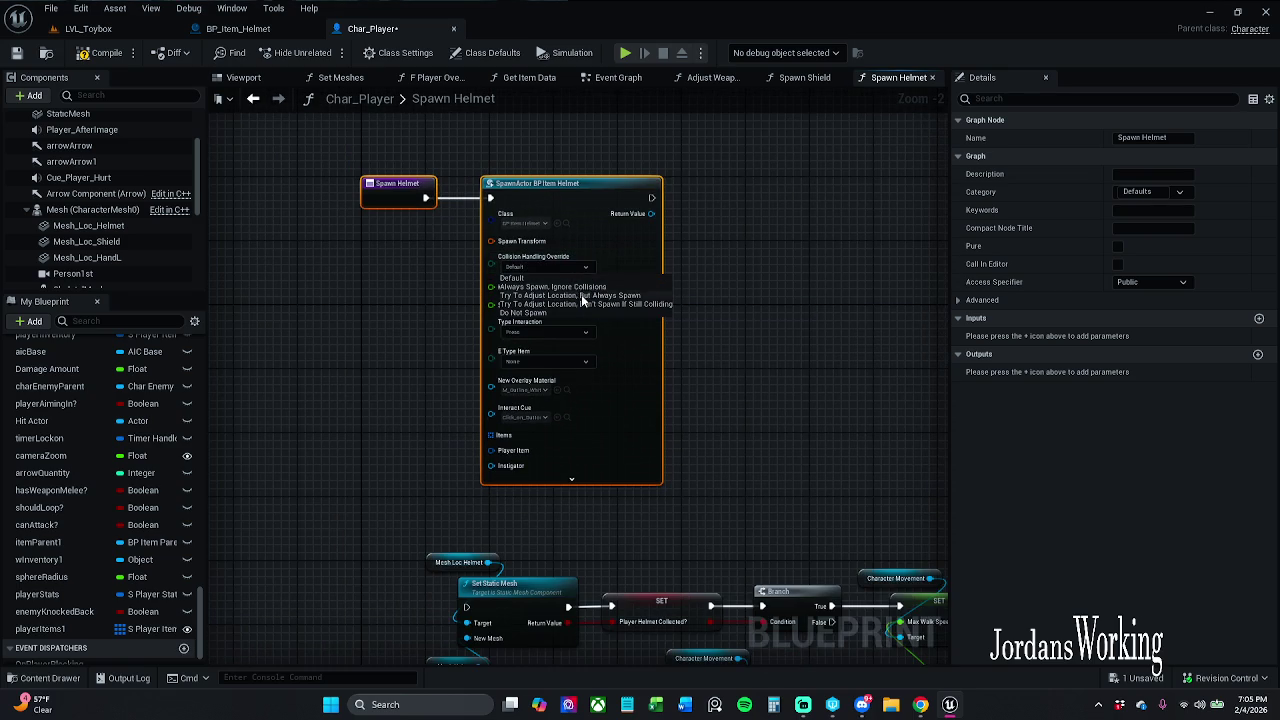
left_click(581, 288)
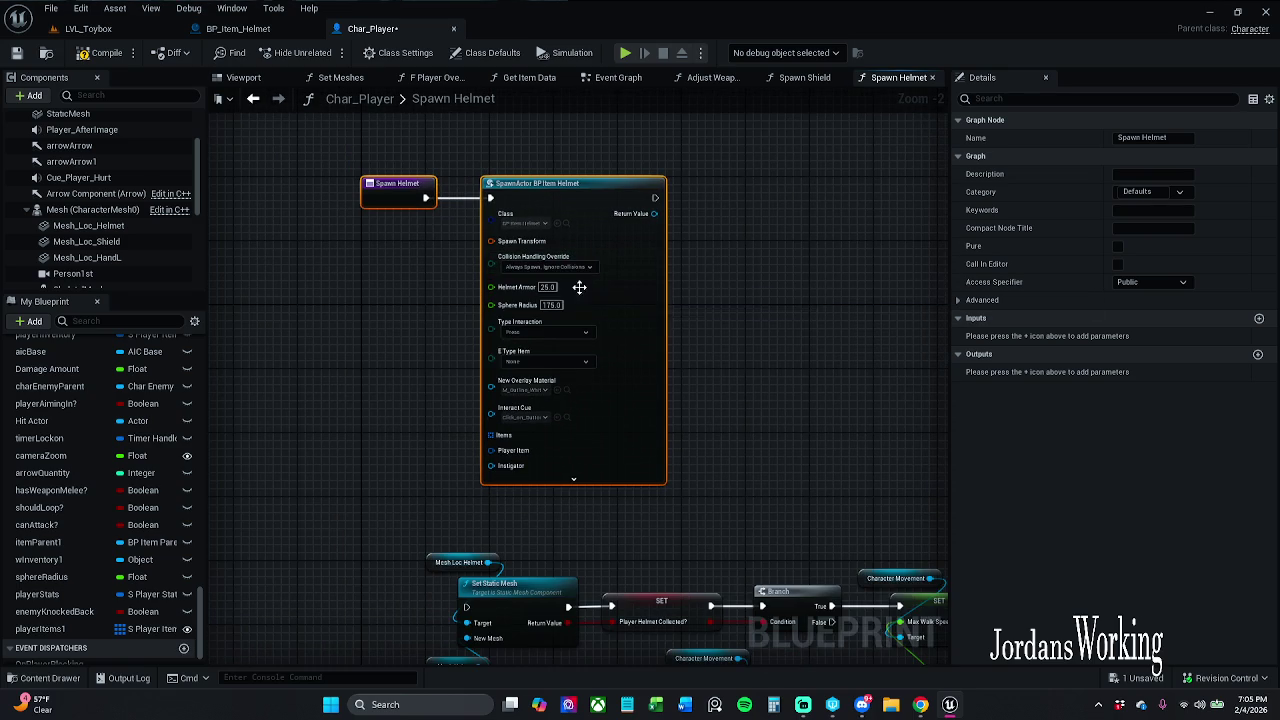
mouse_move(650, 512)
left_mouse_down()
mouse_move(677, 491)
mouse_move(636, 433)
left_mouse_up()
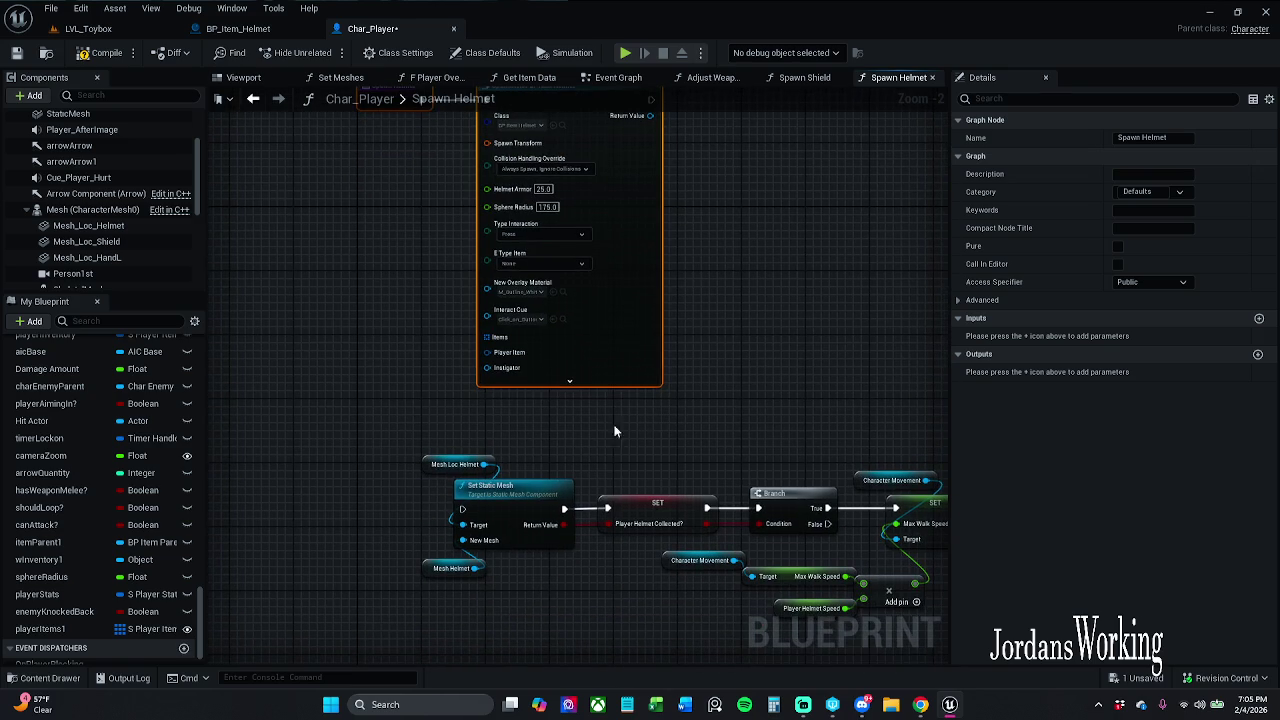
left_click_drag(573, 391, 548, 438)
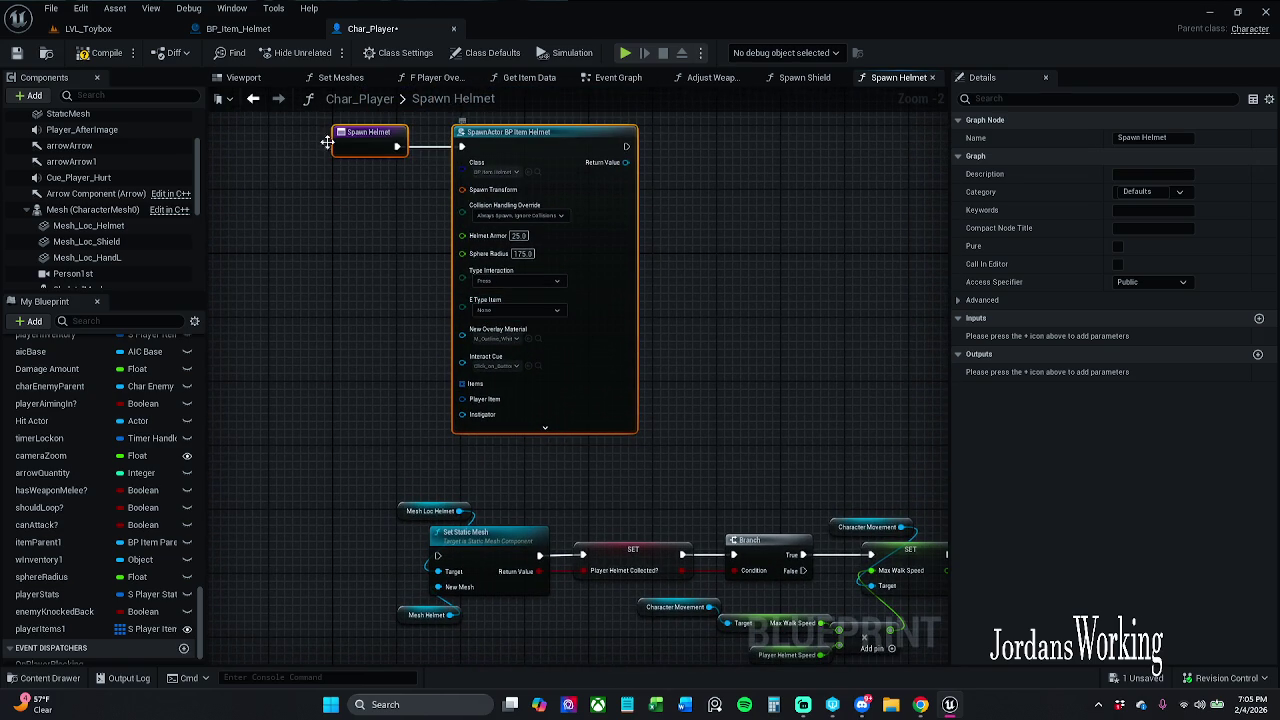
left_click(95, 57)
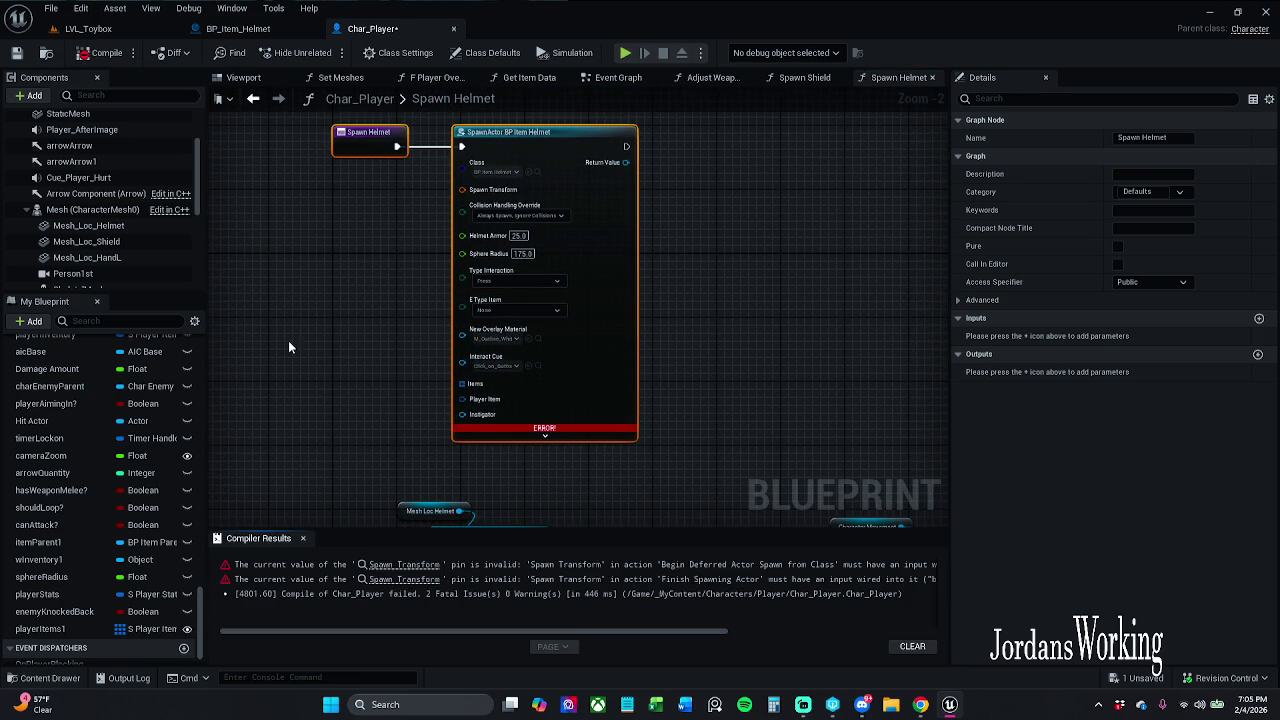
Close the compile results and split Spawn Transform into Location, Rotation and Scale pins.
left_click(303, 539)
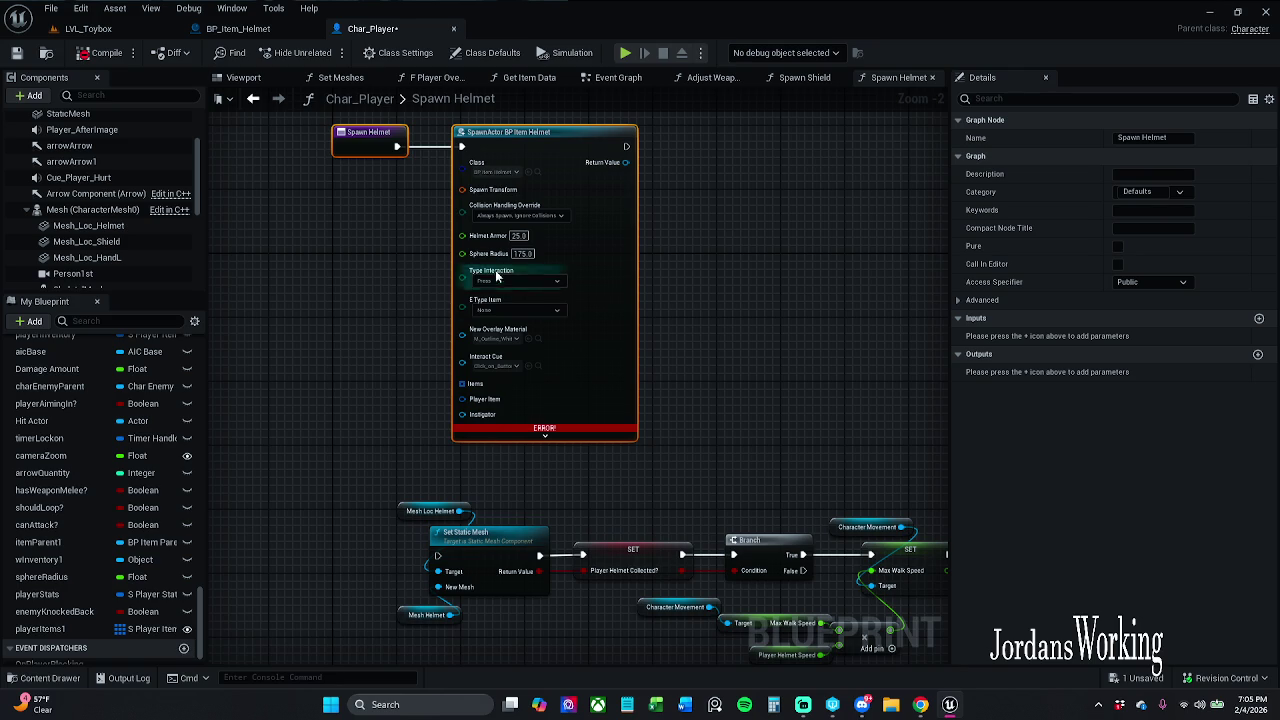
right_click(471, 196)
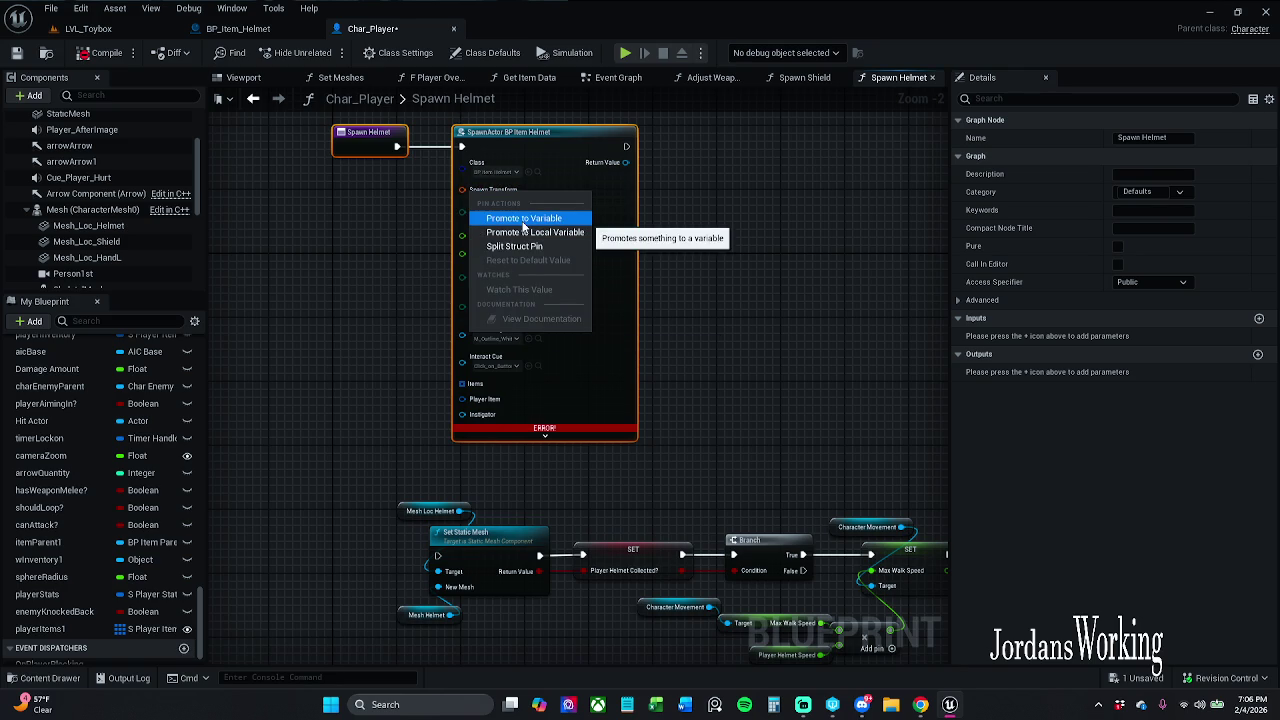
left_click(514, 246)
Select the helmet mesh and walk speed nodes and move them further down.
mouse_move(815, 490)
left_mouse_down()
mouse_move(652, 256)
mouse_move(697, 266)
left_mouse_up()
left_click_drag(293, 436, 292, 278)
left_click_drag(296, 326, 924, 302)
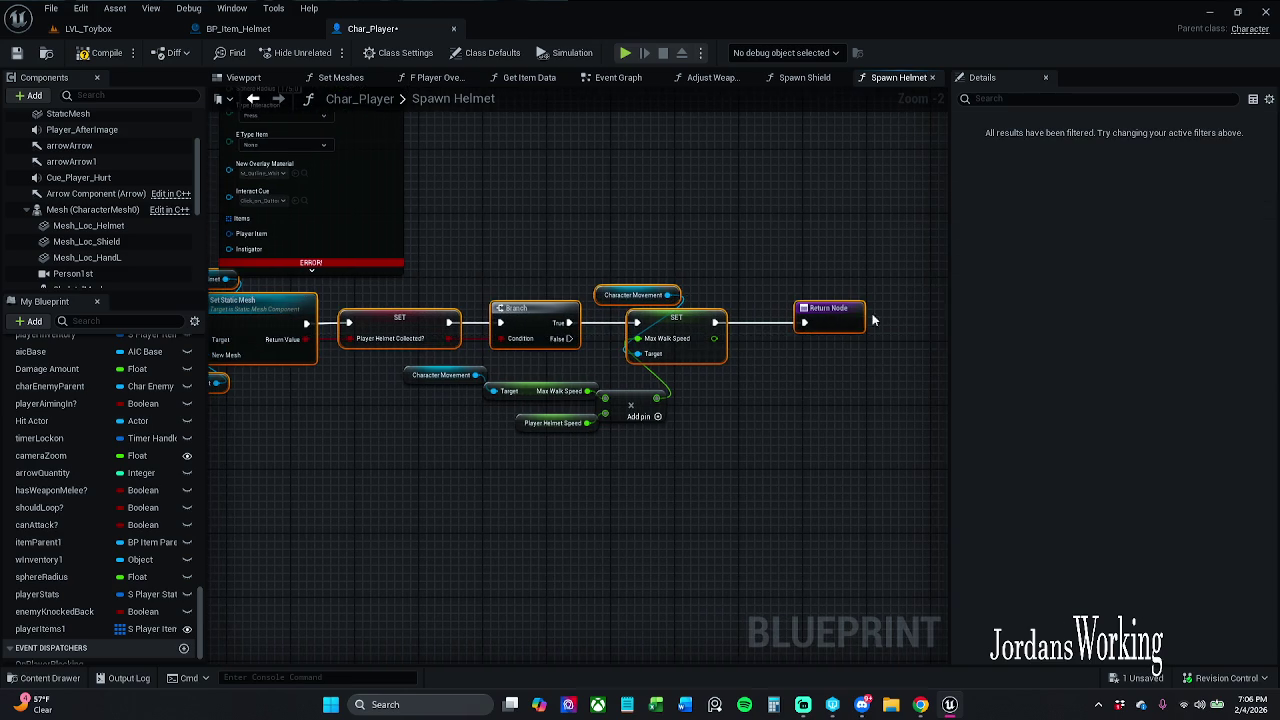
left_click_drag(441, 463, 668, 380)
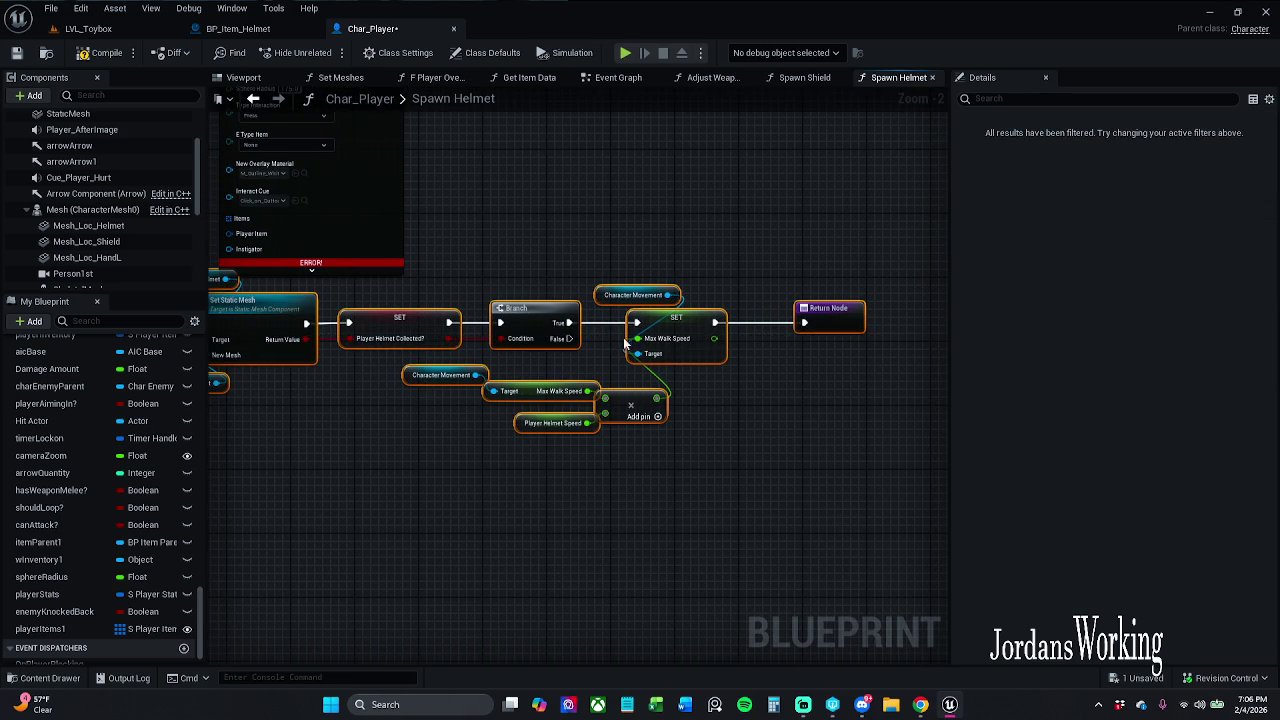
left_click_drag(549, 321, 509, 448)
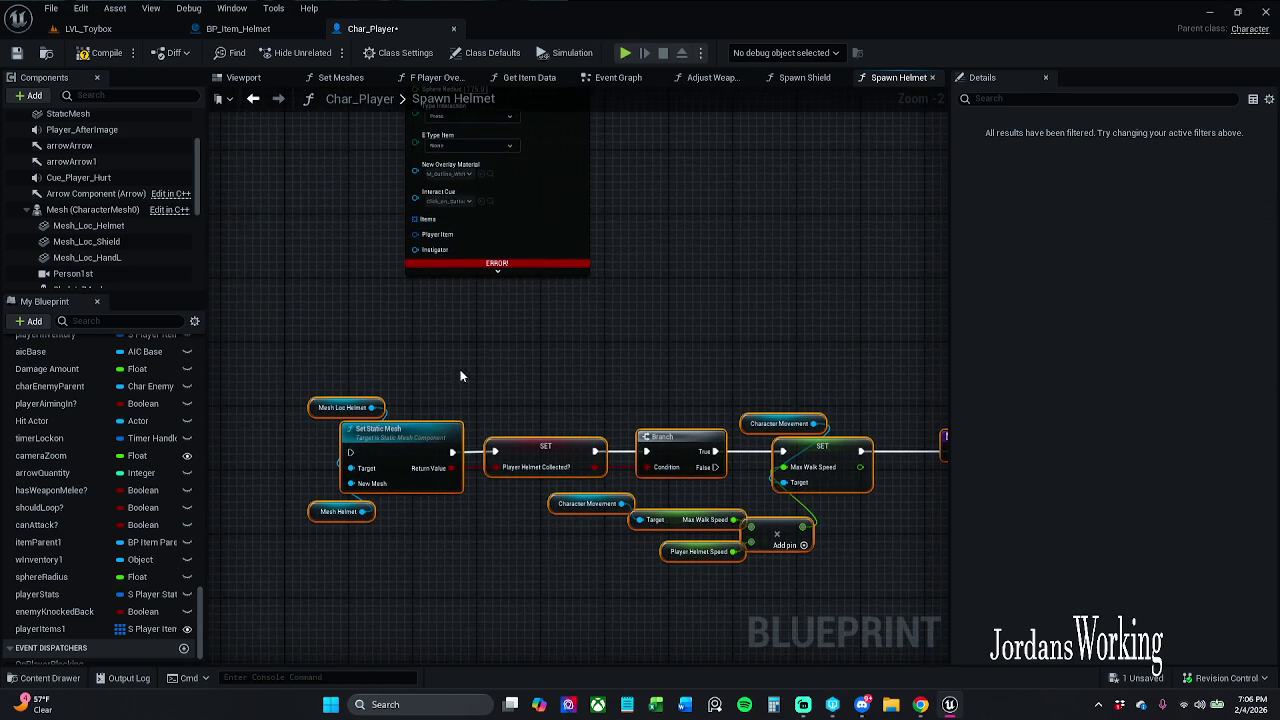
scroll(537, 370, "down", 1)
left_click_drag(535, 371, 534, 477)
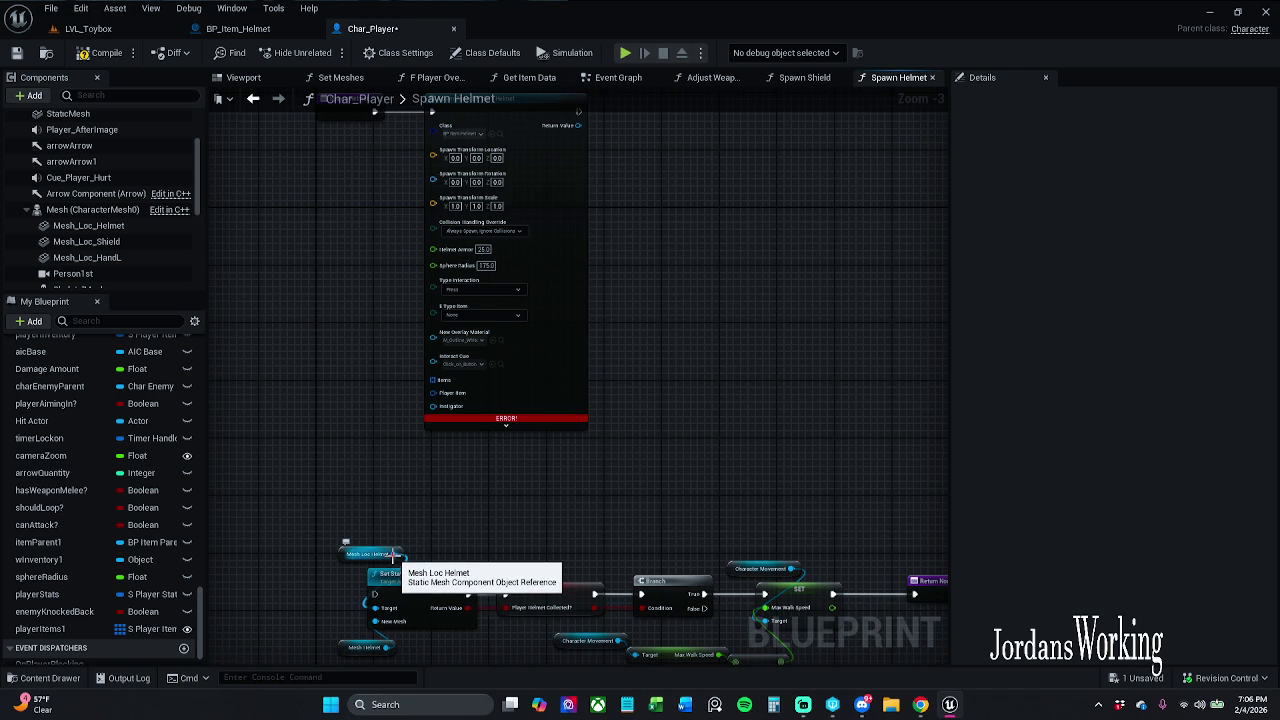
Add Get World Location from Mesh Loc Helmet and wire it into the spawn Location.
left_click_drag(396, 555, 369, 479)
type("get")
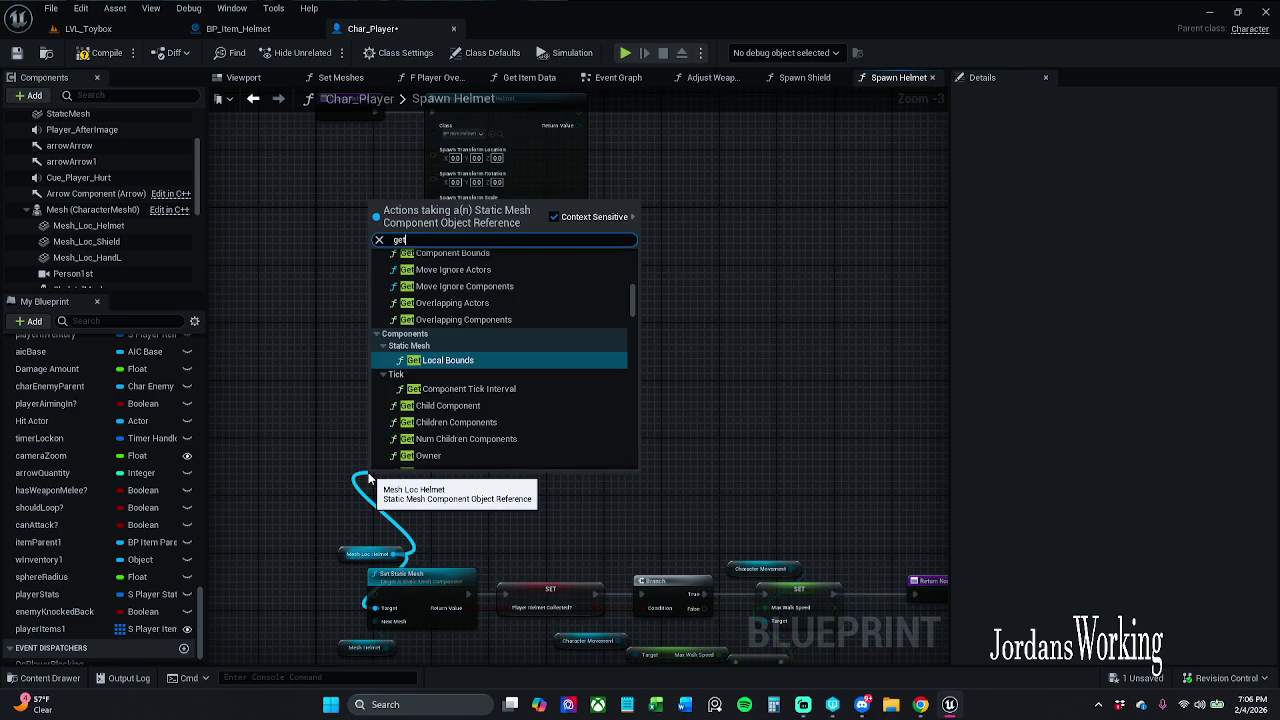
type(" lo")
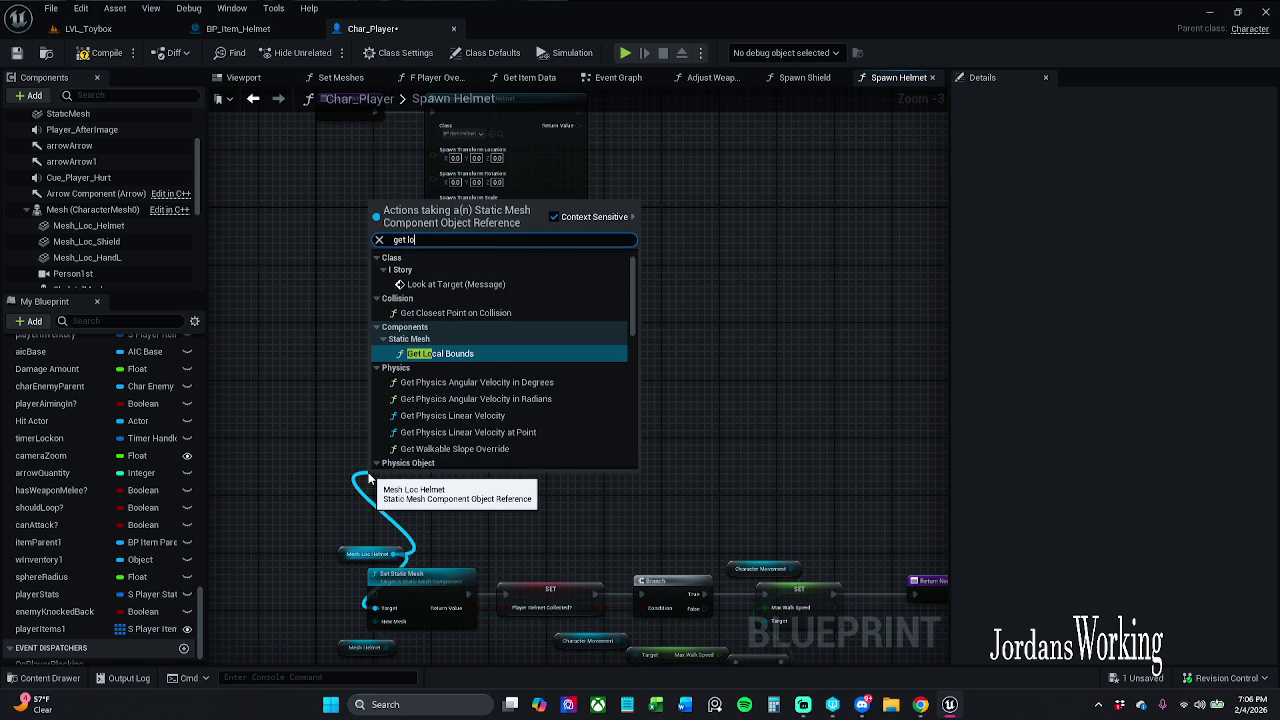
type("cat")
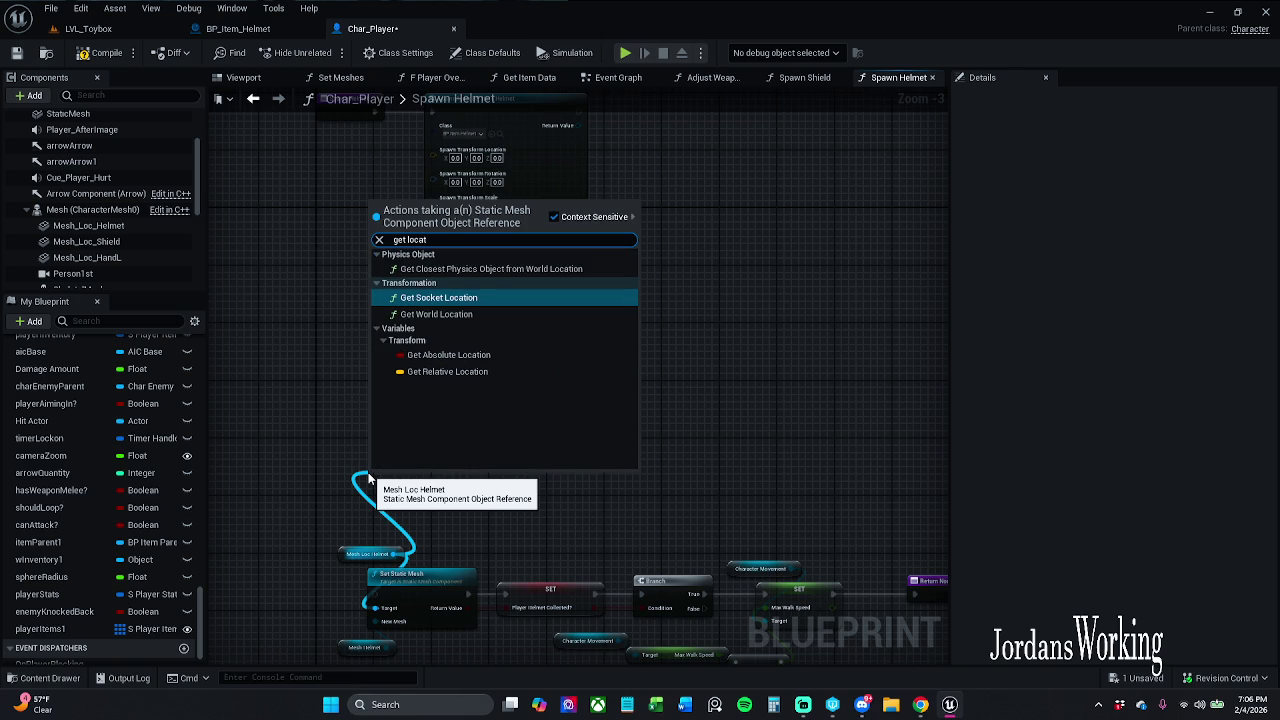
left_click(486, 314)
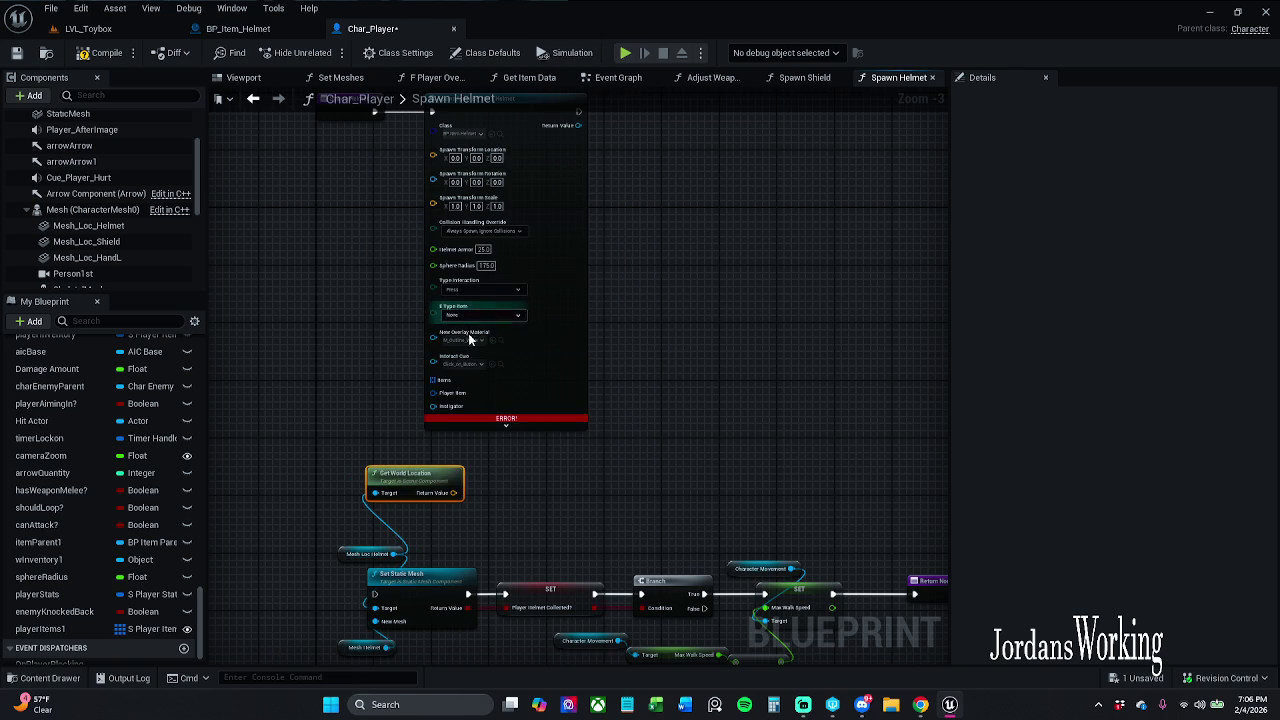
left_click_drag(441, 478, 300, 268)
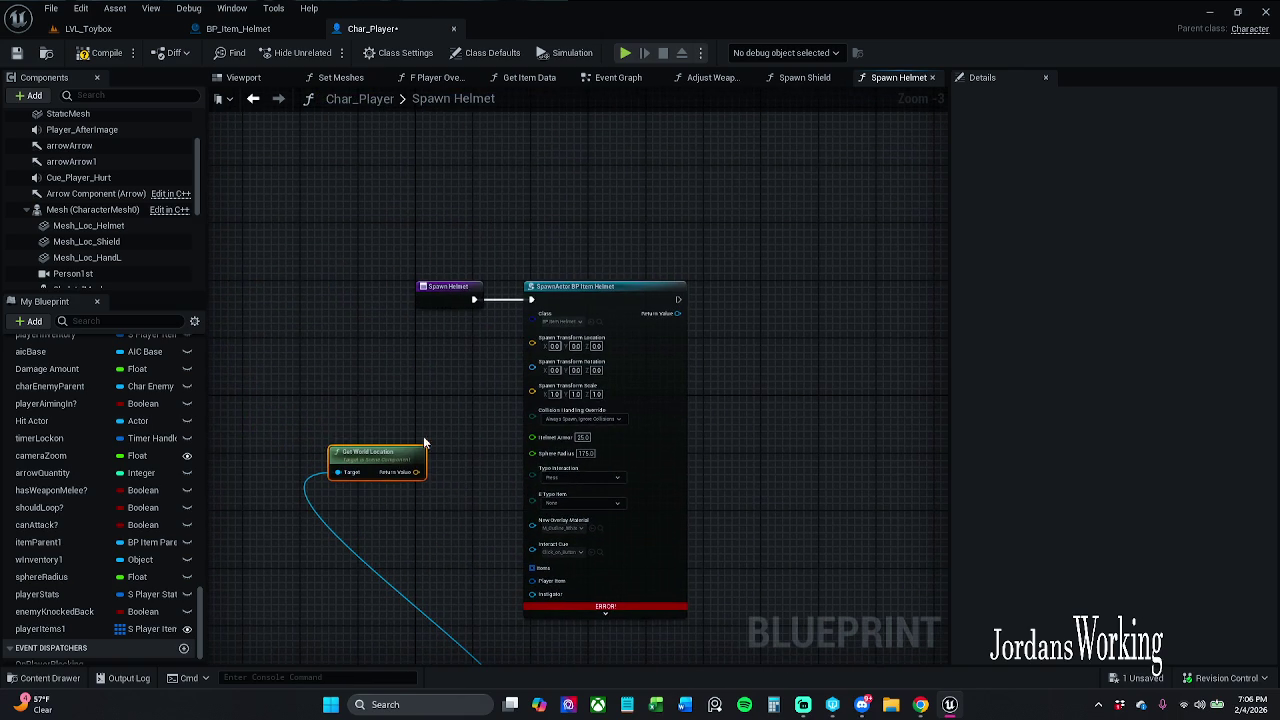
mouse_move(419, 476)
left_mouse_down()
mouse_move(482, 350)
mouse_move(533, 344)
left_mouse_up()
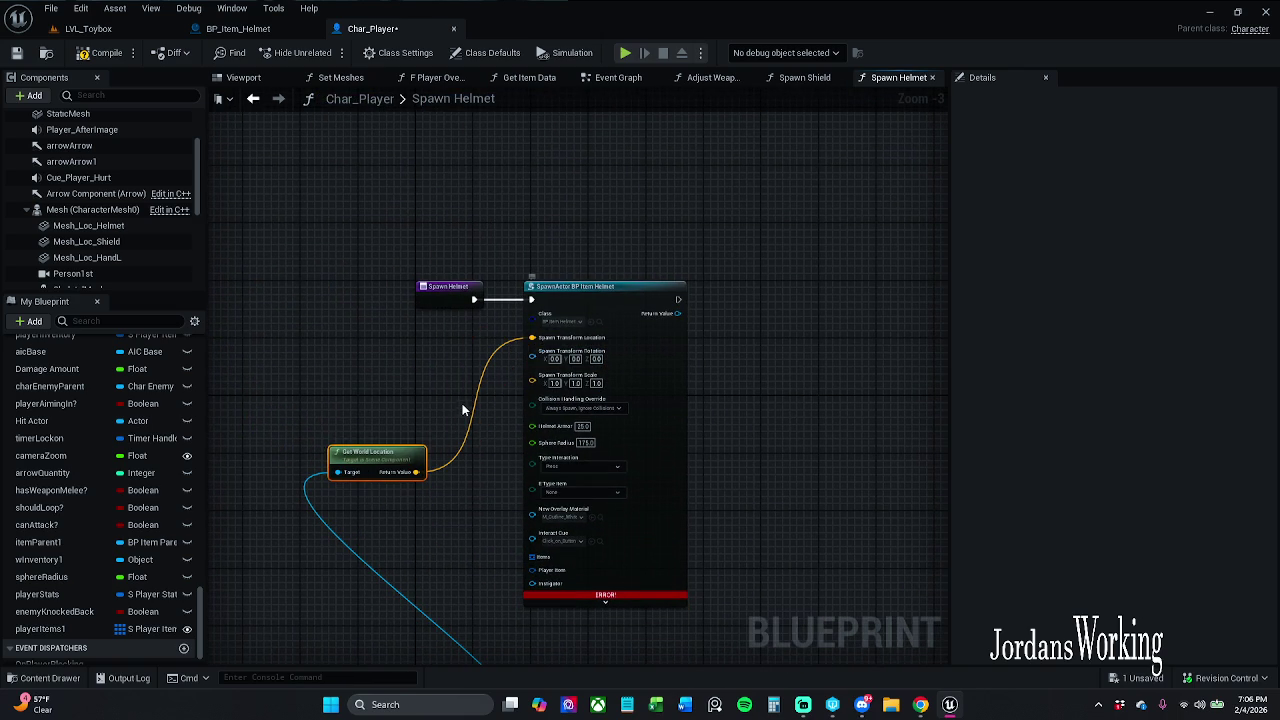
Duplicate the Mesh Loc Helmet reference and place it above Get World Location.
left_click_drag(463, 496, 502, 348)
mouse_move(517, 450)
left_mouse_down()
mouse_move(527, 466)
mouse_move(449, 529)
left_mouse_up()
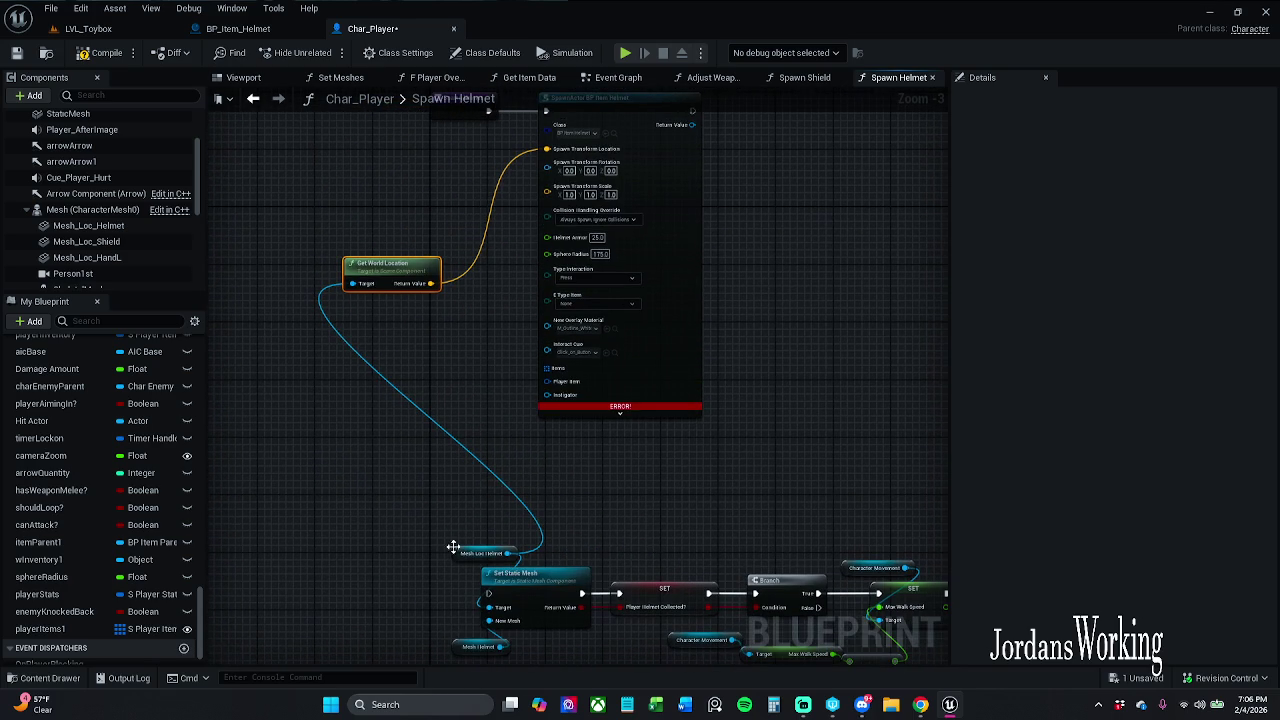
left_click(470, 553)
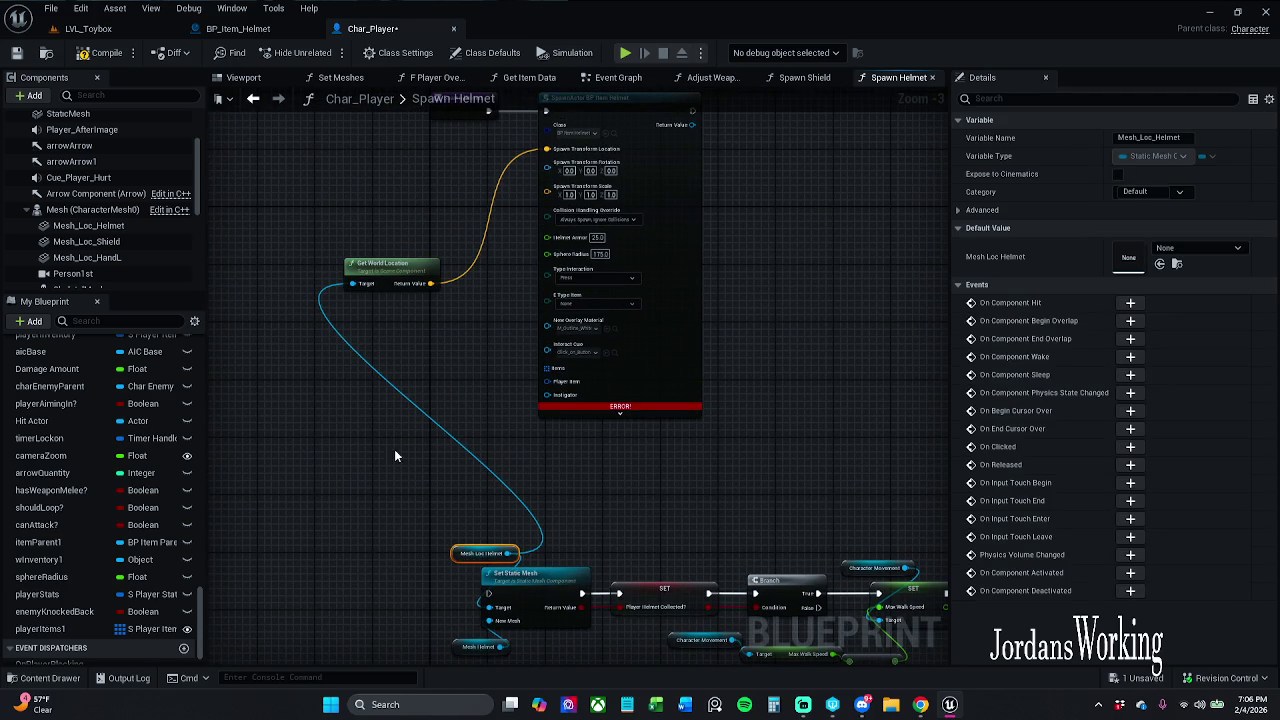
key("ctrl+c")
key("ctrl+v")
mouse_move(375, 297)
left_mouse_down()
mouse_move(333, 340)
mouse_move(262, 338)
mouse_move(305, 332)
mouse_move(352, 283)
left_mouse_up()
left_click_drag(269, 333, 355, 253)
mouse_move(436, 358)
left_mouse_down()
mouse_move(473, 254)
mouse_move(342, 347)
left_mouse_up()
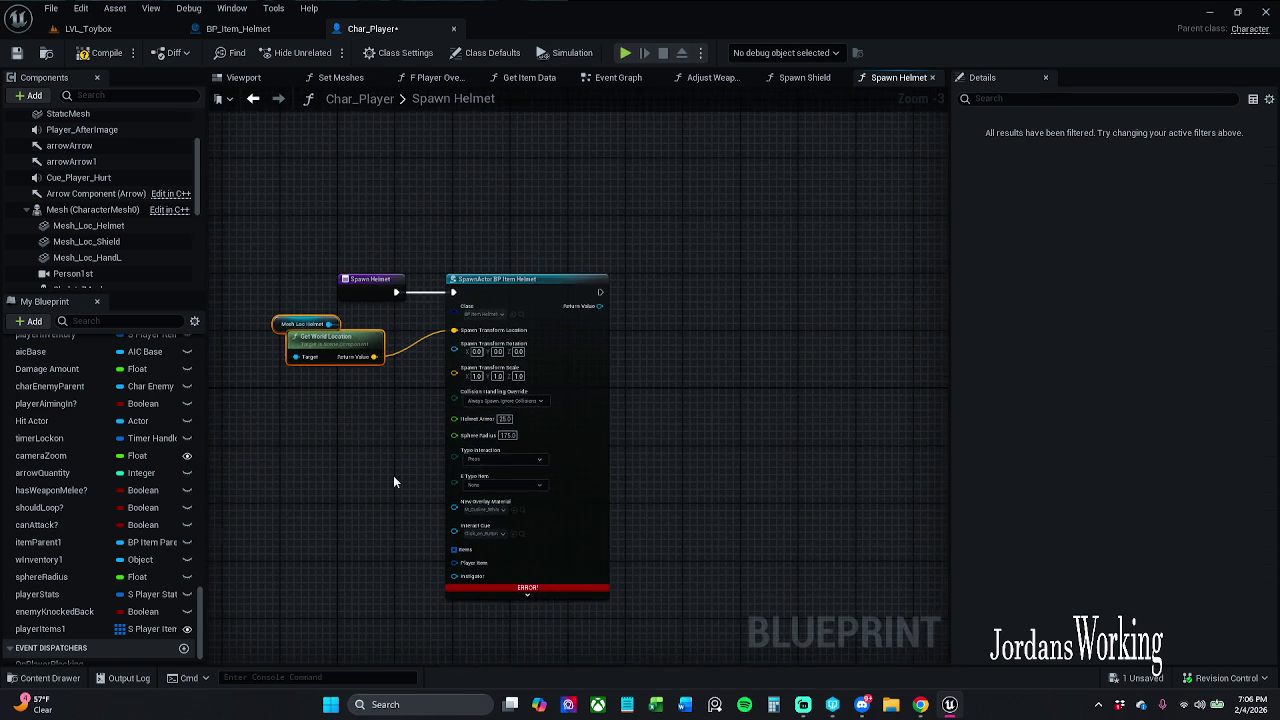
left_click_drag(393, 475, 448, 378)
left_click(380, 285)
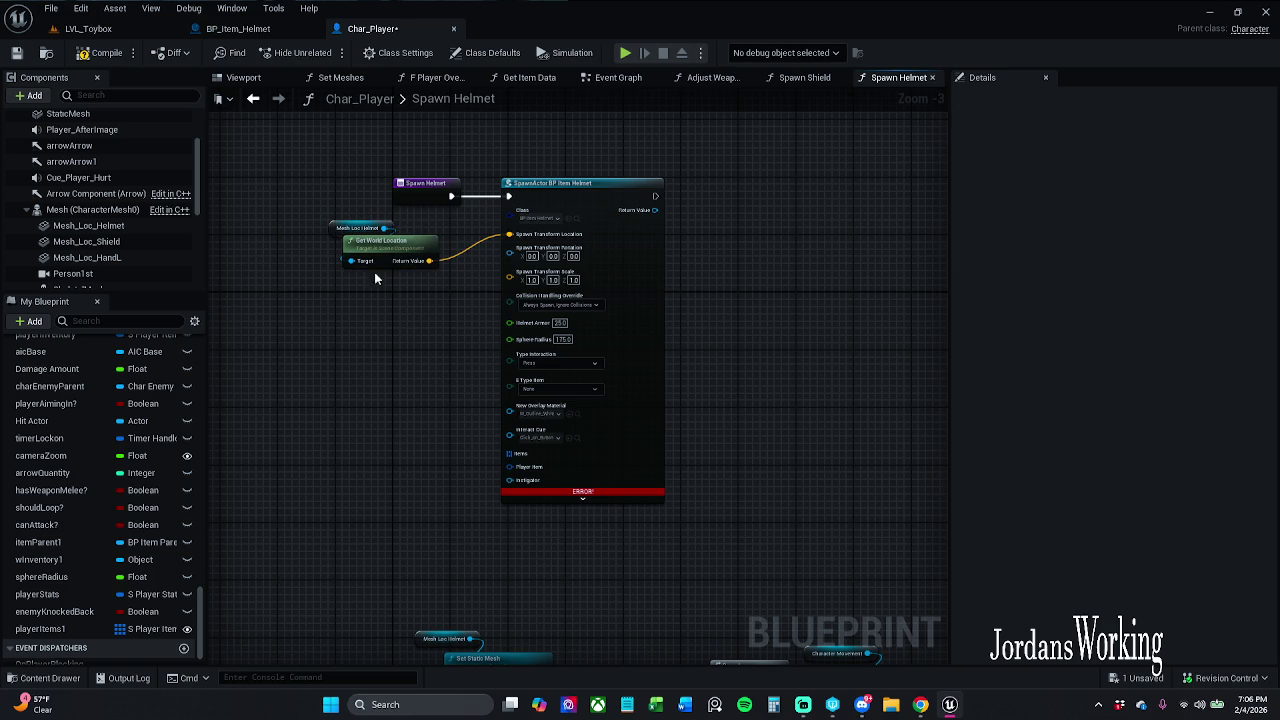
Add Get World Rotation from Mesh Loc Helmet, wire it into spawn Rotation, and recompile.
mouse_move(383, 228)
left_mouse_down()
mouse_move(306, 228)
mouse_move(307, 309)
left_mouse_up()
type("get")
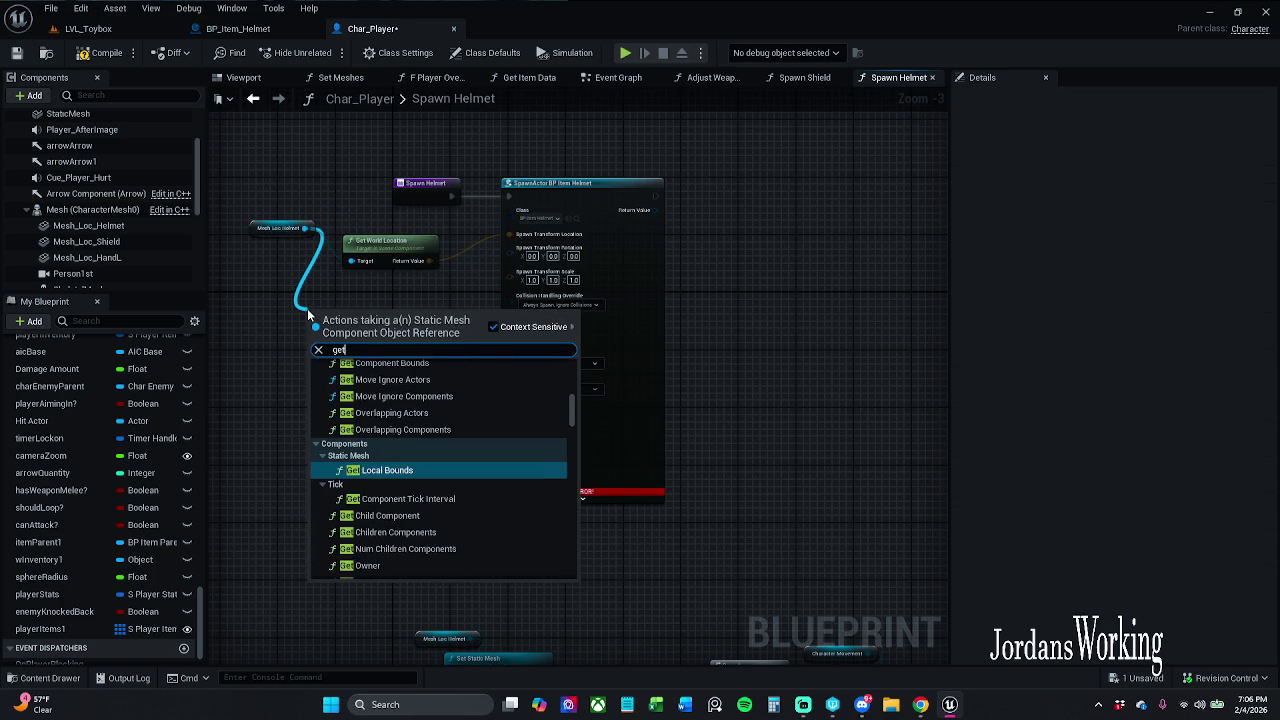
type(" rotat")
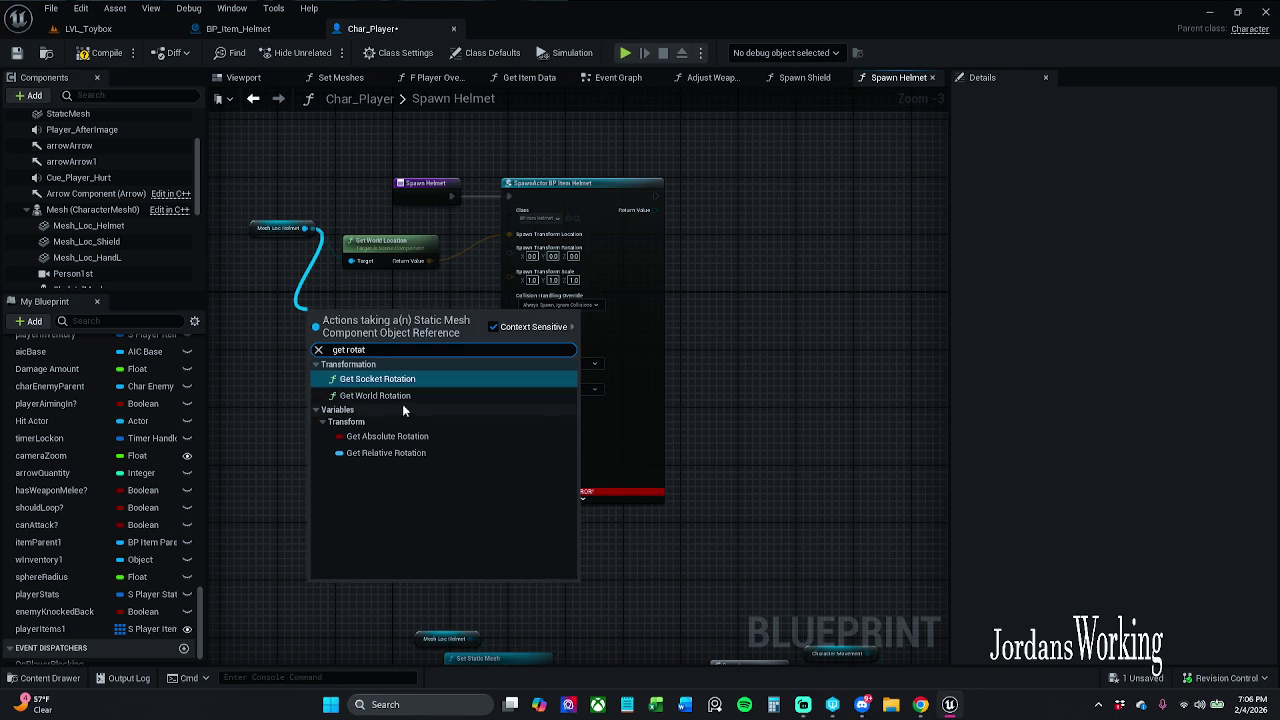
left_click(390, 396)
left_click_drag(393, 333, 510, 252)
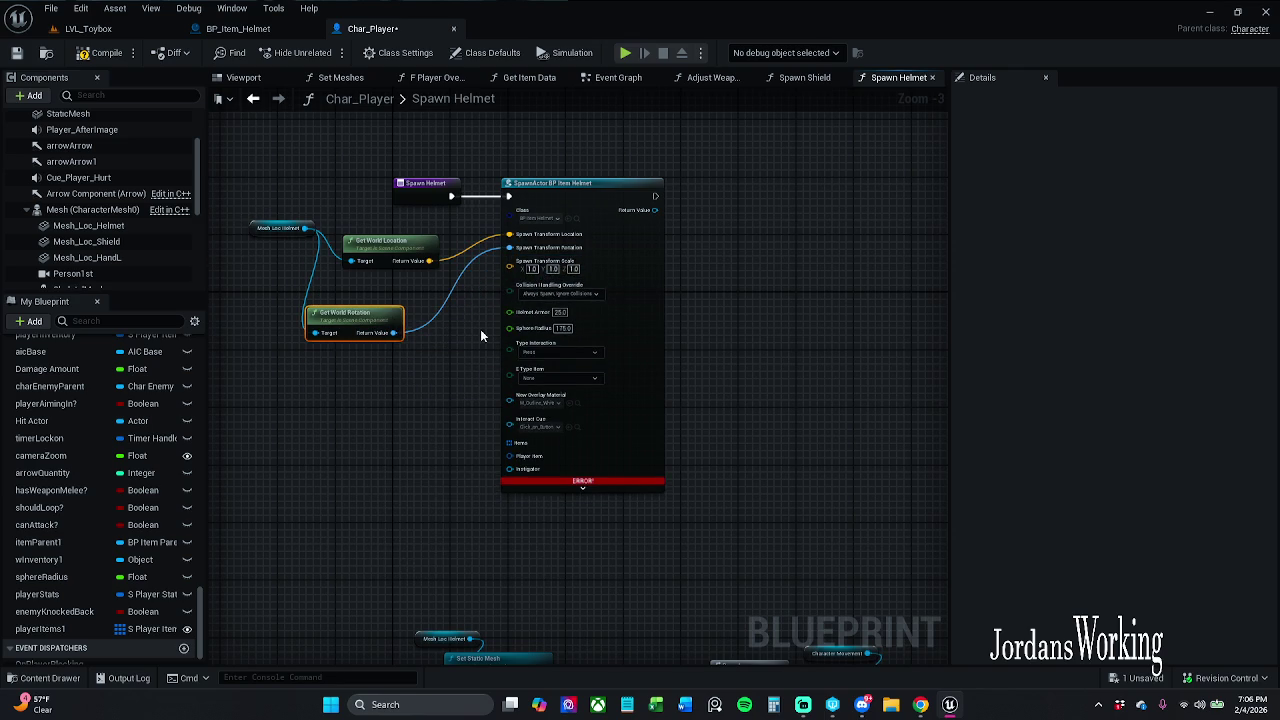
left_click_drag(394, 256, 386, 249)
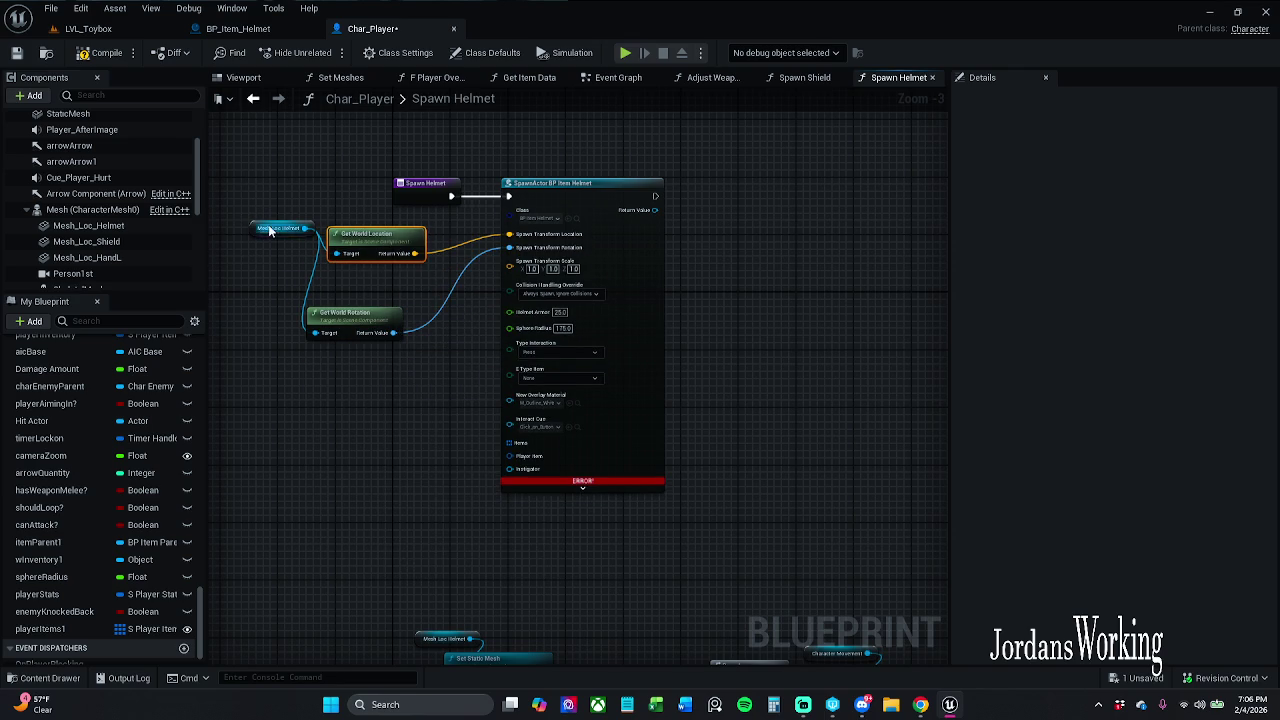
left_click_drag(284, 233, 262, 247)
left_click(355, 281)
mouse_move(373, 324)
left_mouse_down()
mouse_move(398, 300)
mouse_move(375, 293)
mouse_move(383, 307)
left_mouse_up()
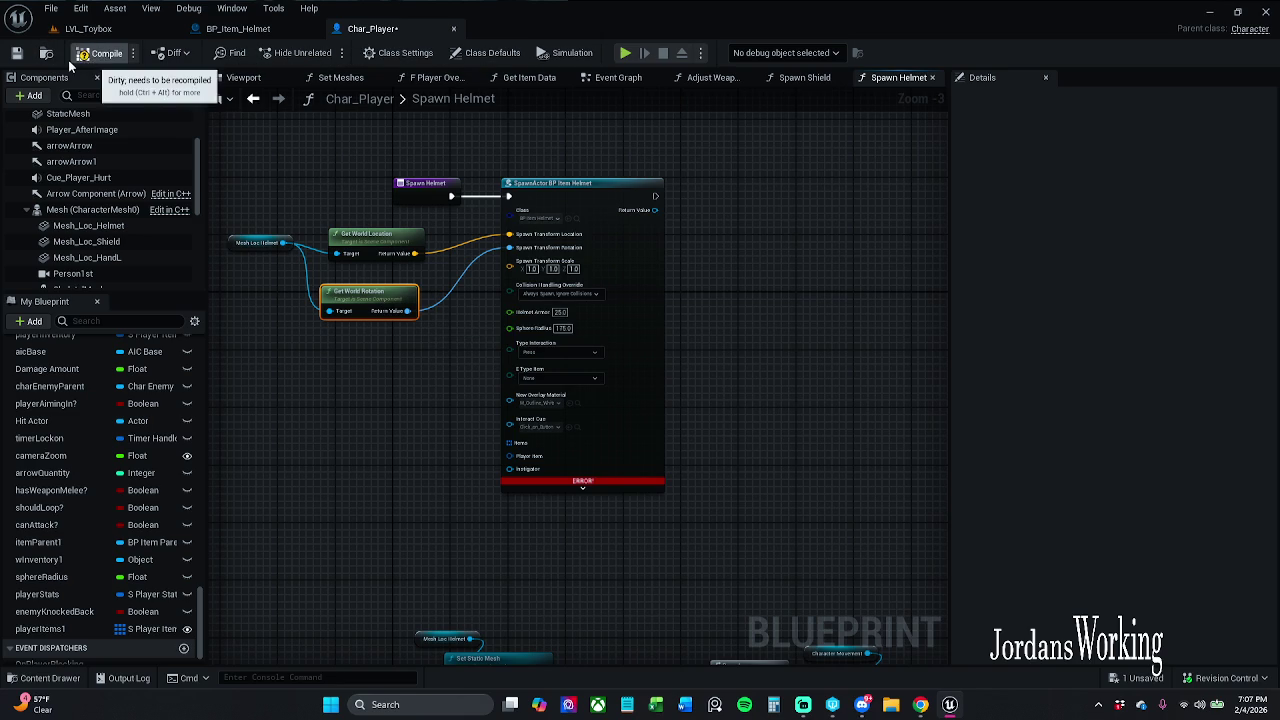
left_click(100, 52)
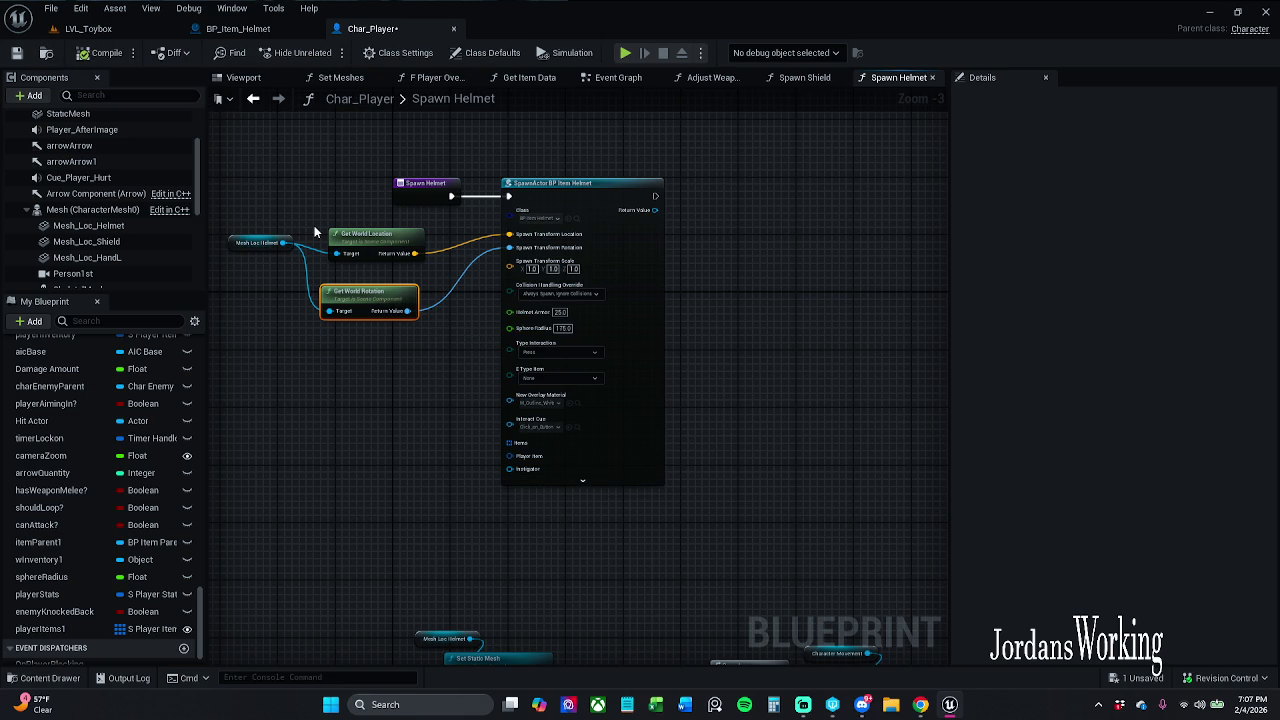